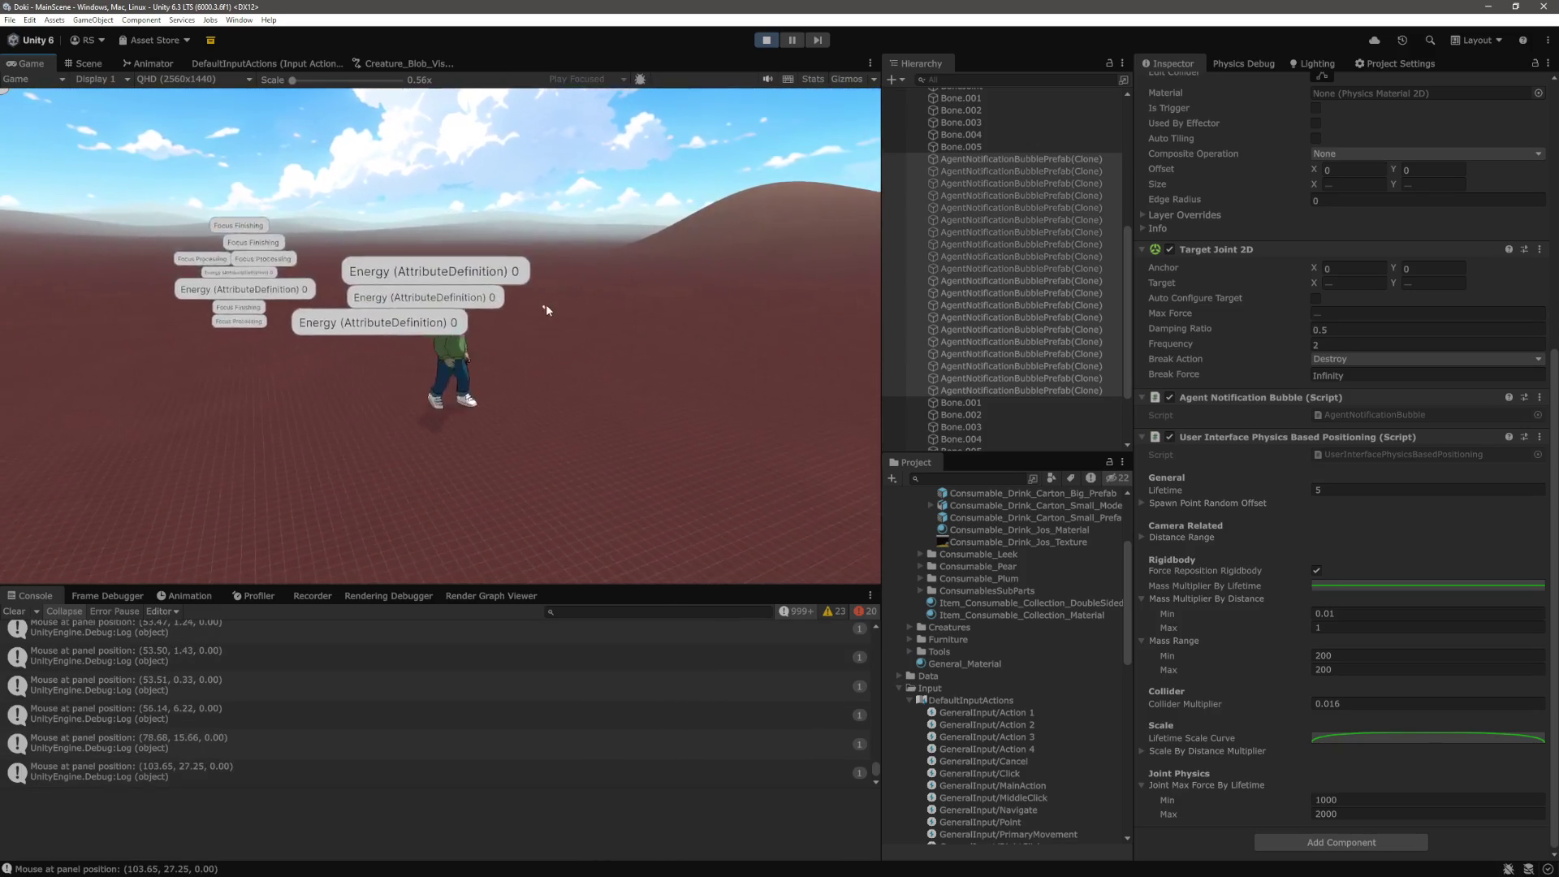
Reshape the Mass Multiplier By Lifetime curve to hold, then drop steeply past halfway
{"action": "left_click", "coordinate": [1364, 585]}
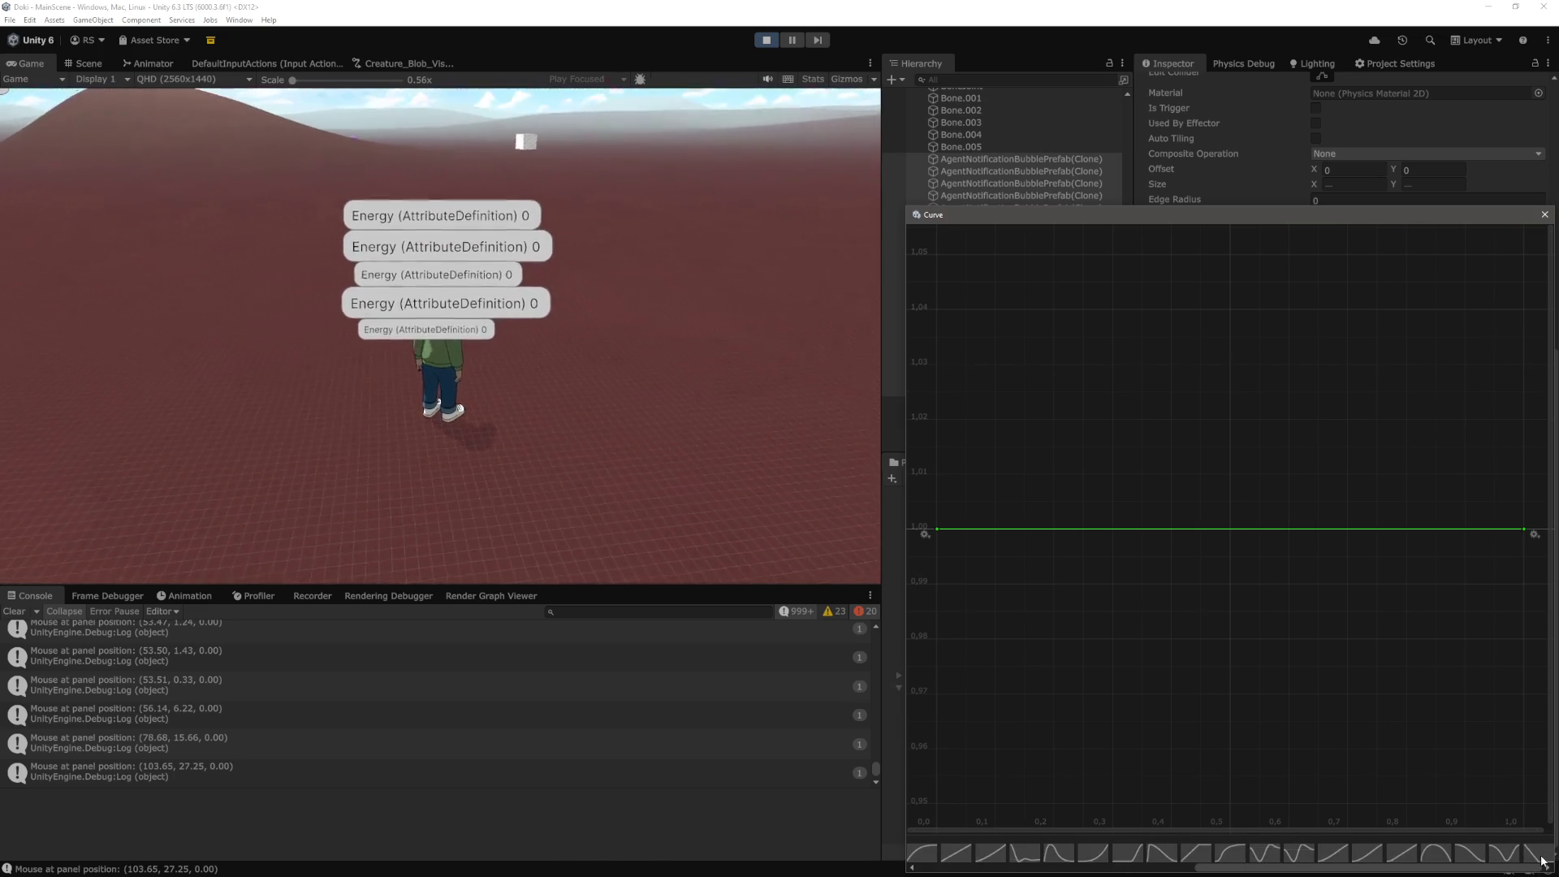
{"action": "left_click", "coordinate": [1469, 852]}
{"action": "left_click_drag", "start_coordinate": [1419, 221], "coordinate": [1111, 219]}
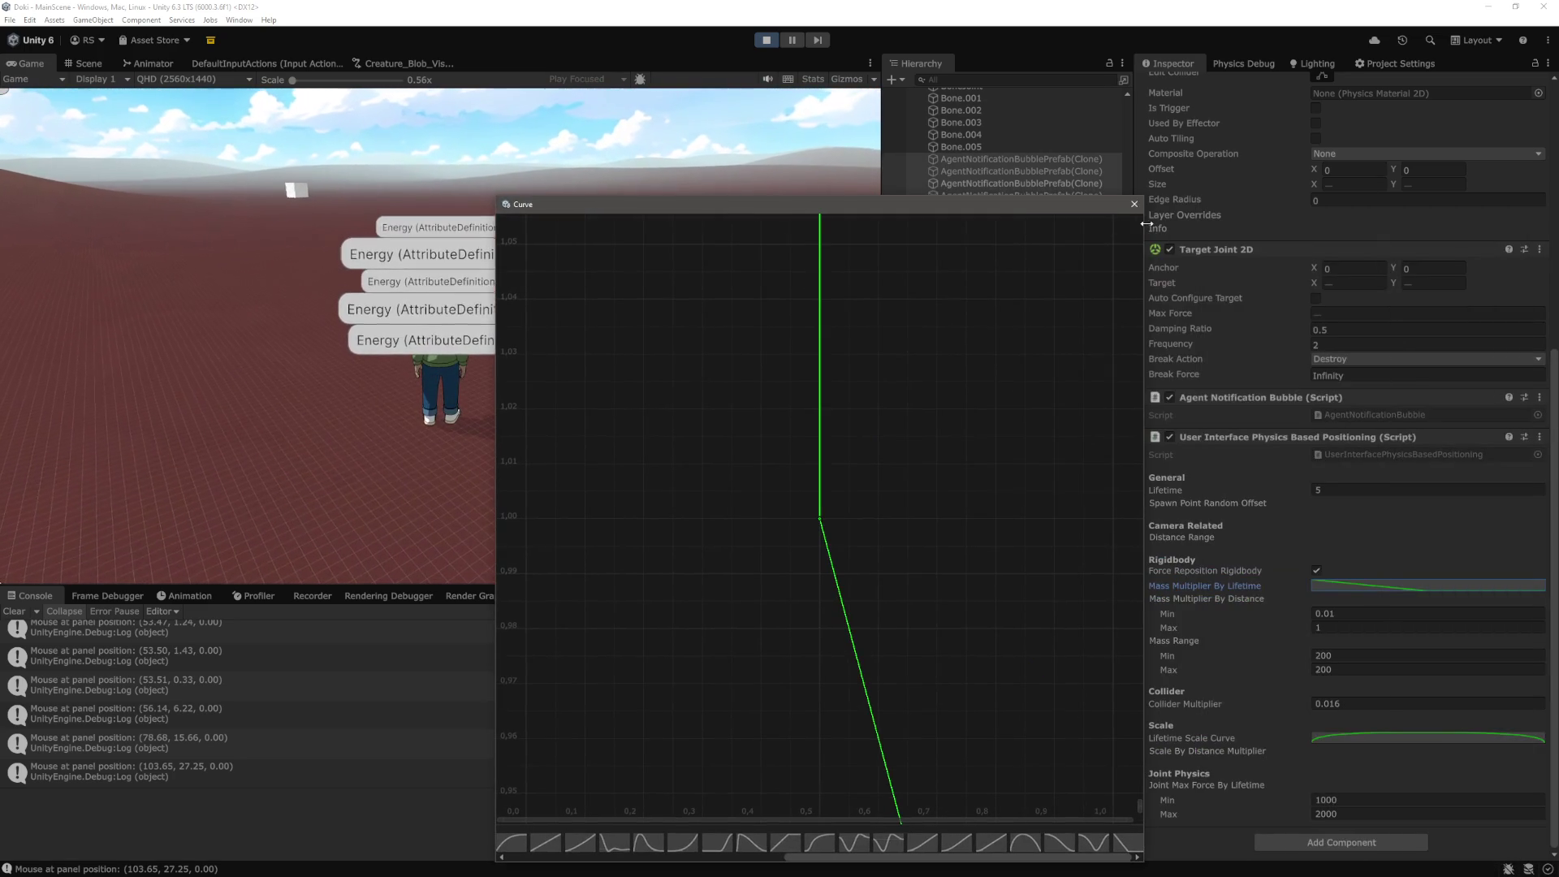
{"action": "left_click", "coordinate": [1134, 206]}
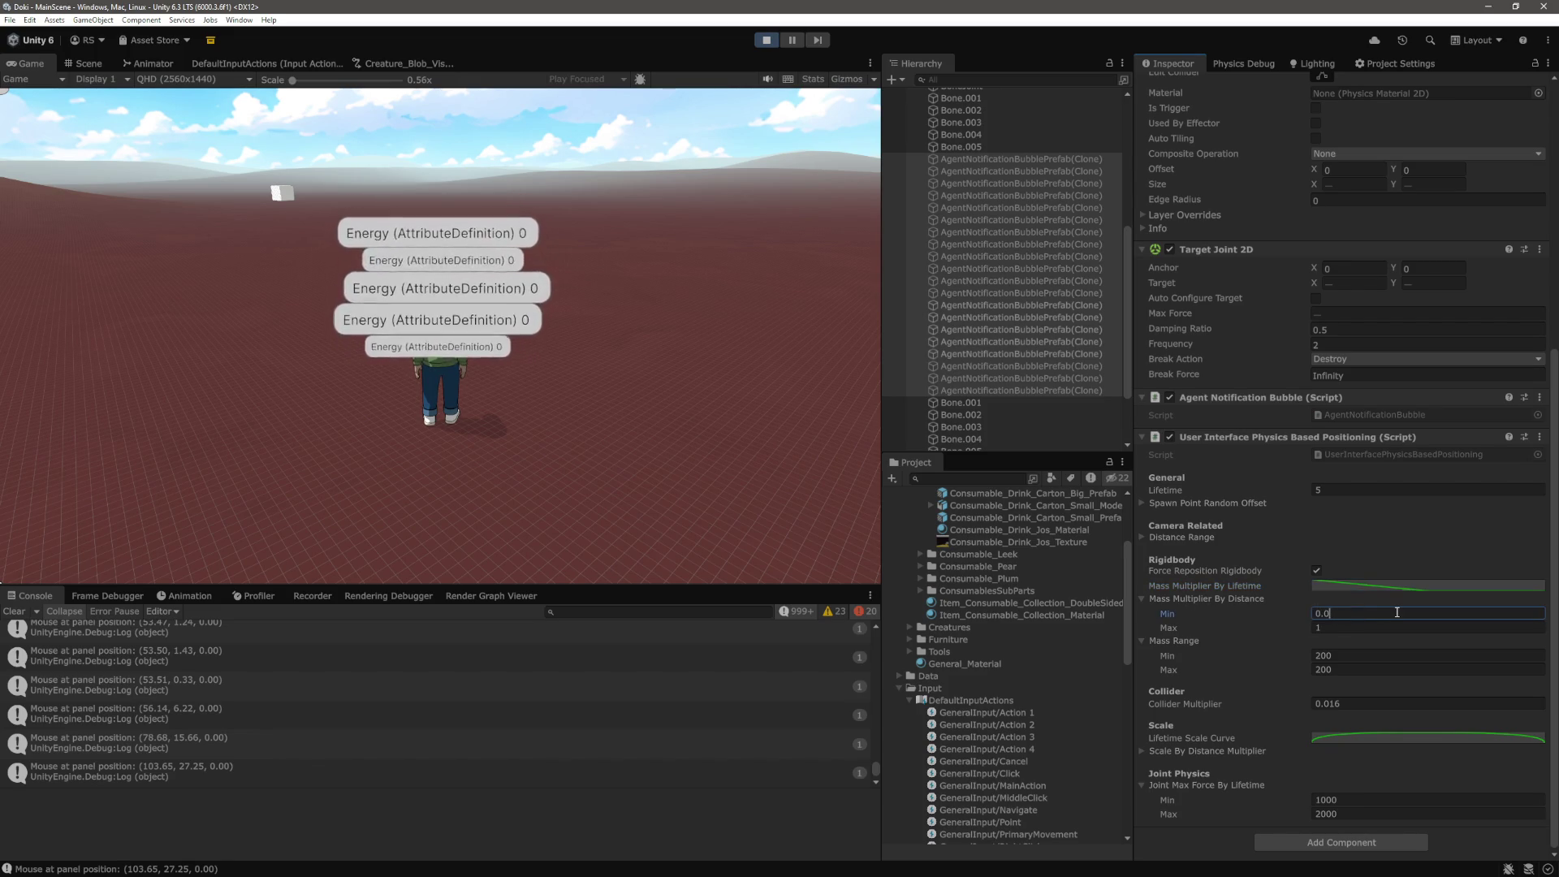
{"action": "left_click", "coordinate": [1314, 610]}
{"action": "type", "text": "0.2"}
{"action": "left_click", "coordinate": [612, 360]}
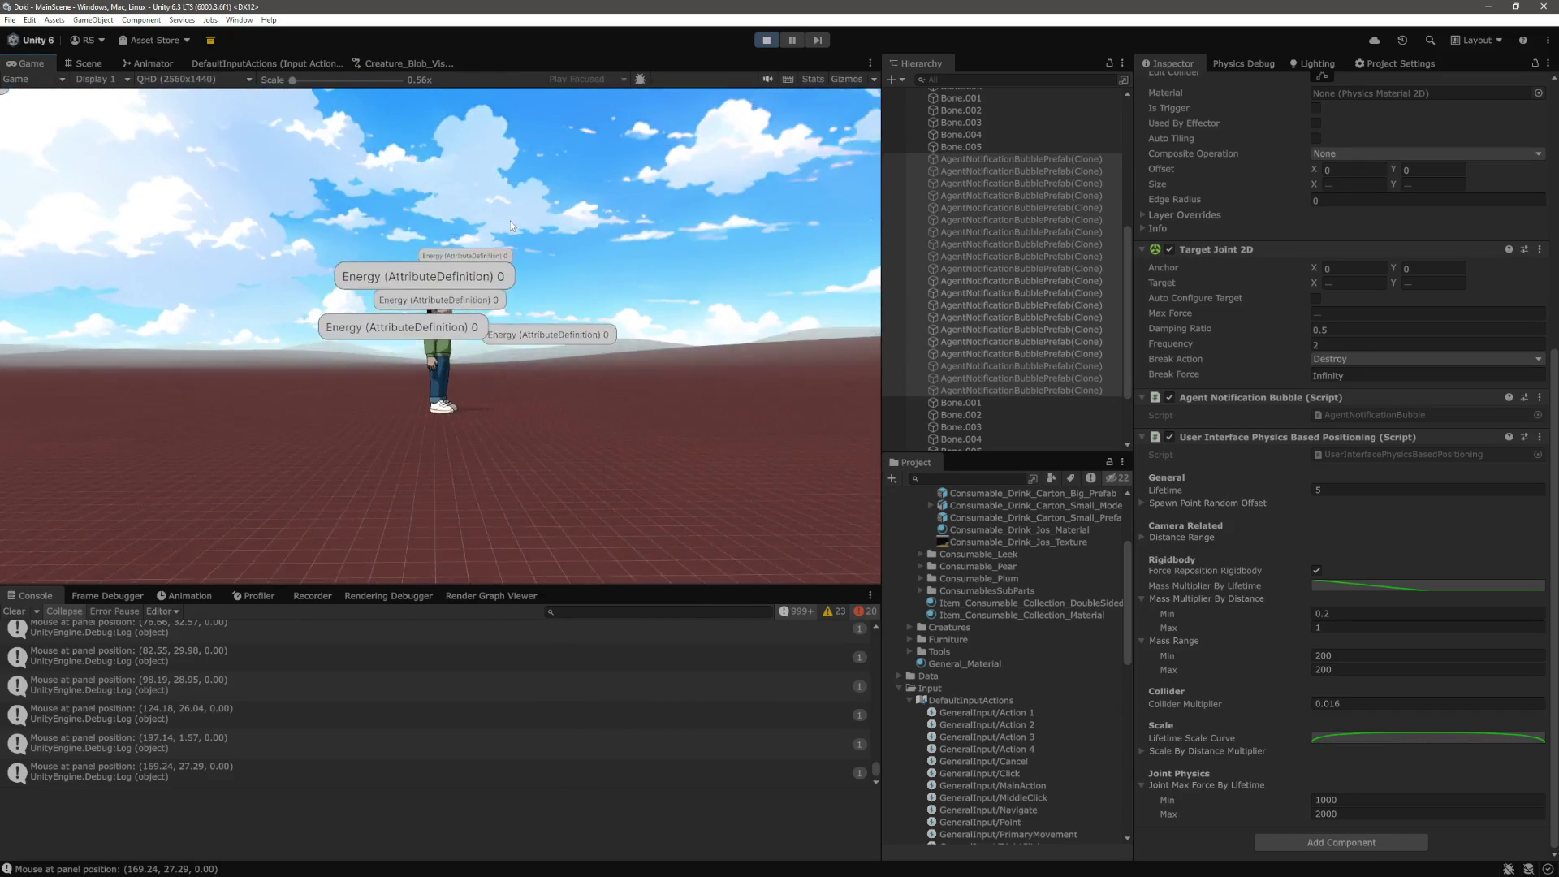
Watch the Energy and Focus bubbles stack densely above the running character with Min at 0.2
{"action": "mouse_move", "coordinate": [472, 355]}
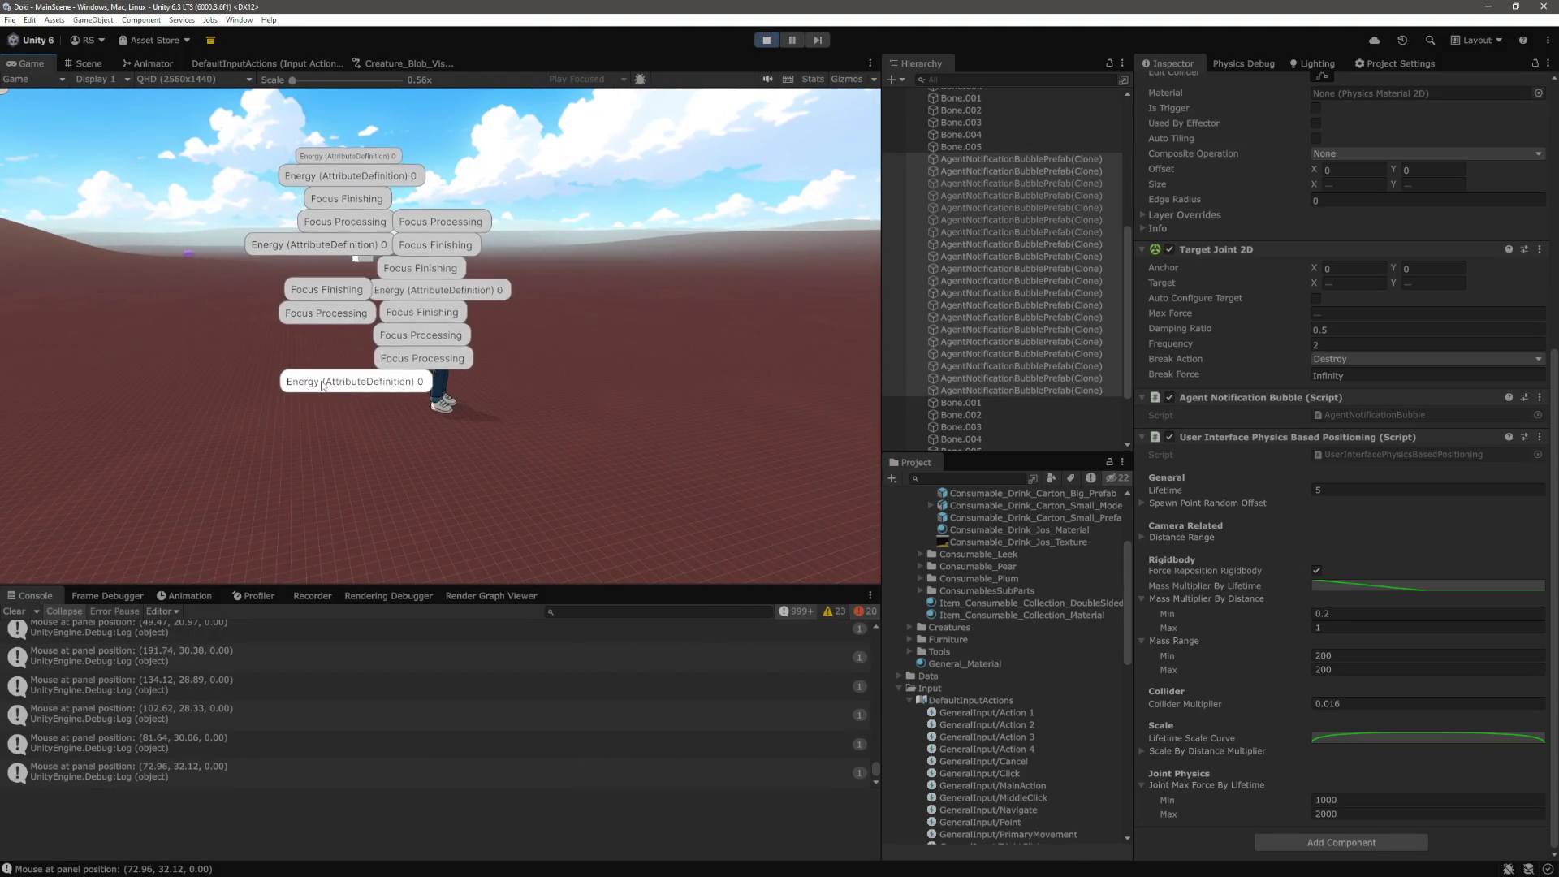
Exit Play mode and select AgentNotificationPool to show its pool size of 40
{"action": "key", "text": "ctrl+p"}
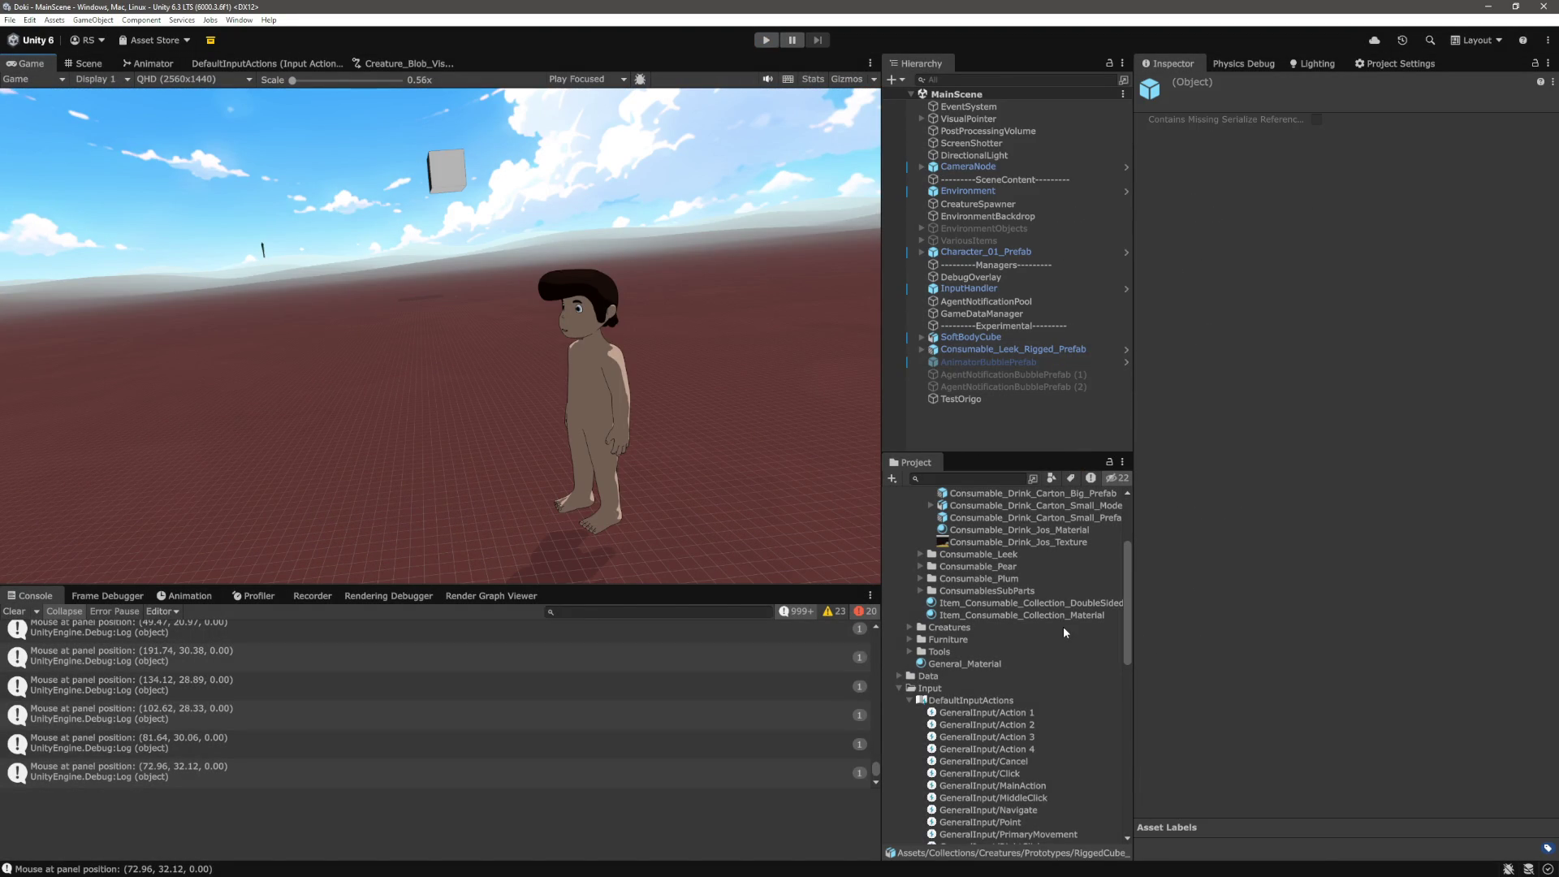
{"action": "left_click", "coordinate": [989, 302]}
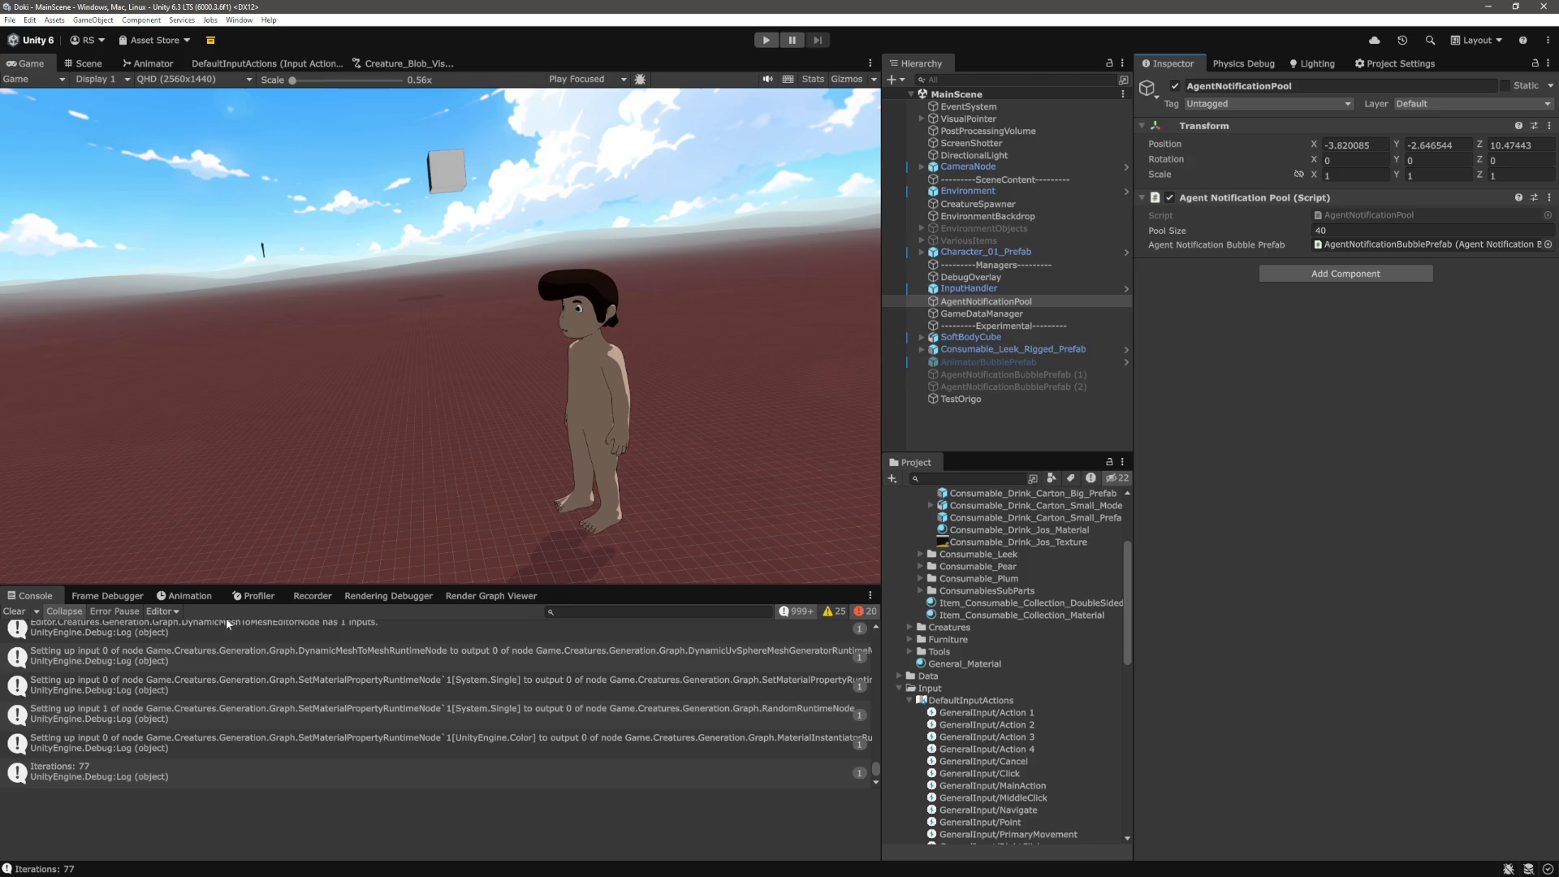
{"action": "key", "text": "alt+Tab"}
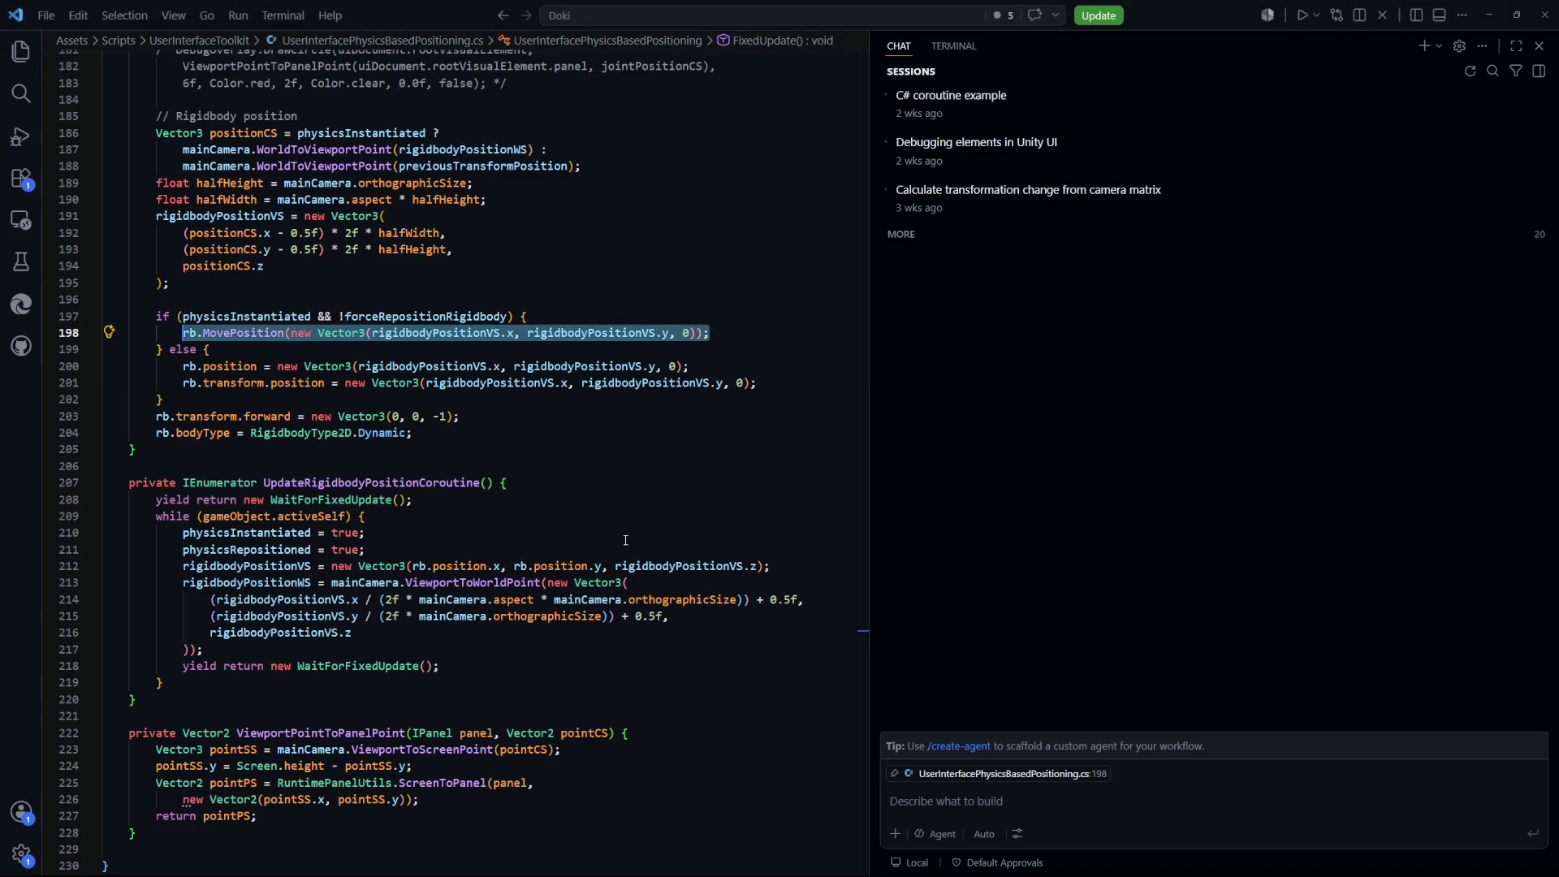
Open BubbleStyle.tss via Ctrl+P and add a blank line after the #background:hover background colour
{"action": "key", "text": "ctrl+p"}
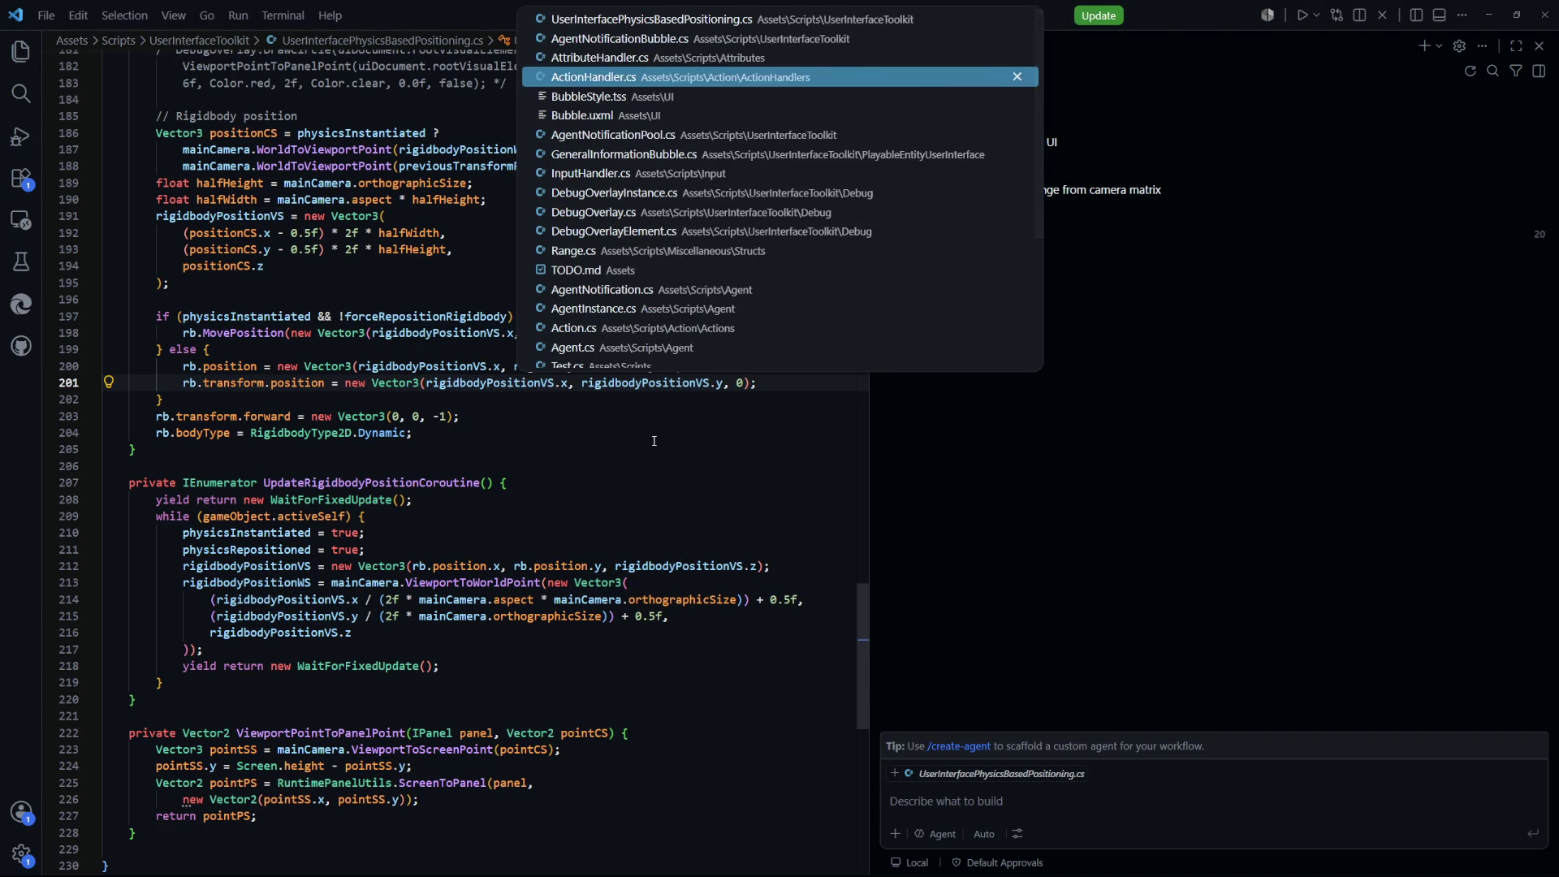
{"action": "key", "text": "Down"}
{"action": "key", "text": "Return"}
{"action": "scroll", "coordinate": [552, 455], "scroll_direction": "down", "scroll_amount": 3}
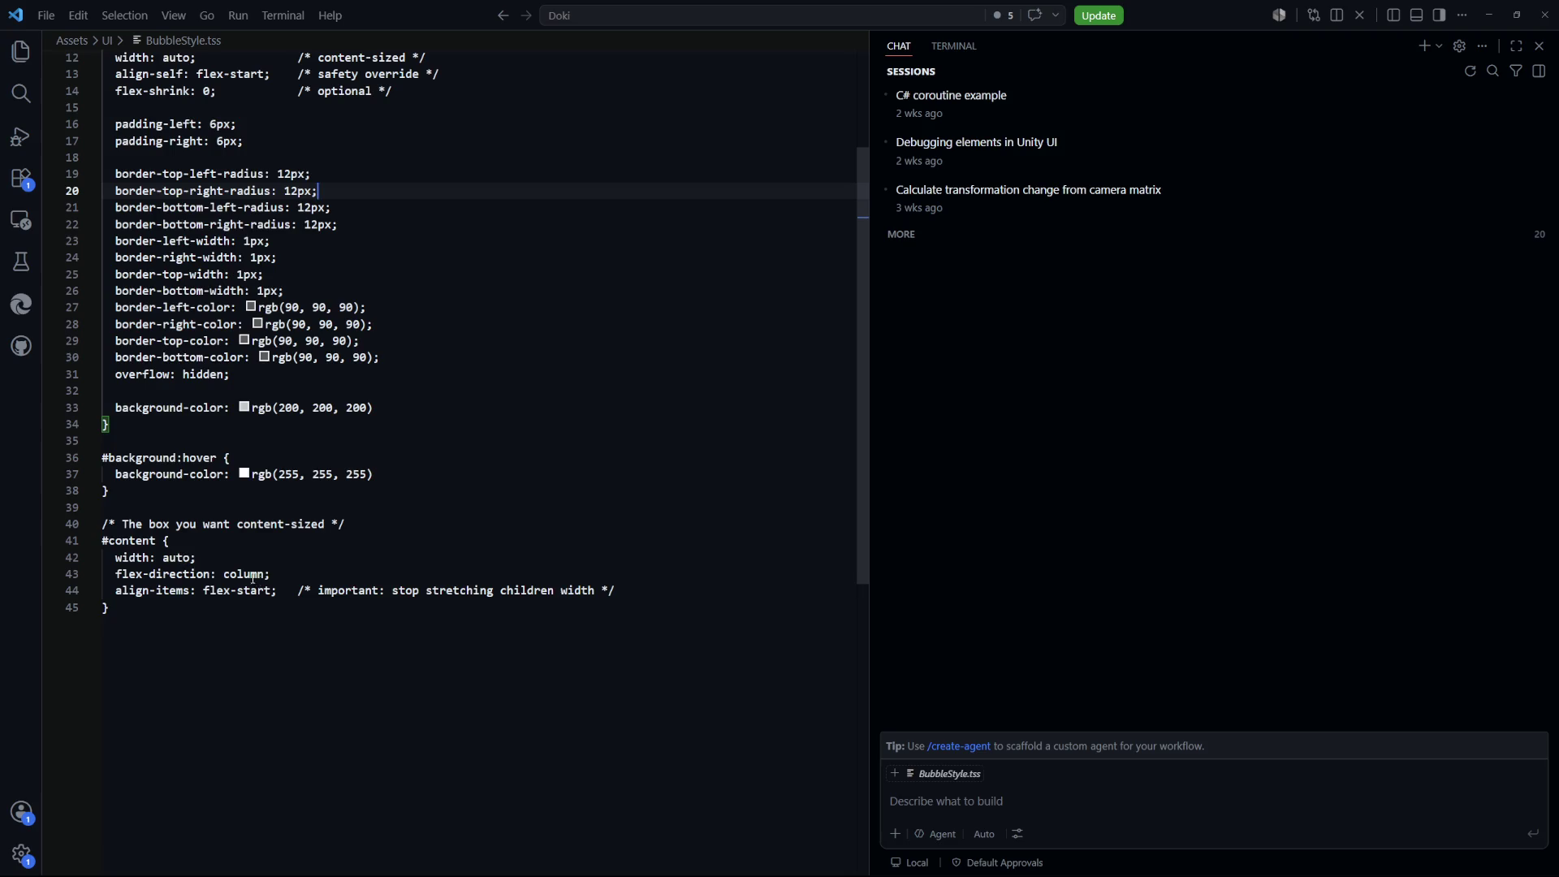
{"action": "scroll", "coordinate": [274, 590], "scroll_direction": "up", "scroll_amount": 1}
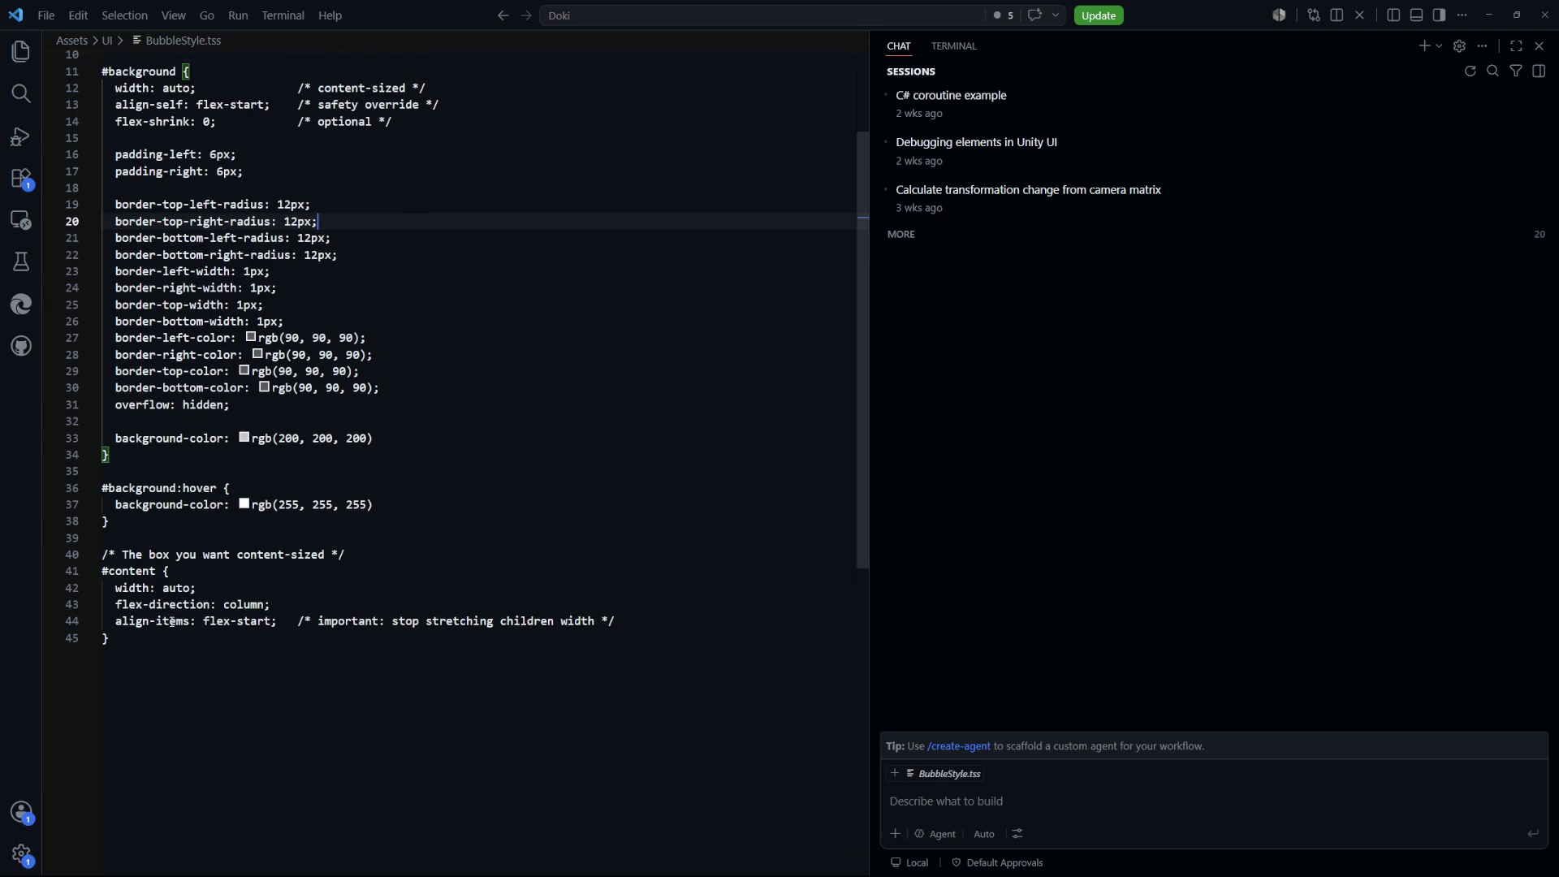
{"action": "scroll", "coordinate": [193, 633], "scroll_direction": "up", "scroll_amount": 1}
{"action": "left_click", "coordinate": [505, 601]}
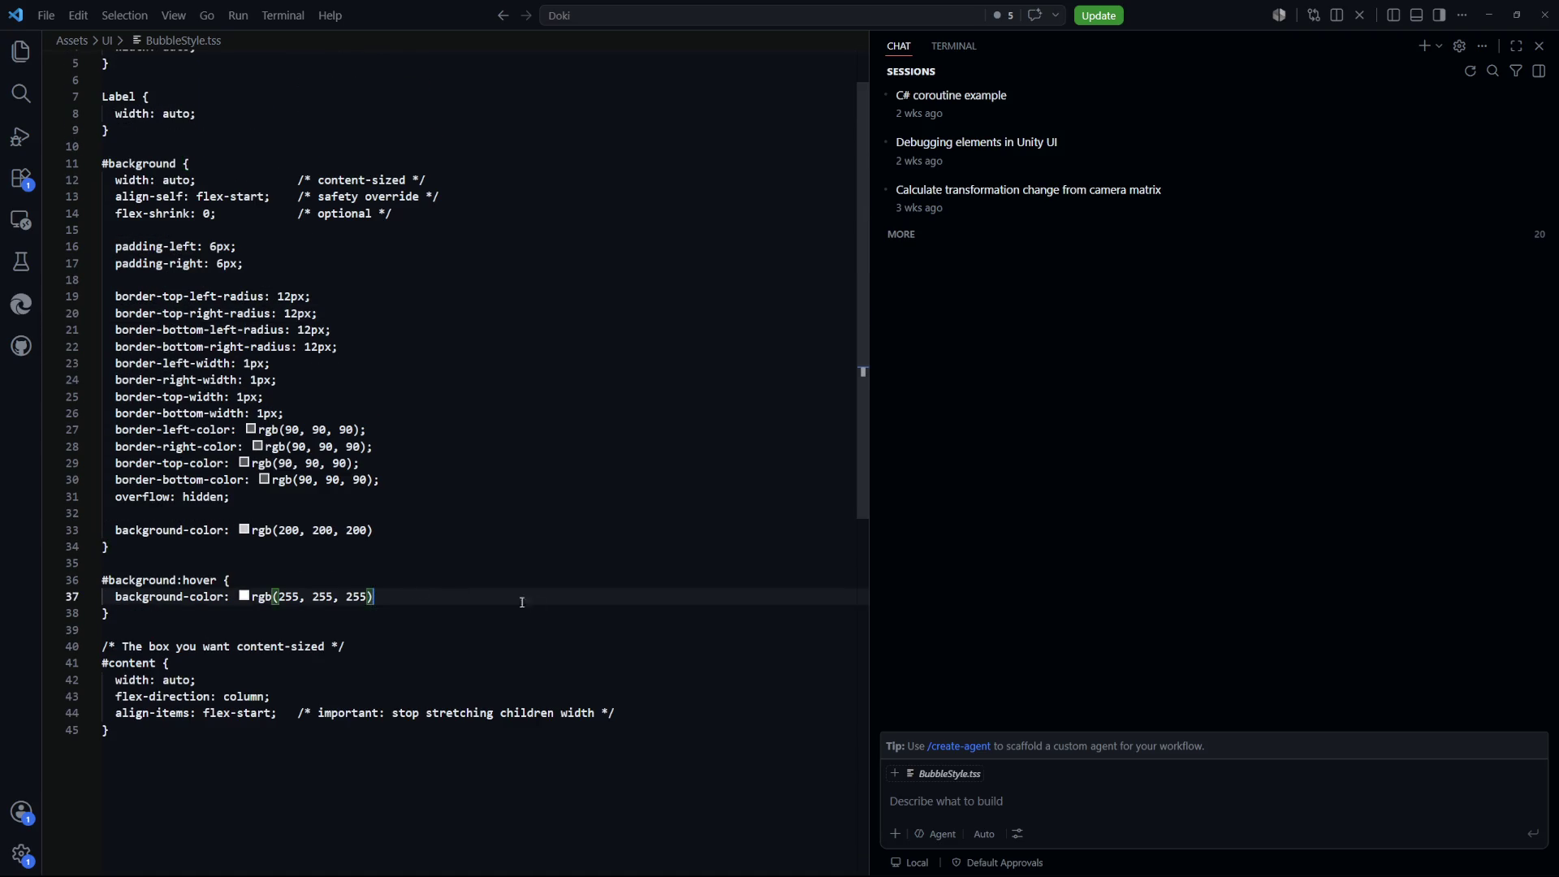
{"action": "key", "text": "Return"}
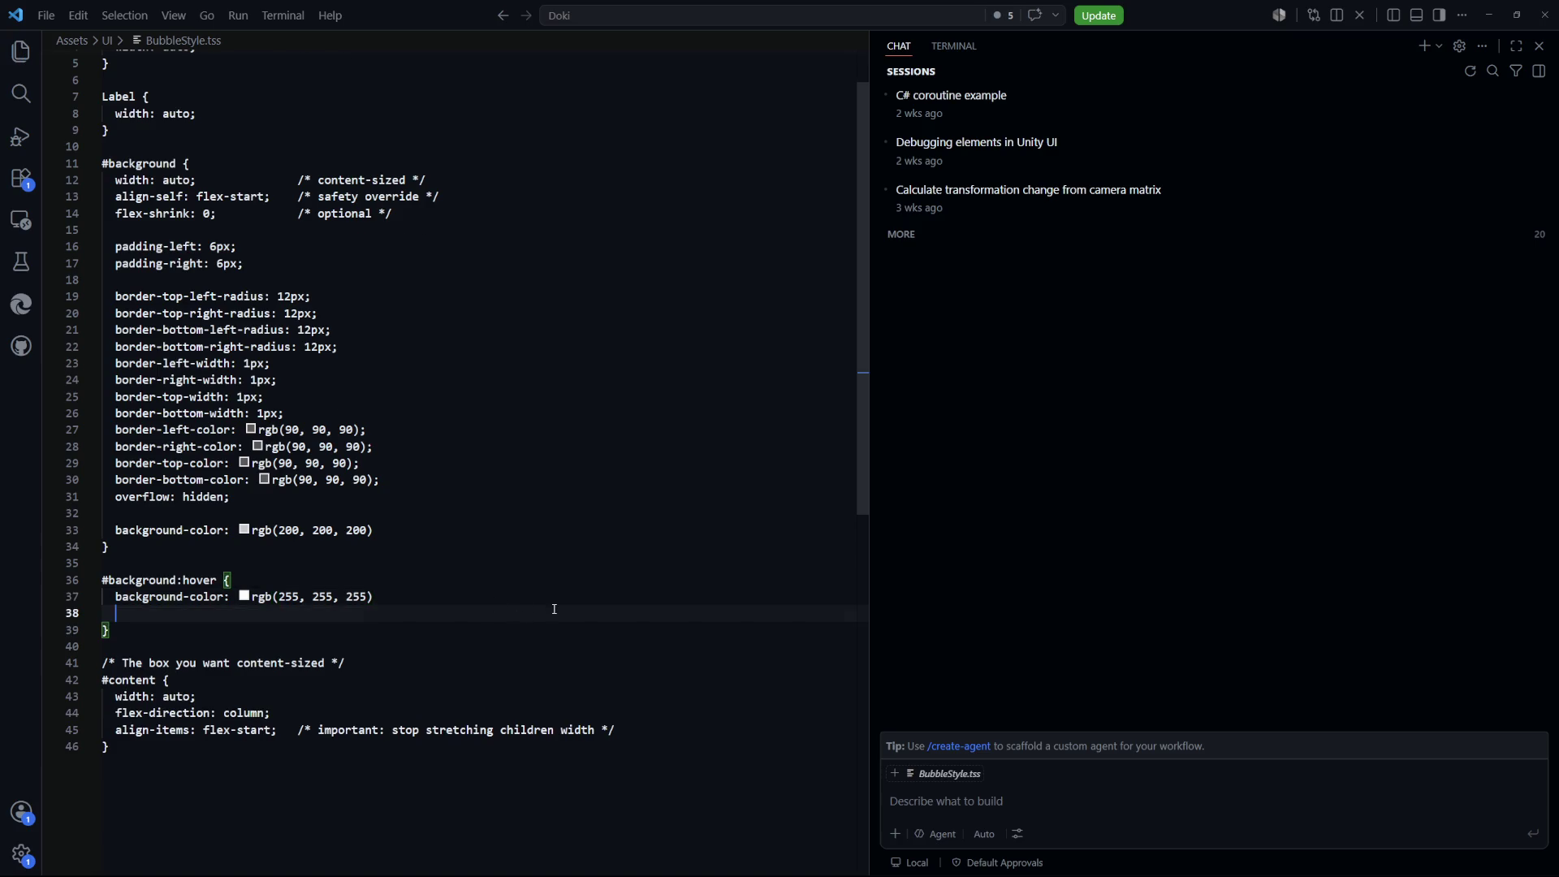
{"action": "scroll", "coordinate": [554, 609], "scroll_direction": "up", "scroll_amount": 2}
{"action": "scroll", "coordinate": [552, 605], "scroll_direction": "down", "scroll_amount": 1}
Ask the chat assistant how to scale a UI Toolkit item with CSS, then undo its scale classes
{"action": "left_click", "coordinate": [1042, 811]}
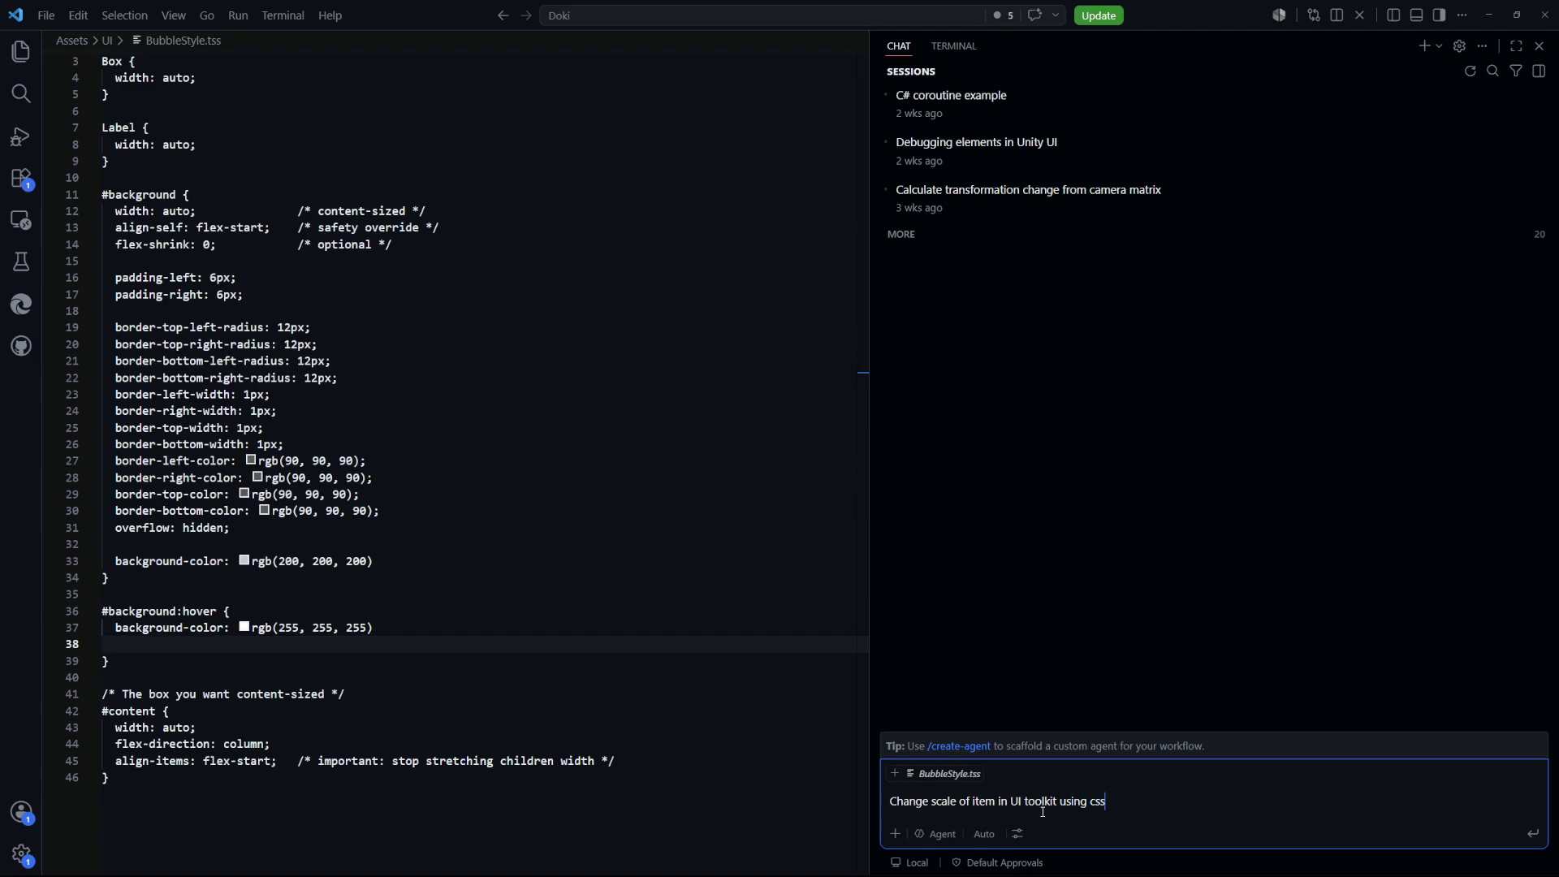
{"action": "key", "text": "Return"}
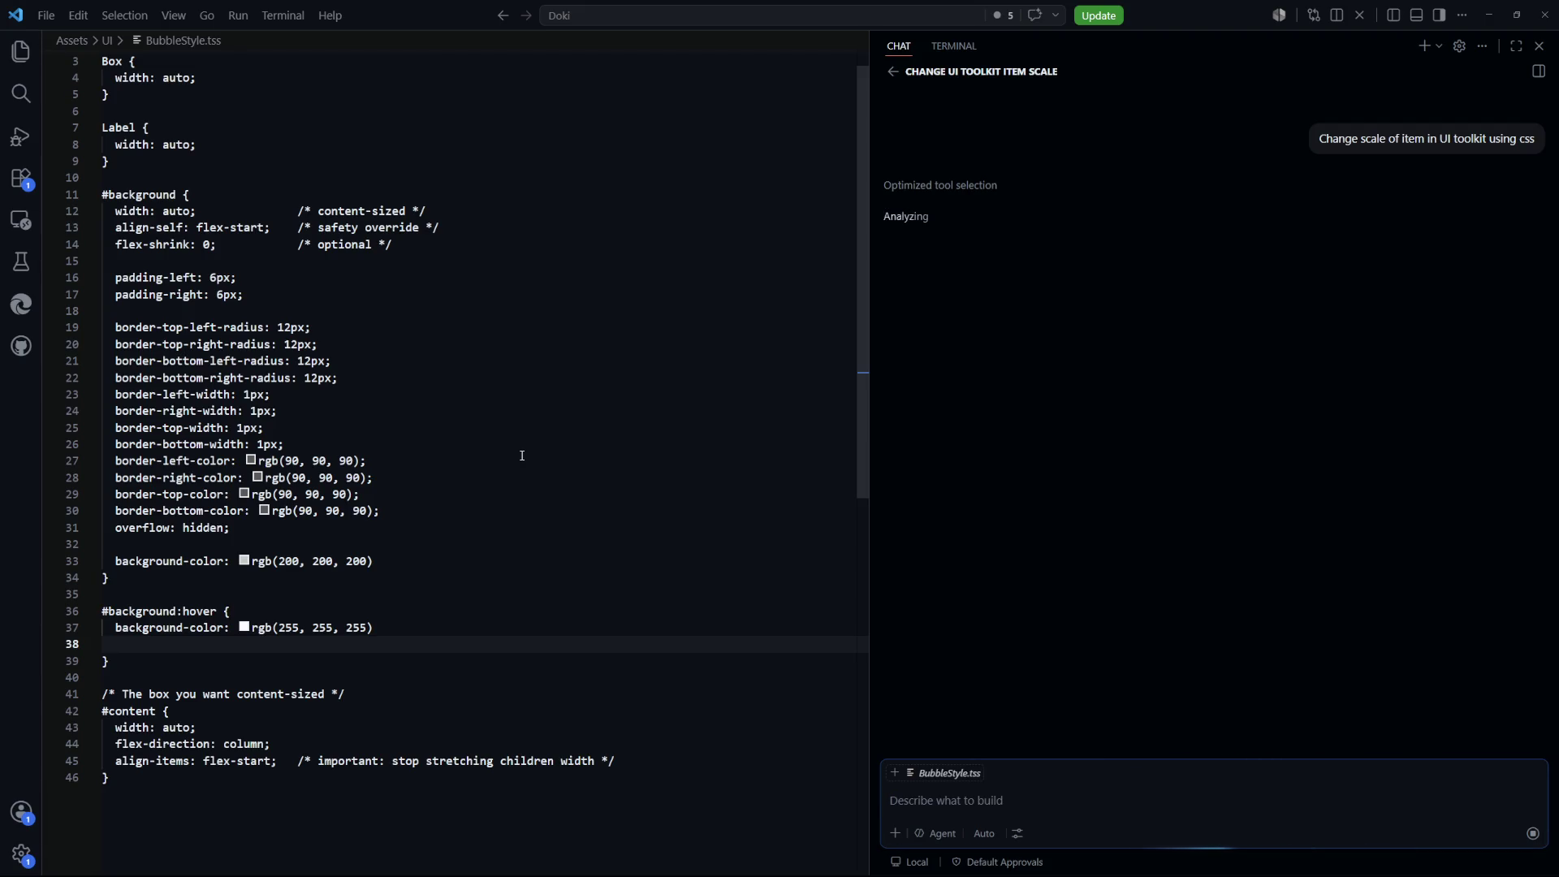
{"action": "left_click", "coordinate": [522, 458]}
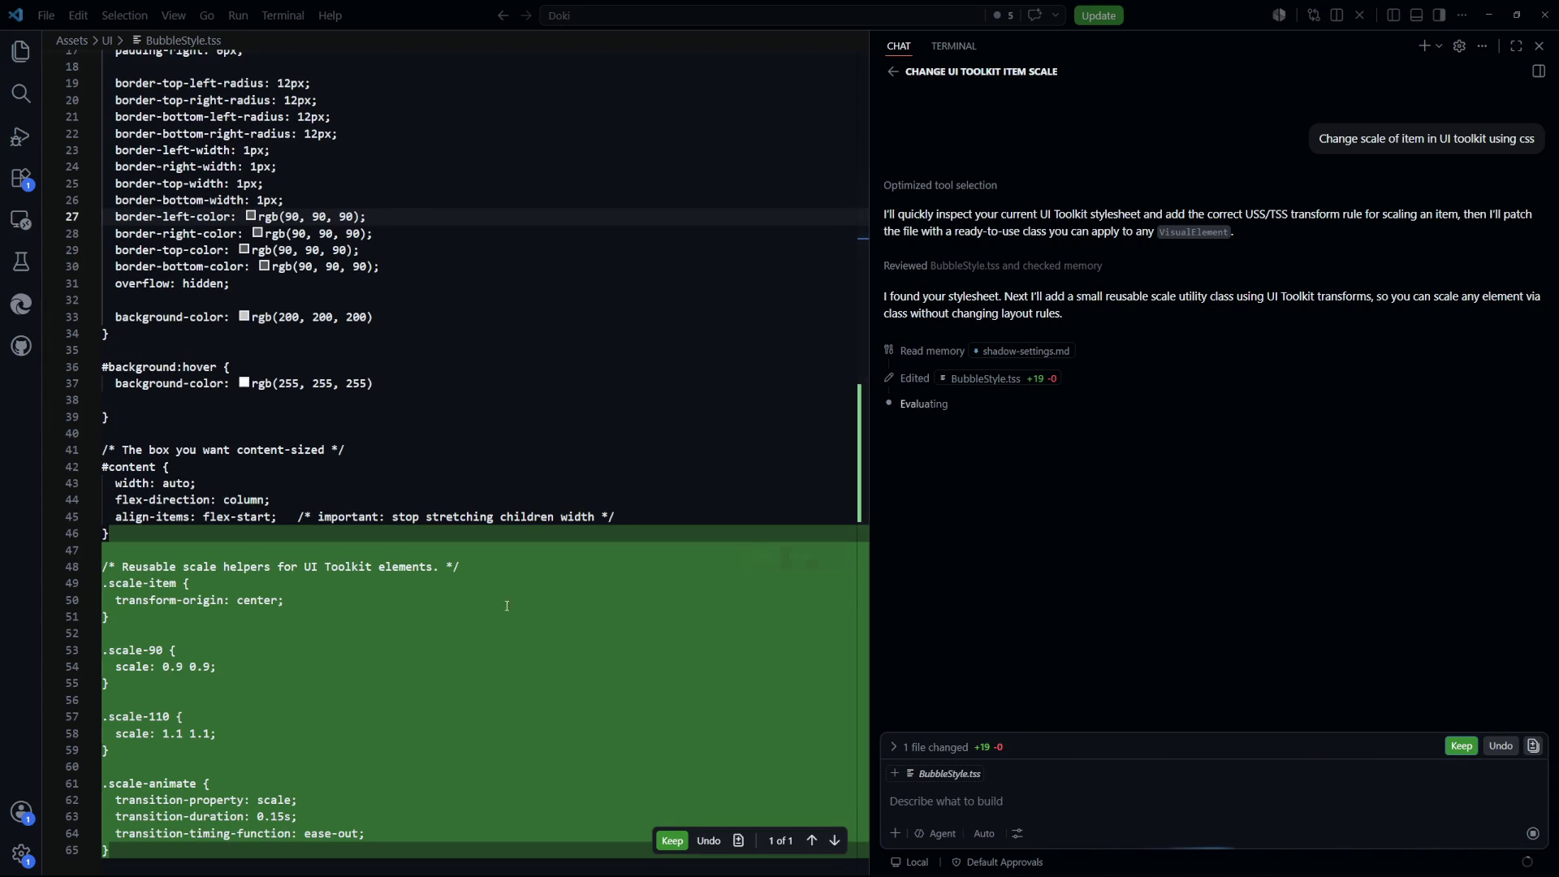
{"action": "scroll", "coordinate": [397, 456], "scroll_direction": "down", "scroll_amount": 3}
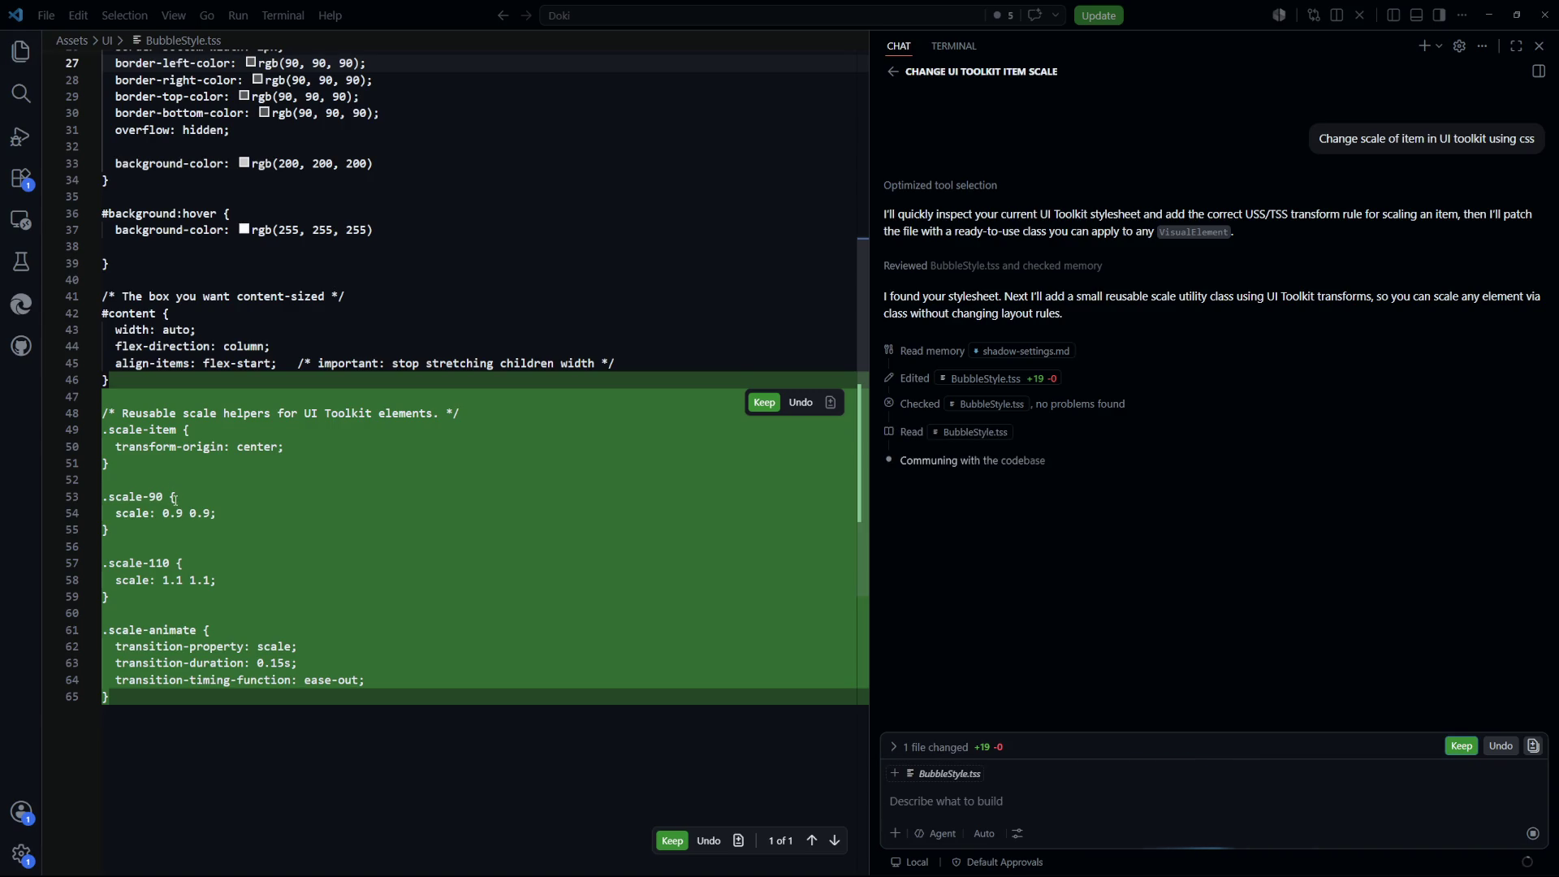
{"action": "left_click", "coordinate": [801, 402]}
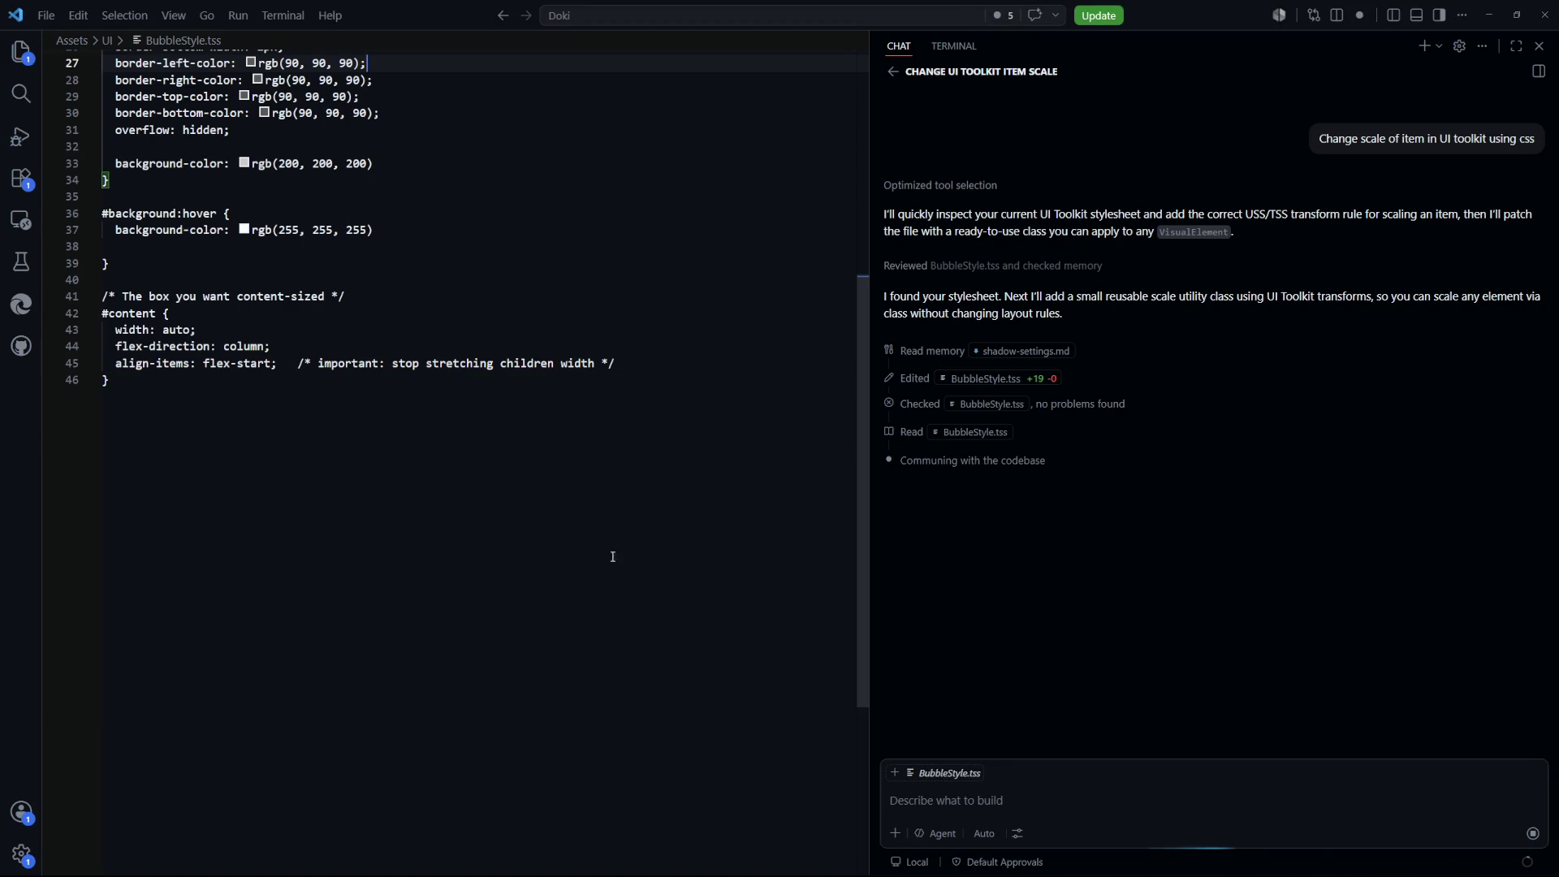
Switch the chat assistant to Ask mode
{"action": "left_click", "coordinate": [936, 834]}
{"action": "left_click", "coordinate": [935, 759]}
{"action": "scroll", "coordinate": [475, 609], "scroll_direction": "up", "scroll_amount": 4}
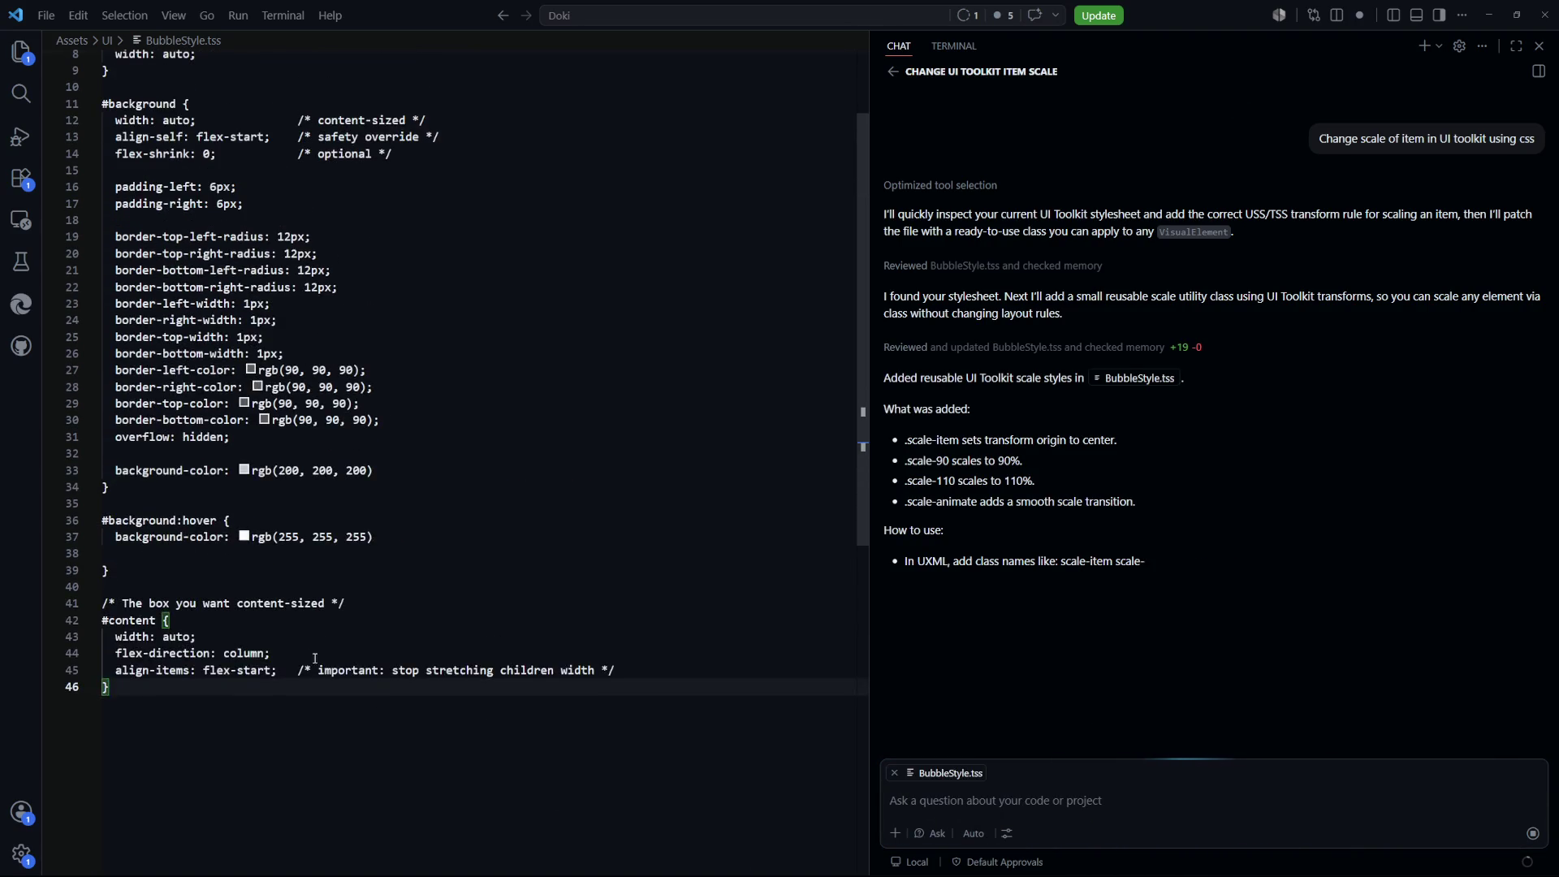
{"action": "scroll", "coordinate": [366, 503], "scroll_direction": "down", "scroll_amount": 2}
Add 'scale: 1.2' beneath the background colour in the #background:hover rule
{"action": "left_click", "coordinate": [351, 494]}
{"action": "scroll", "coordinate": [352, 467], "scroll_direction": "up", "scroll_amount": 2}
{"action": "left_click", "coordinate": [457, 506]}
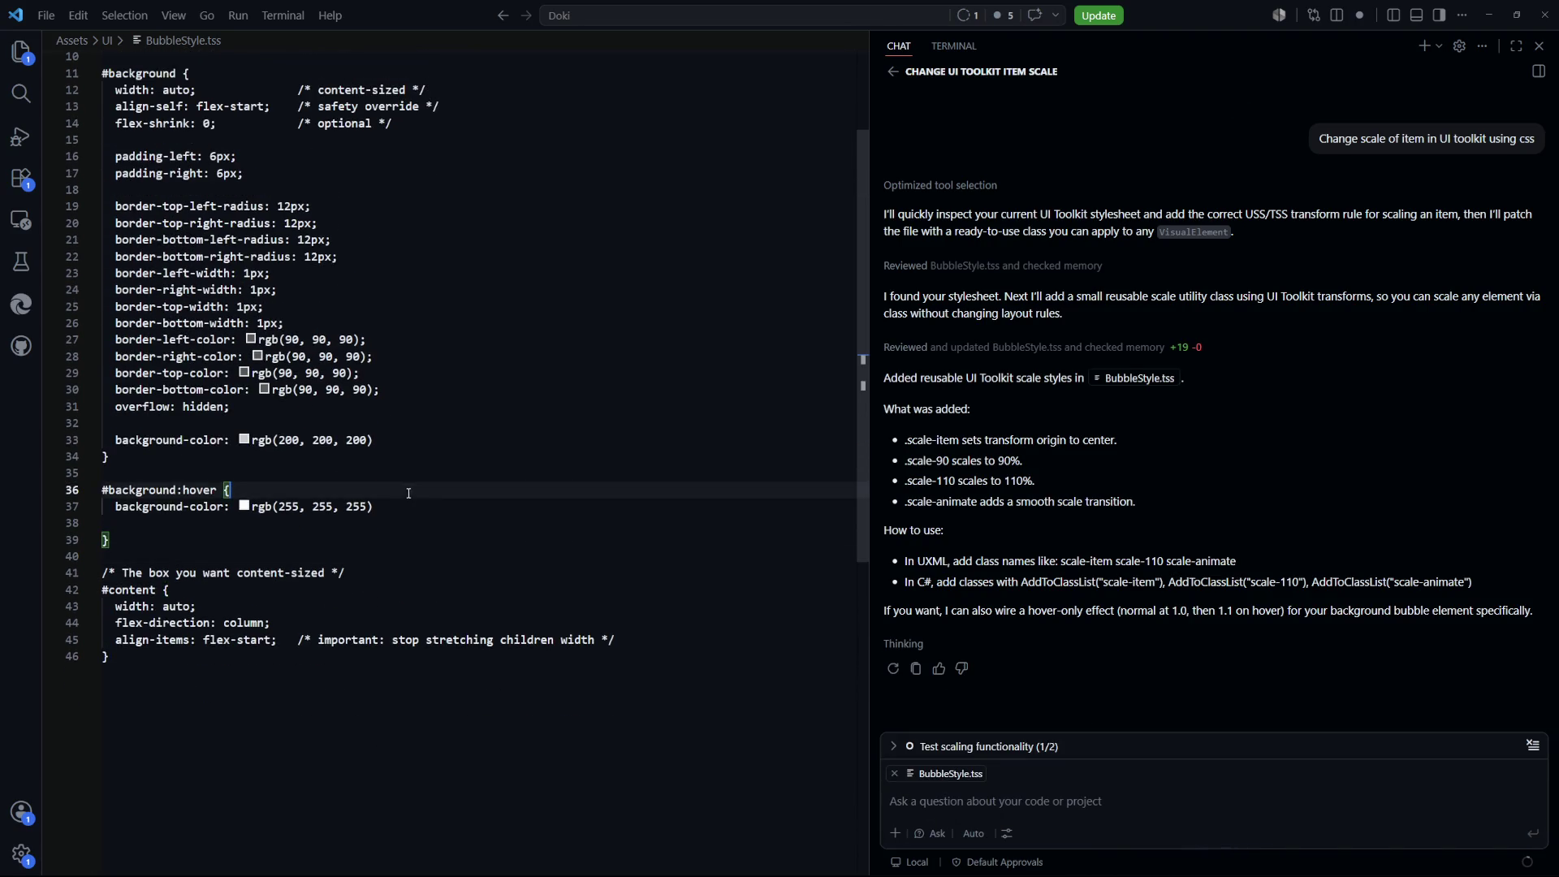
{"action": "key", "text": "Return"}
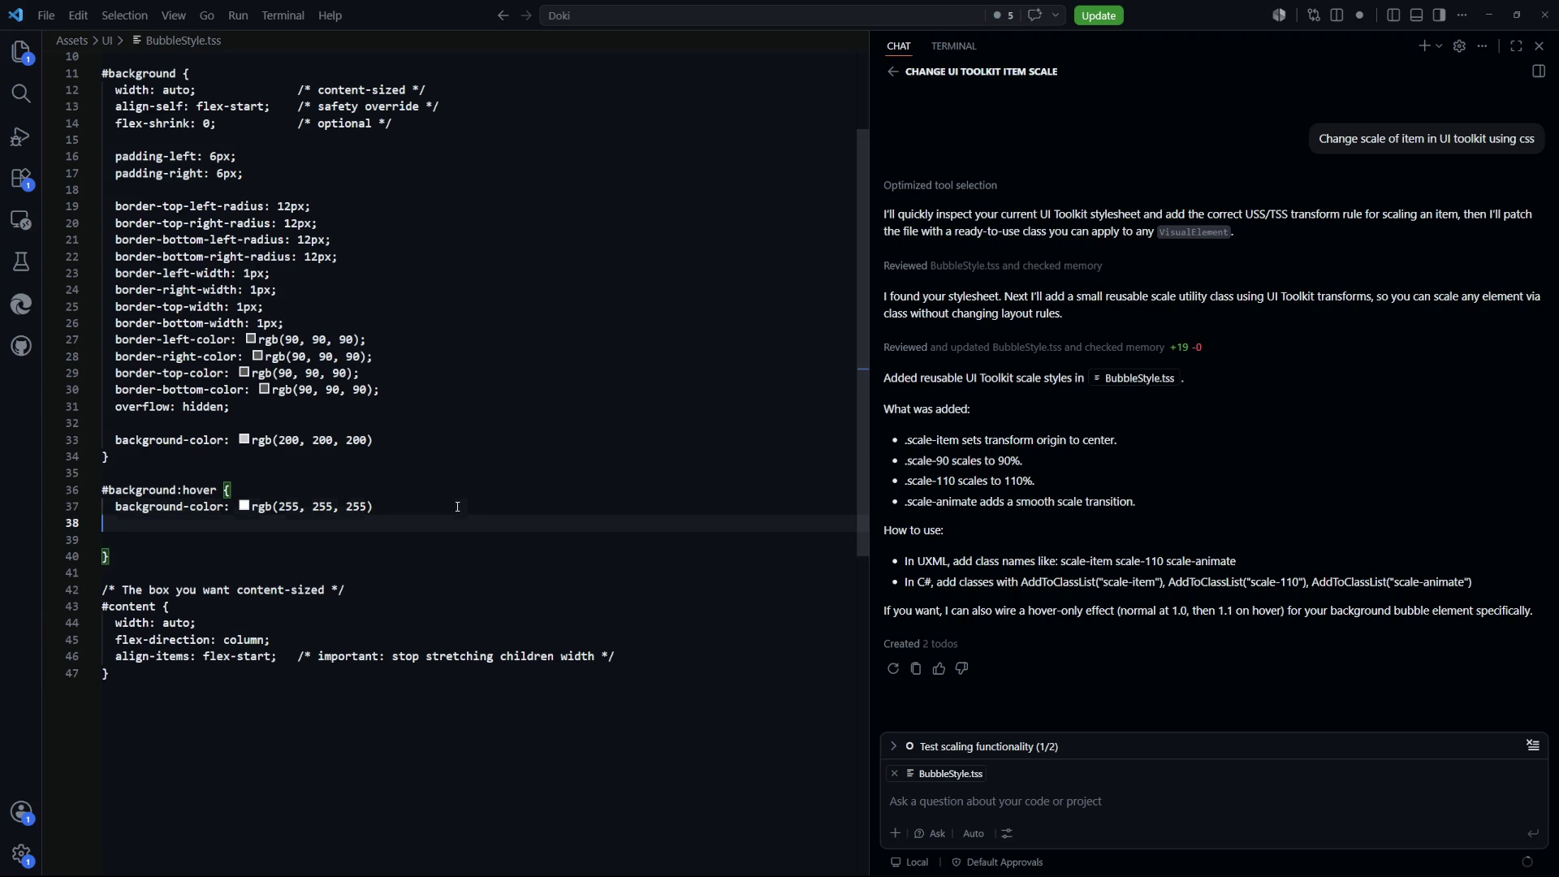
{"action": "key", "text": "Delete"}
{"action": "key", "text": "Tab"}
{"action": "type", "text": "scale:"}
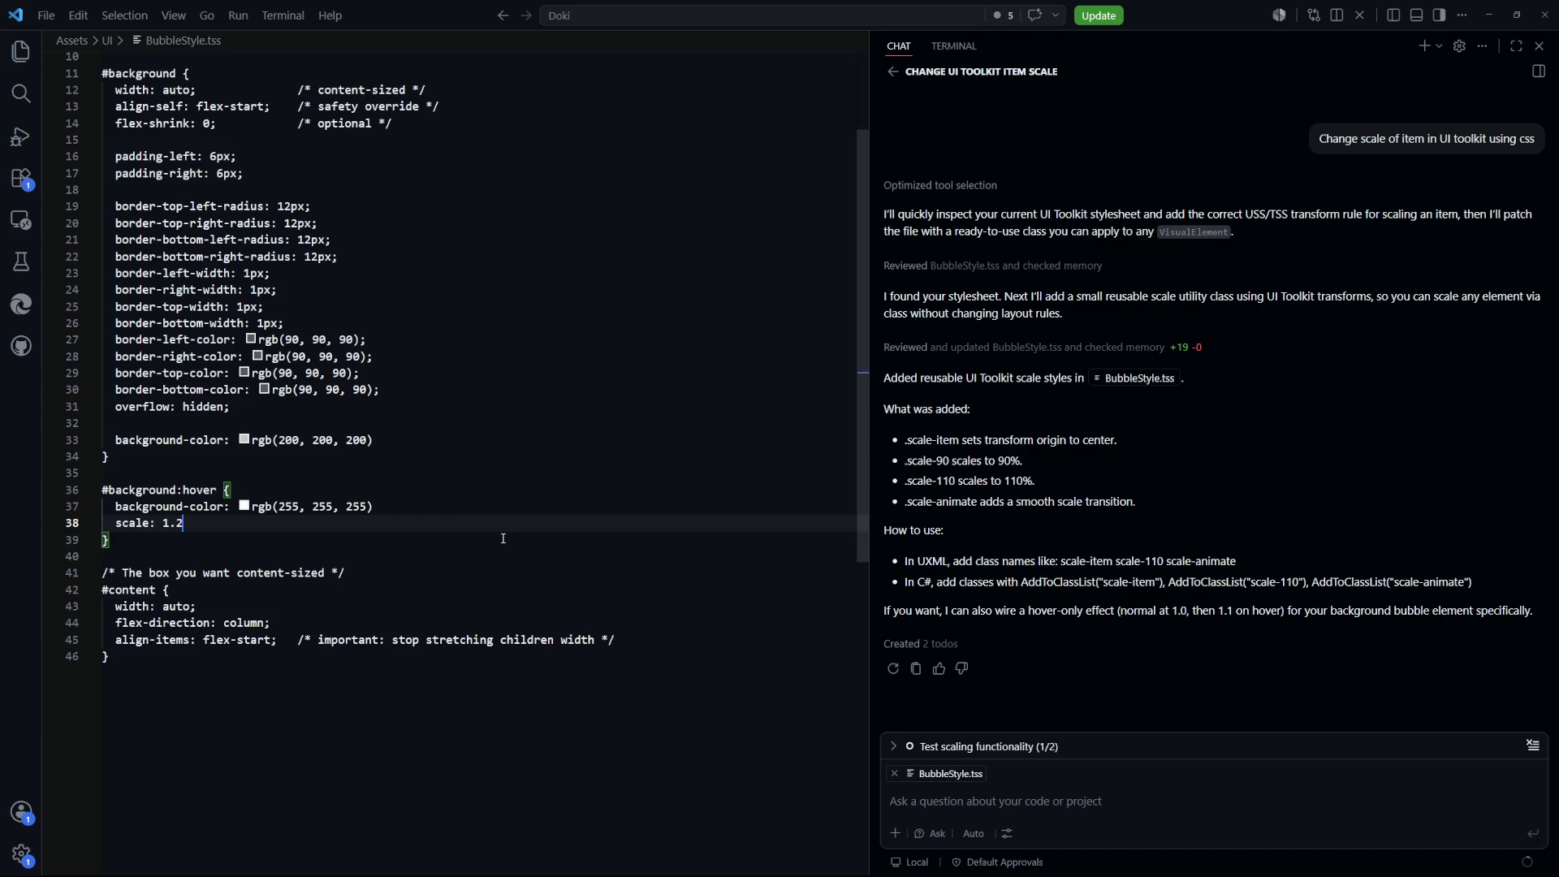
{"action": "left_click", "coordinate": [450, 499]}
{"action": "key", "text": "alt+Tab"}
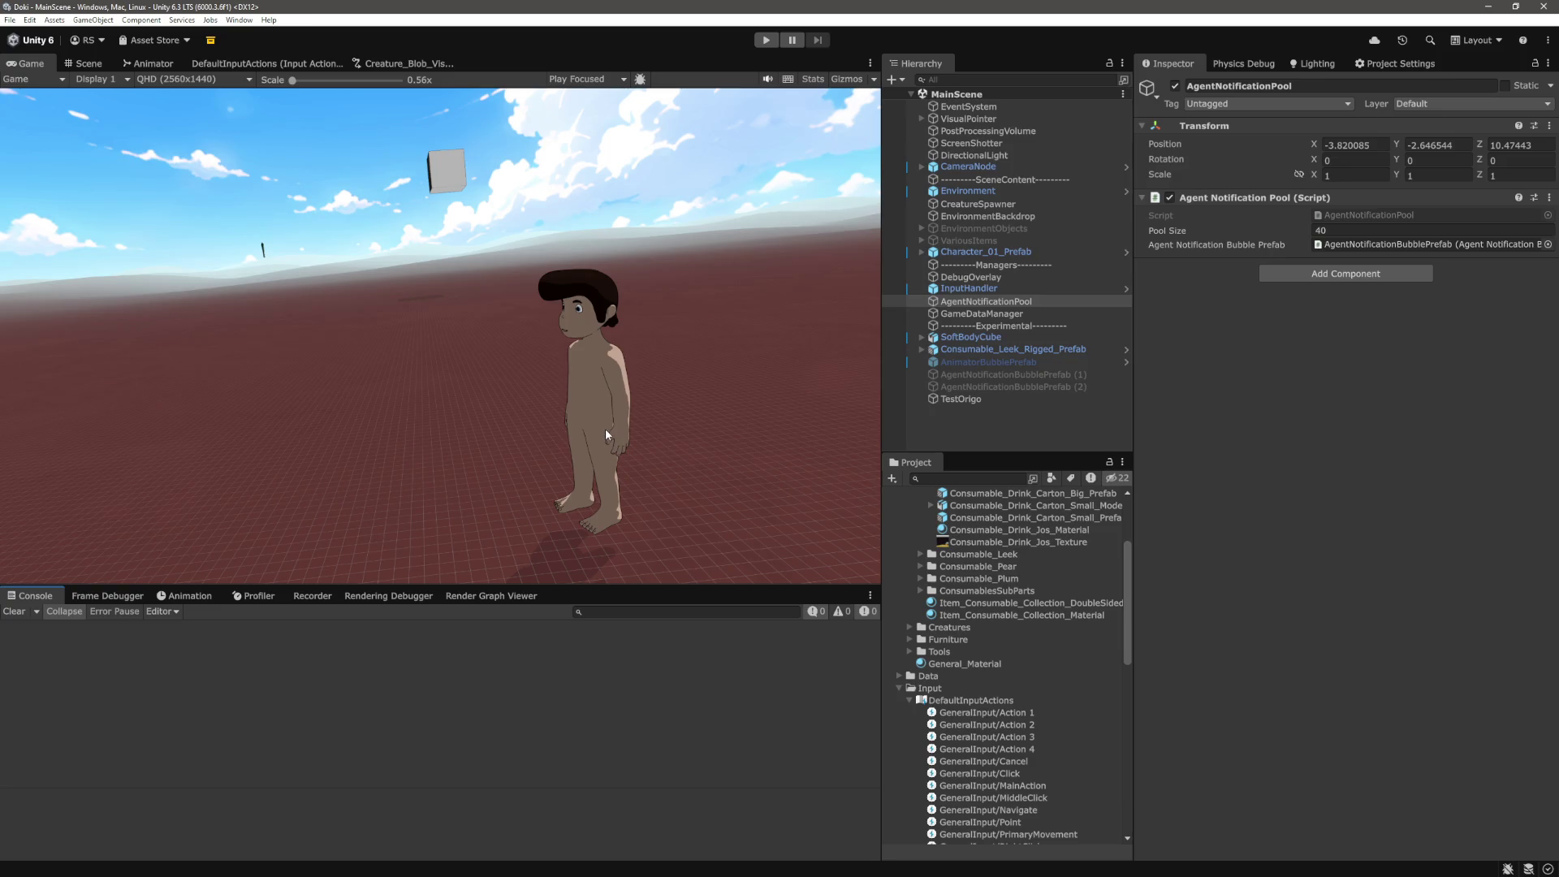
Play the game to test the 1.2 hover scaling on the bubbles, then stop and return to BubbleStyle.tss
{"action": "left_click", "coordinate": [764, 41]}
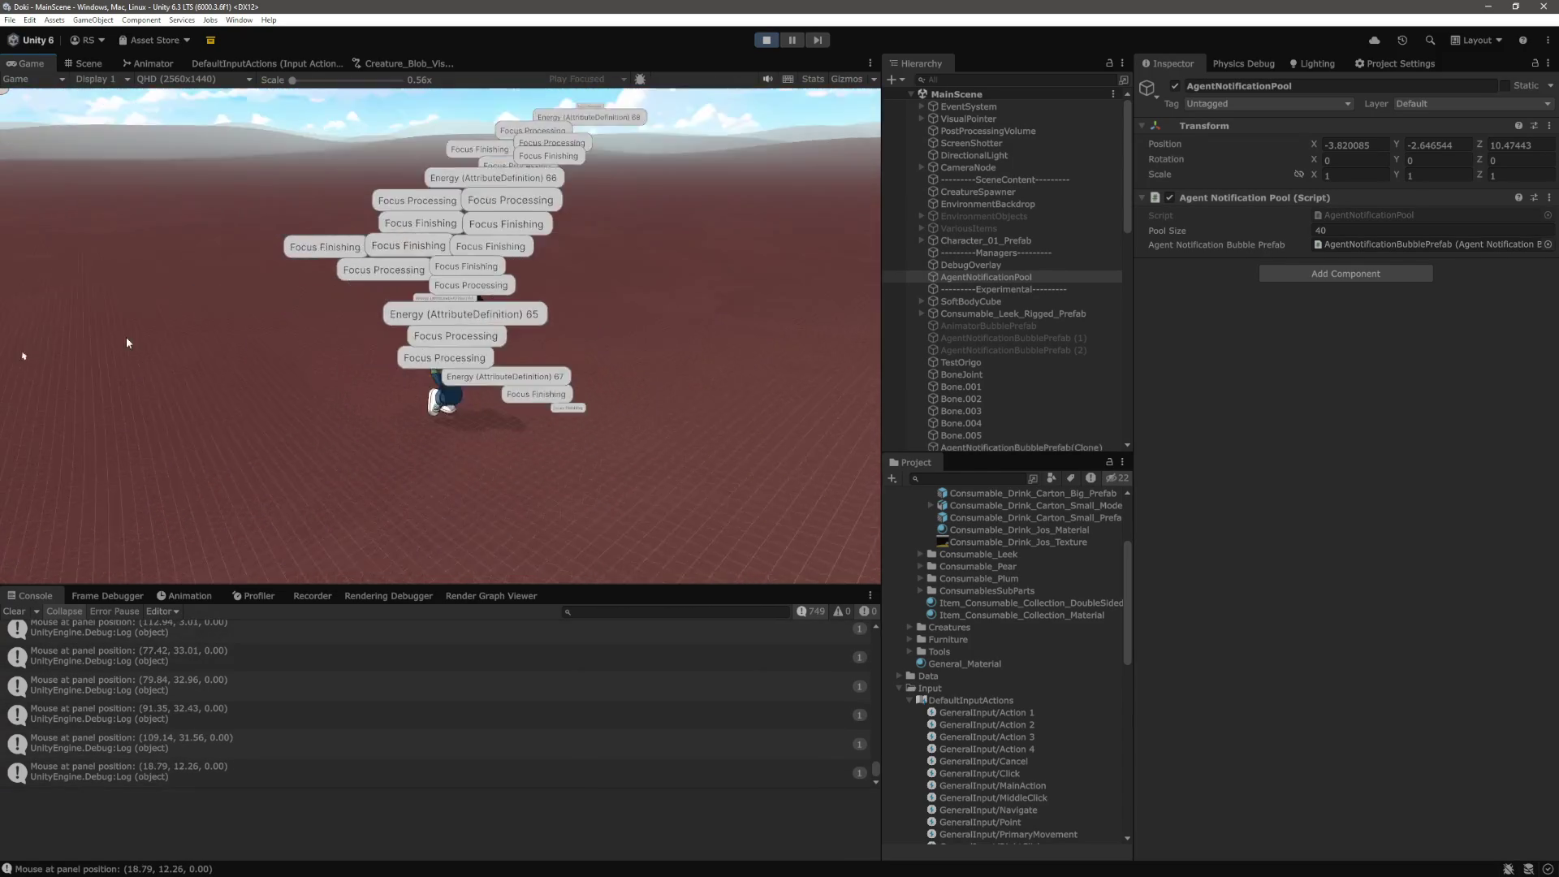
{"action": "mouse_move", "coordinate": [433, 304]}
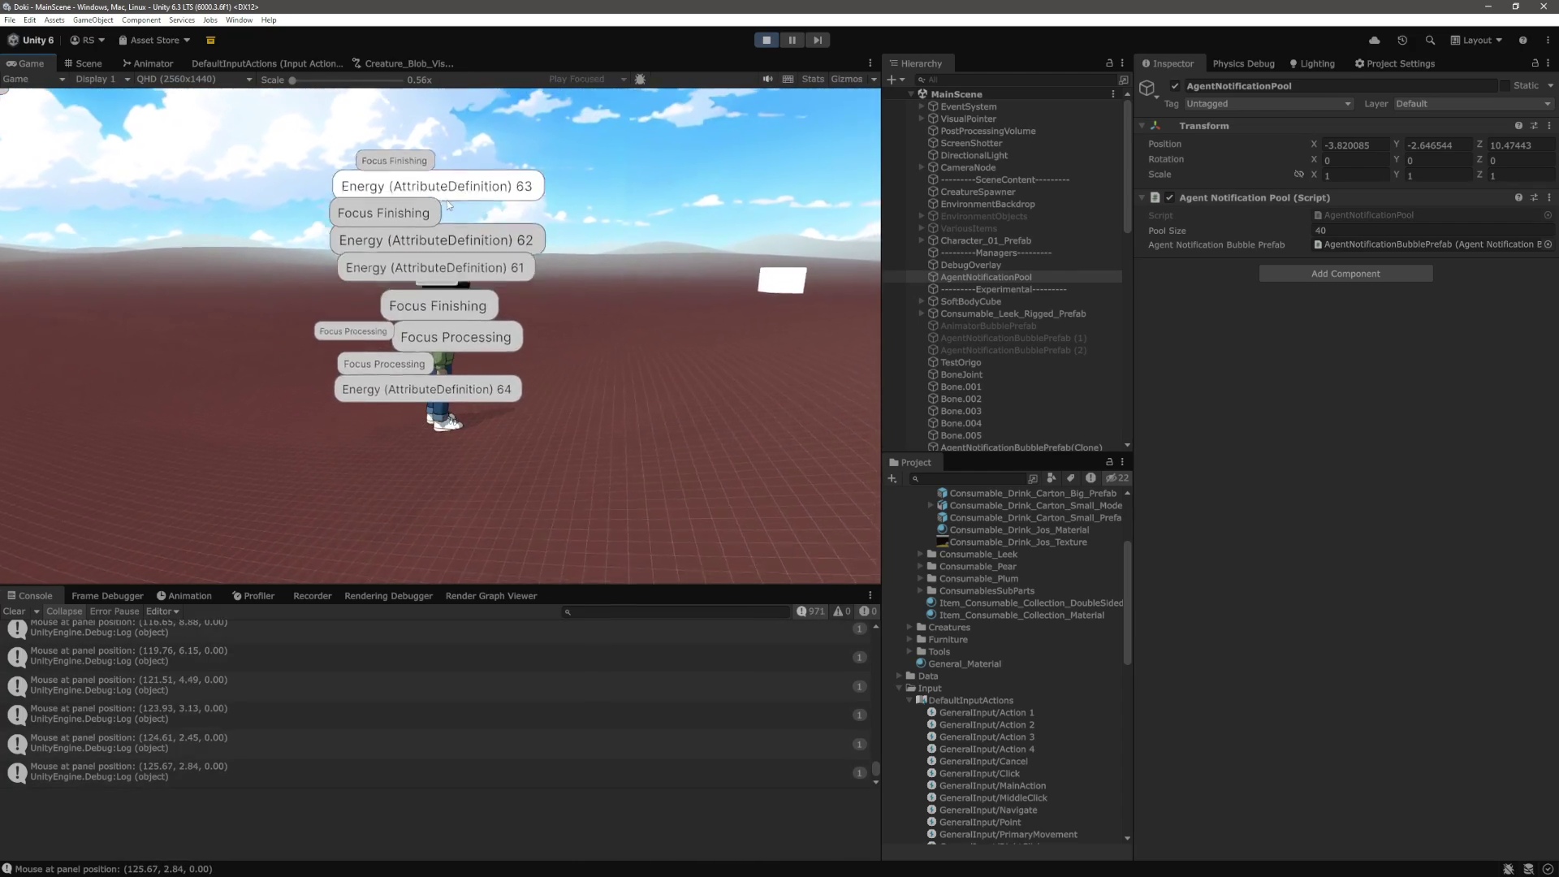
{"action": "mouse_move", "coordinate": [459, 358]}
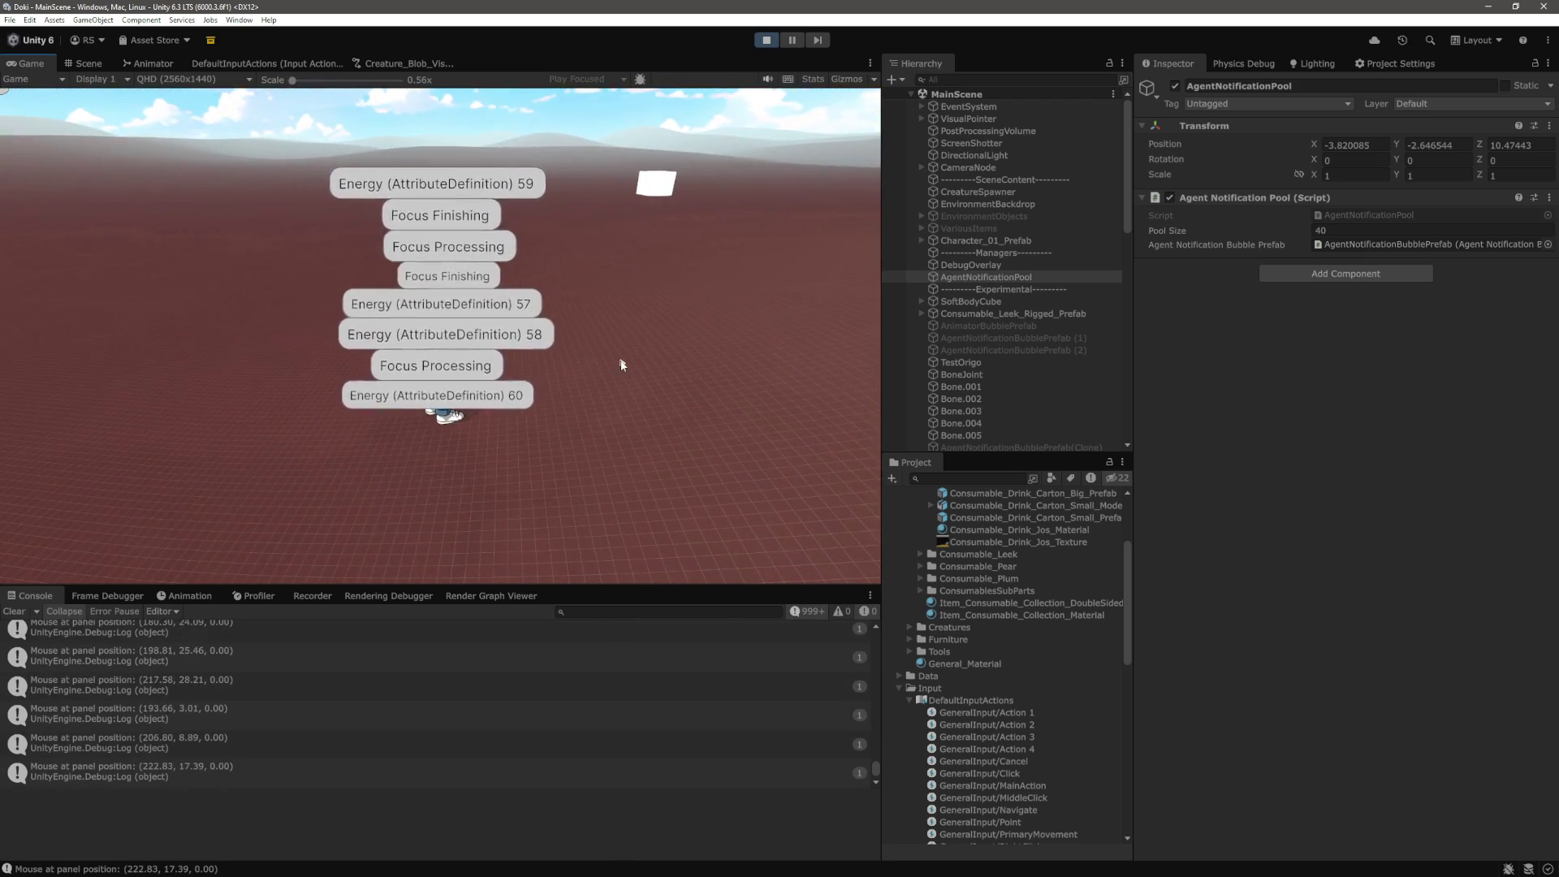
{"action": "key", "text": "ctrl+p"}
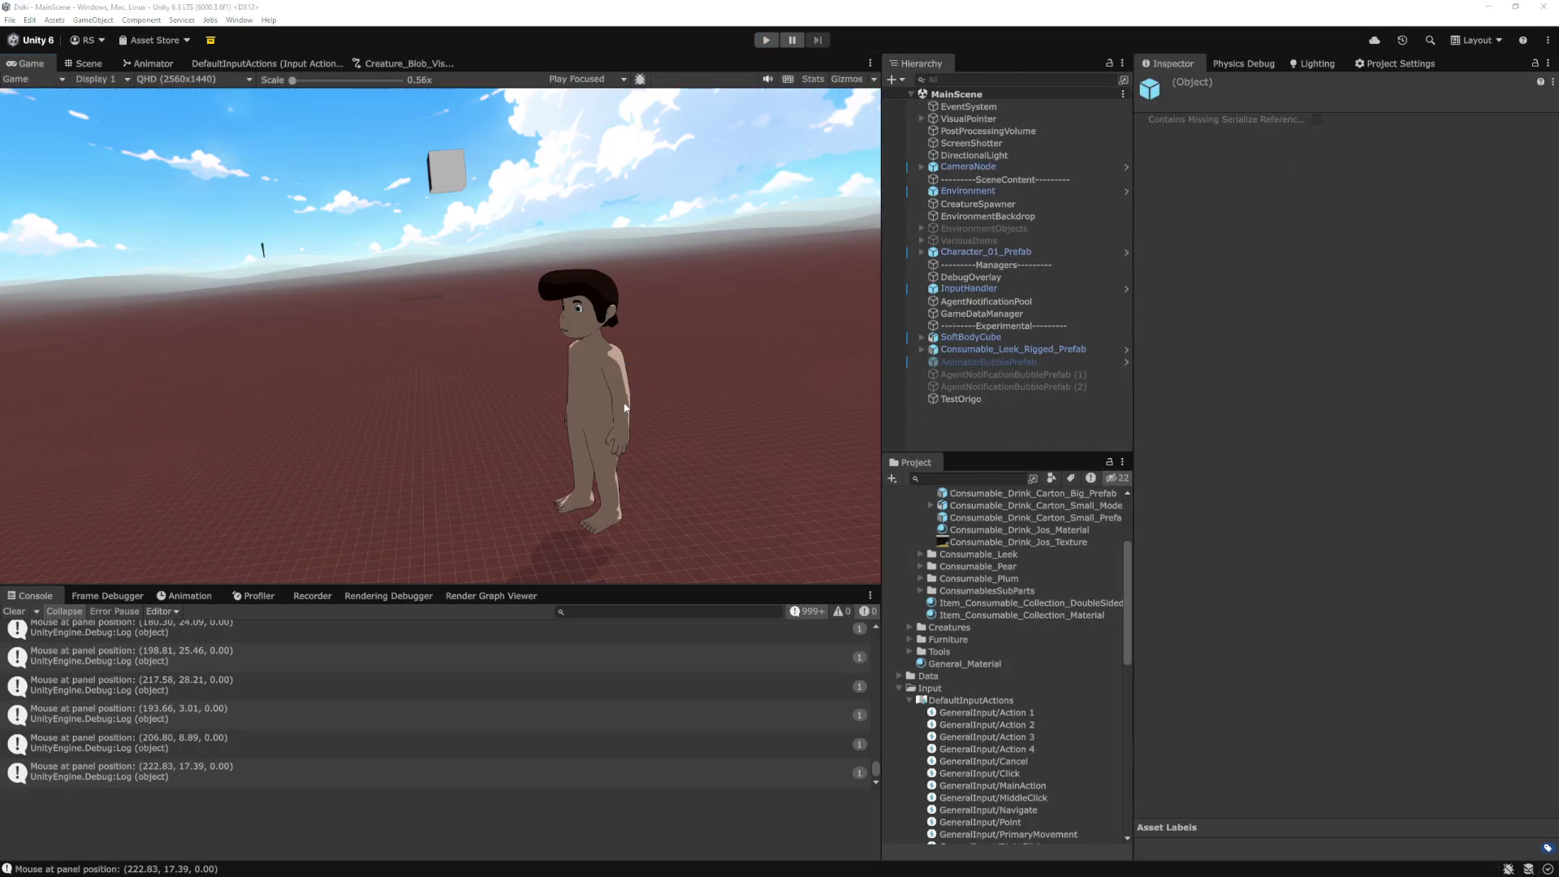
{"action": "key", "text": "alt+Tab"}
{"action": "scroll", "coordinate": [354, 493], "scroll_direction": "up", "scroll_amount": 4}
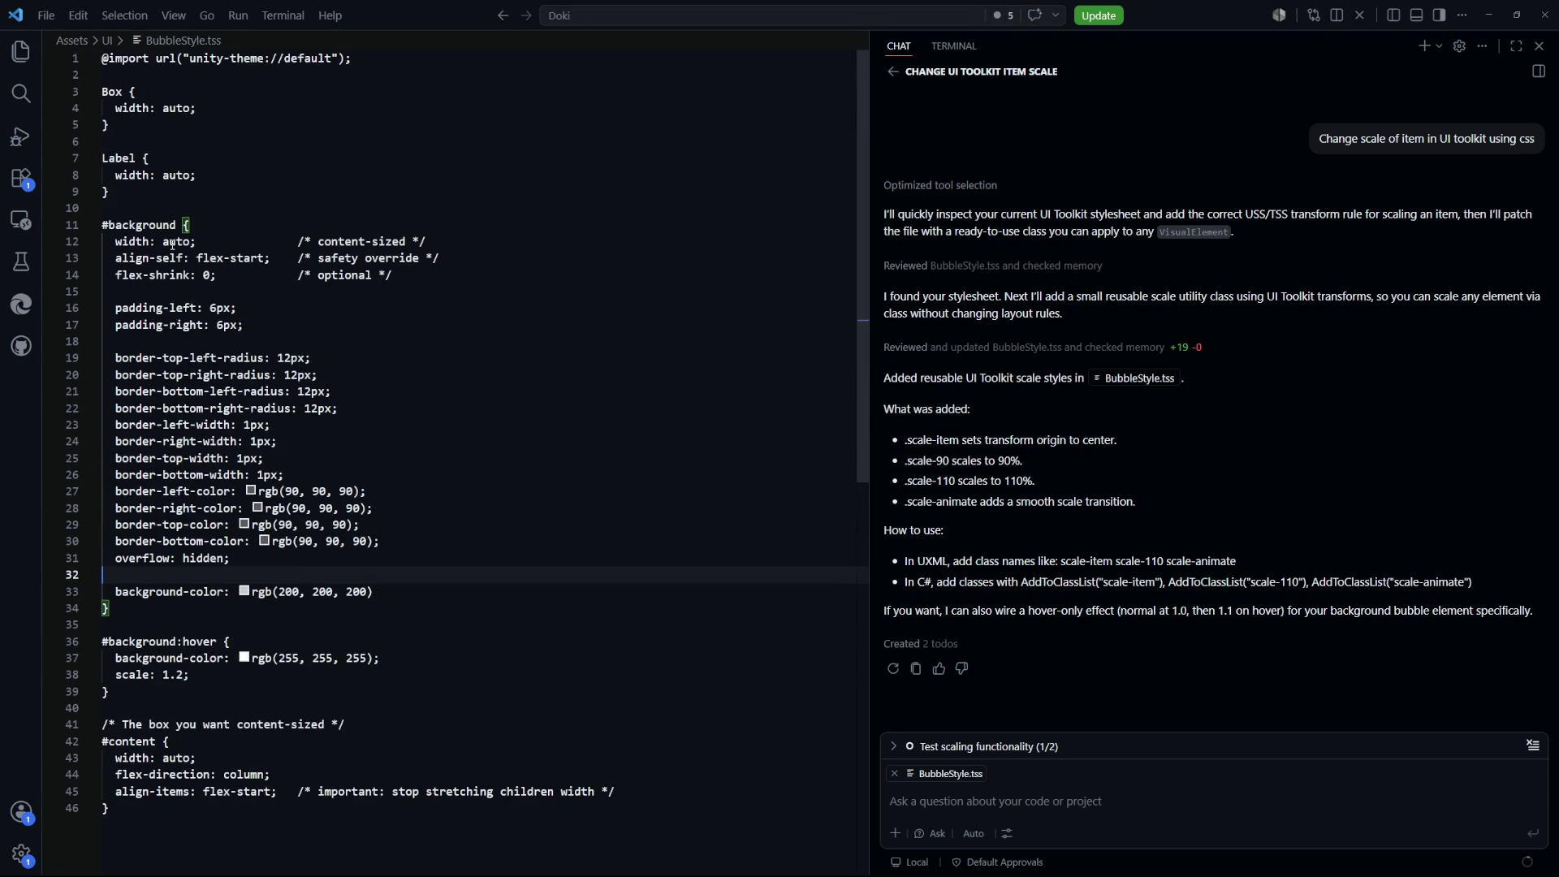
Resend the CSS scaling question, getting transform-origin center and 0.12s ease-out transition suggestions
{"action": "scroll", "coordinate": [177, 244], "scroll_direction": "down", "scroll_amount": 2}
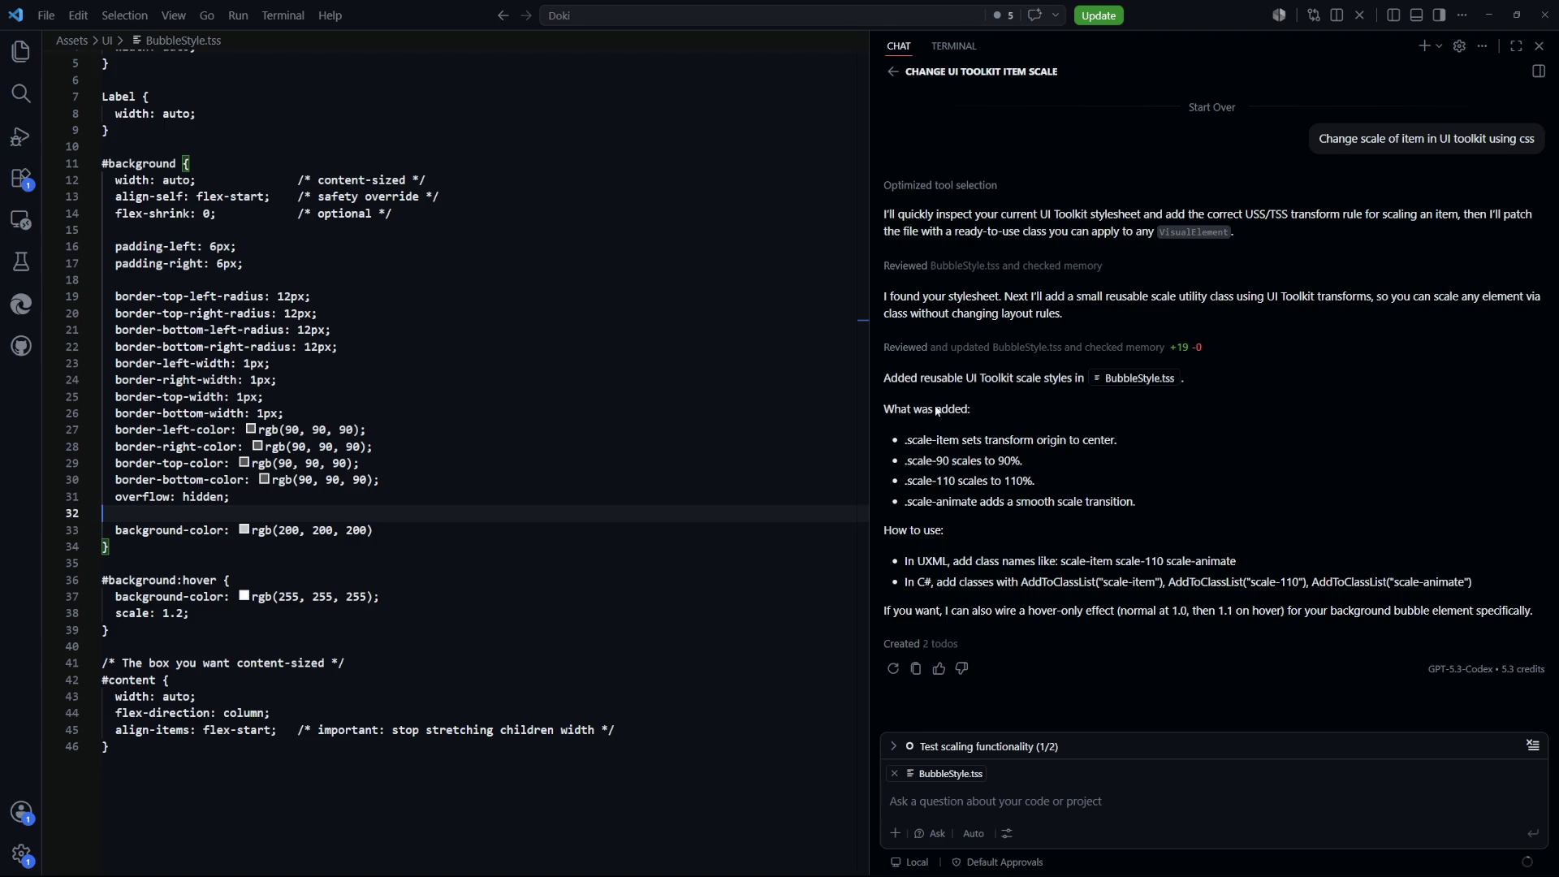
{"action": "left_click_drag", "start_coordinate": [1534, 140], "coordinate": [1324, 142]}
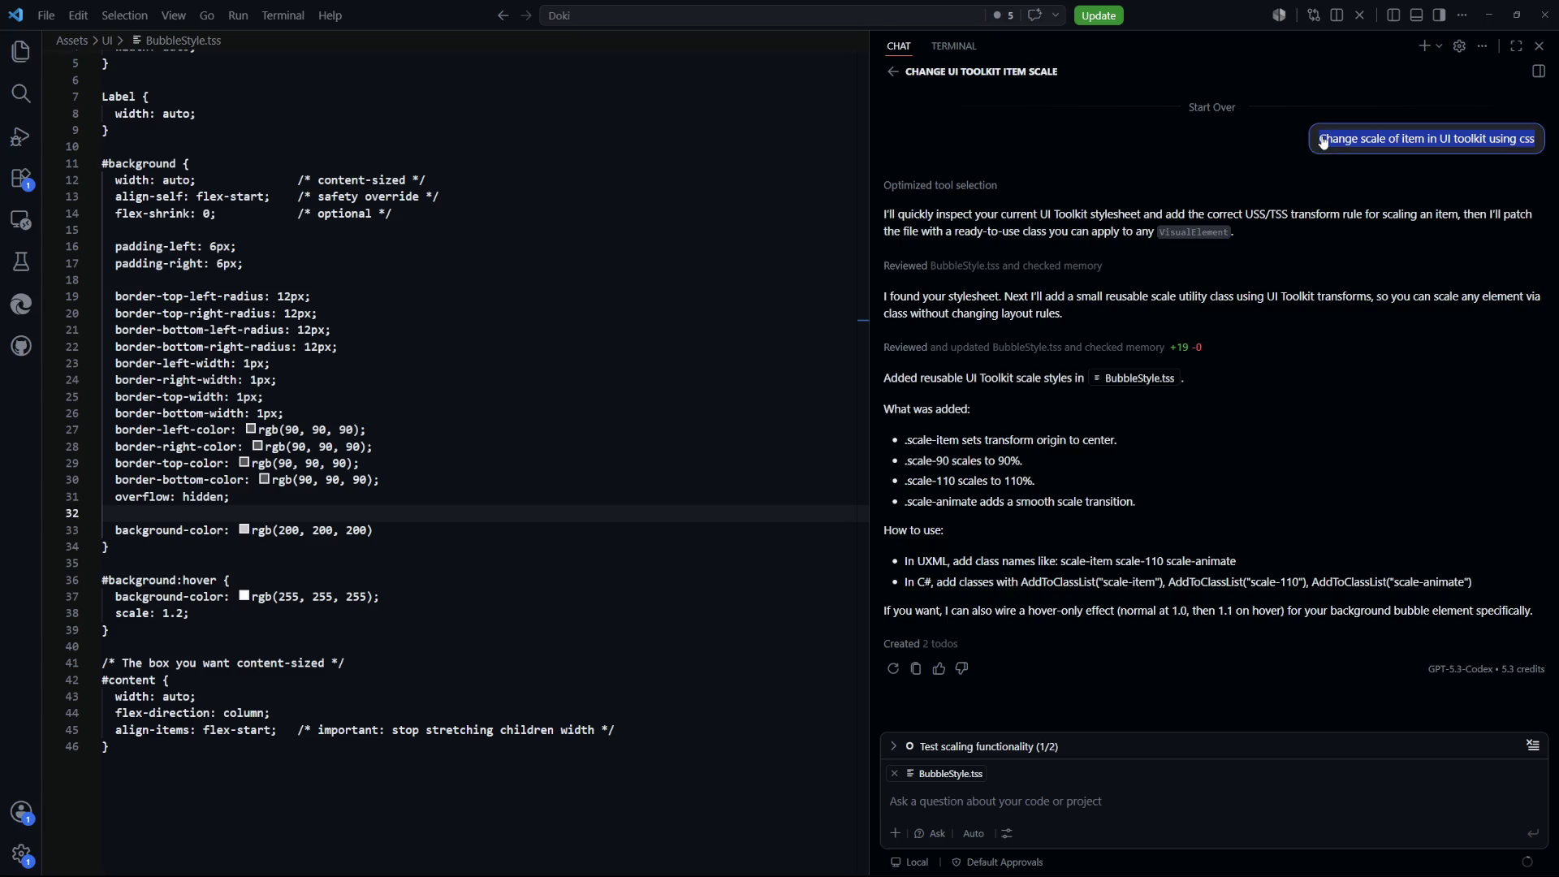
{"action": "left_click", "coordinate": [1111, 790]}
{"action": "key", "text": "Return"}
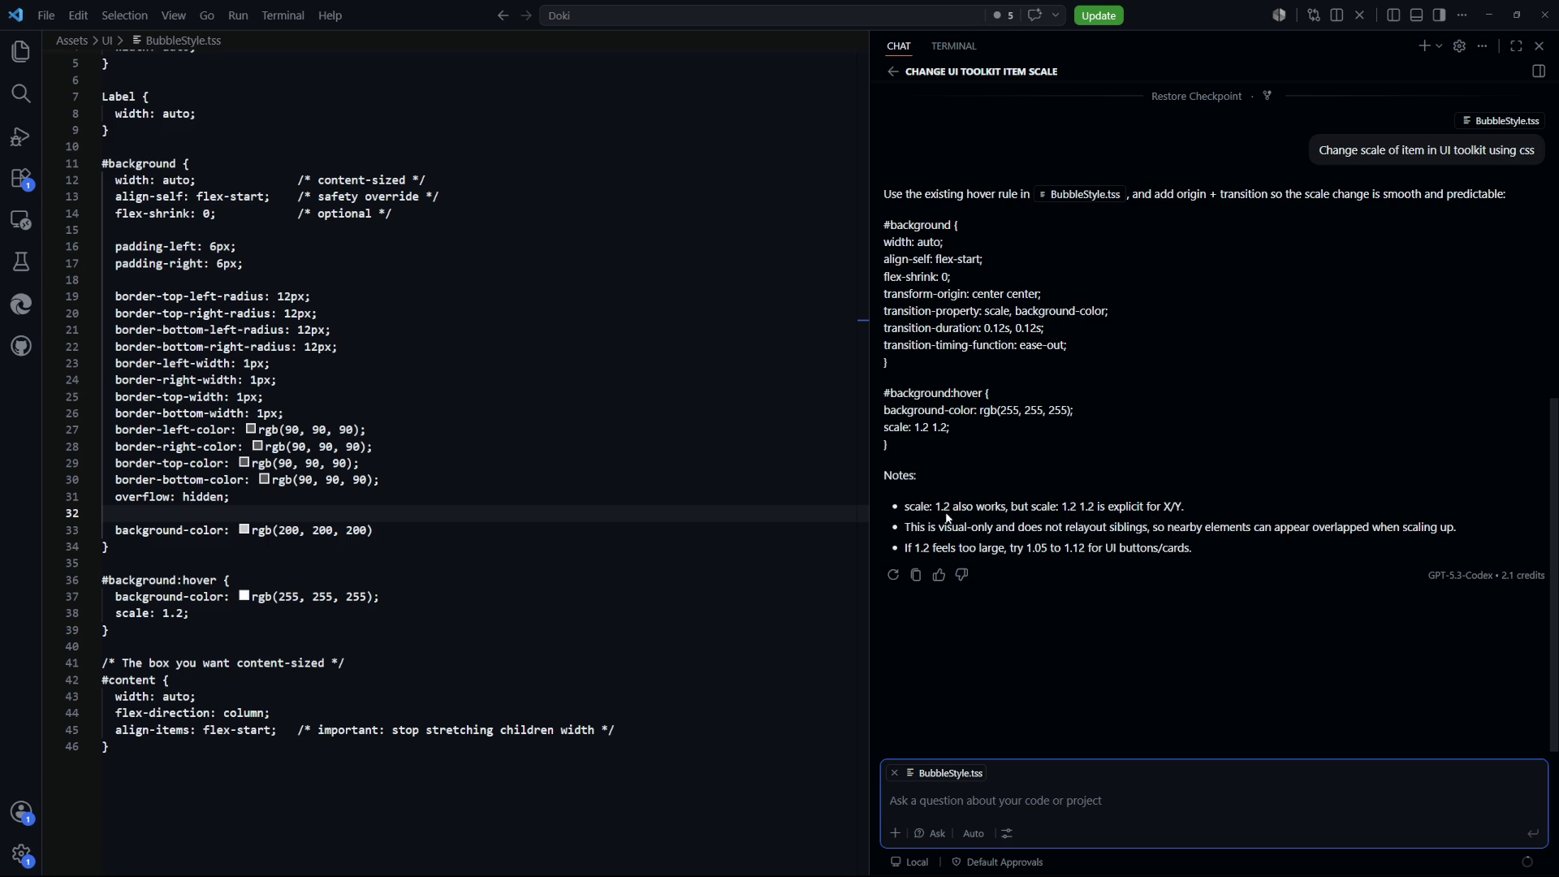
Add 'scale: 1.0;' after the flex-shrink line in the #background rule and save the stylesheet
{"action": "left_click", "coordinate": [436, 600]}
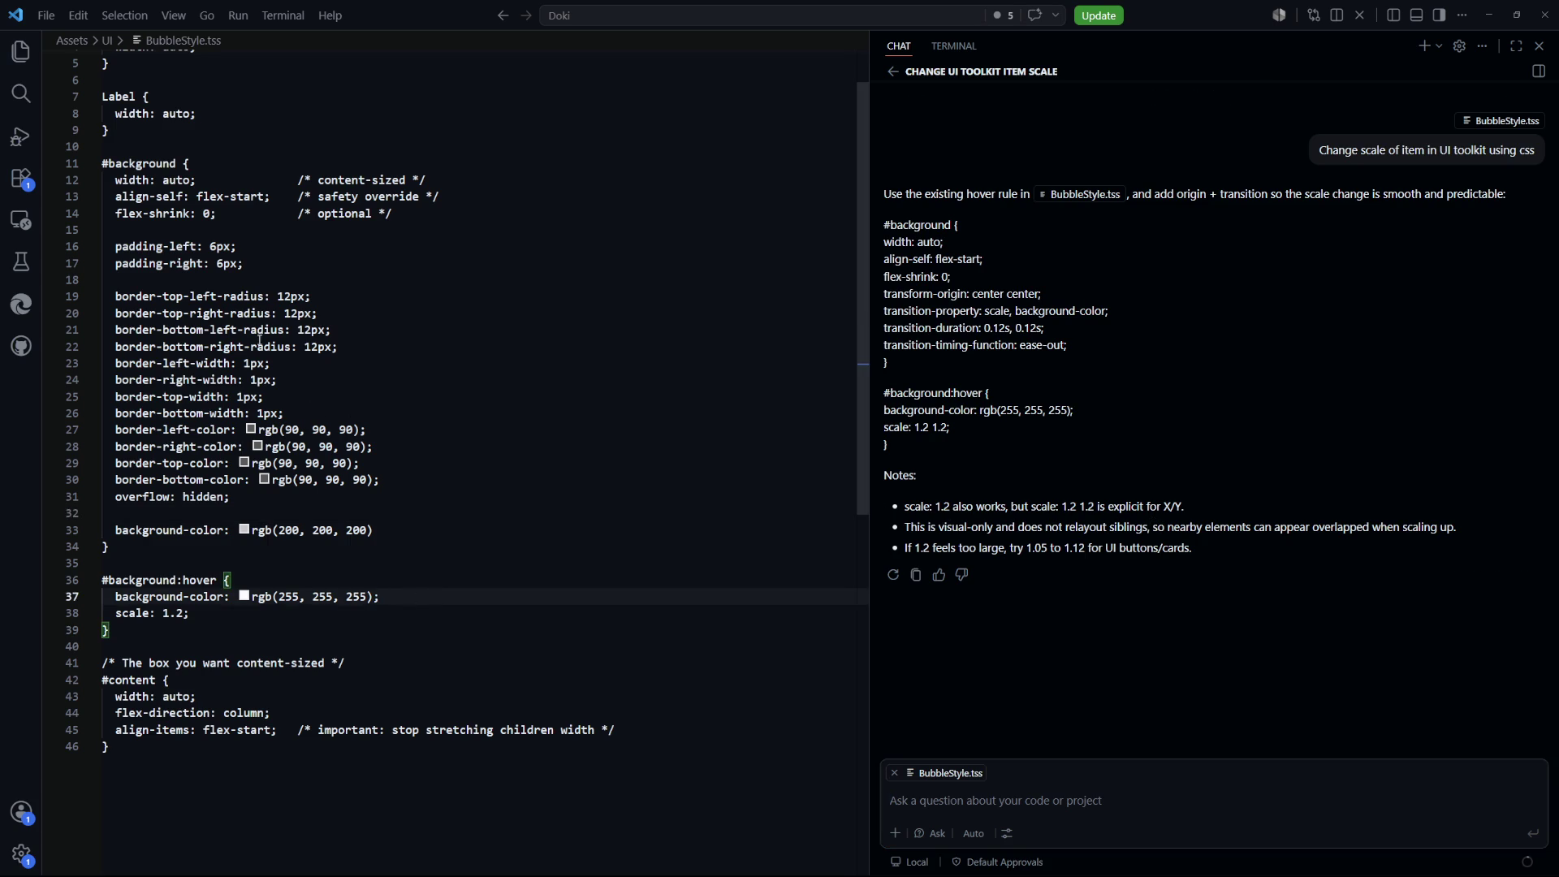
{"action": "scroll", "coordinate": [354, 260], "scroll_direction": "up", "scroll_amount": 1}
{"action": "left_click", "coordinate": [467, 244]}
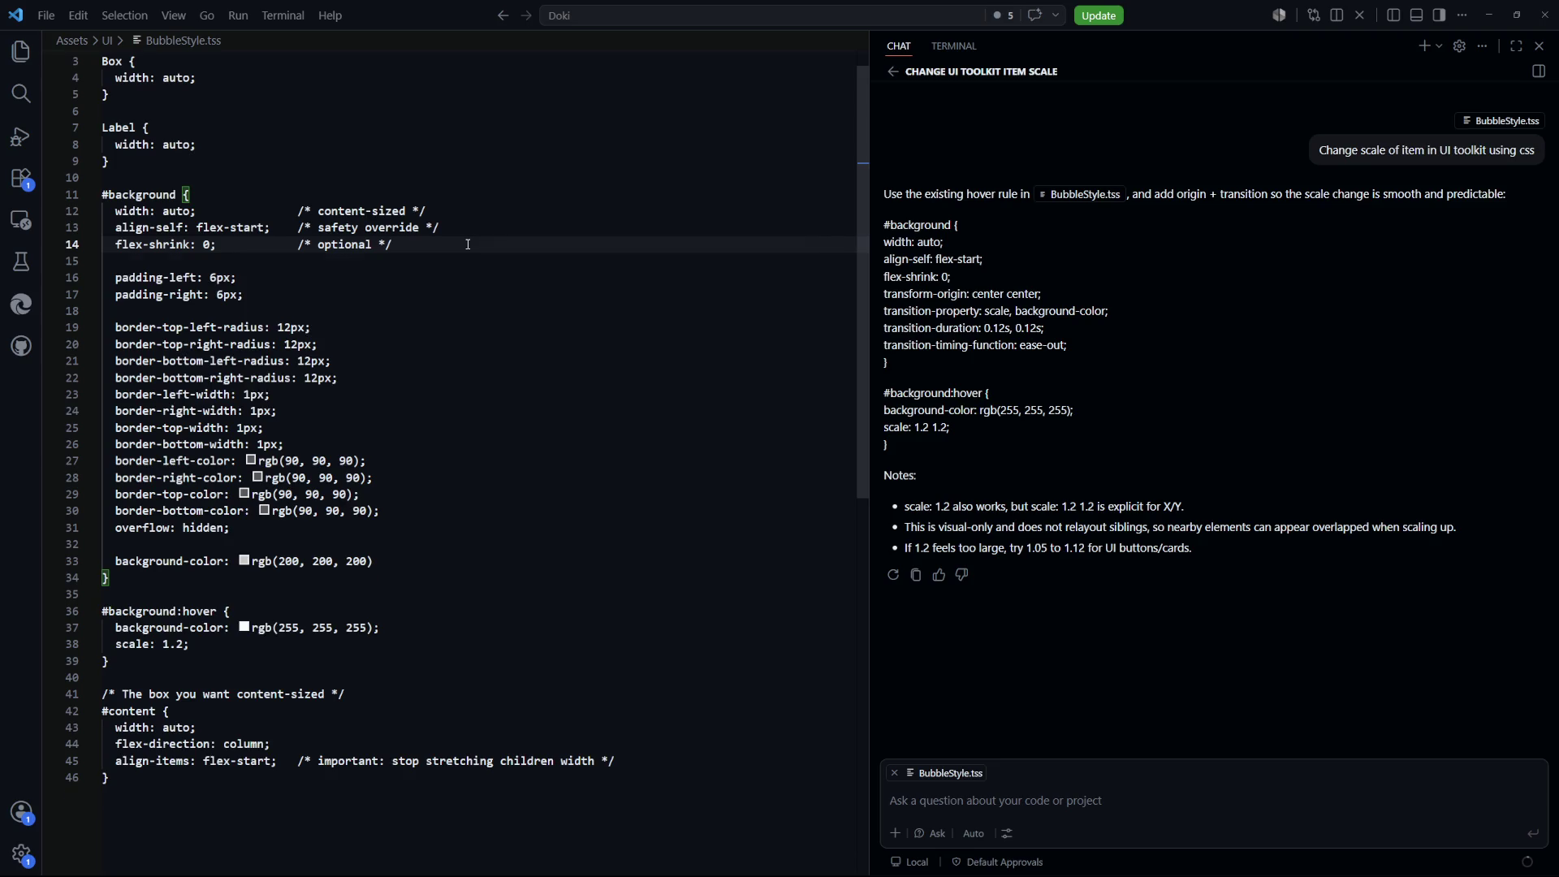
{"action": "key", "text": "Return"}
{"action": "type", "text": "scale: 1.0;"}
{"action": "key", "text": "ctrl+s"}
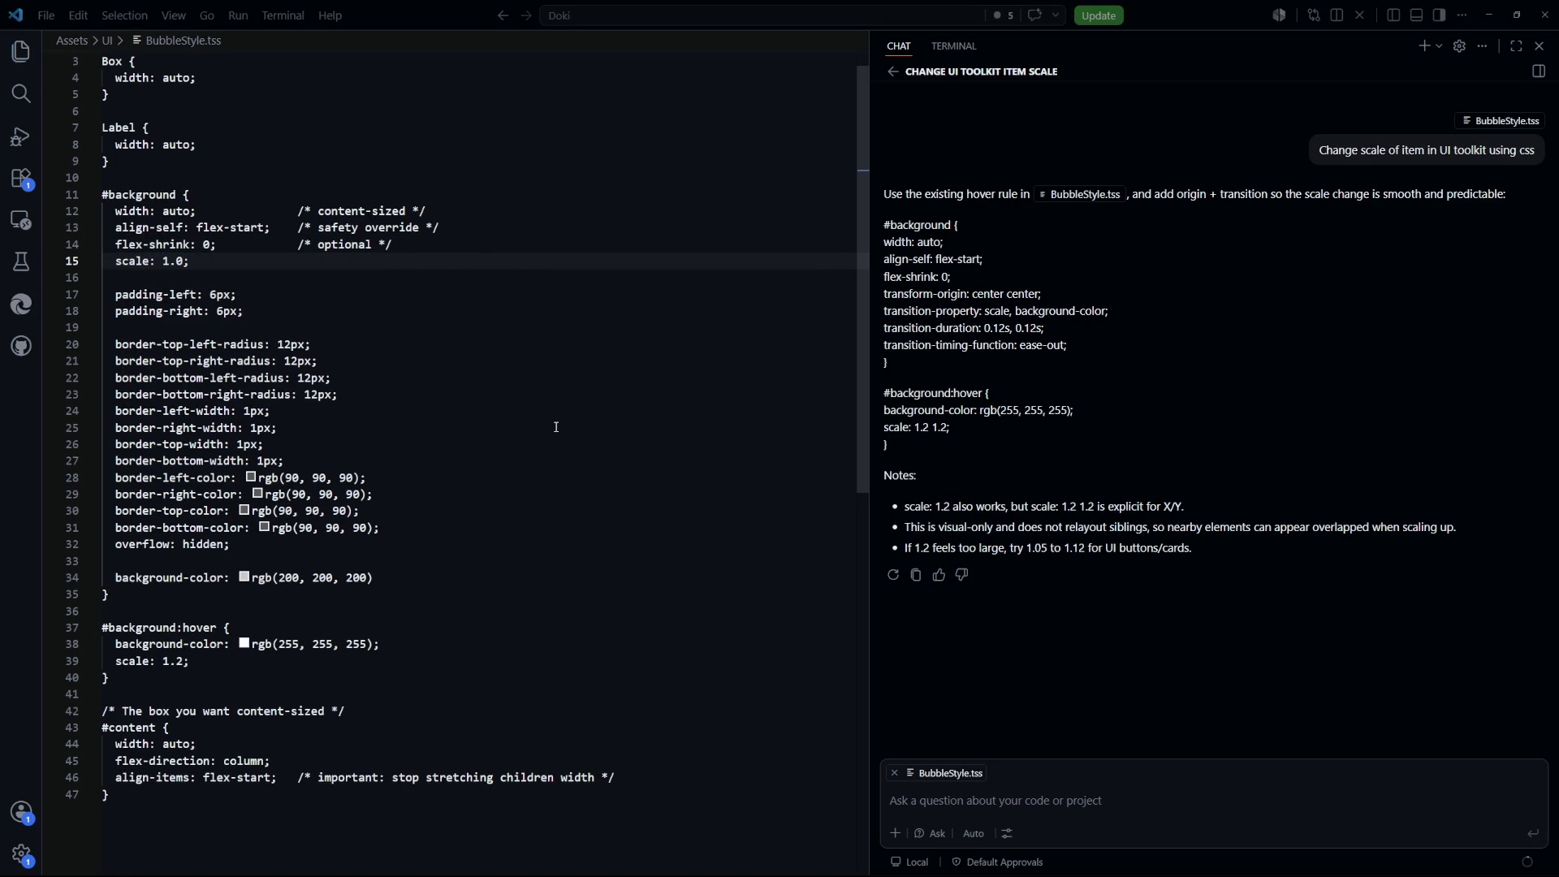
{"action": "key", "text": "alt+Tab"}
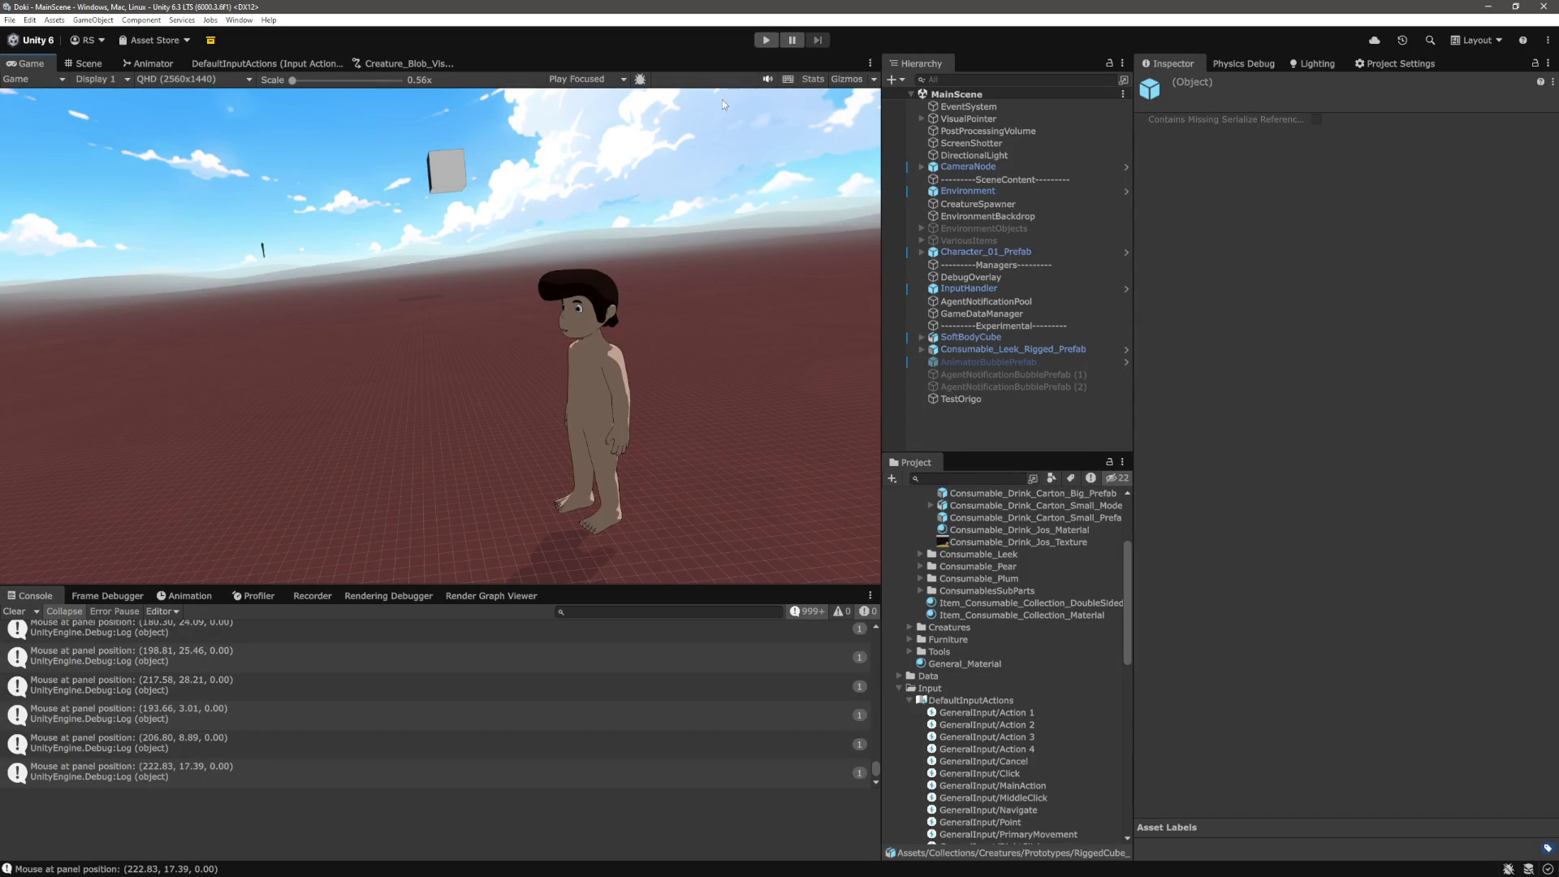
Play the scene to watch bubbles stack, then open UserInterfacePhysicsBasedPositioning.cs at LateUpdate
{"action": "left_click", "coordinate": [765, 44]}
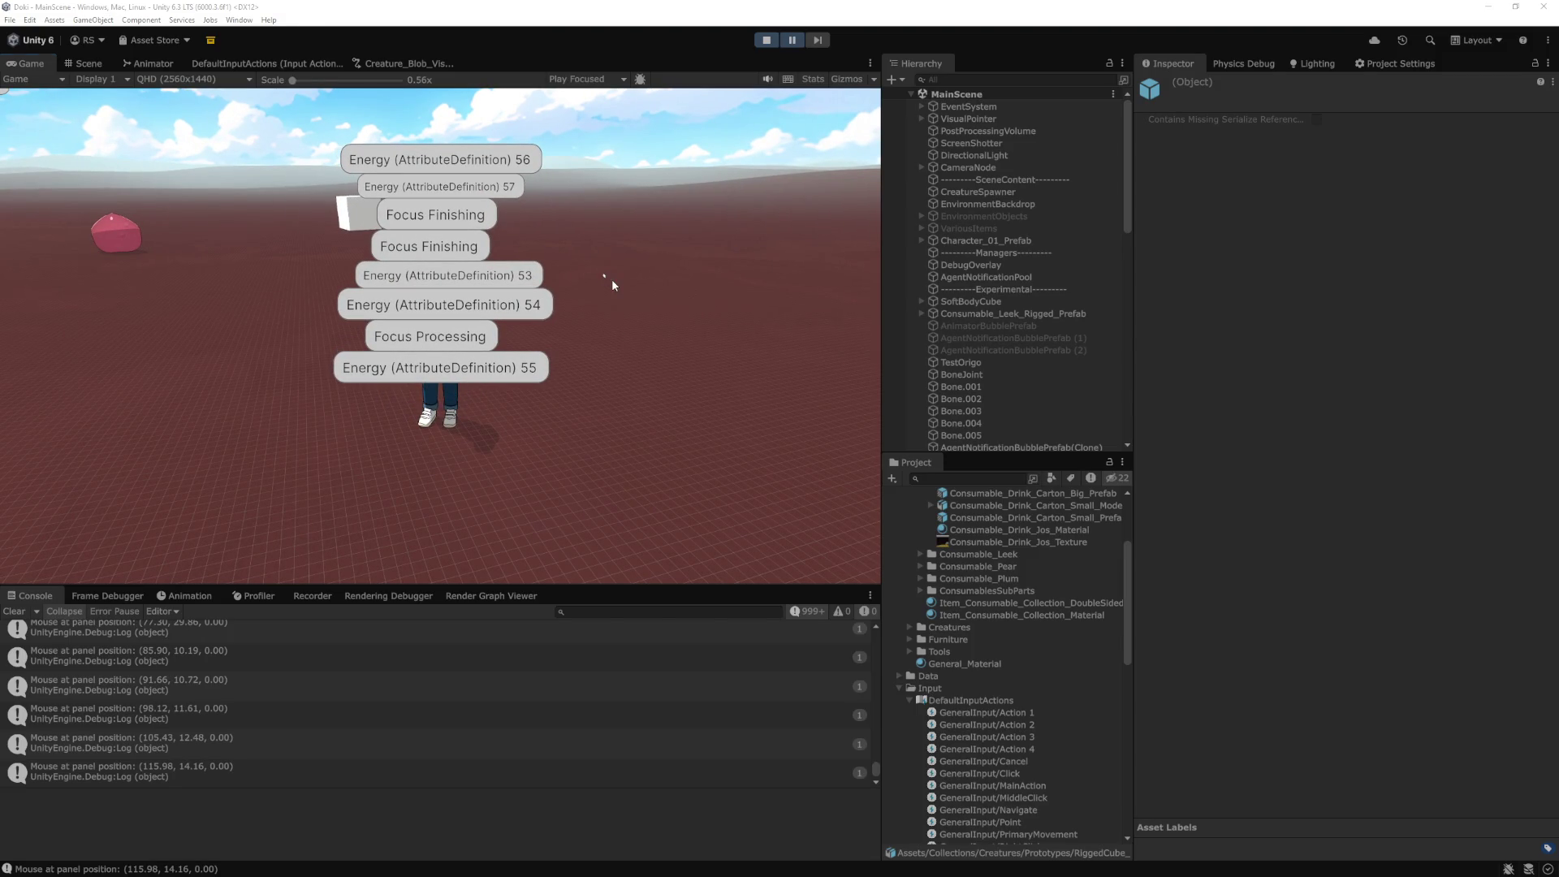
{"action": "key", "text": "alt+Tab"}
{"action": "key", "text": "ctrl+p"}
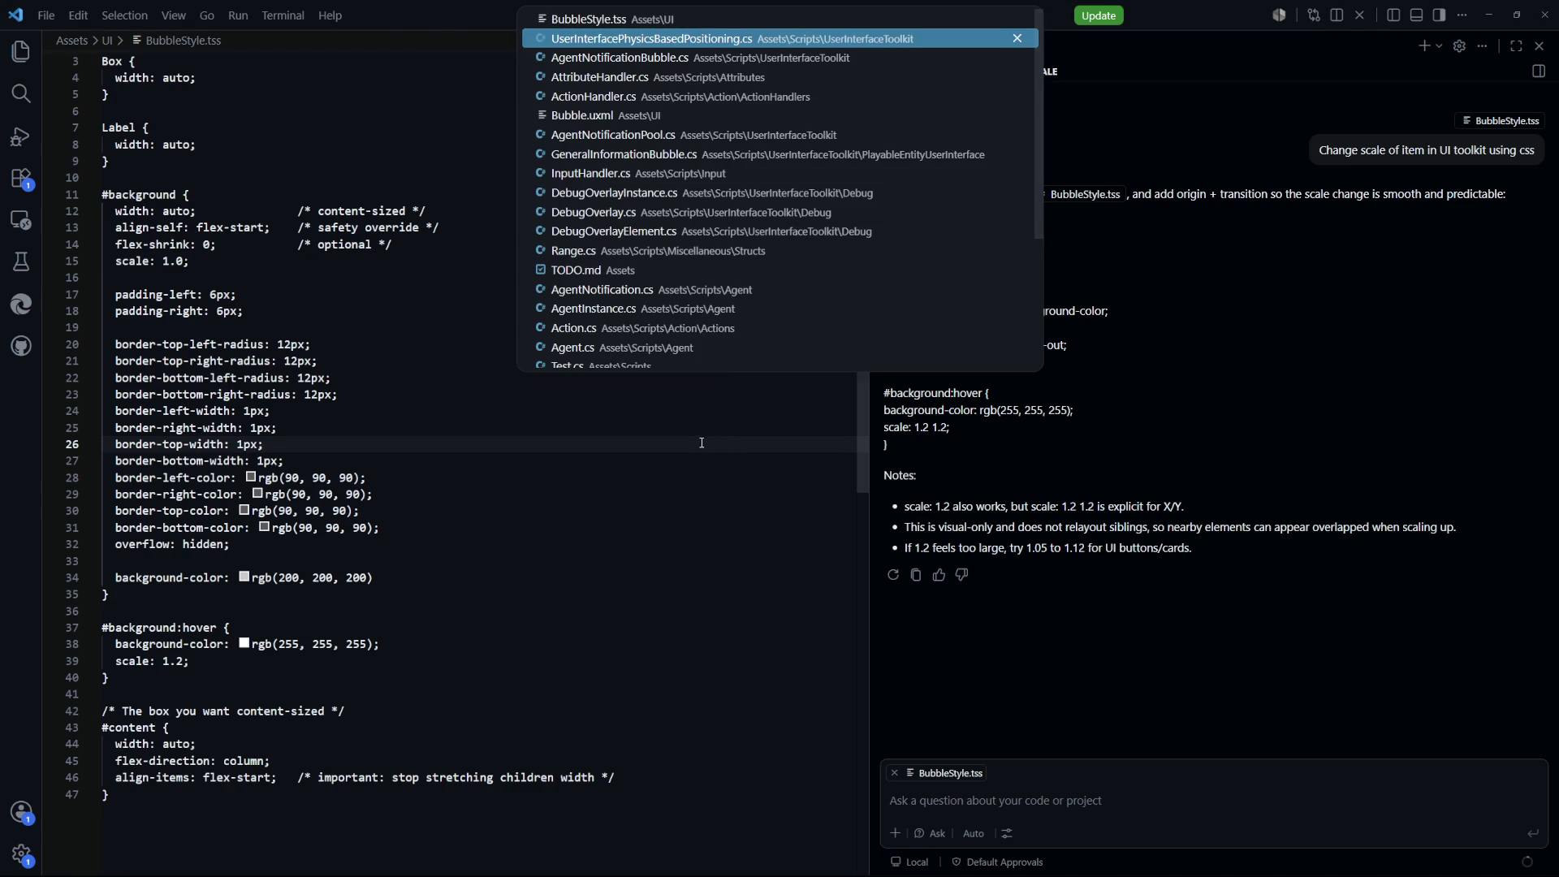
{"action": "key", "text": "Return"}
{"action": "scroll", "coordinate": [661, 427], "scroll_direction": "up", "scroll_amount": 20}
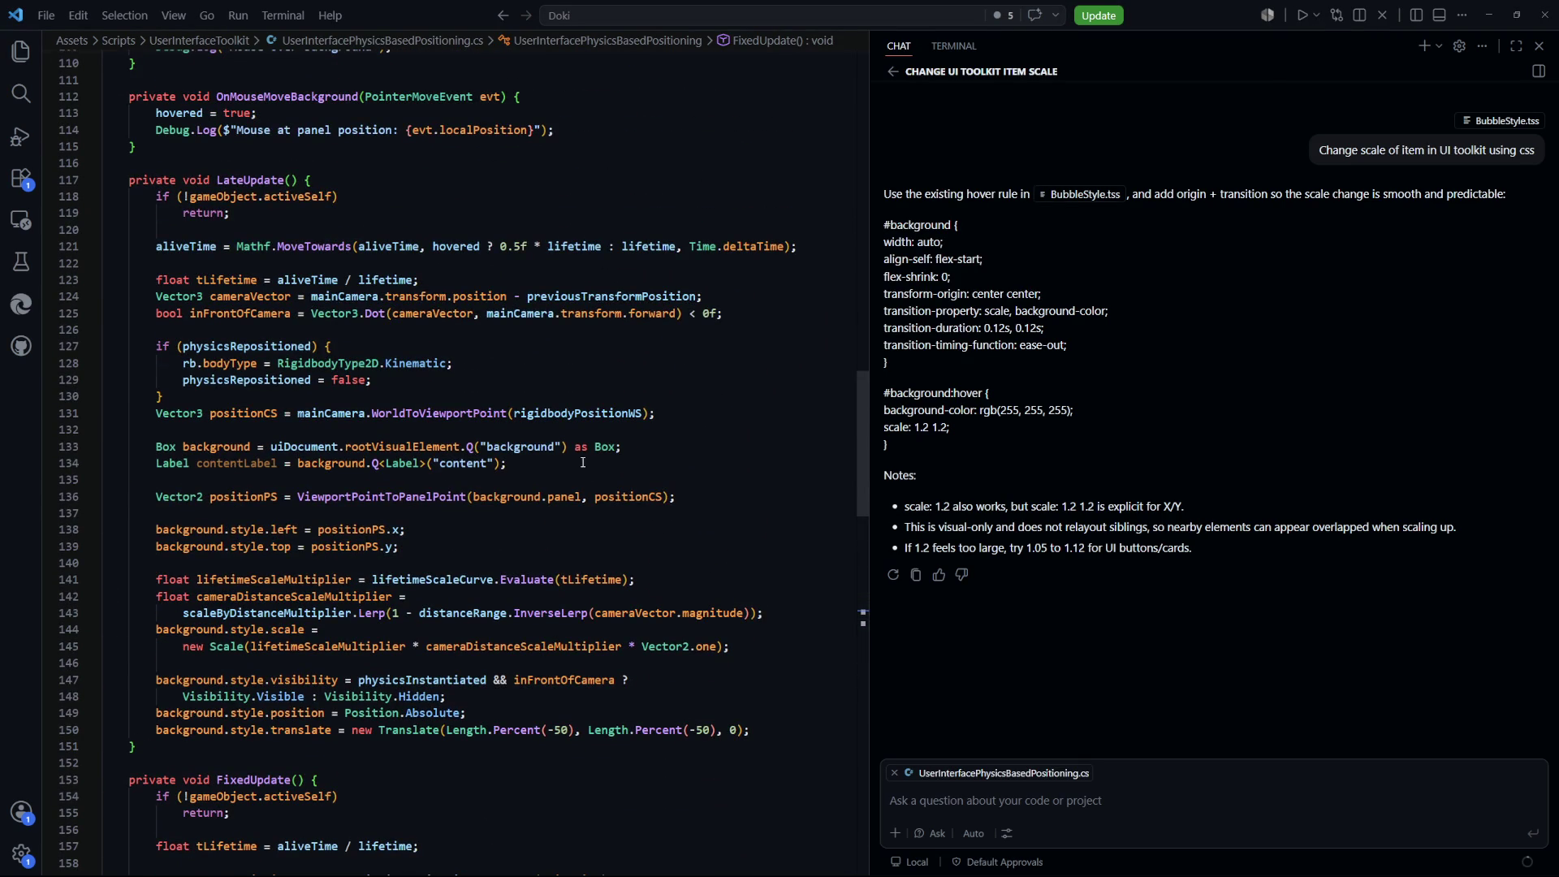
Scroll to LateUpdate and select line 144's background.style.scale assignment as chat context
{"action": "scroll", "coordinate": [582, 462], "scroll_direction": "up", "scroll_amount": 3}
{"action": "scroll", "coordinate": [306, 371], "scroll_direction": "up", "scroll_amount": 9}
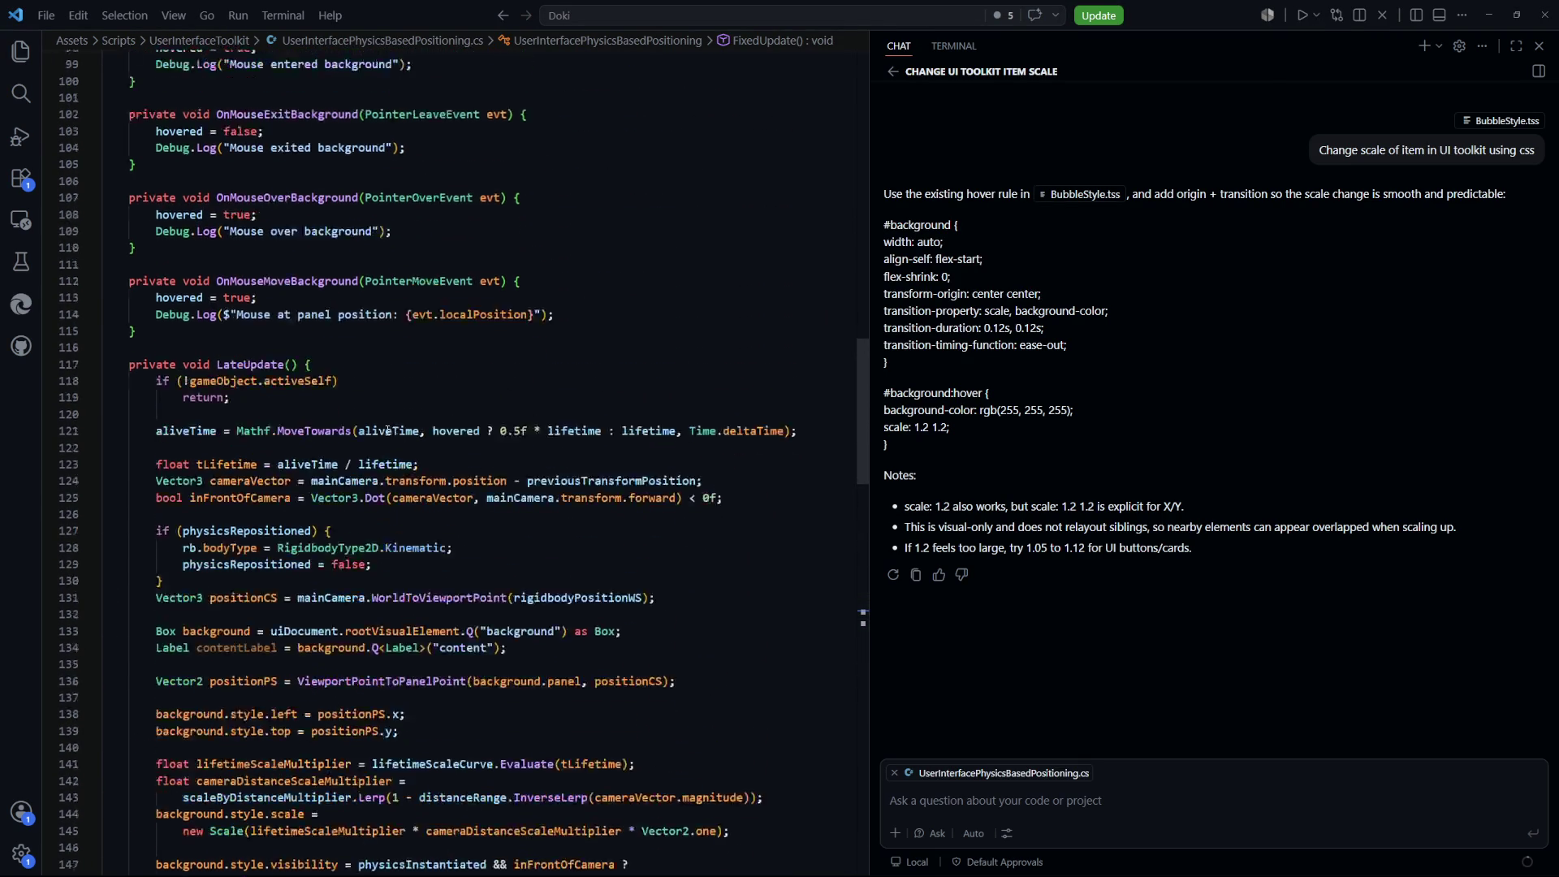
{"action": "scroll", "coordinate": [391, 445], "scroll_direction": "down", "scroll_amount": 3}
{"action": "scroll", "coordinate": [390, 444], "scroll_direction": "down", "scroll_amount": 7}
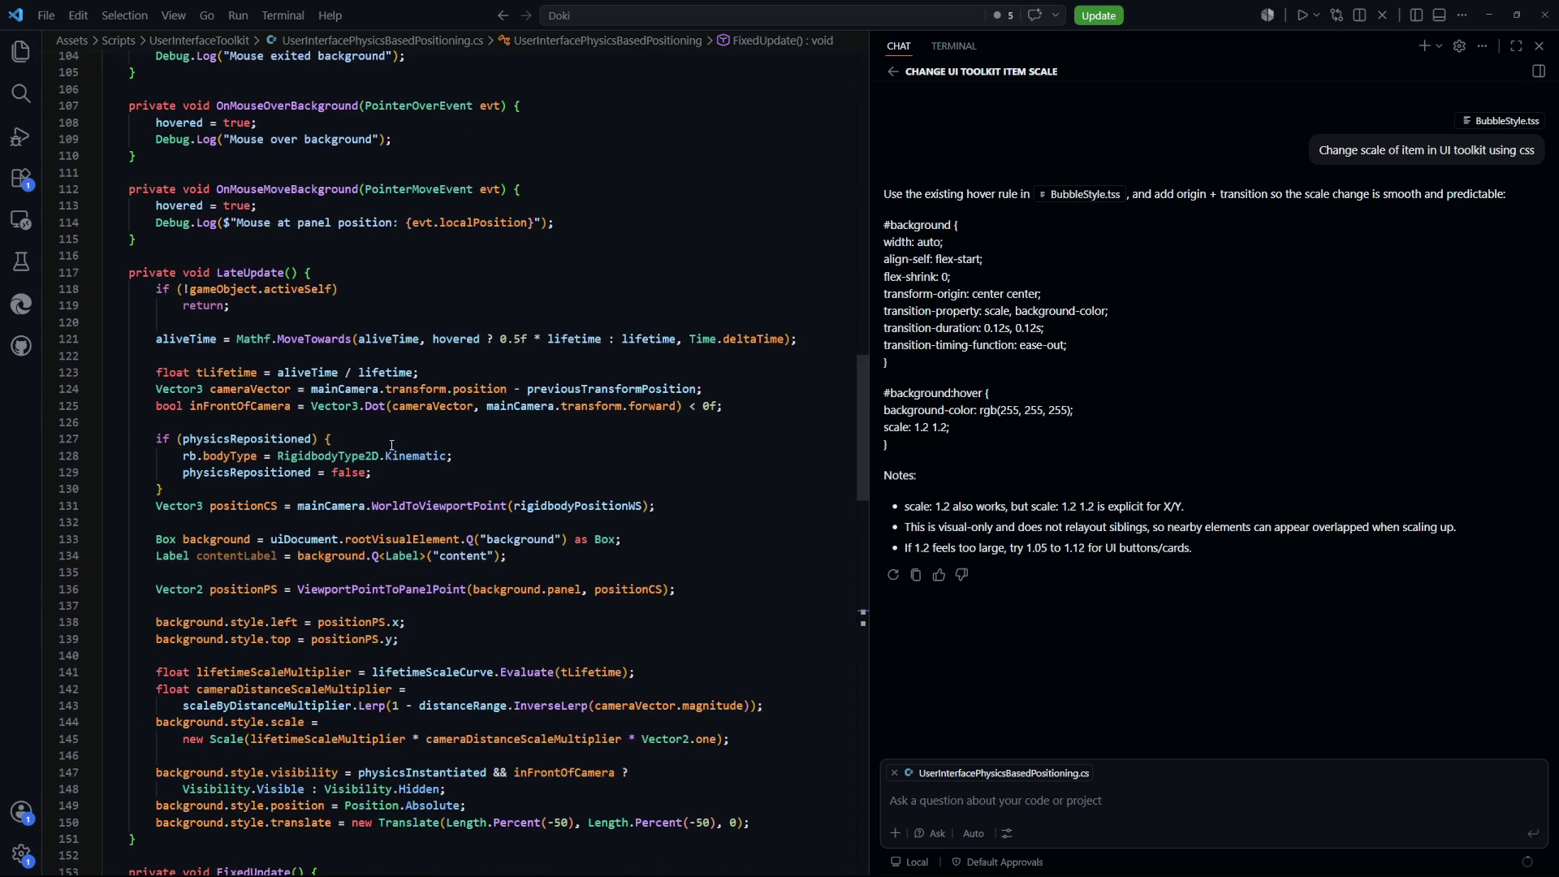
{"action": "scroll", "coordinate": [392, 445], "scroll_direction": "down", "scroll_amount": 3}
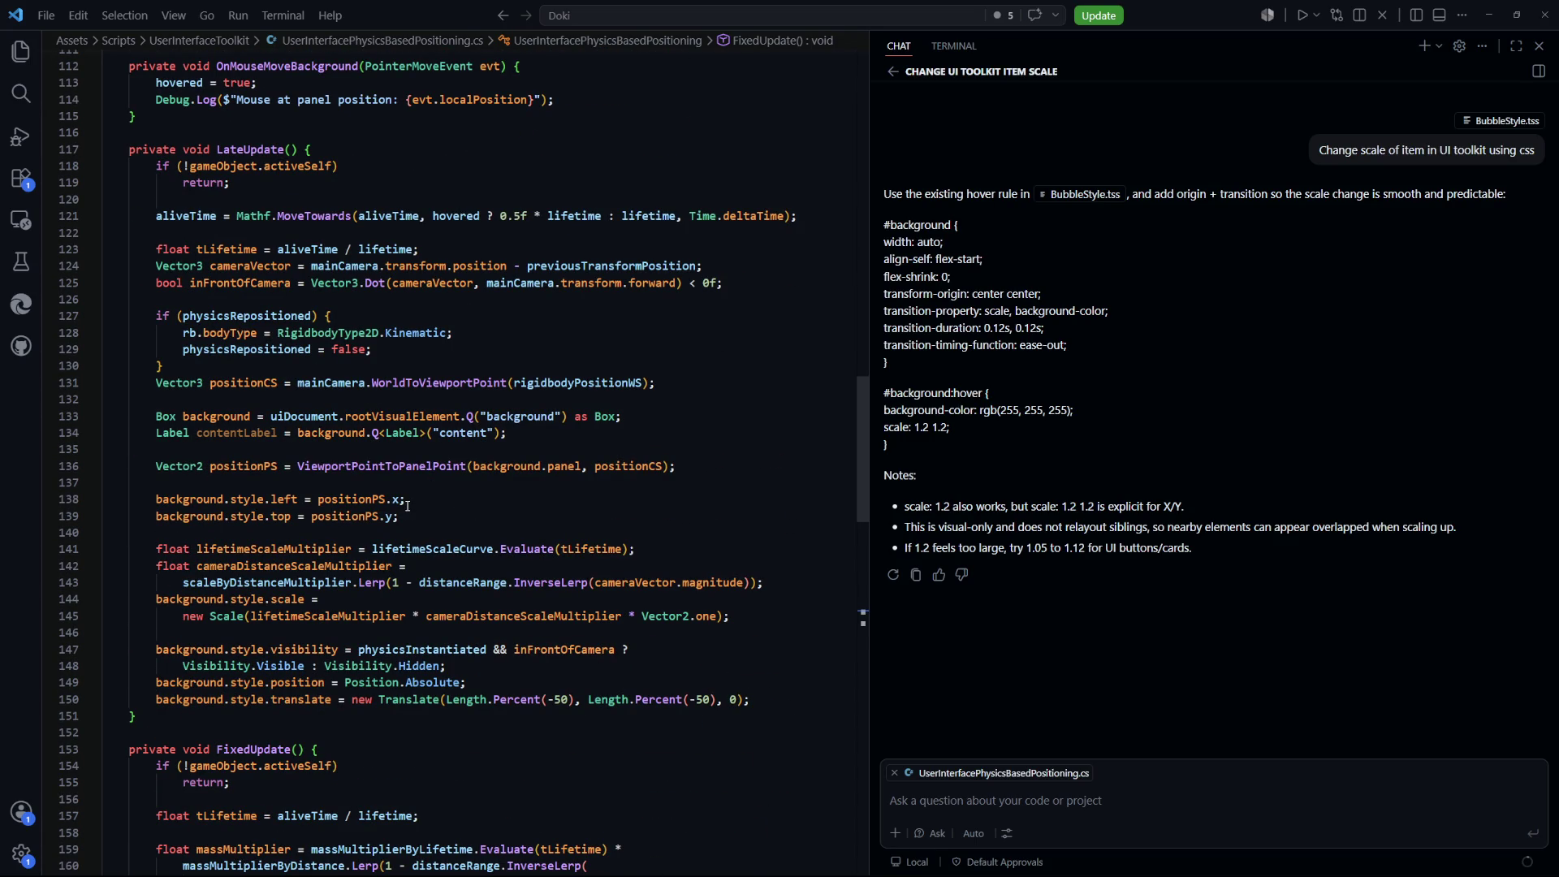
{"action": "scroll", "coordinate": [409, 566], "scroll_direction": "down", "scroll_amount": 2}
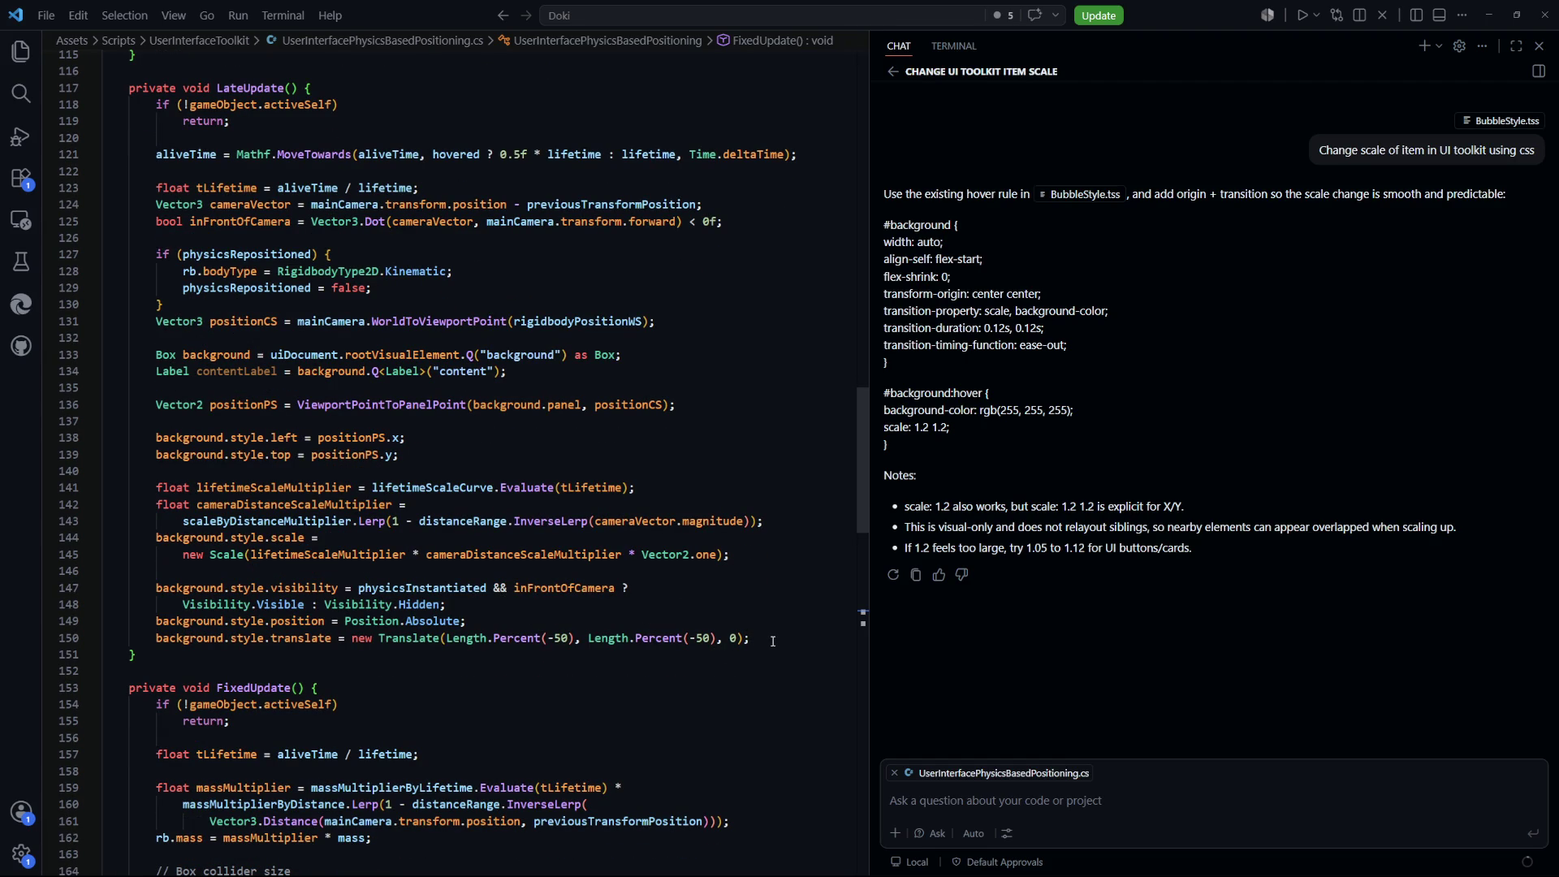
{"action": "left_click_drag", "start_coordinate": [323, 537], "coordinate": [157, 538]}
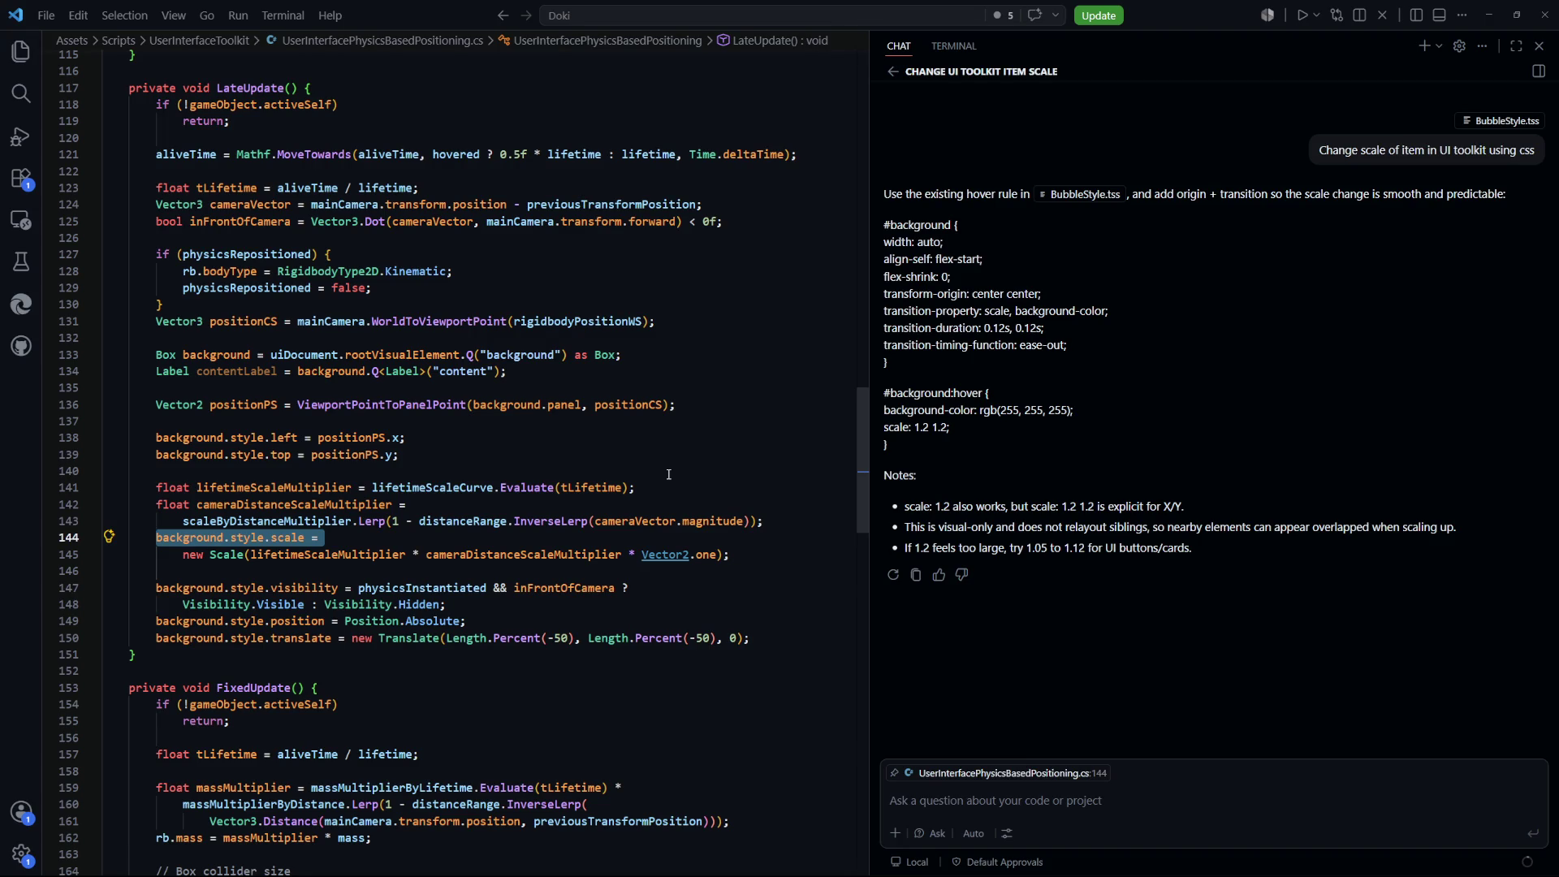
{"action": "left_click", "coordinate": [582, 452]}
{"action": "key", "text": "ctrl+p"}
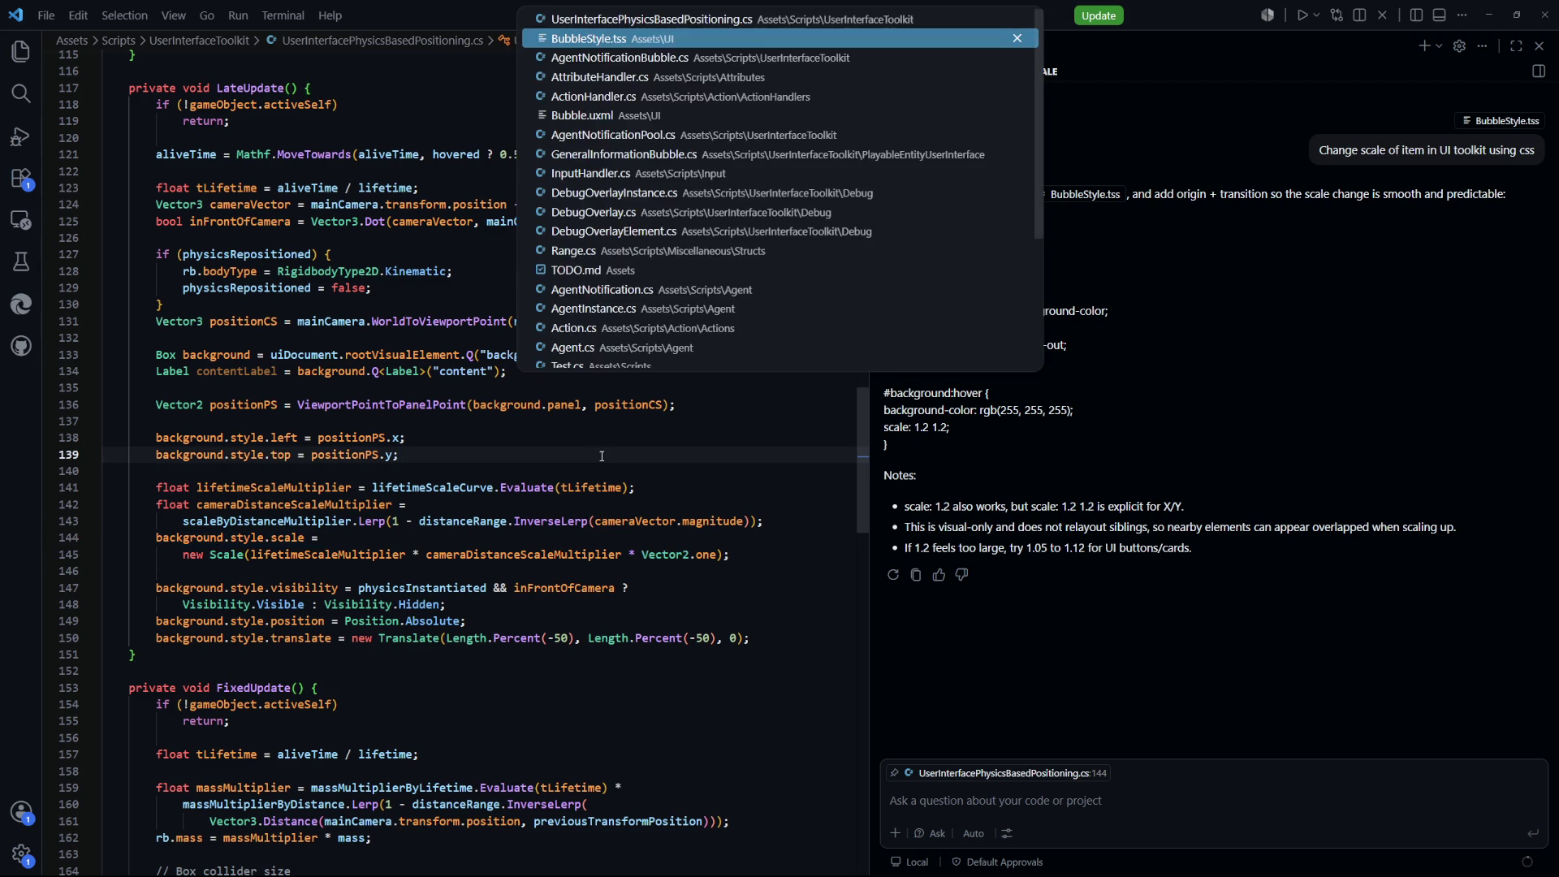
Glance at BubbleStyle.tss, then review the script's background and content label lookup lines
{"action": "key", "text": "Return"}
{"action": "scroll", "coordinate": [423, 468], "scroll_direction": "up", "scroll_amount": 1}
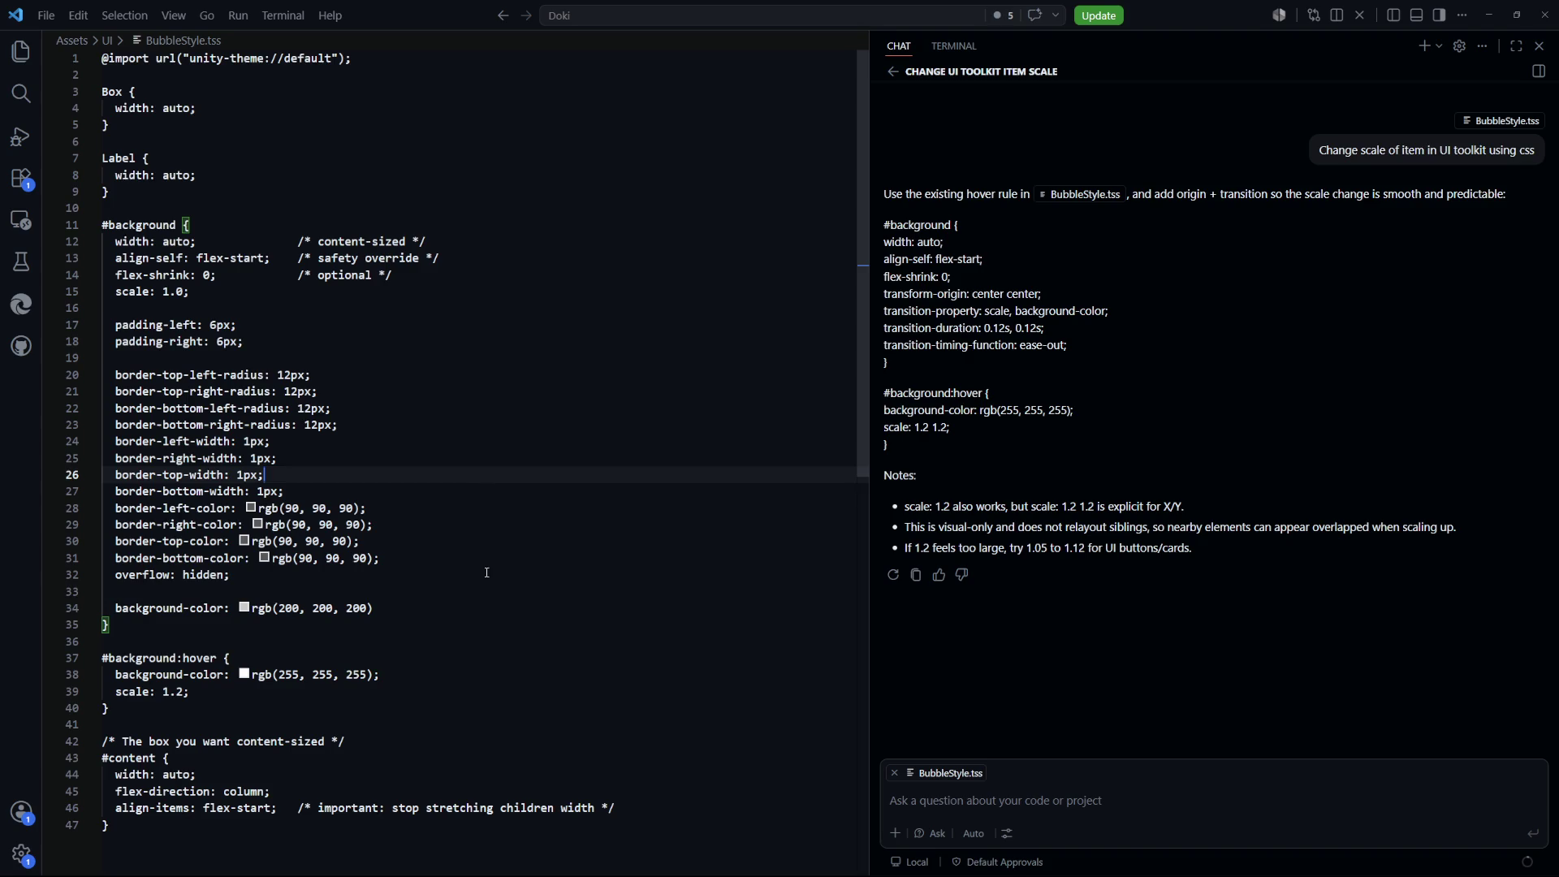
{"action": "key", "text": "ctrl+p"}
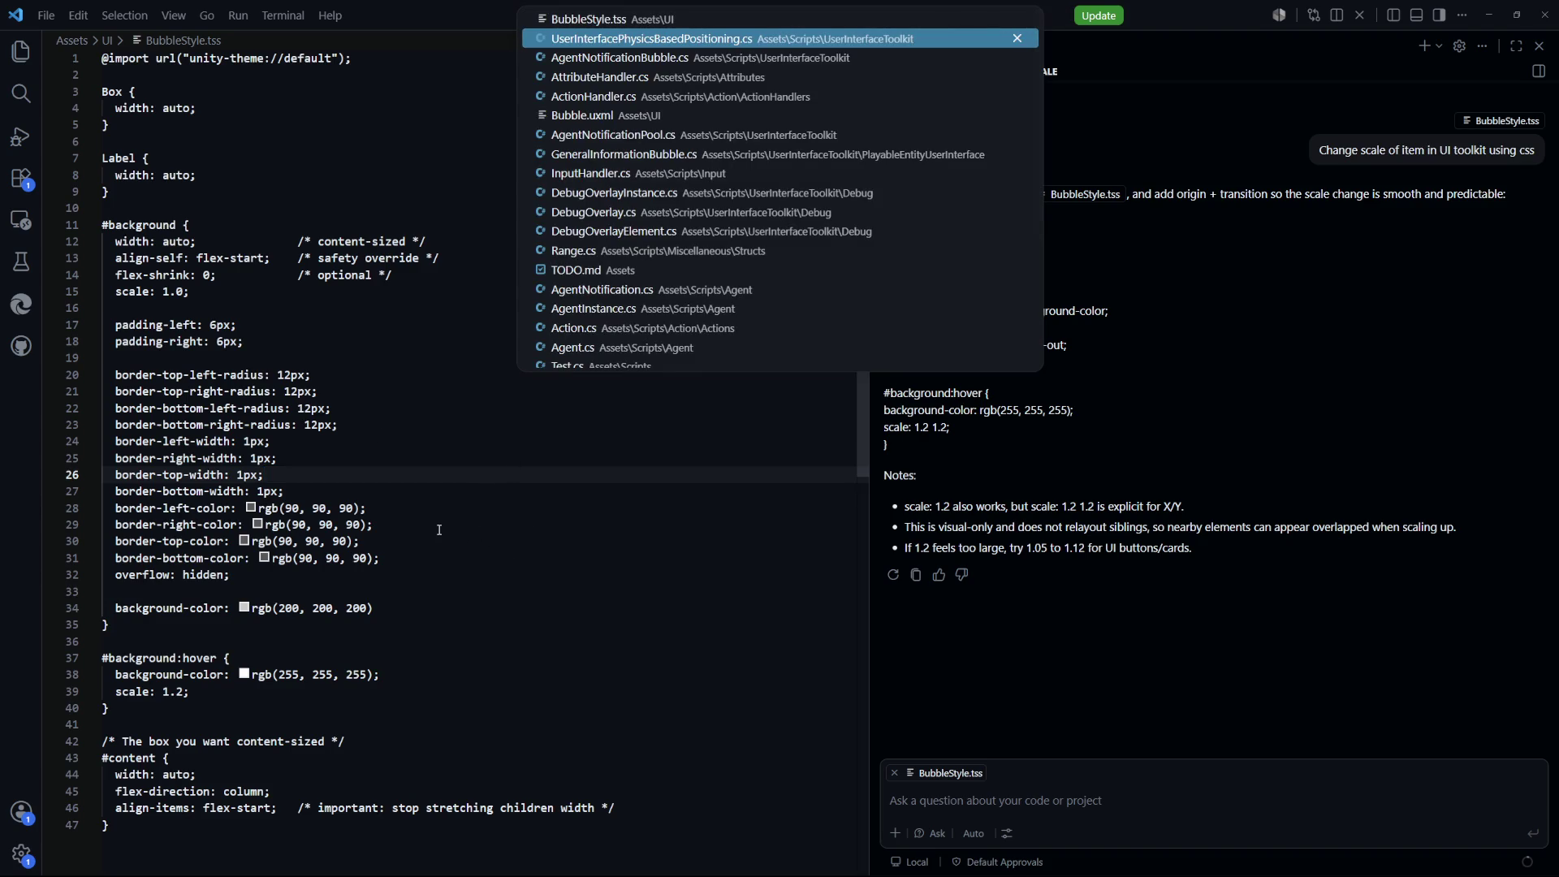
{"action": "key", "text": "Return"}
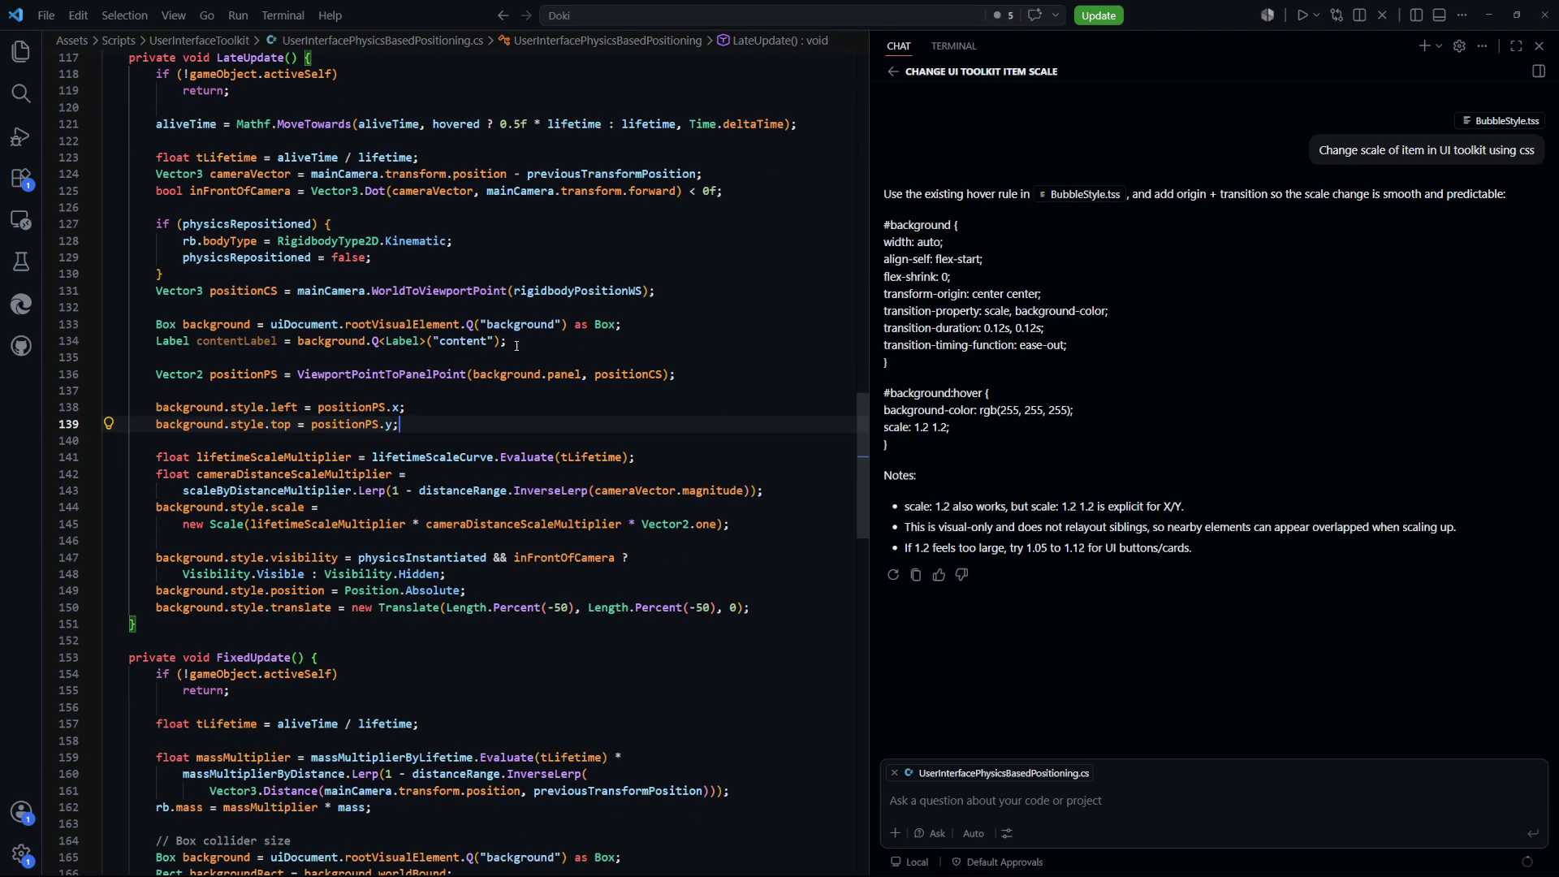
{"action": "left_click_drag", "start_coordinate": [532, 370], "coordinate": [187, 324]}
{"action": "left_click", "coordinate": [528, 341]}
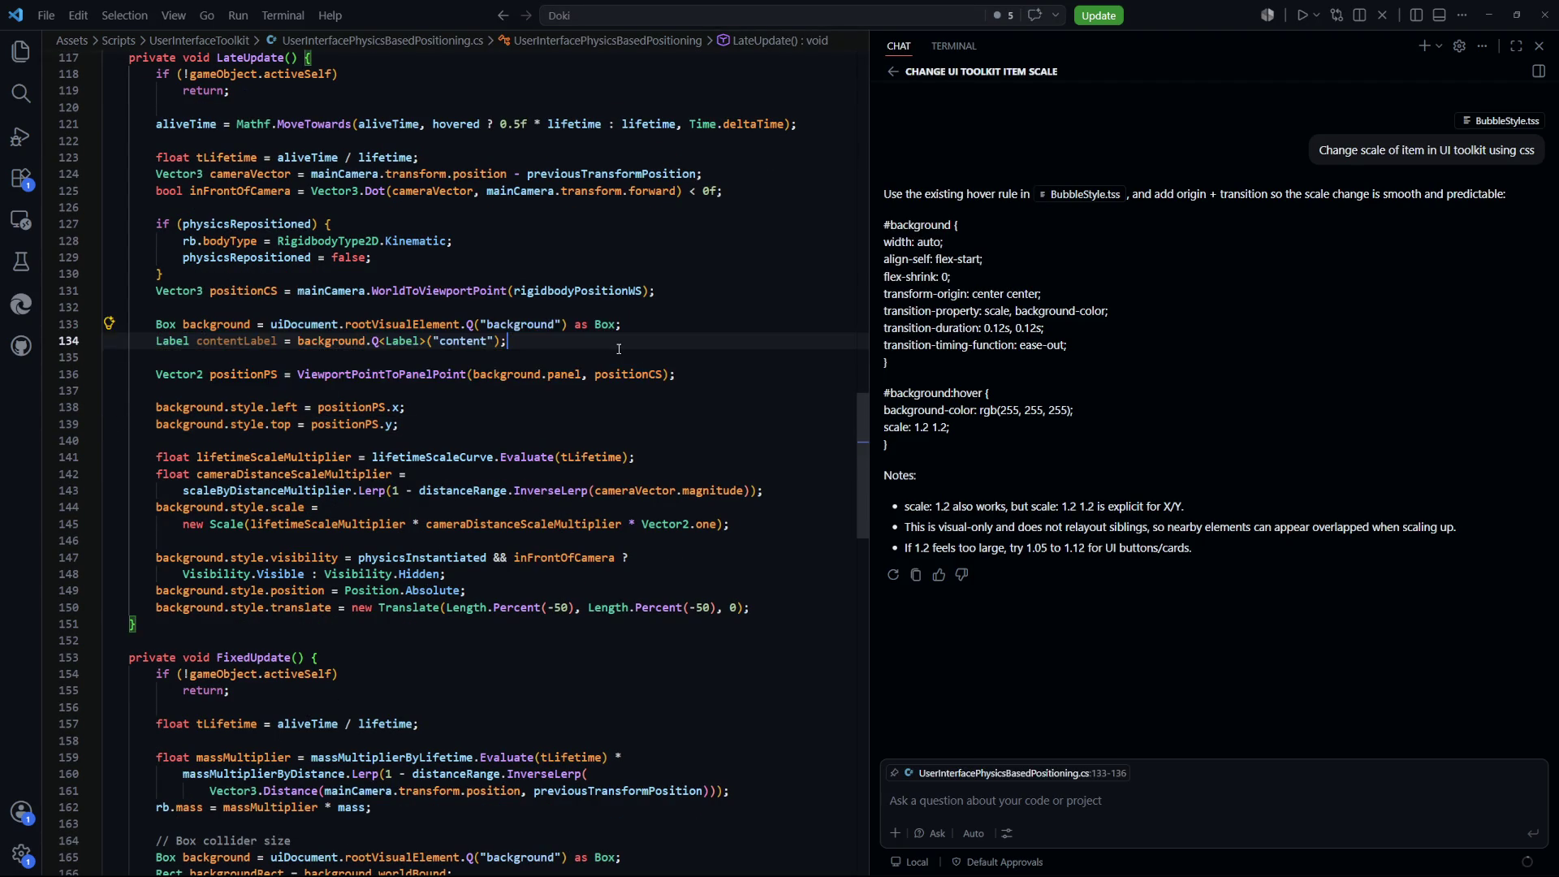
Back in BubbleStyle.tss, select line 15 'scale: 1.0;' in #background as chat context
{"action": "key", "text": "ctrl+Tab"}
{"action": "left_click", "coordinate": [522, 440]}
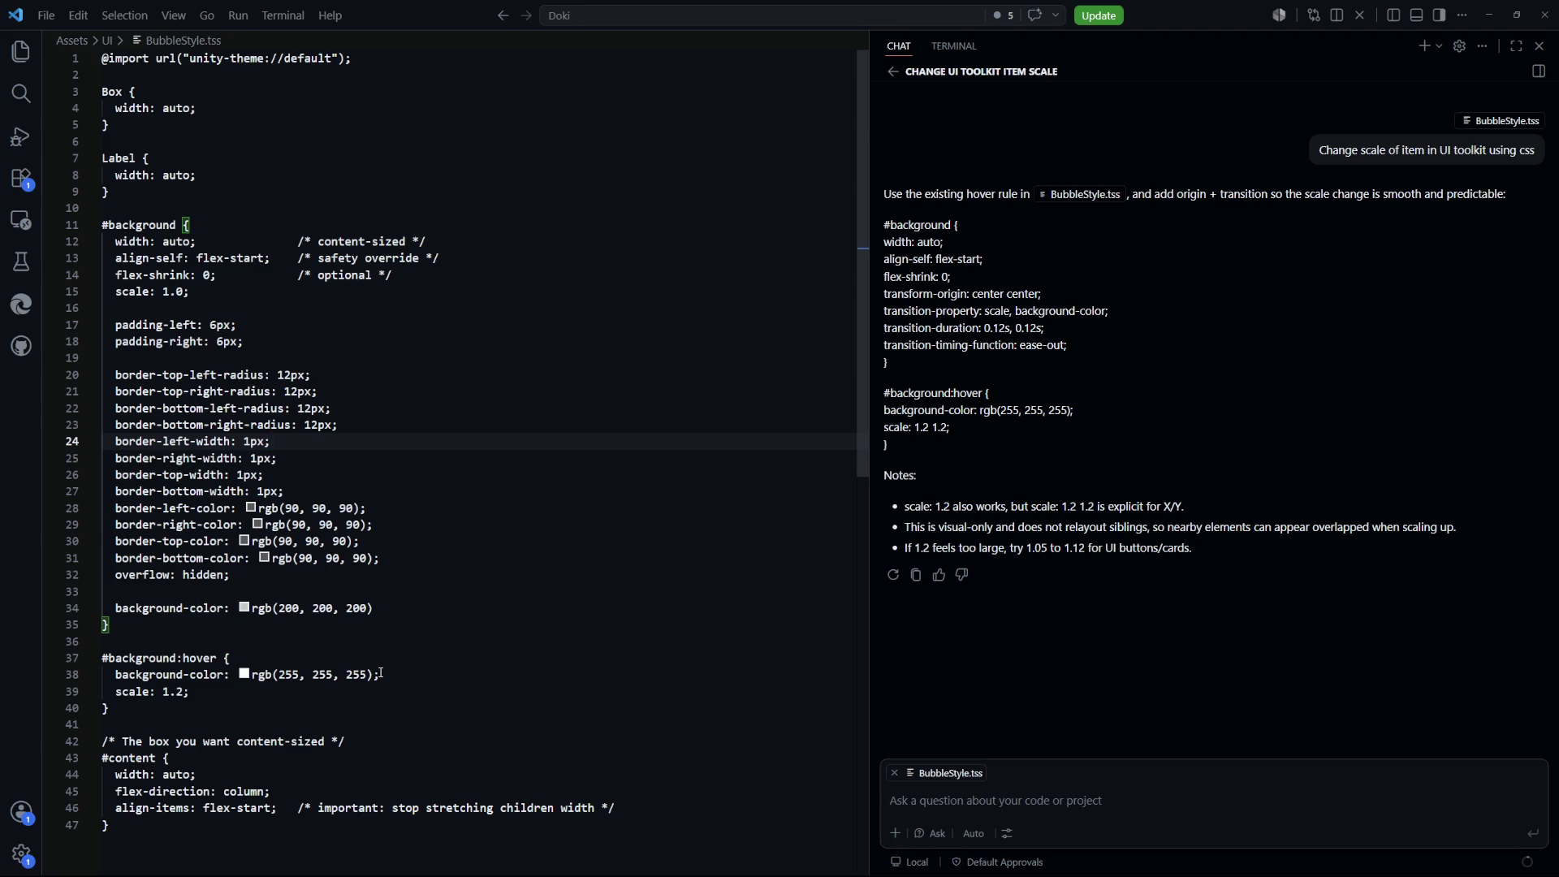
{"action": "scroll", "coordinate": [380, 672], "scroll_direction": "down", "scroll_amount": 3}
{"action": "scroll", "coordinate": [381, 672], "scroll_direction": "up", "scroll_amount": 3}
{"action": "left_click_drag", "start_coordinate": [190, 291], "coordinate": [116, 291]}
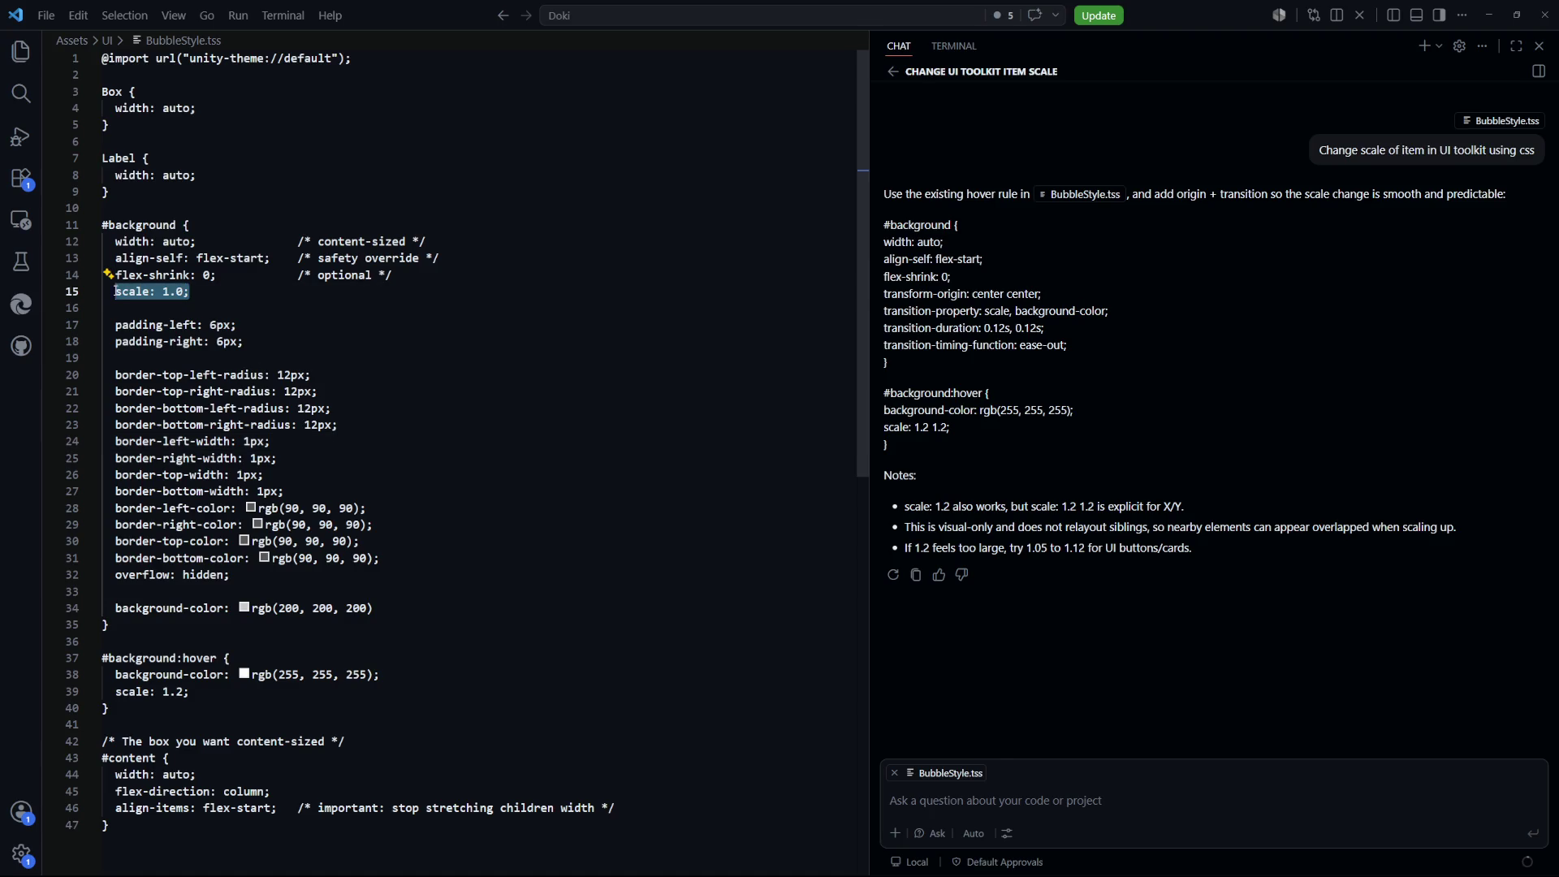
{"action": "scroll", "coordinate": [1084, 446], "scroll_direction": "up", "scroll_amount": 2}
{"action": "scroll", "coordinate": [979, 393], "scroll_direction": "up", "scroll_amount": 2}
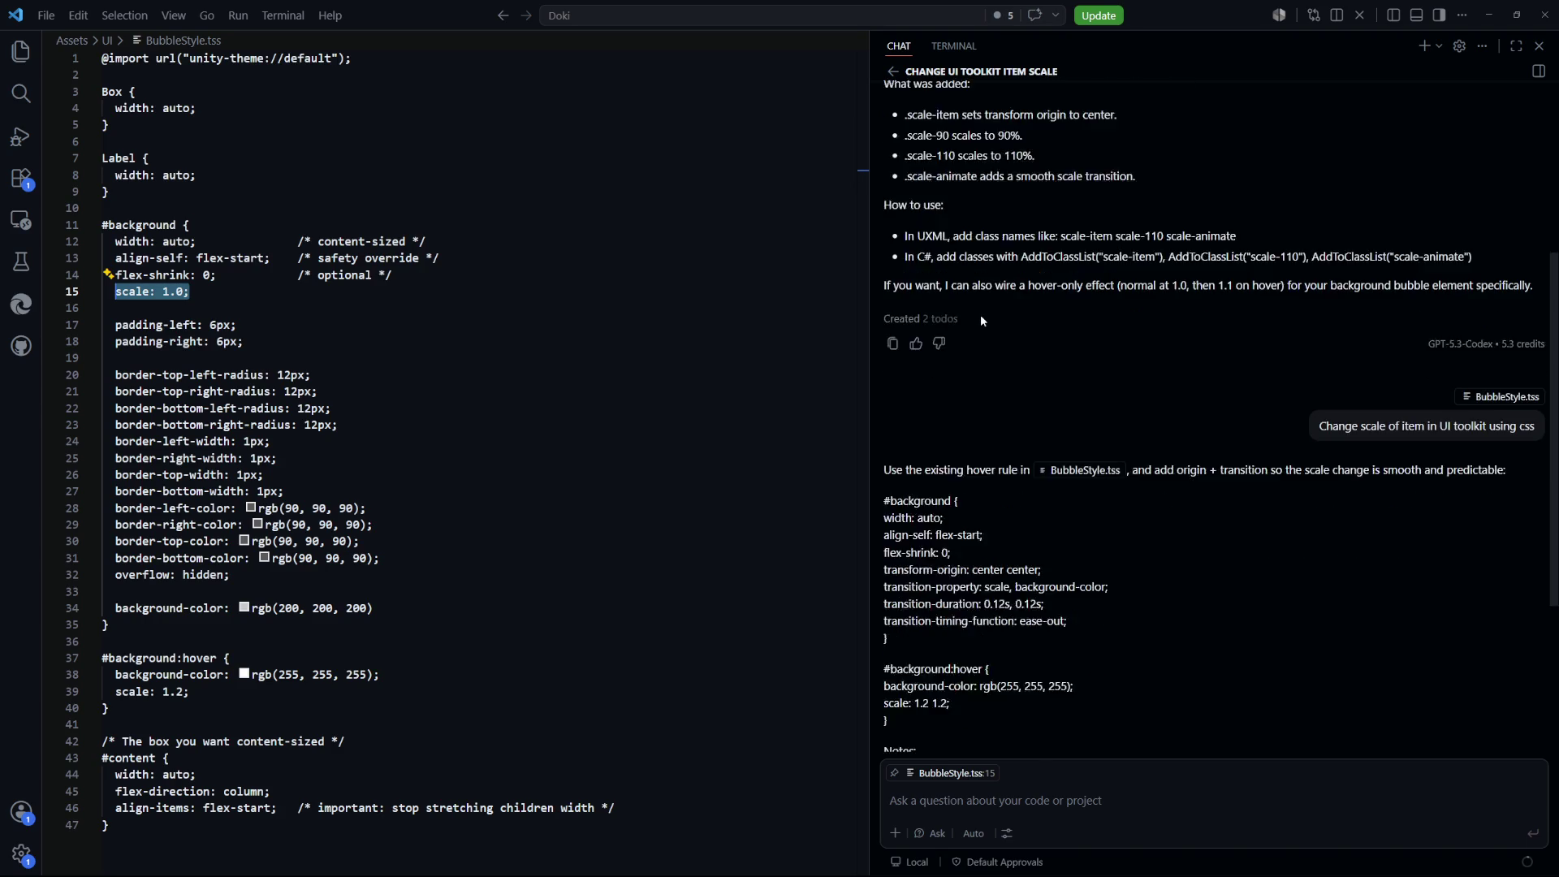
Re-check the base scale: 1.0 declaration on line 15 of BubbleStyle.tss
{"action": "left_click", "coordinate": [405, 335]}
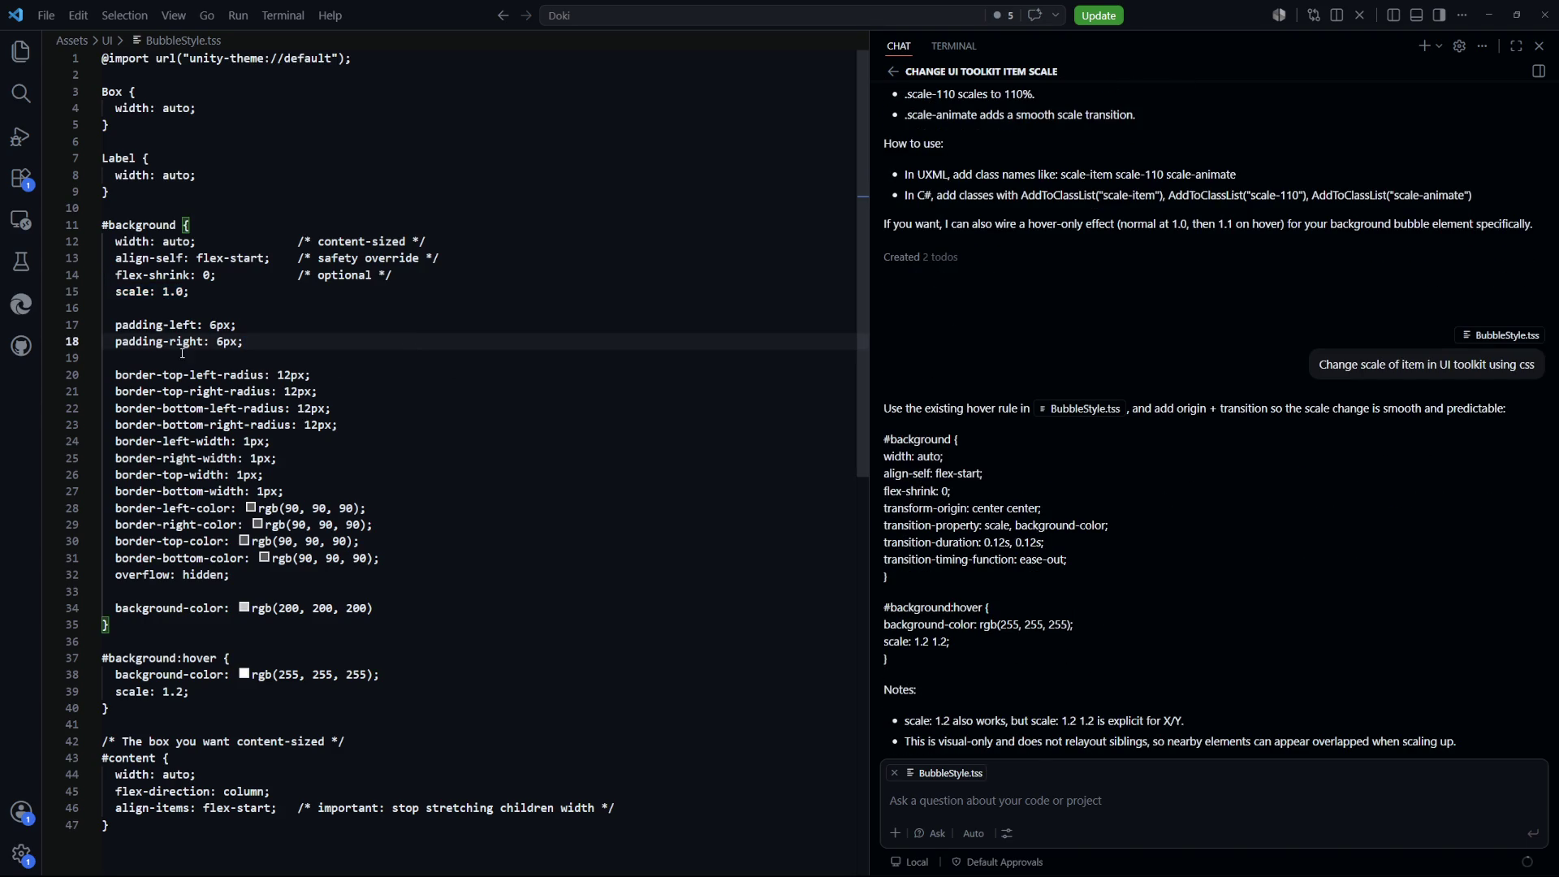
{"action": "left_click_drag", "start_coordinate": [219, 293], "coordinate": [122, 292]}
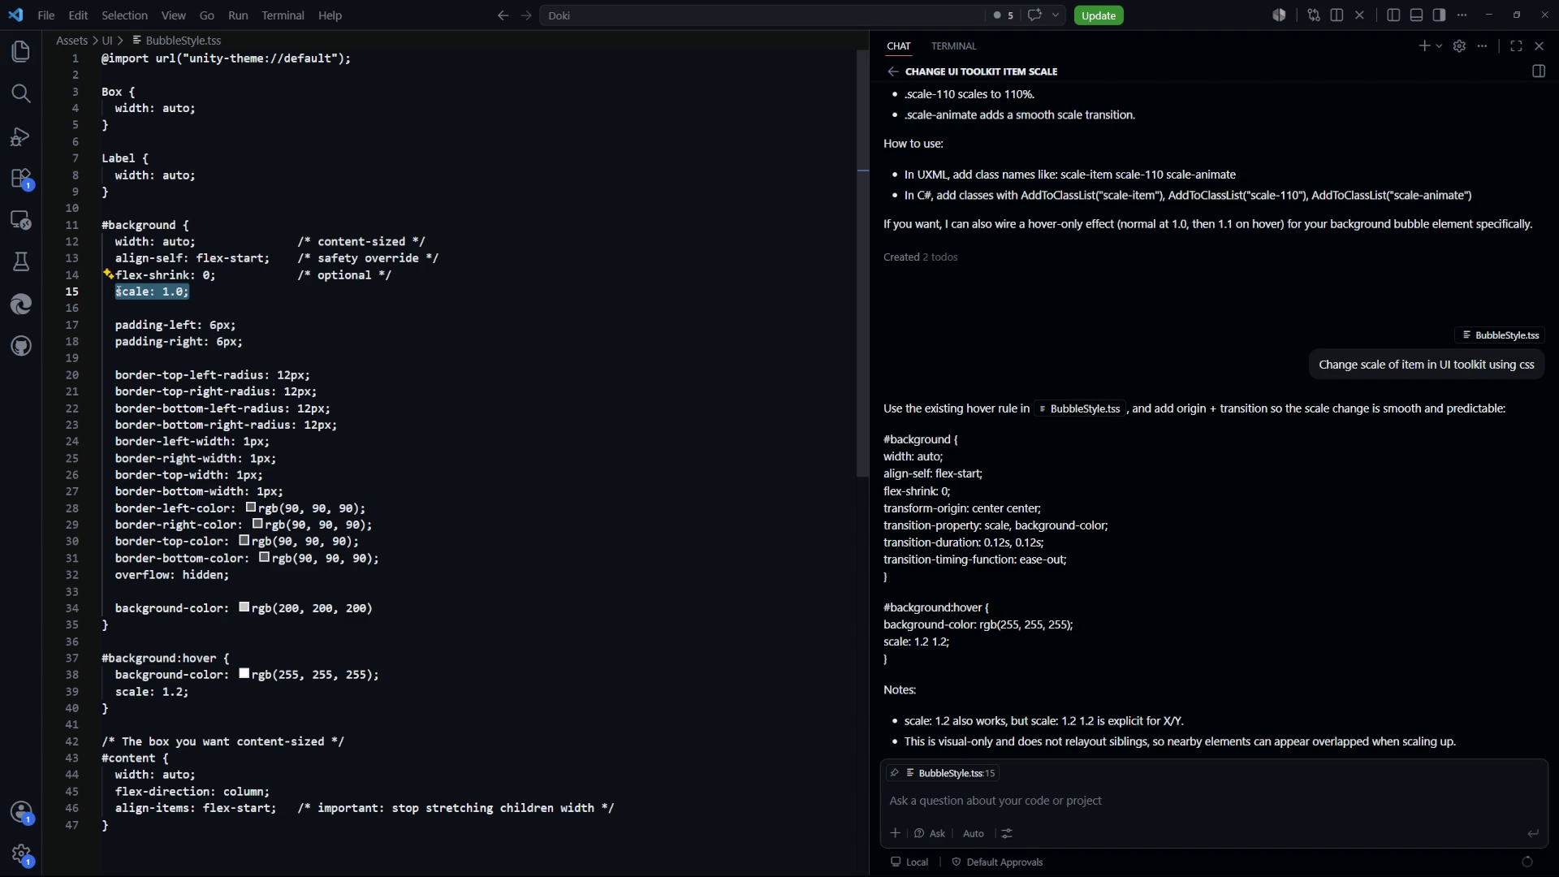
{"action": "left_click", "coordinate": [284, 322]}
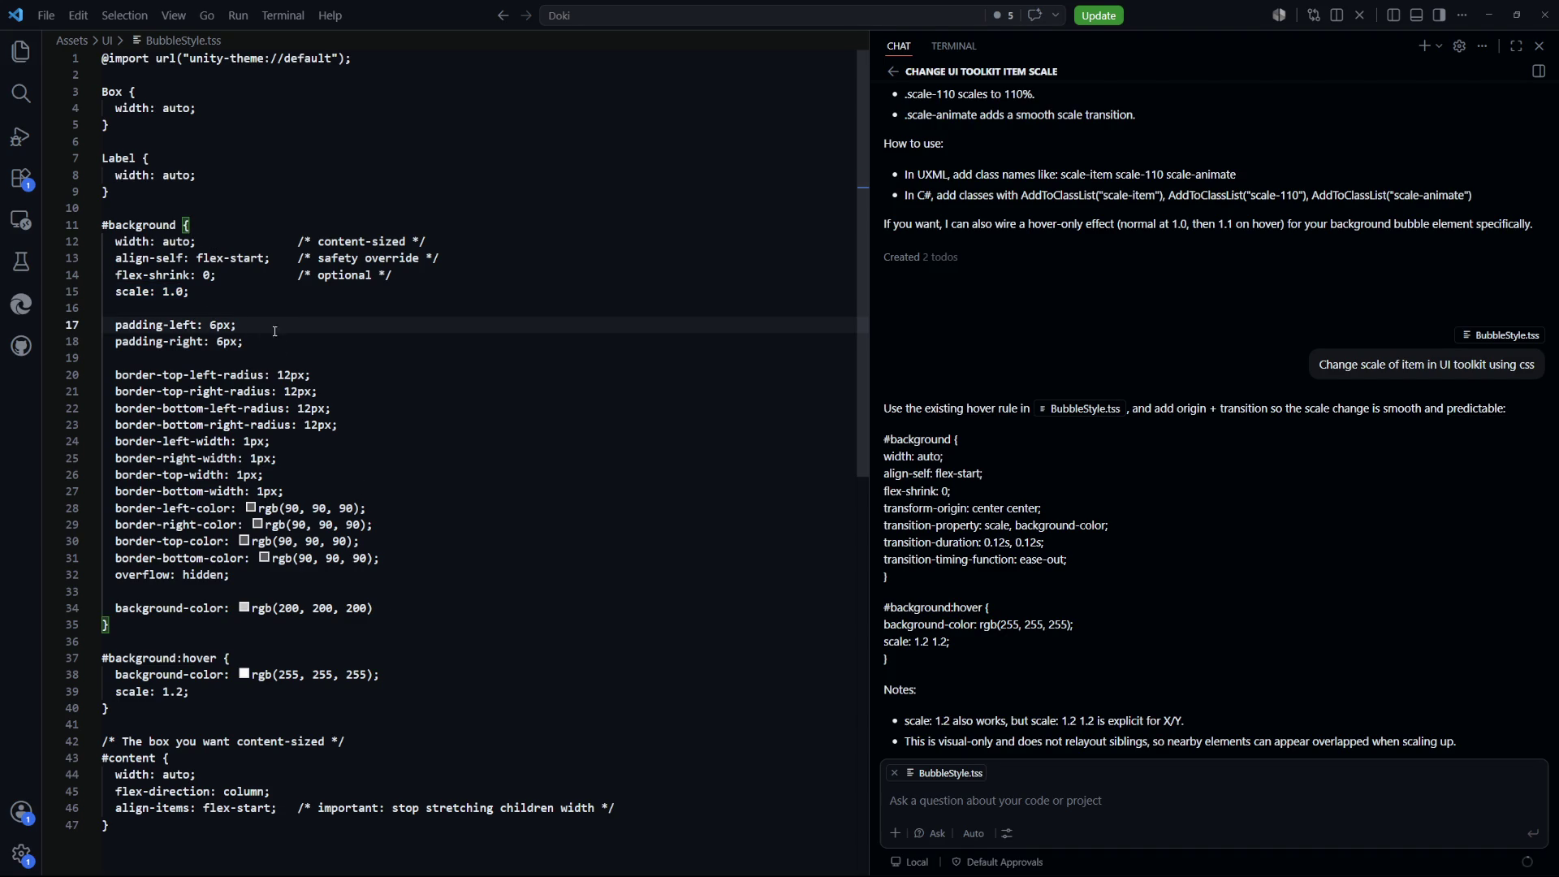
{"action": "left_click", "coordinate": [255, 196]}
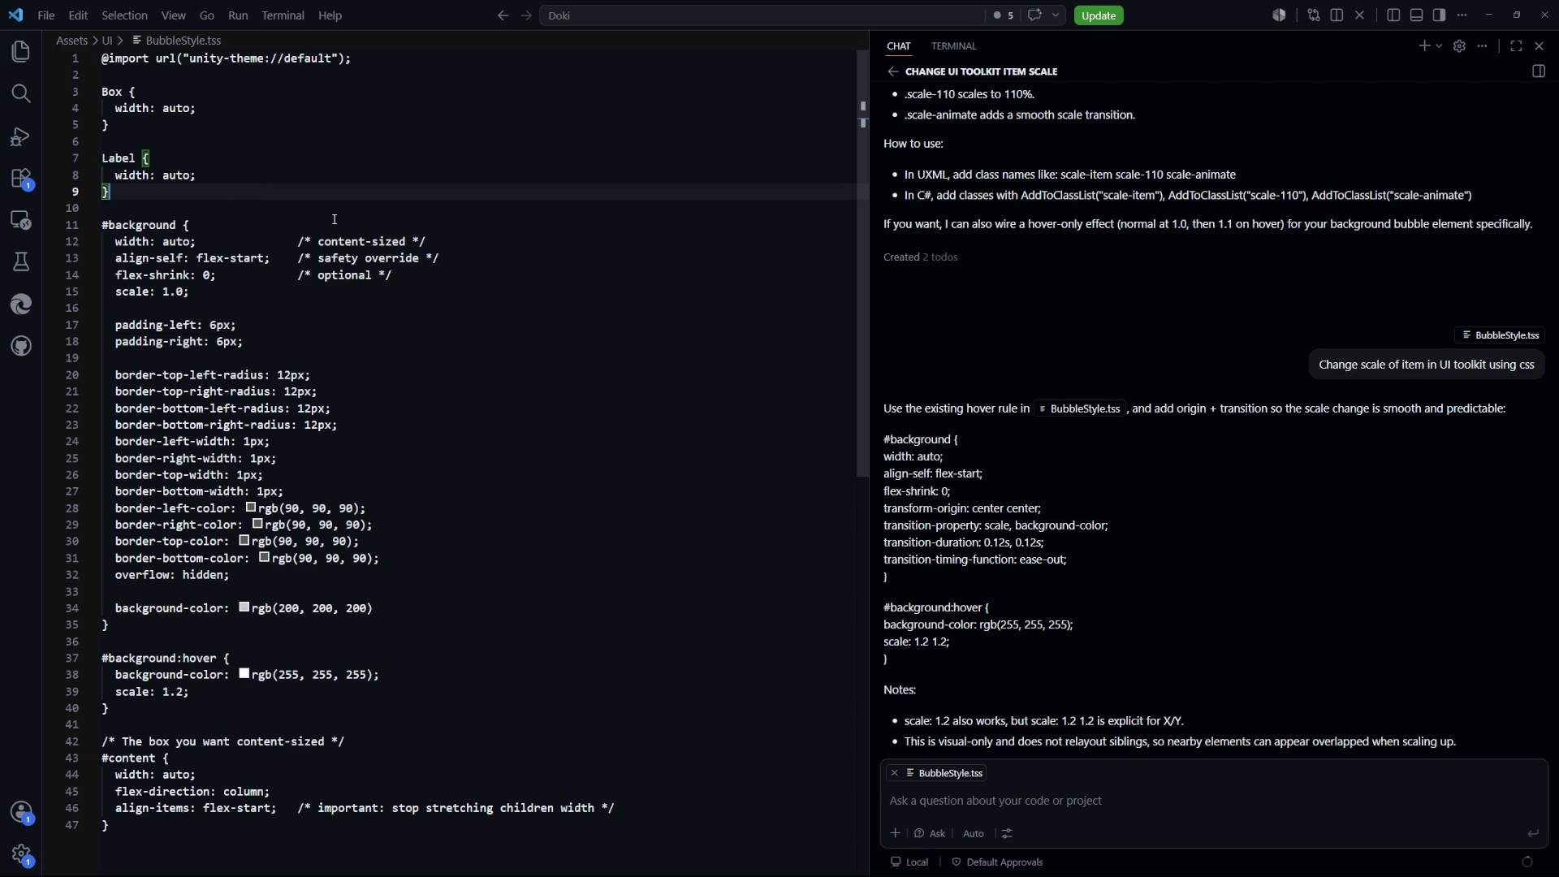
Open Bubble.uxml and select its content label line
{"action": "key", "text": "ctrl+p"}
{"action": "key", "text": "Down"}
{"action": "key", "text": "Down"}
{"action": "key", "text": "Down"}
{"action": "key", "text": "Return"}
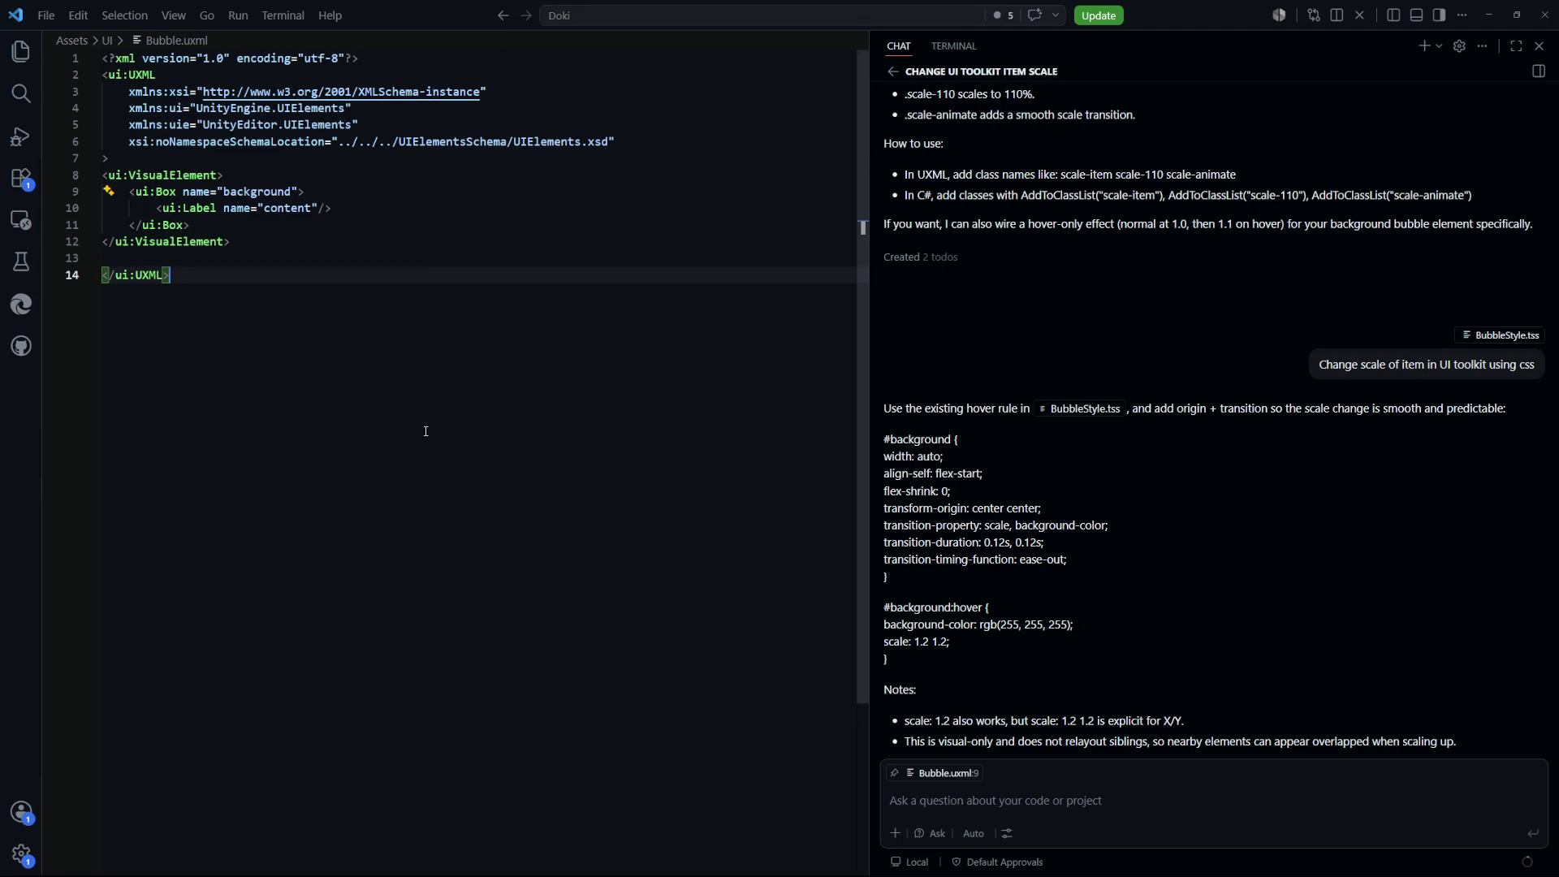
{"action": "left_click_drag", "start_coordinate": [331, 207], "coordinate": [173, 208]}
{"action": "left_click", "coordinate": [333, 258]}
Return to BubbleStyle.tss and select the 'scale: 1.2;' line in #background:hover
{"action": "key", "text": "ctrl+Tab"}
{"action": "left_click", "coordinate": [488, 350]}
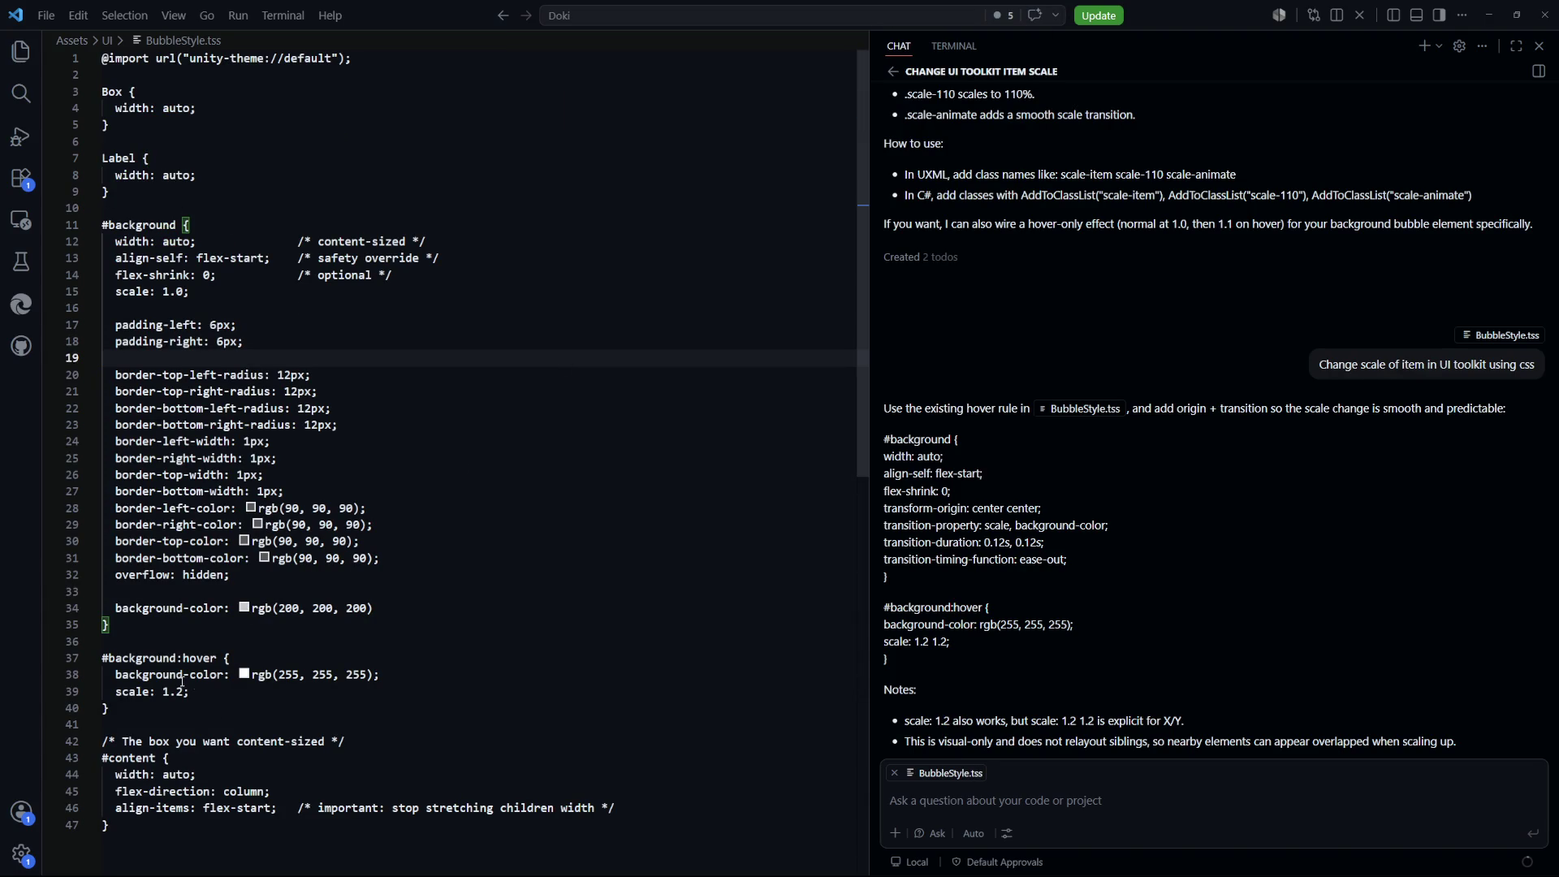
{"action": "left_click", "coordinate": [233, 195]}
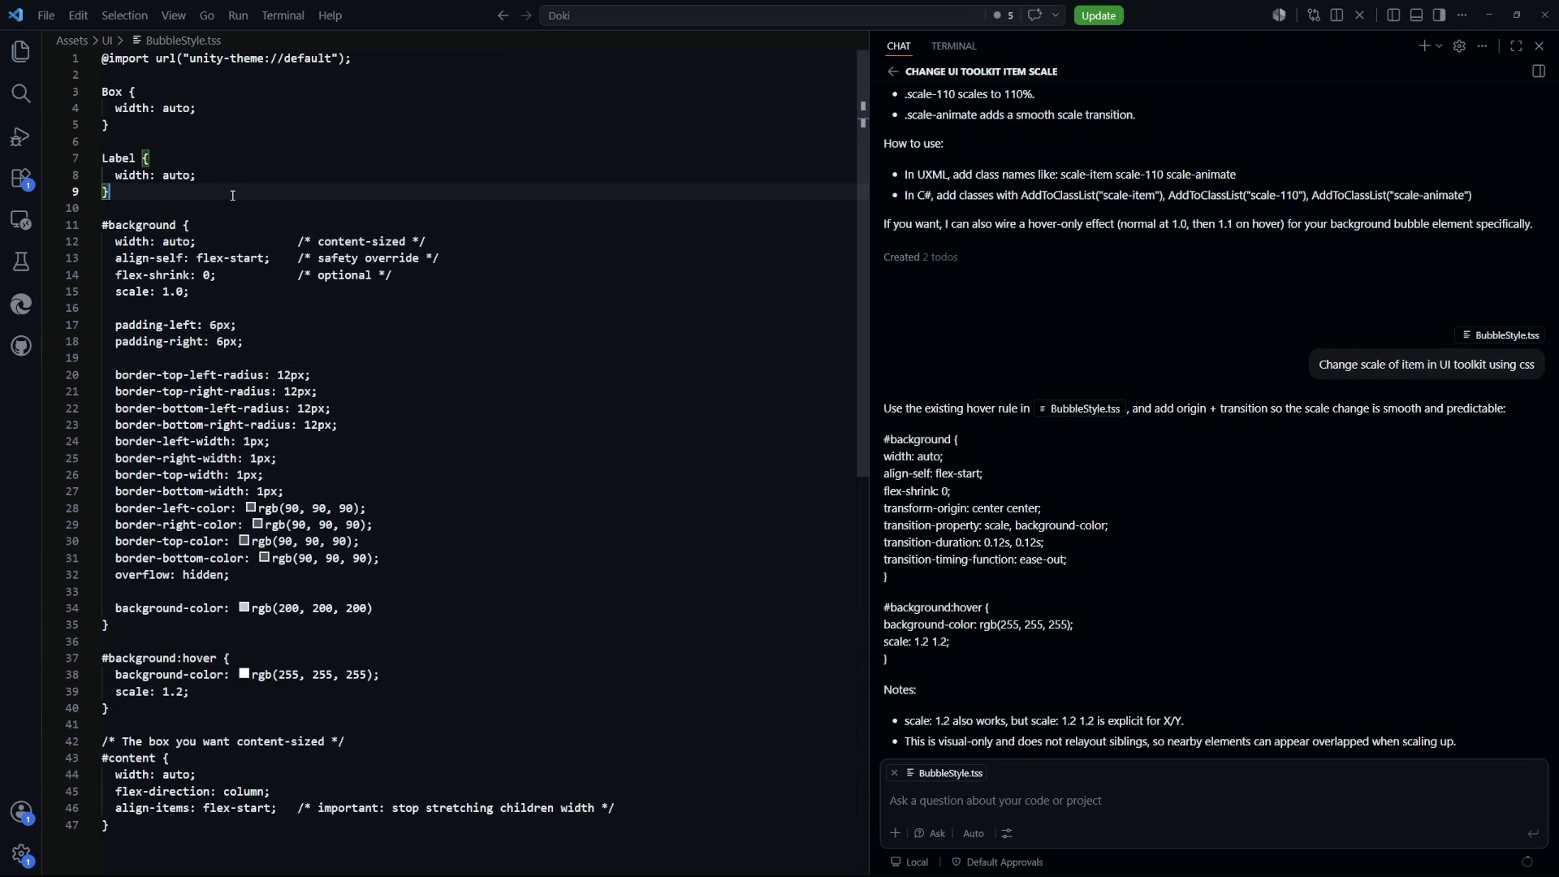
{"action": "scroll", "coordinate": [233, 195], "scroll_direction": "down", "scroll_amount": 2}
{"action": "left_click", "coordinate": [224, 610]}
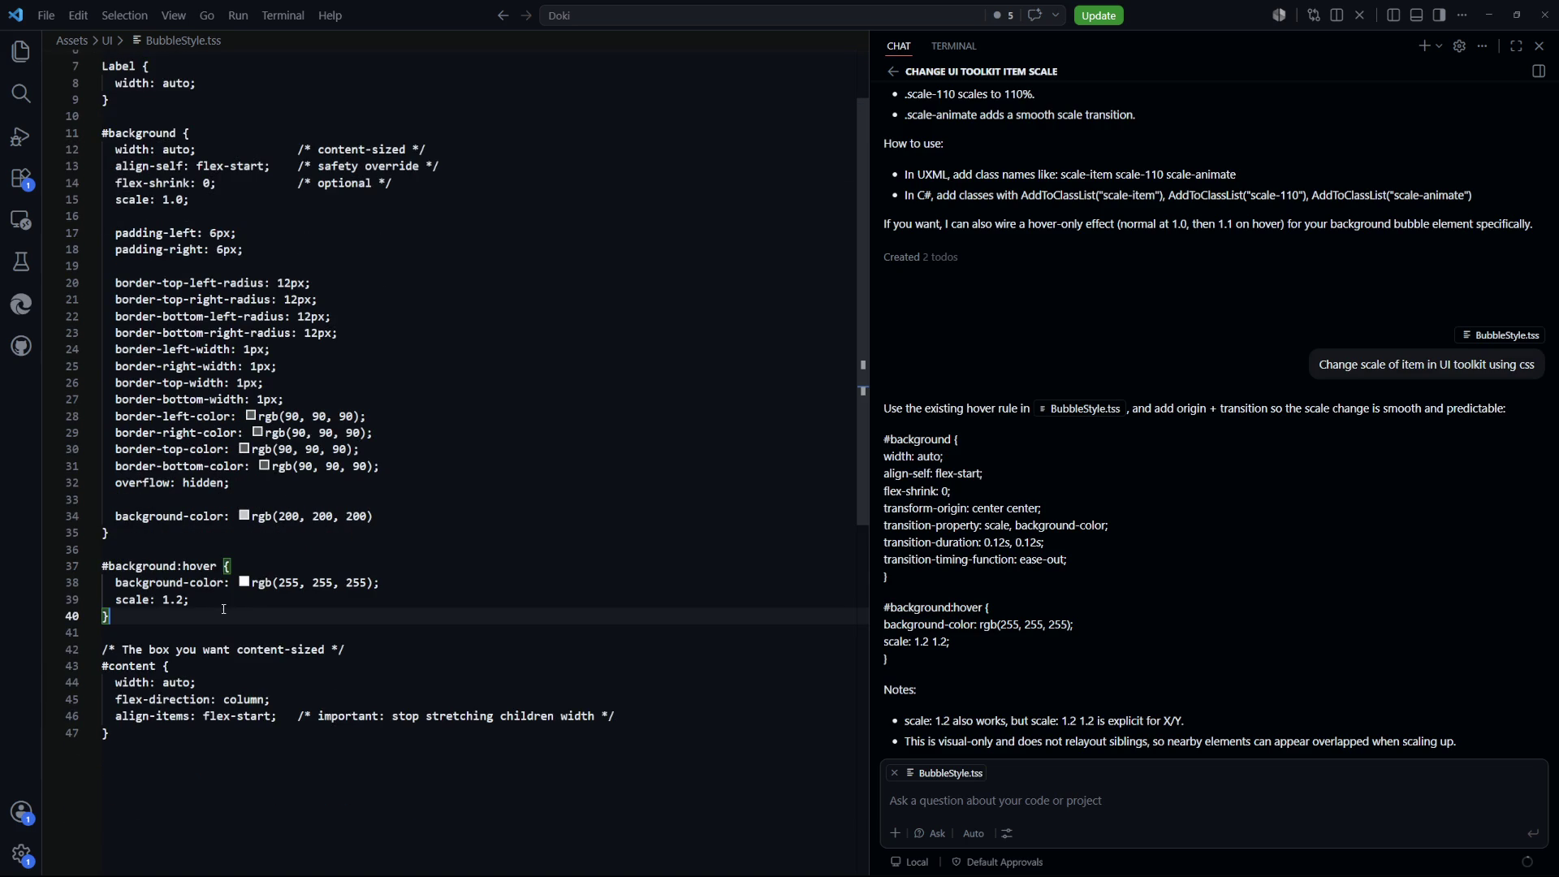
{"action": "left_click", "coordinate": [487, 586], "text": "shift"}
Delete the hover rule's scale: 1.2 line and the scale: 1.0 line from #background
{"action": "key", "text": "BackSpace"}
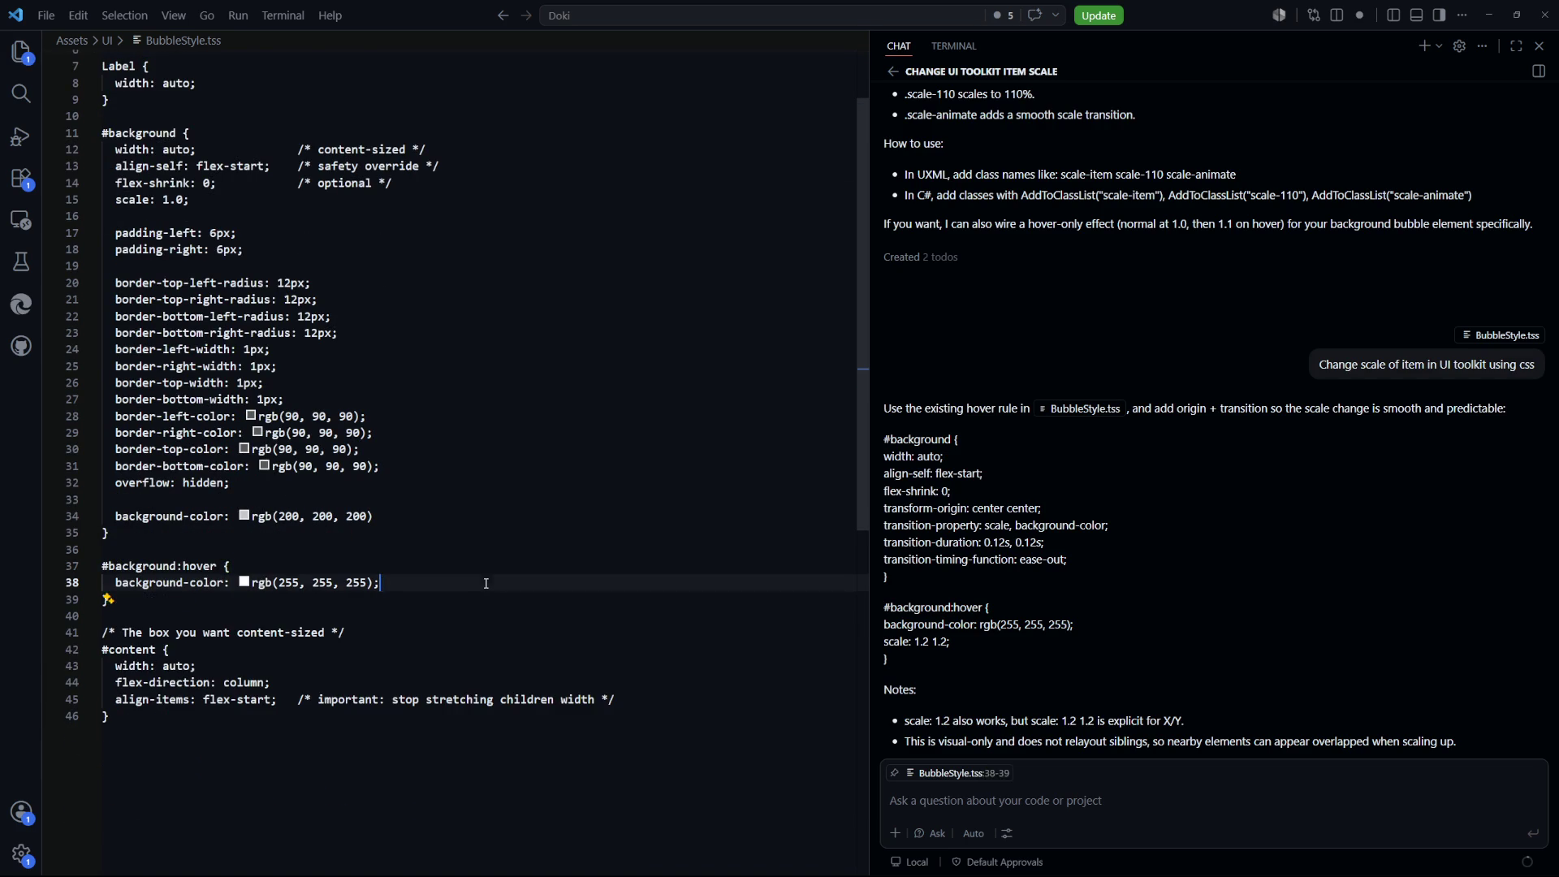
{"action": "left_click", "coordinate": [230, 205]}
{"action": "left_click", "coordinate": [399, 183], "text": "shift"}
{"action": "key", "text": "BackSpace"}
Add a '#content {' rule with scale 1.0 below the hover rule
{"action": "left_click", "coordinate": [204, 523]}
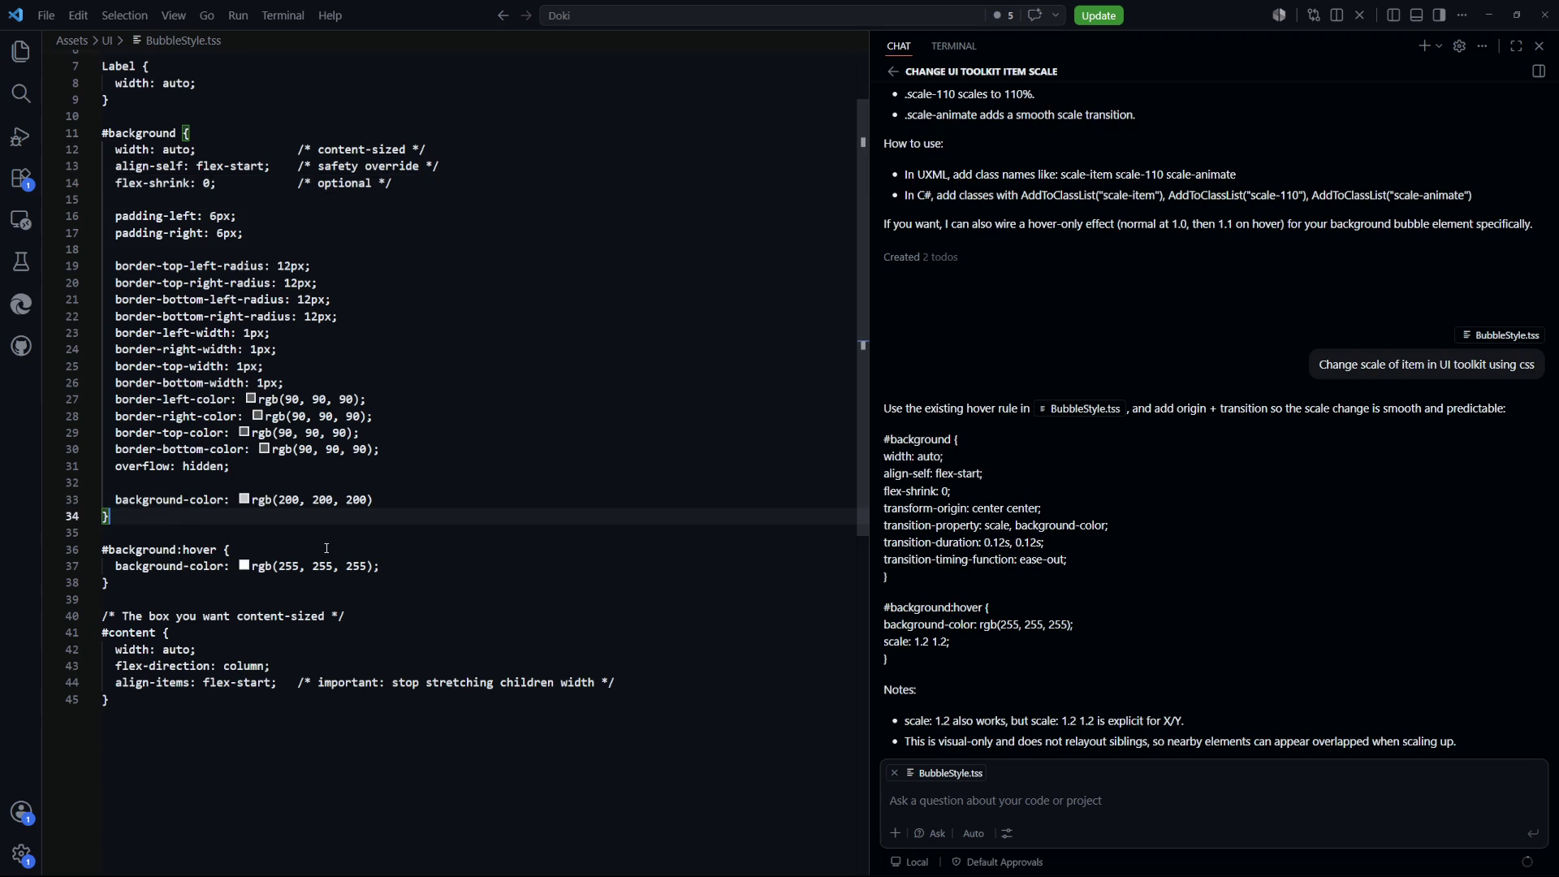
{"action": "key", "text": "Down"}
{"action": "key", "text": "Down"}
{"action": "key", "text": "Down"}
{"action": "key", "text": "Return"}
{"action": "key", "text": "Return"}
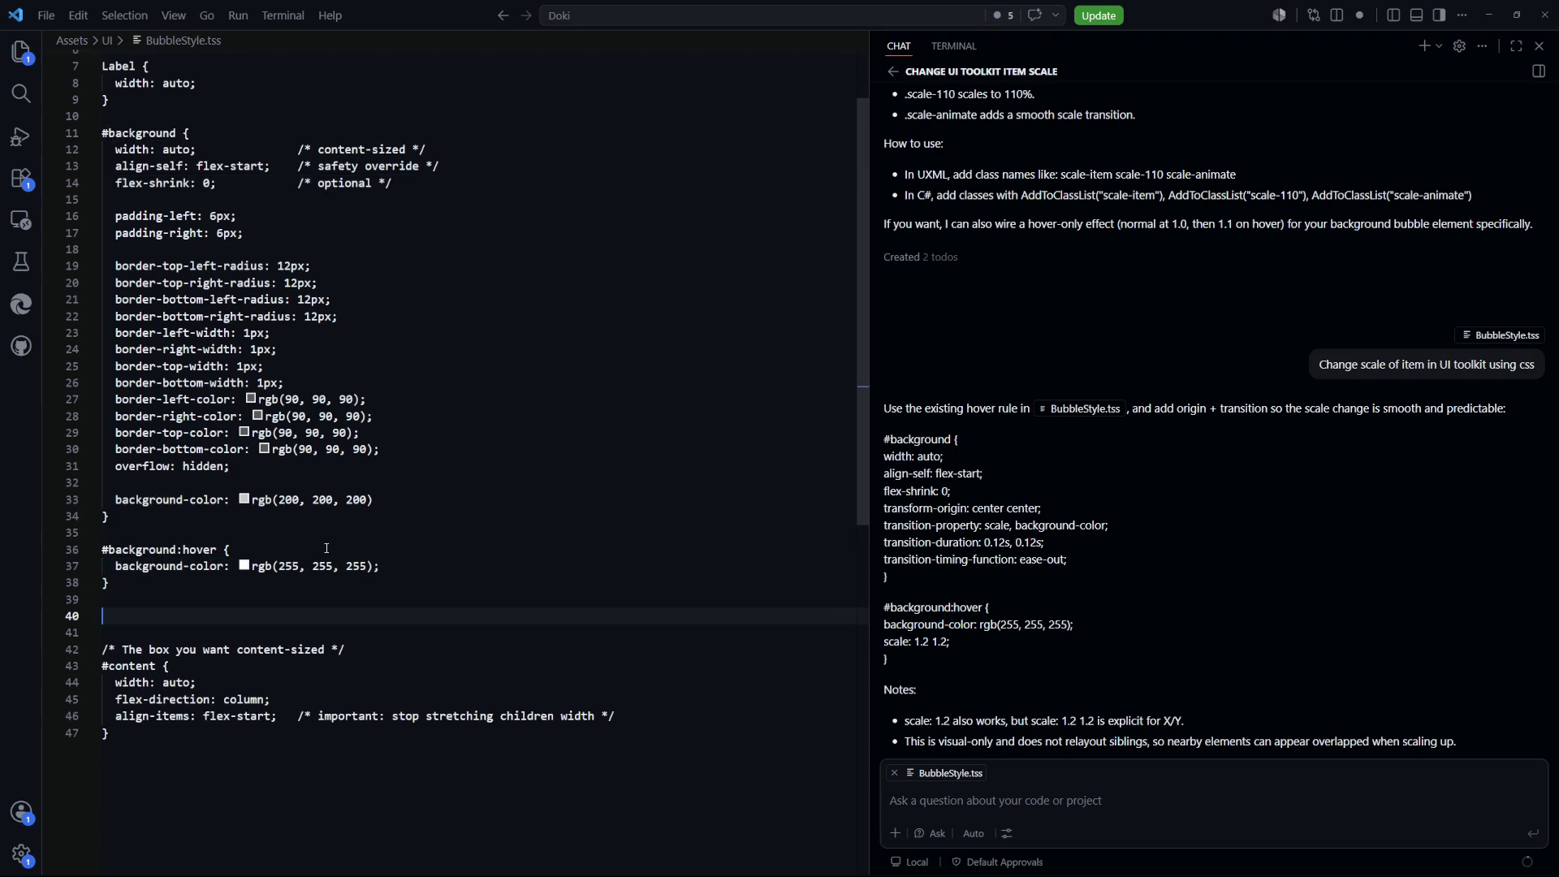
{"action": "type", "text": "#content {"}
{"action": "key", "text": "Return"}
{"action": "type", "text": "scale: 1."}
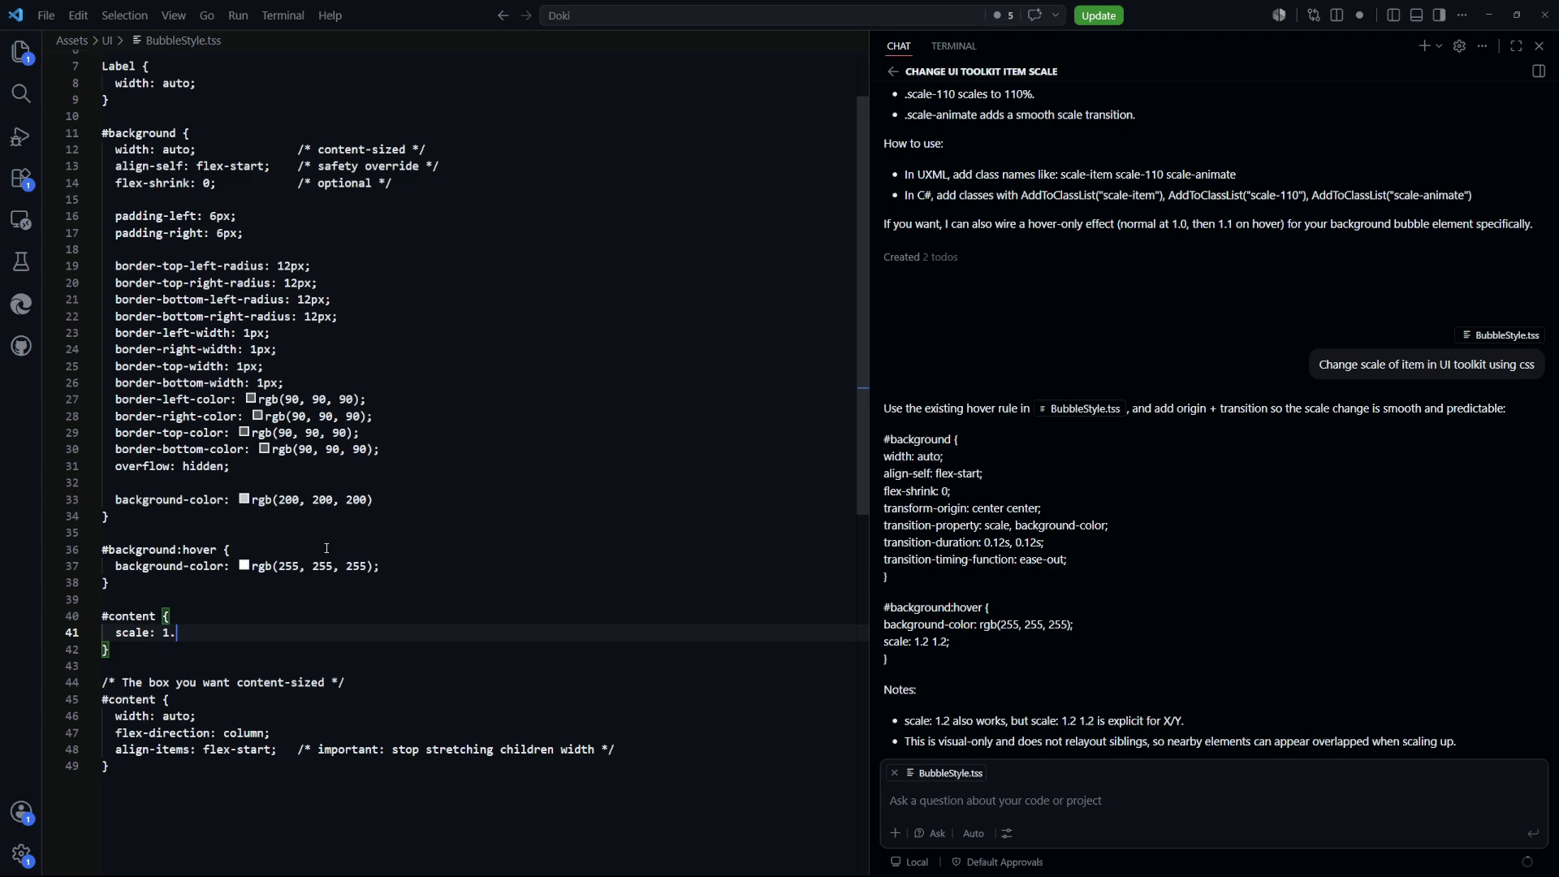
Add a '#content:hover {' rule with a scale declaration for 1.2
{"action": "key", "text": "Down"}
{"action": "key", "text": "Return"}
{"action": "key", "text": "Return"}
{"action": "type", "text": "#"}
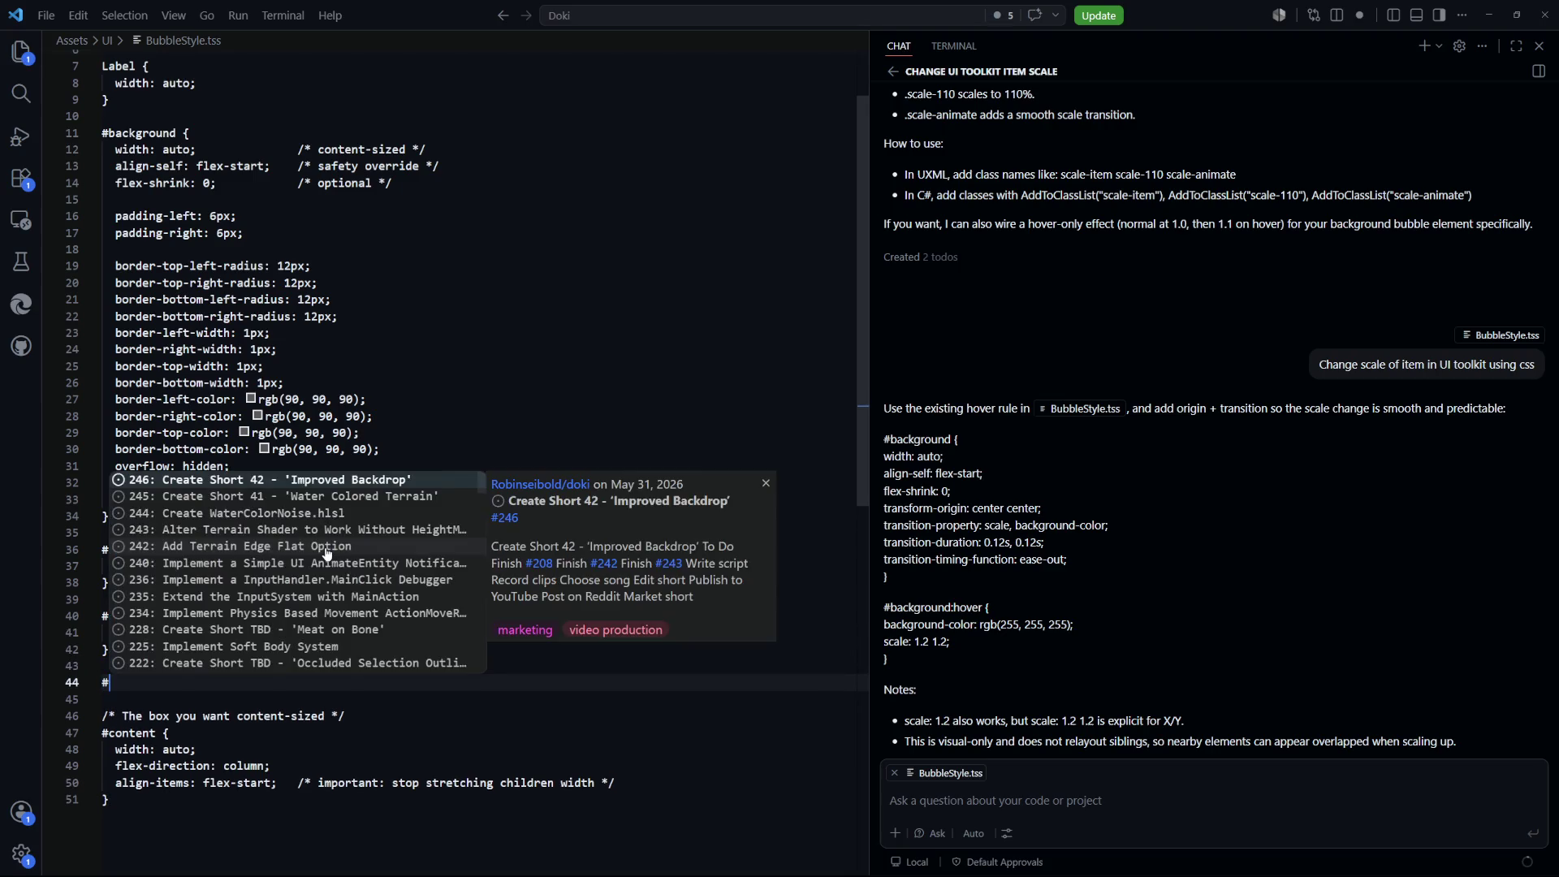
{"action": "type", "text": "content:"}
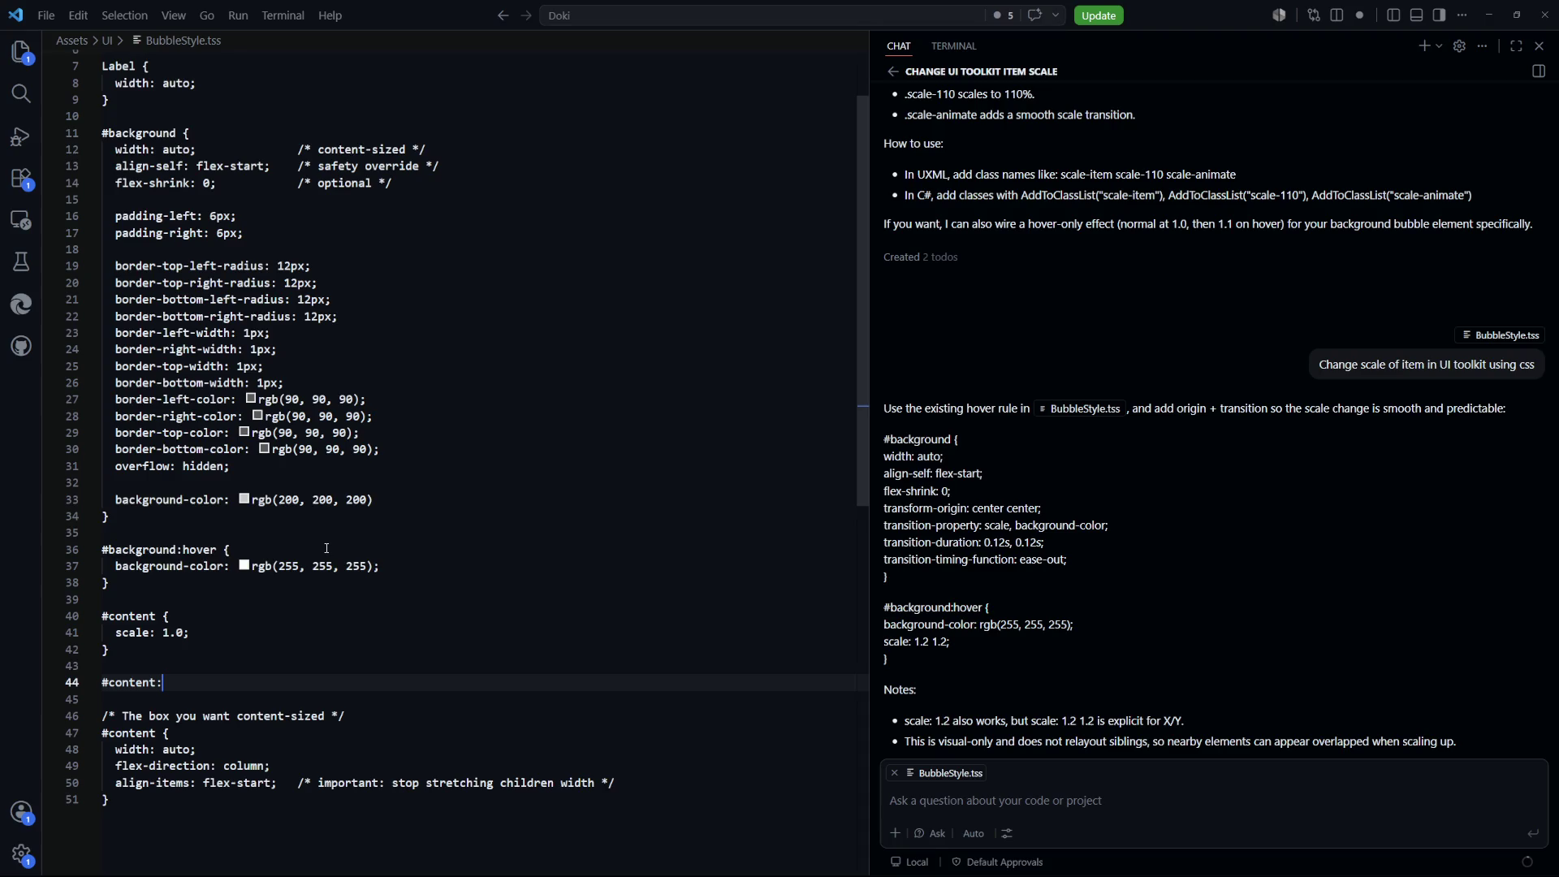
{"action": "type", "text": "hover {"}
{"action": "key", "text": "Return"}
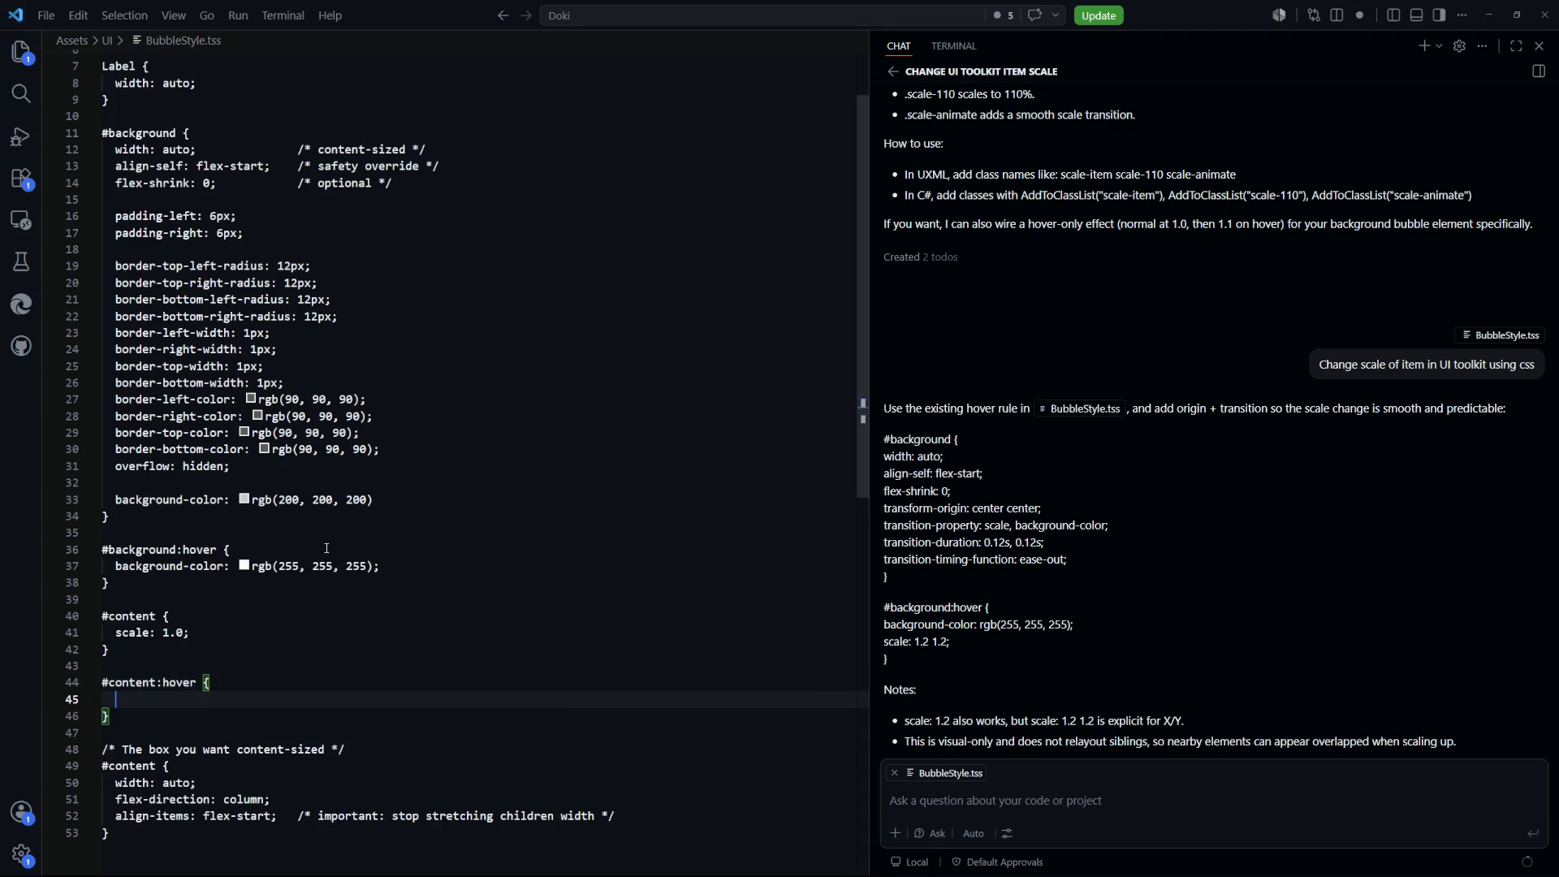
{"action": "type", "text": "scale: 1.2;"}
{"action": "key", "text": "alt+Tab"}
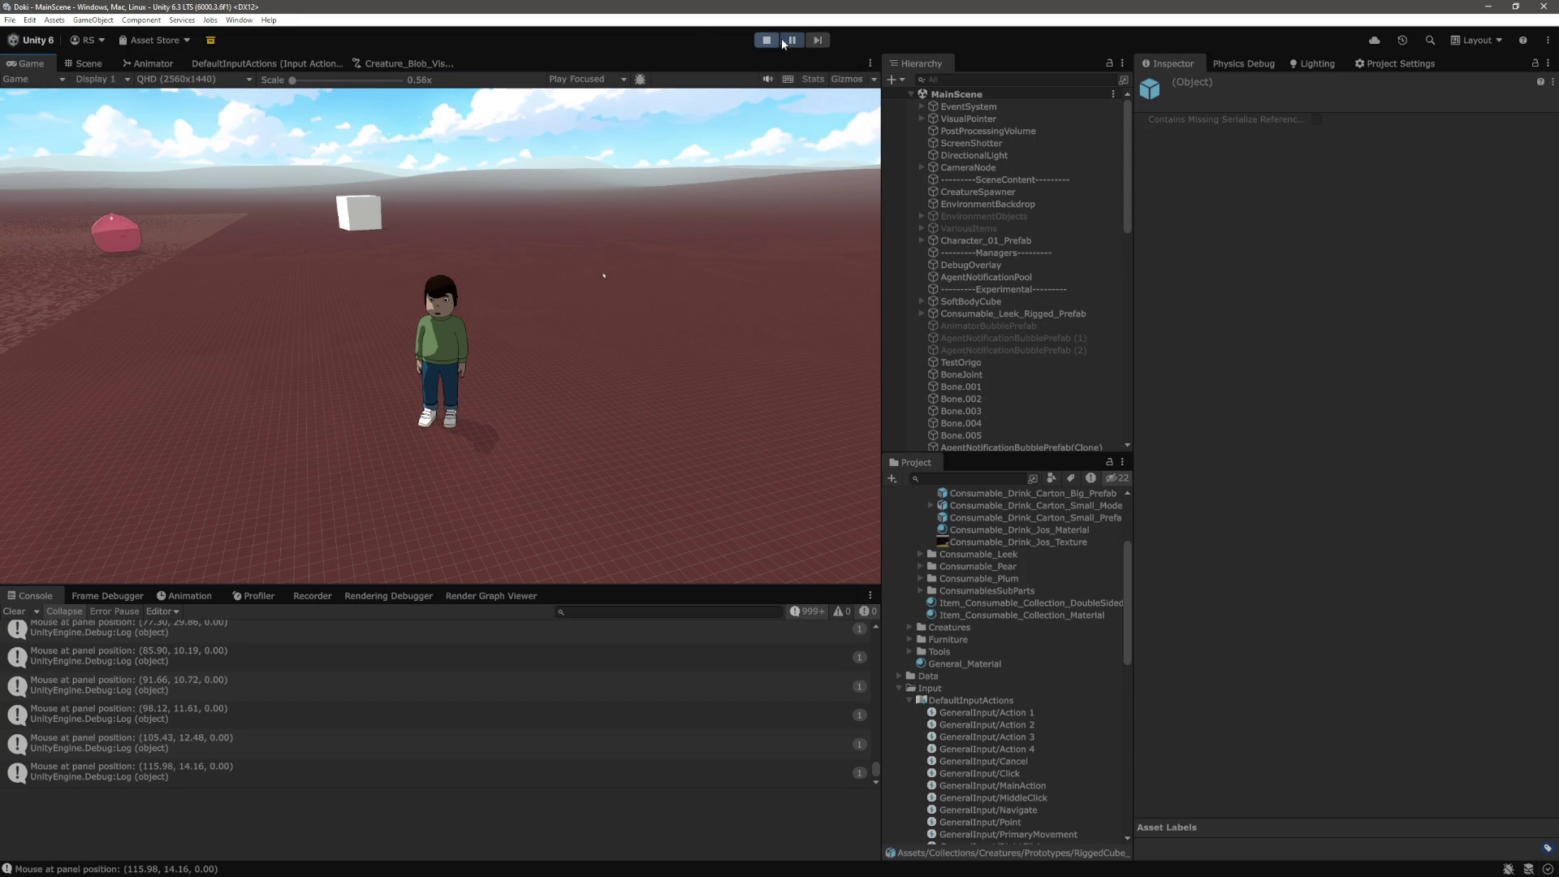
Stop the game, clear the Console, and replay to see Energy and Focus bubbles stacked
{"action": "left_click", "coordinate": [767, 40]}
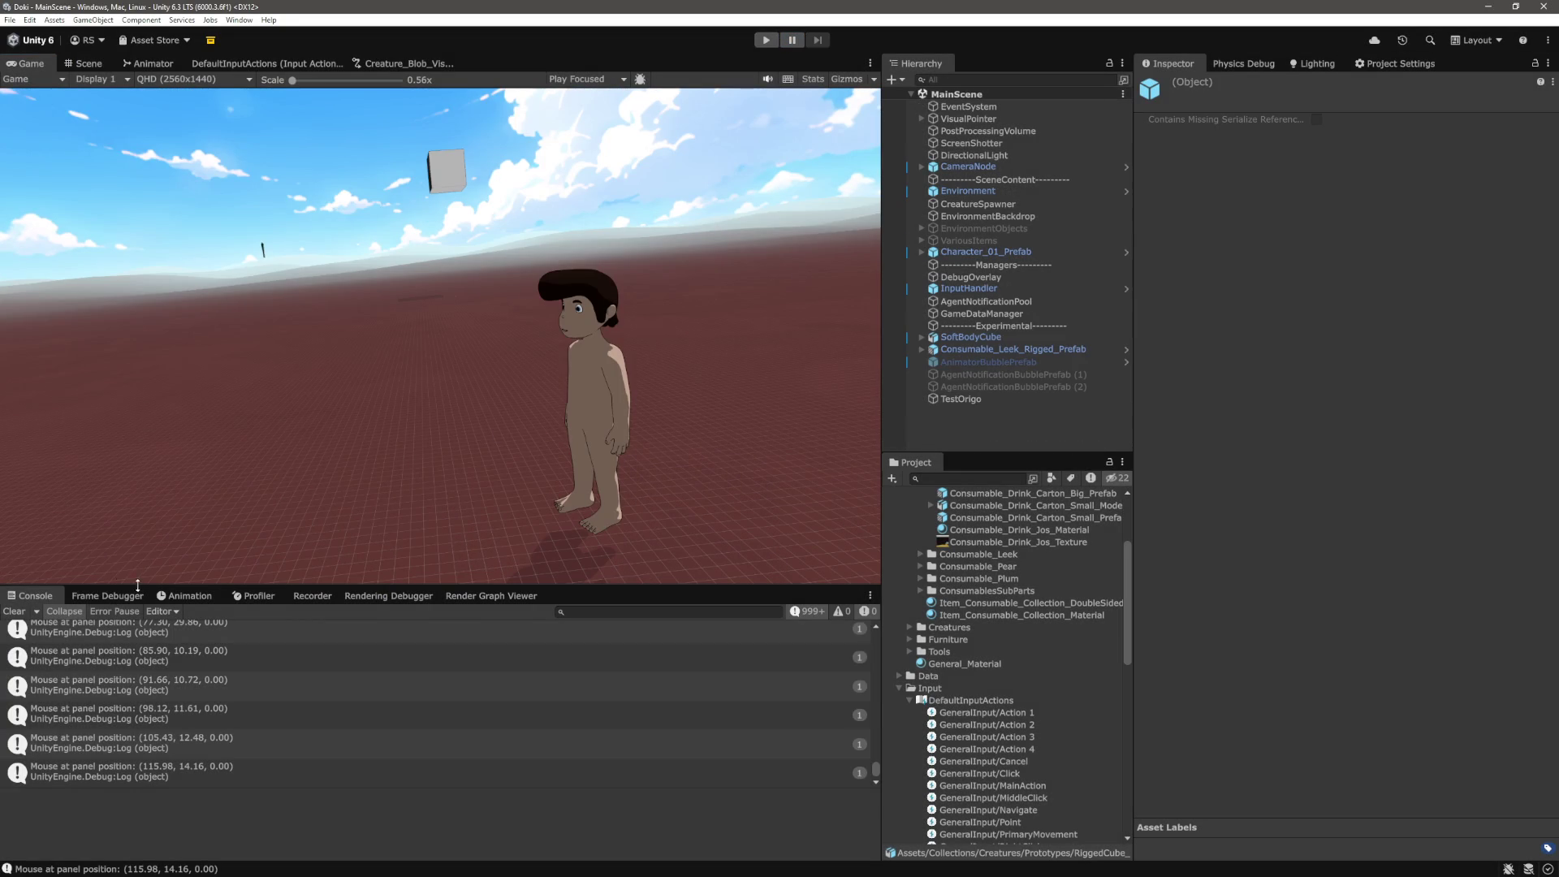
{"action": "left_click", "coordinate": [15, 611]}
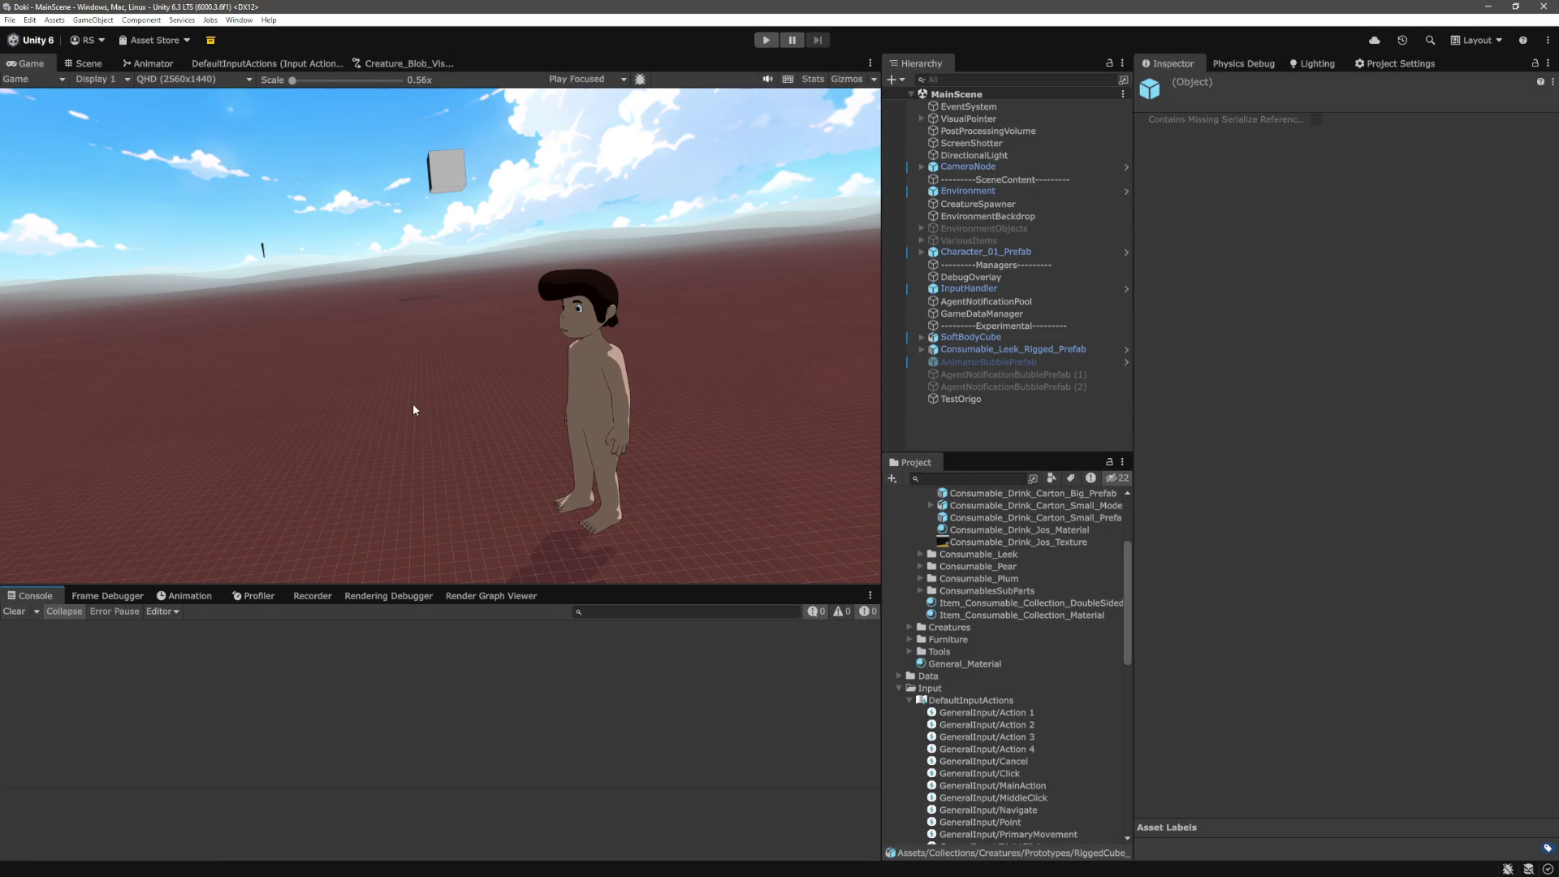
{"action": "left_click", "coordinate": [765, 41]}
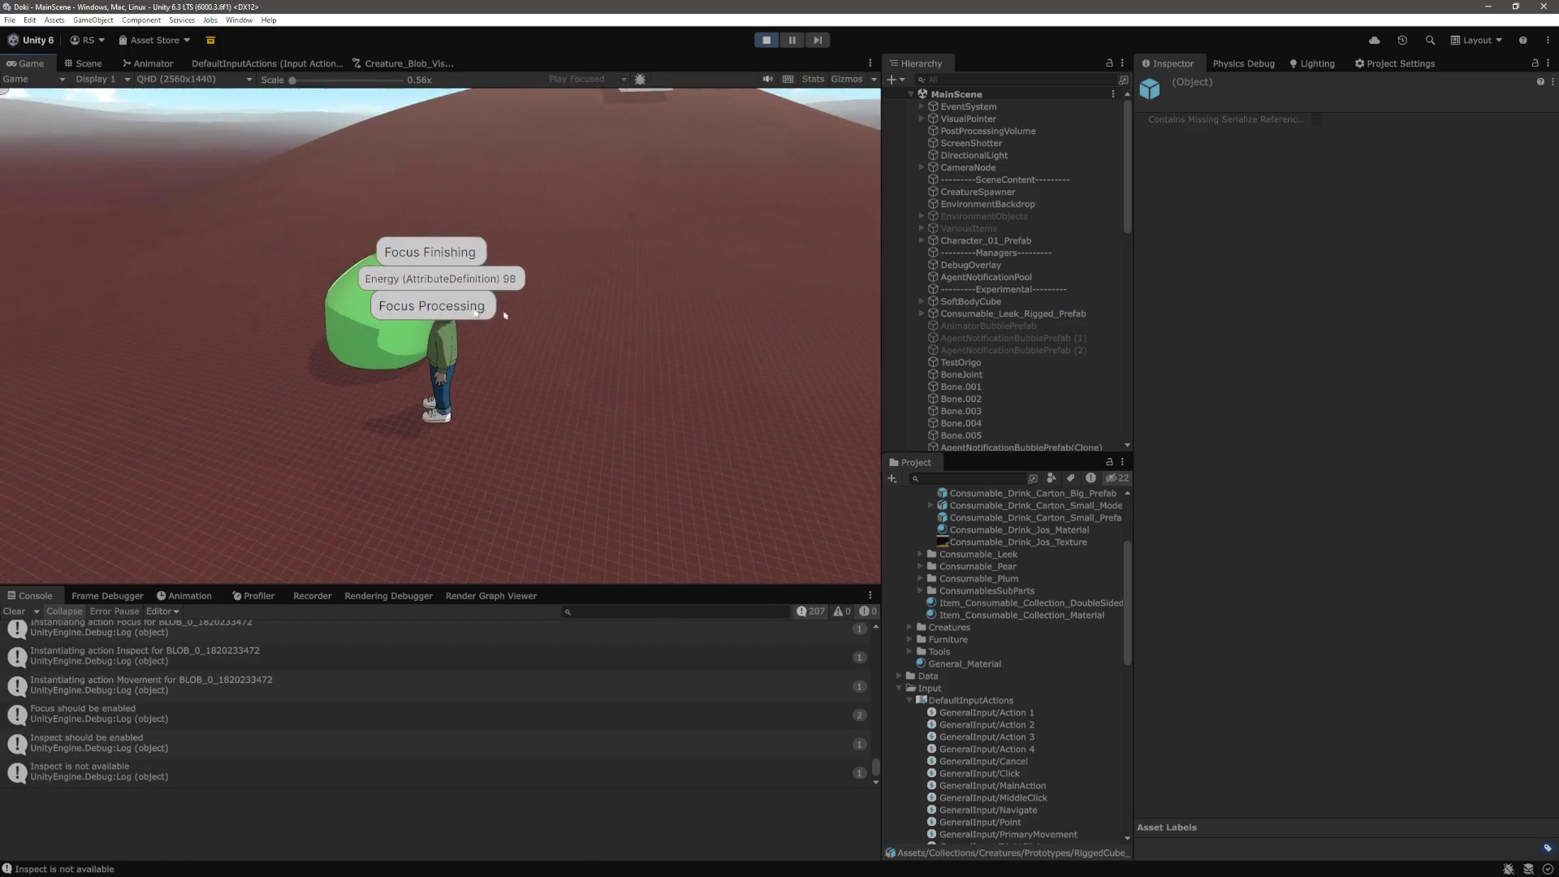
{"action": "mouse_move", "coordinate": [459, 312]}
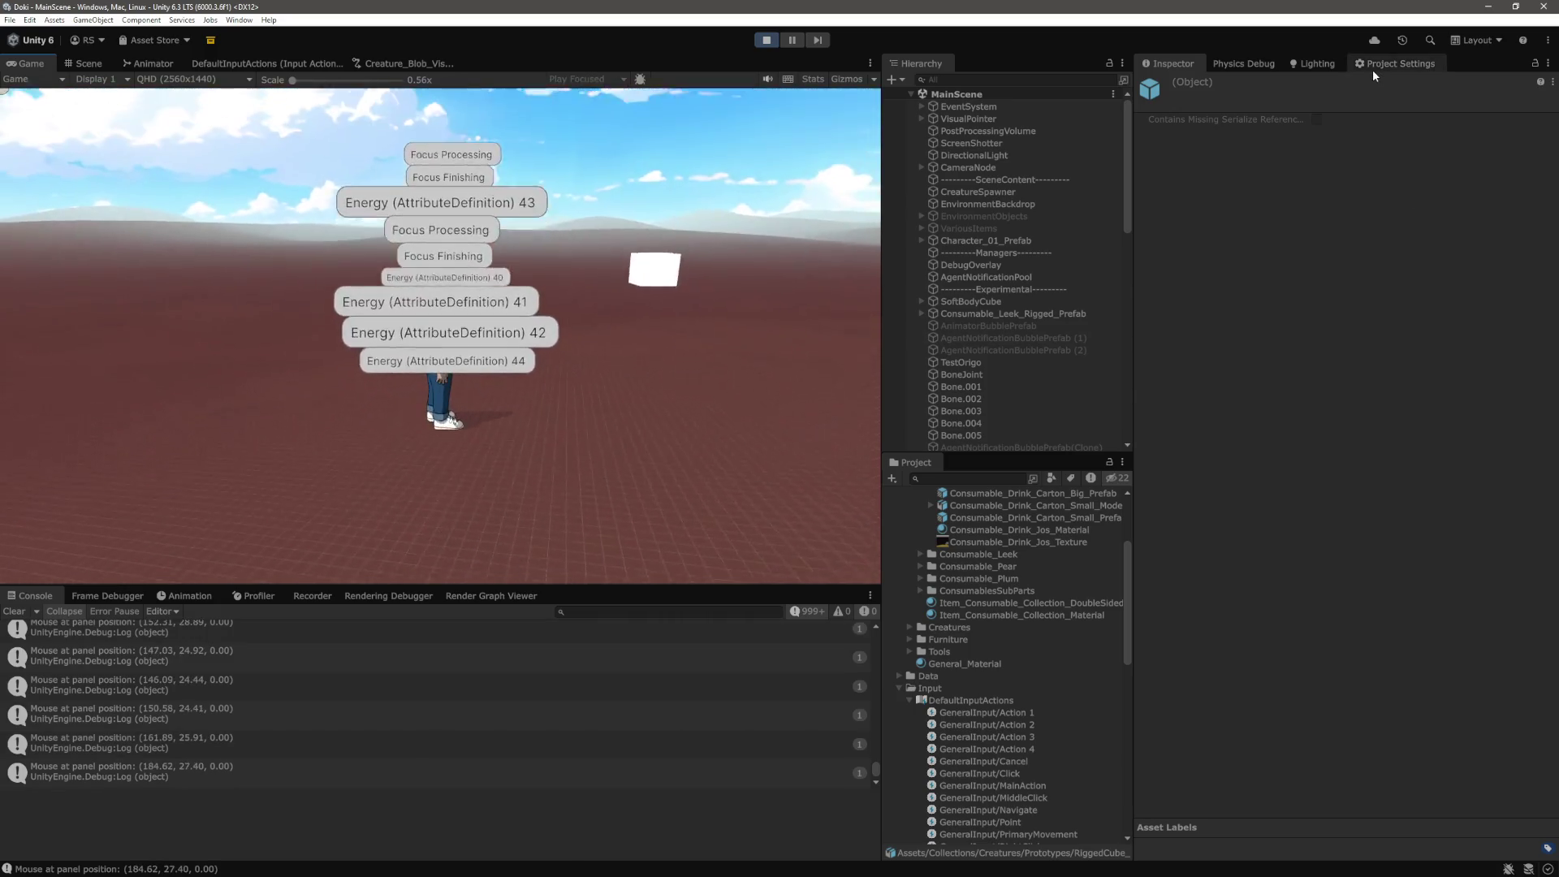
Open Project Settings and review Physics 2D, including its low-level settings
{"action": "left_click", "coordinate": [1372, 65]}
{"action": "left_click", "coordinate": [1171, 240]}
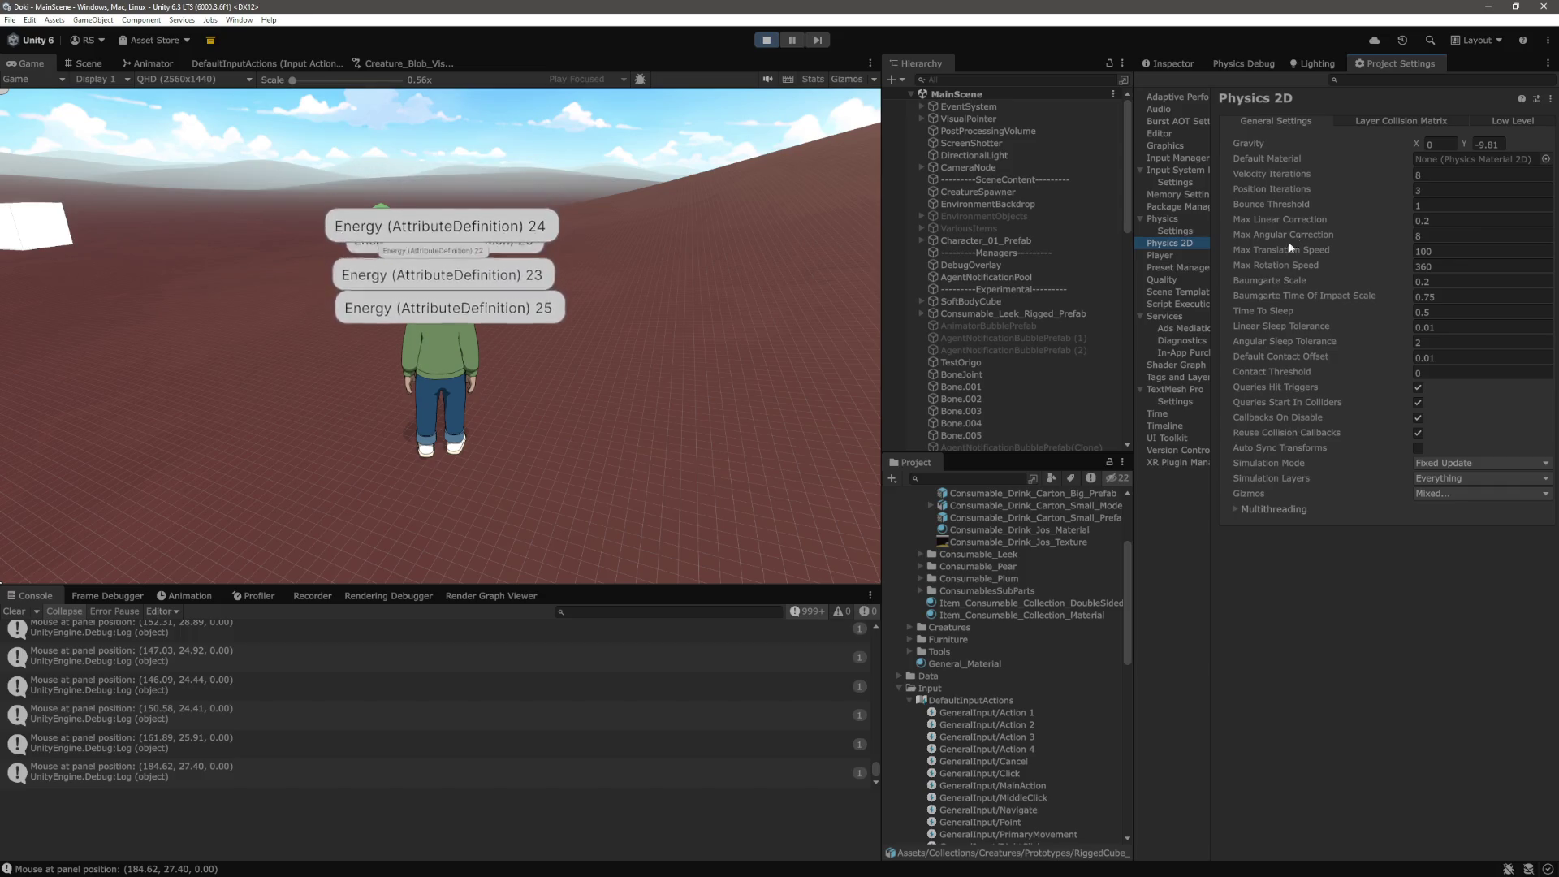
{"action": "left_click", "coordinate": [1513, 121]}
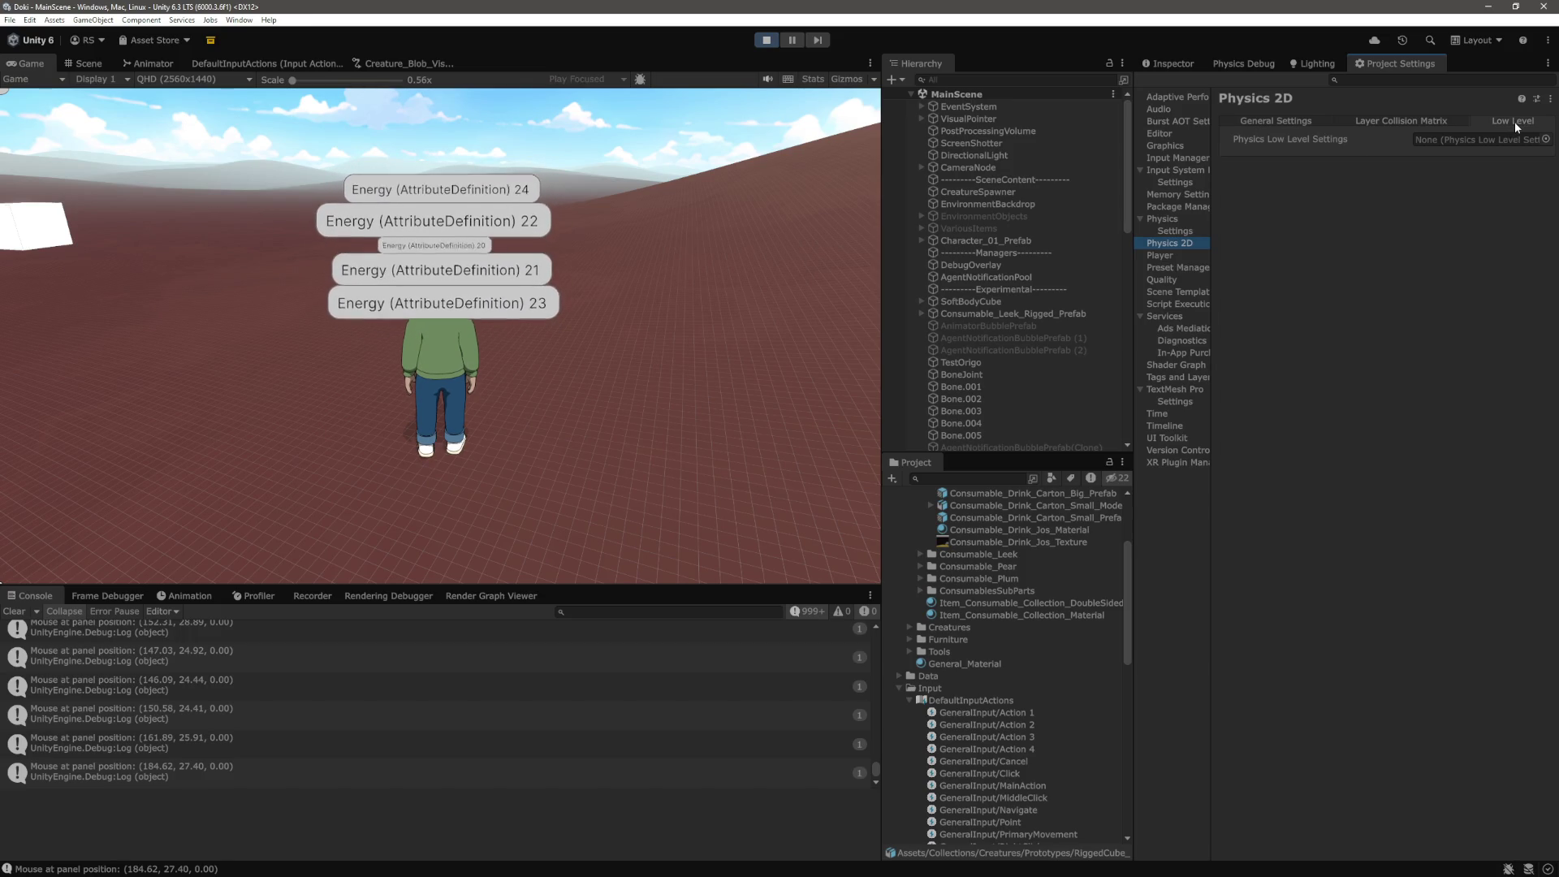
{"action": "left_click", "coordinate": [1315, 119]}
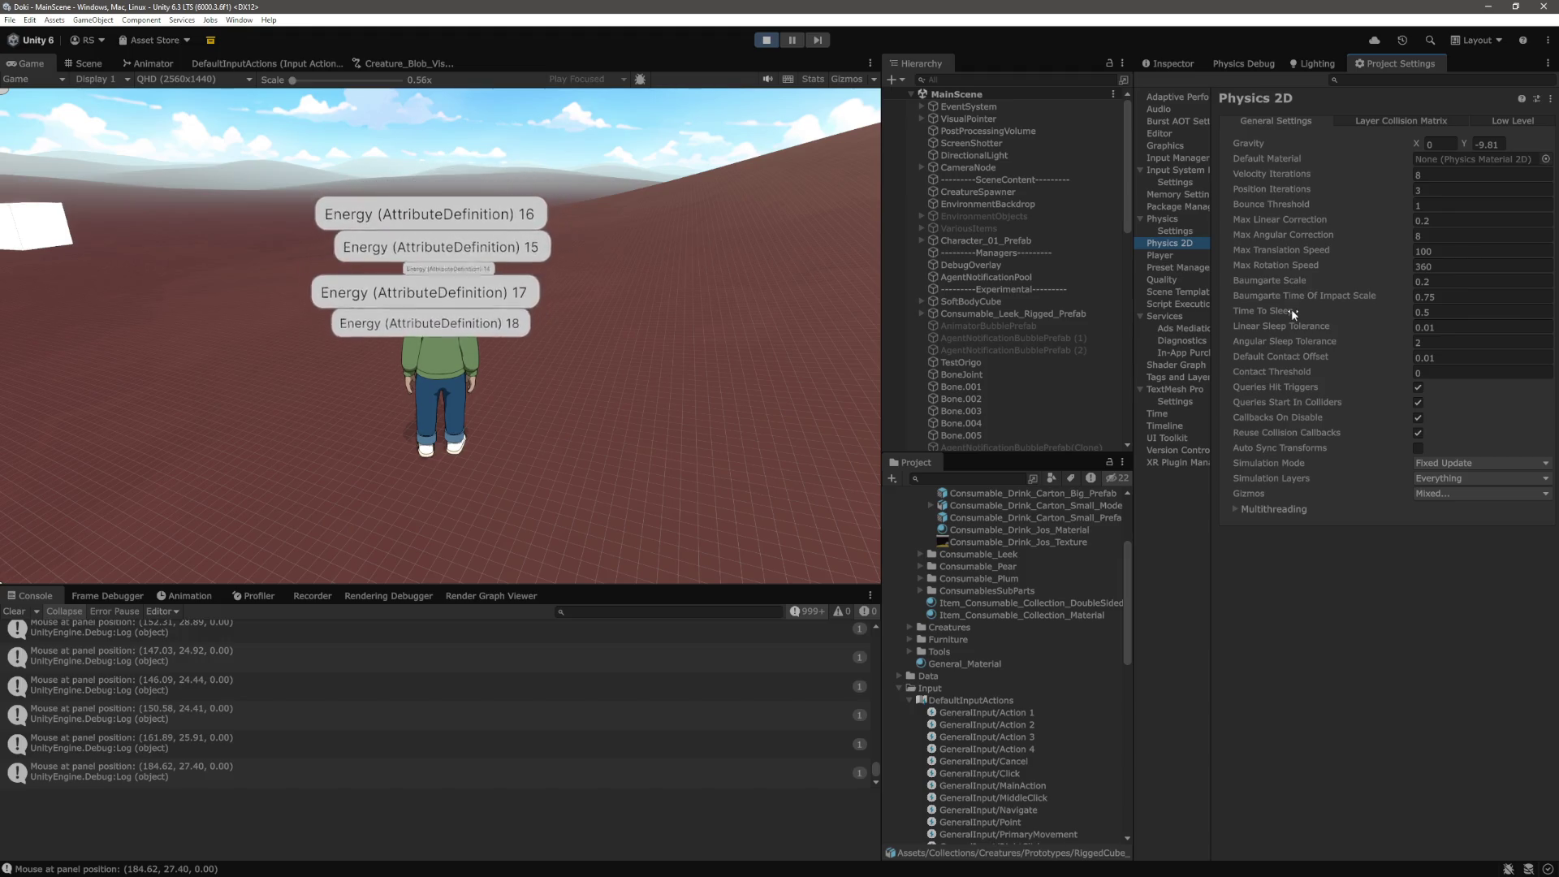
Browse the 3D Physics settings' GameObject tab, briefly checking Quality settings
{"action": "left_click", "coordinate": [1180, 222]}
{"action": "left_click", "coordinate": [1181, 231]}
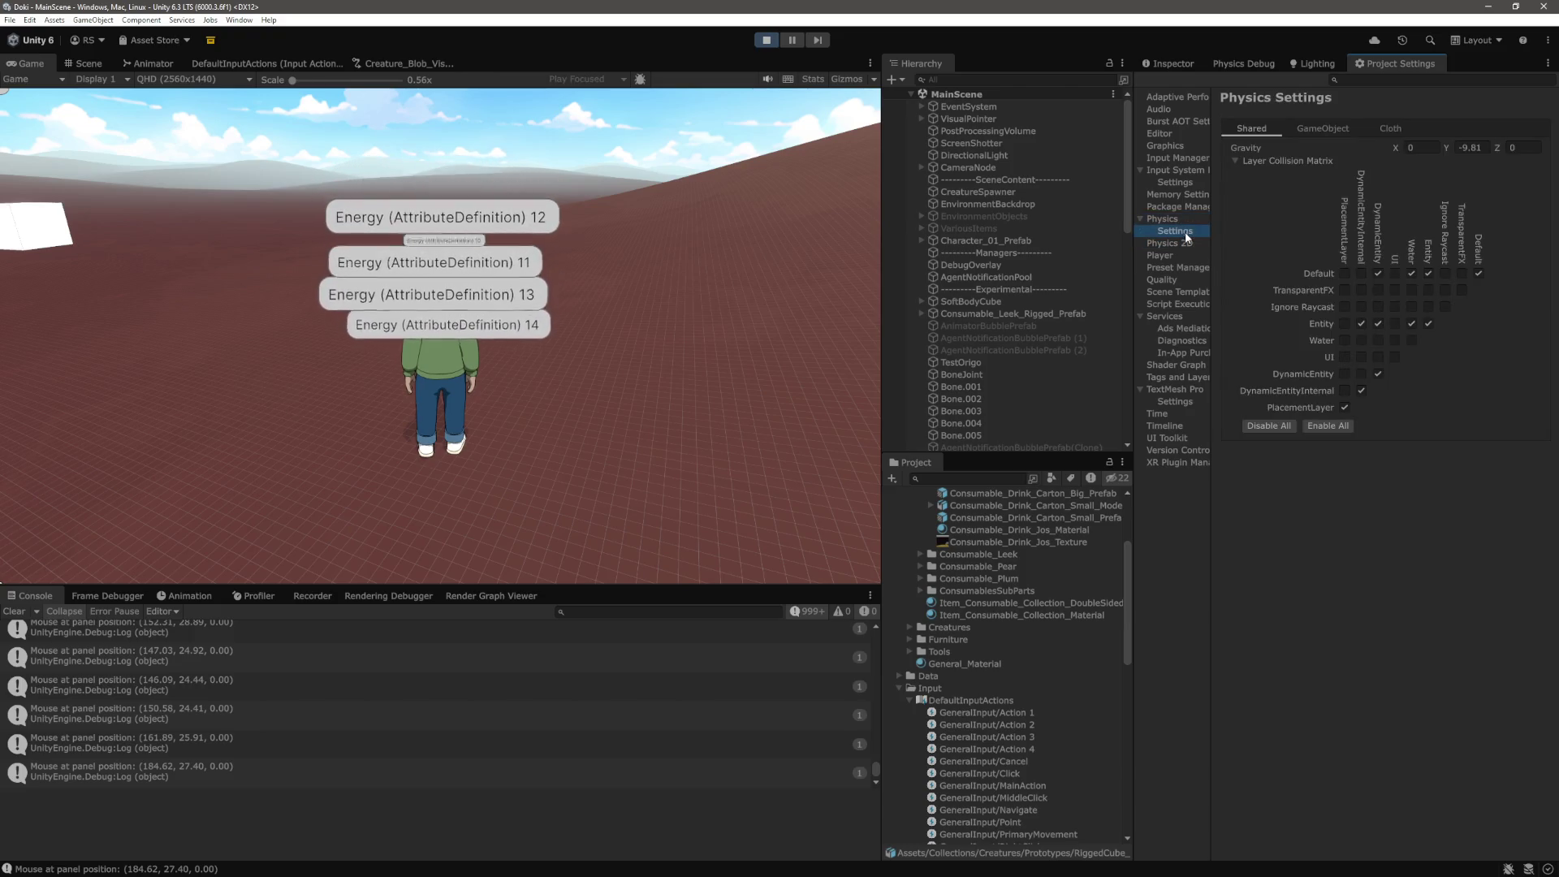
{"action": "left_click", "coordinate": [1322, 129]}
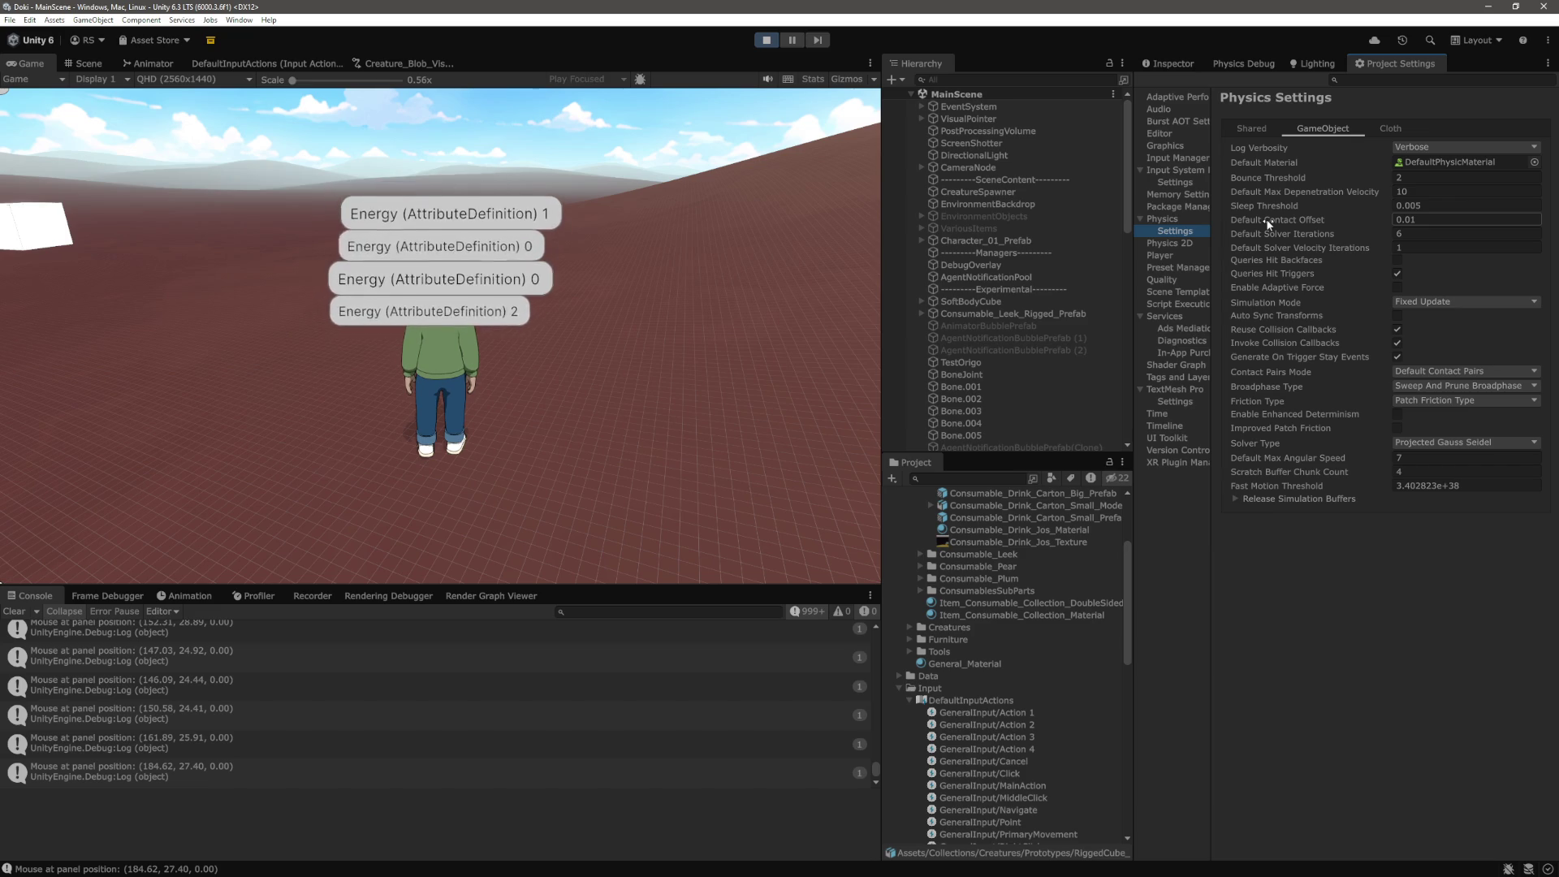
{"action": "left_click", "coordinate": [1169, 278]}
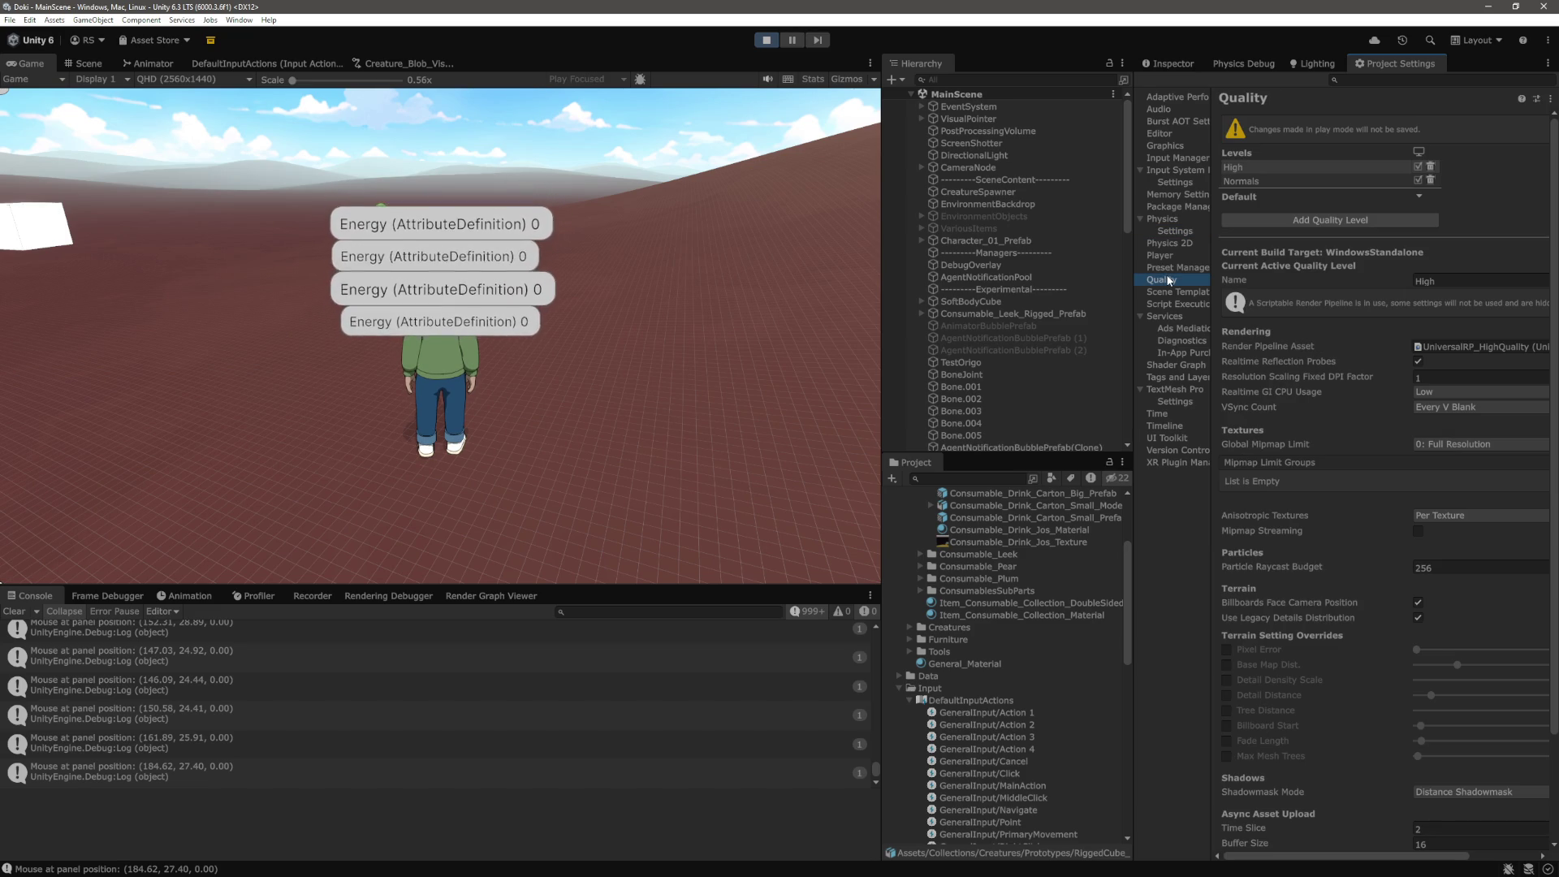
{"action": "left_click", "coordinate": [1174, 233]}
{"action": "left_click", "coordinate": [1163, 219]}
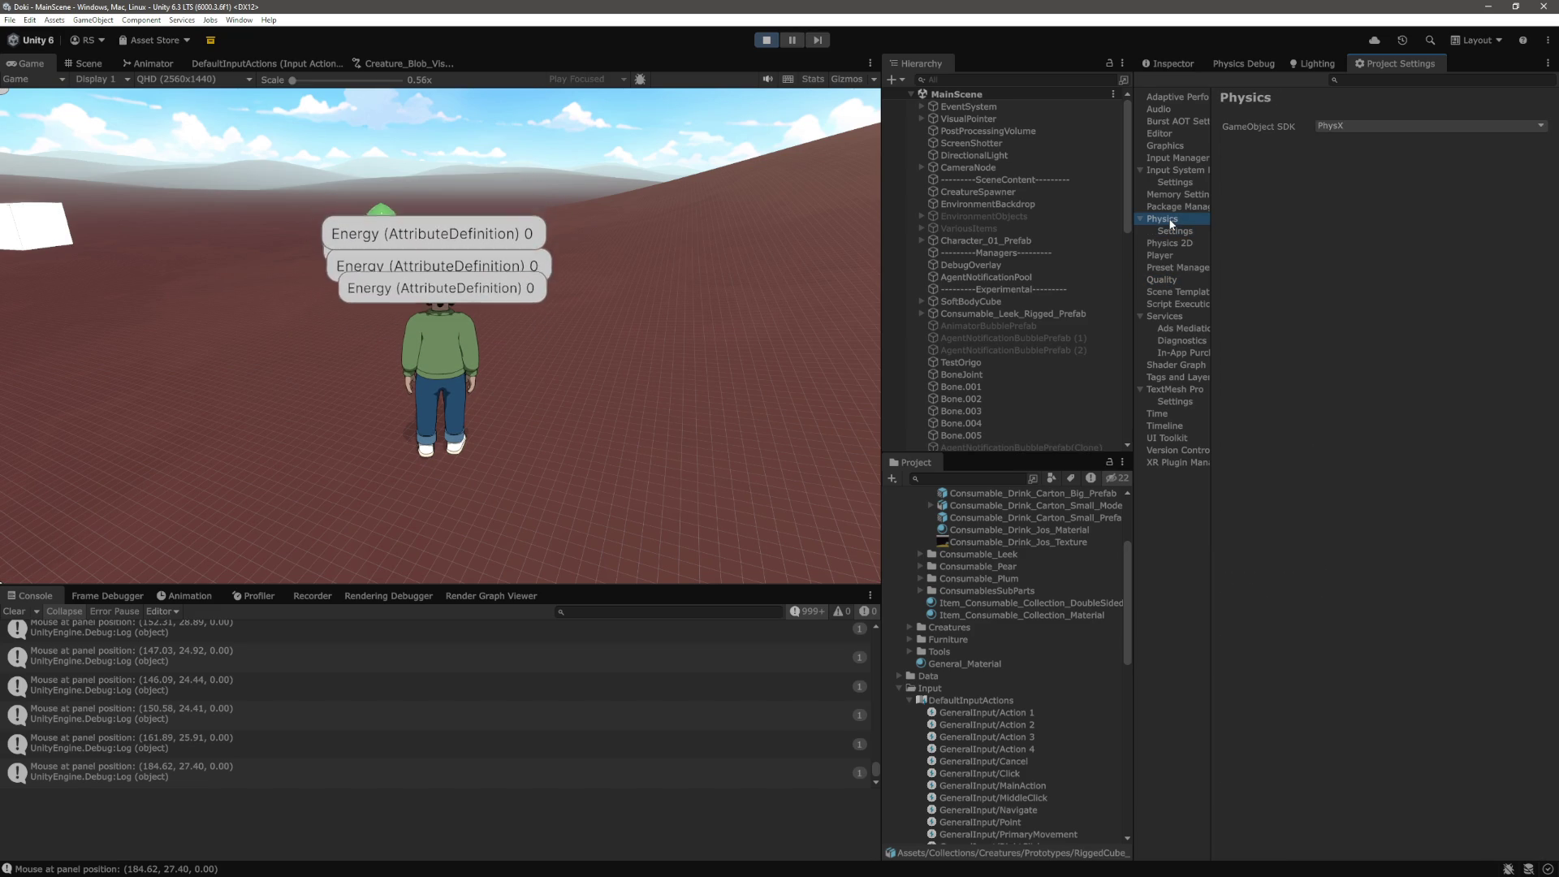
{"action": "left_click", "coordinate": [1175, 231]}
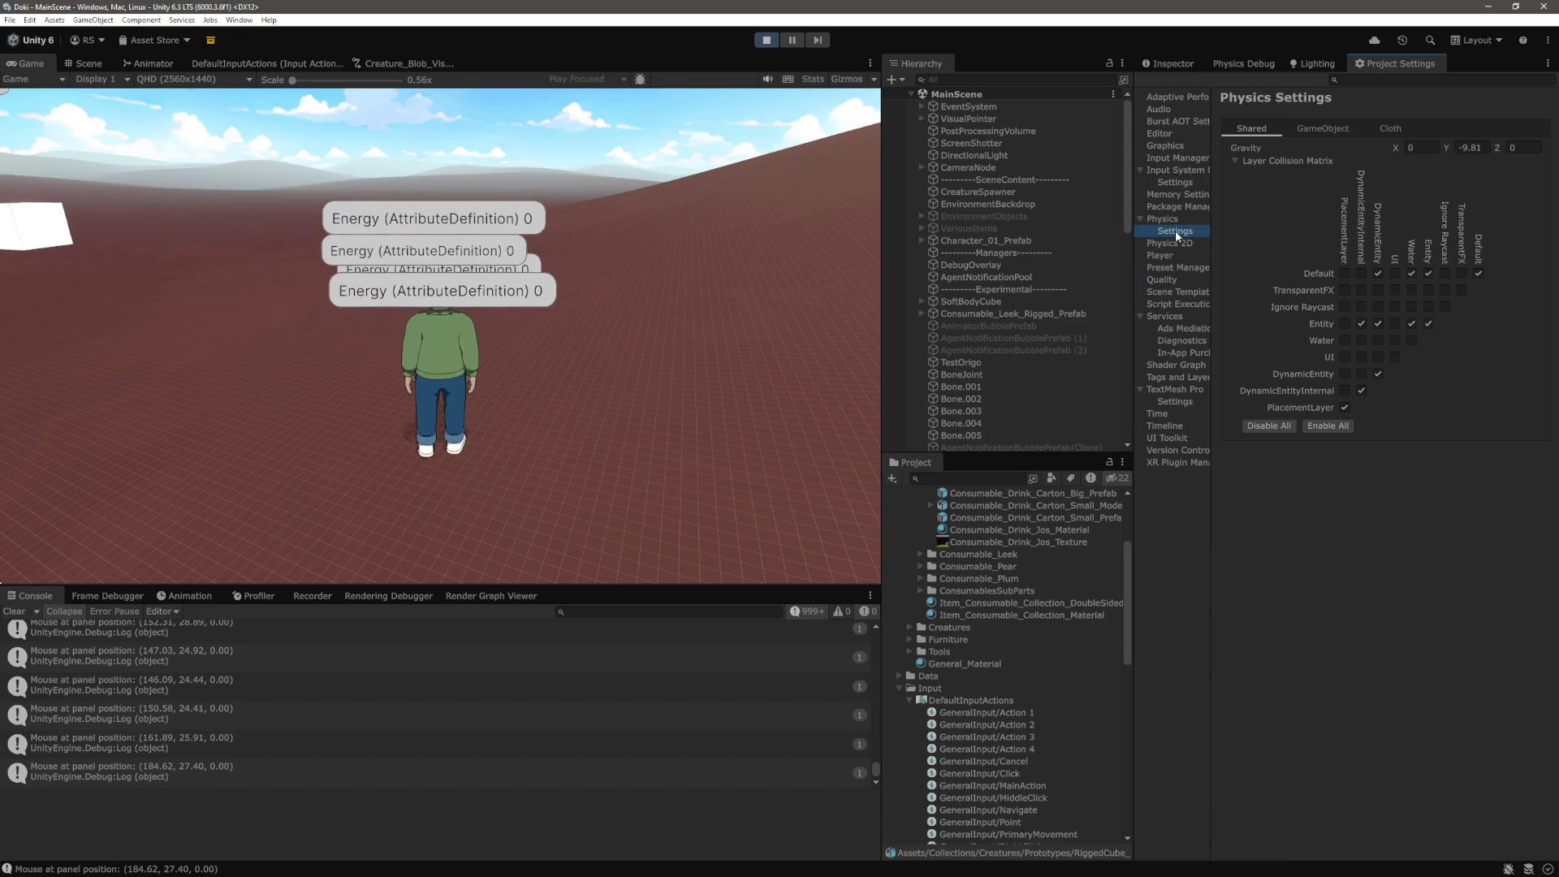
{"action": "left_click", "coordinate": [1312, 131]}
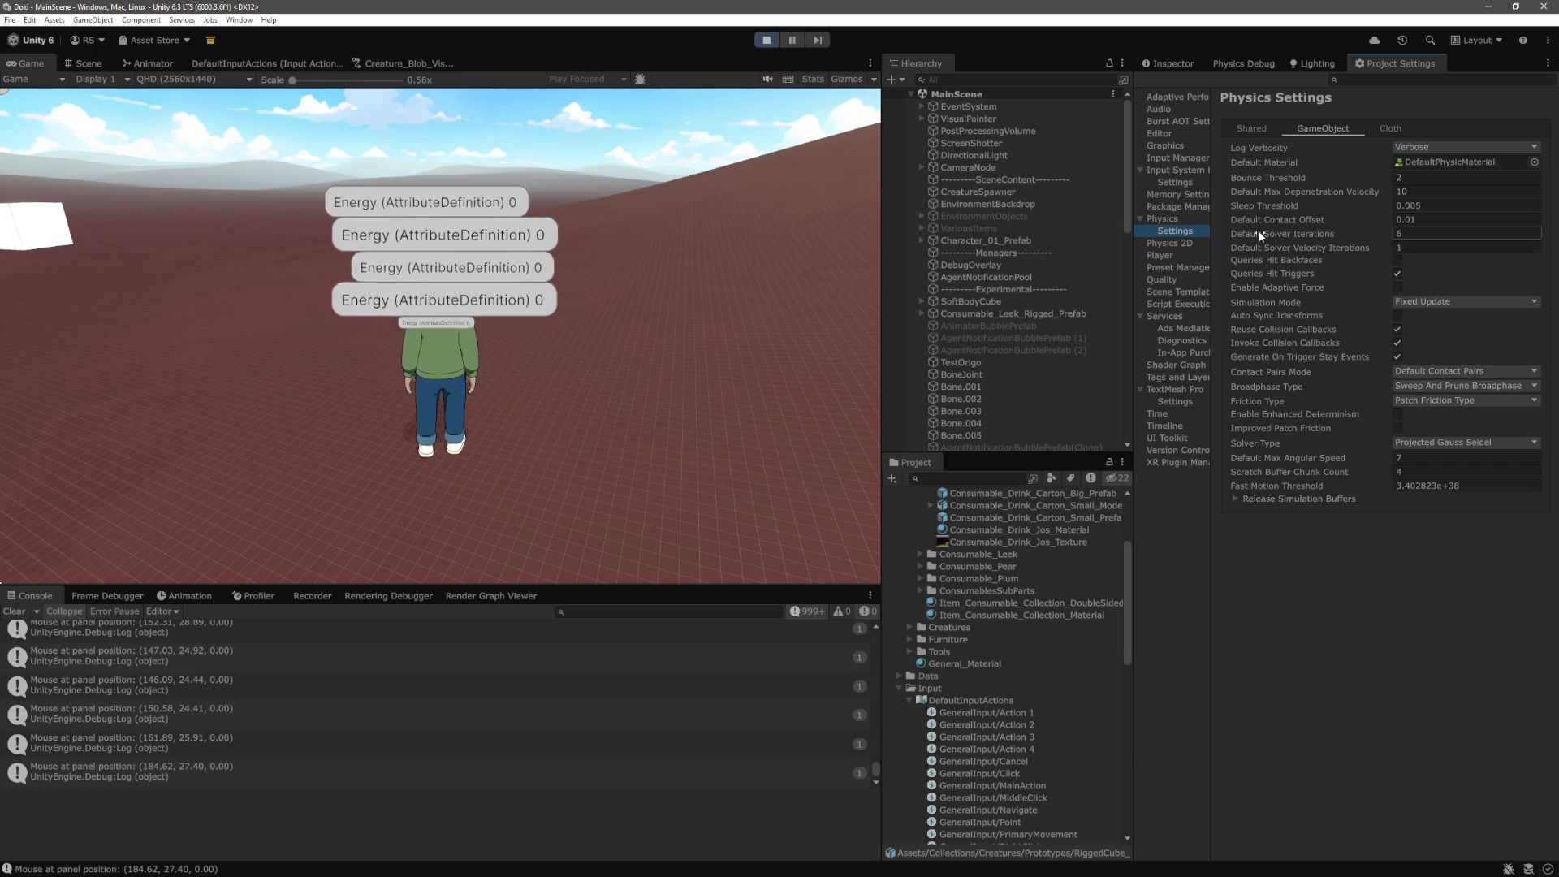
Switch the GameObject physics simulation mode to Update, stopping the running game
{"action": "left_click", "coordinate": [1461, 301]}
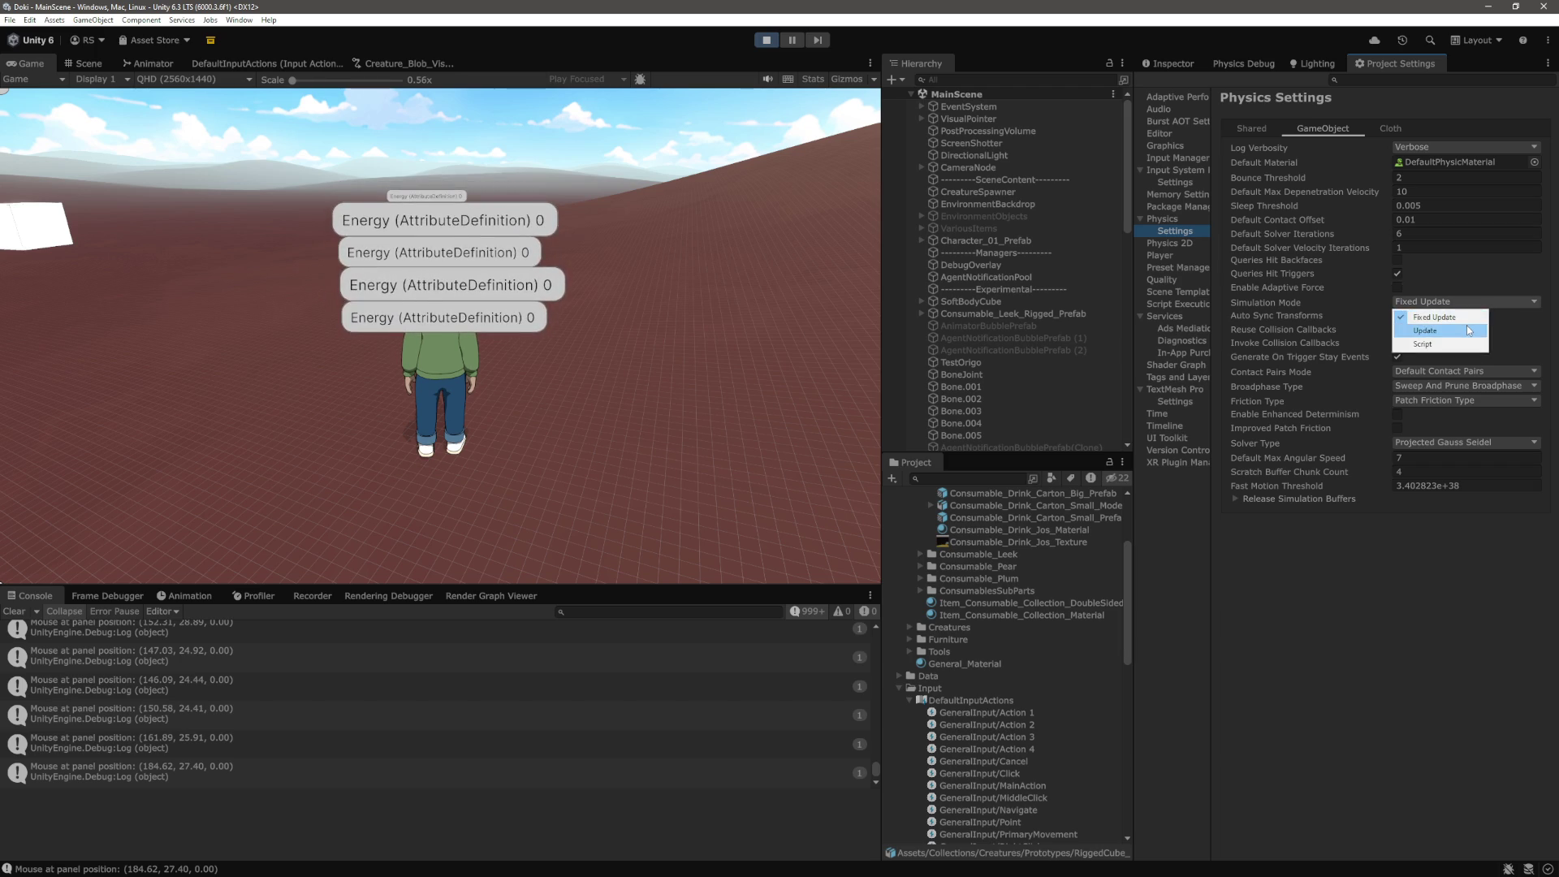
{"action": "left_click", "coordinate": [1468, 330]}
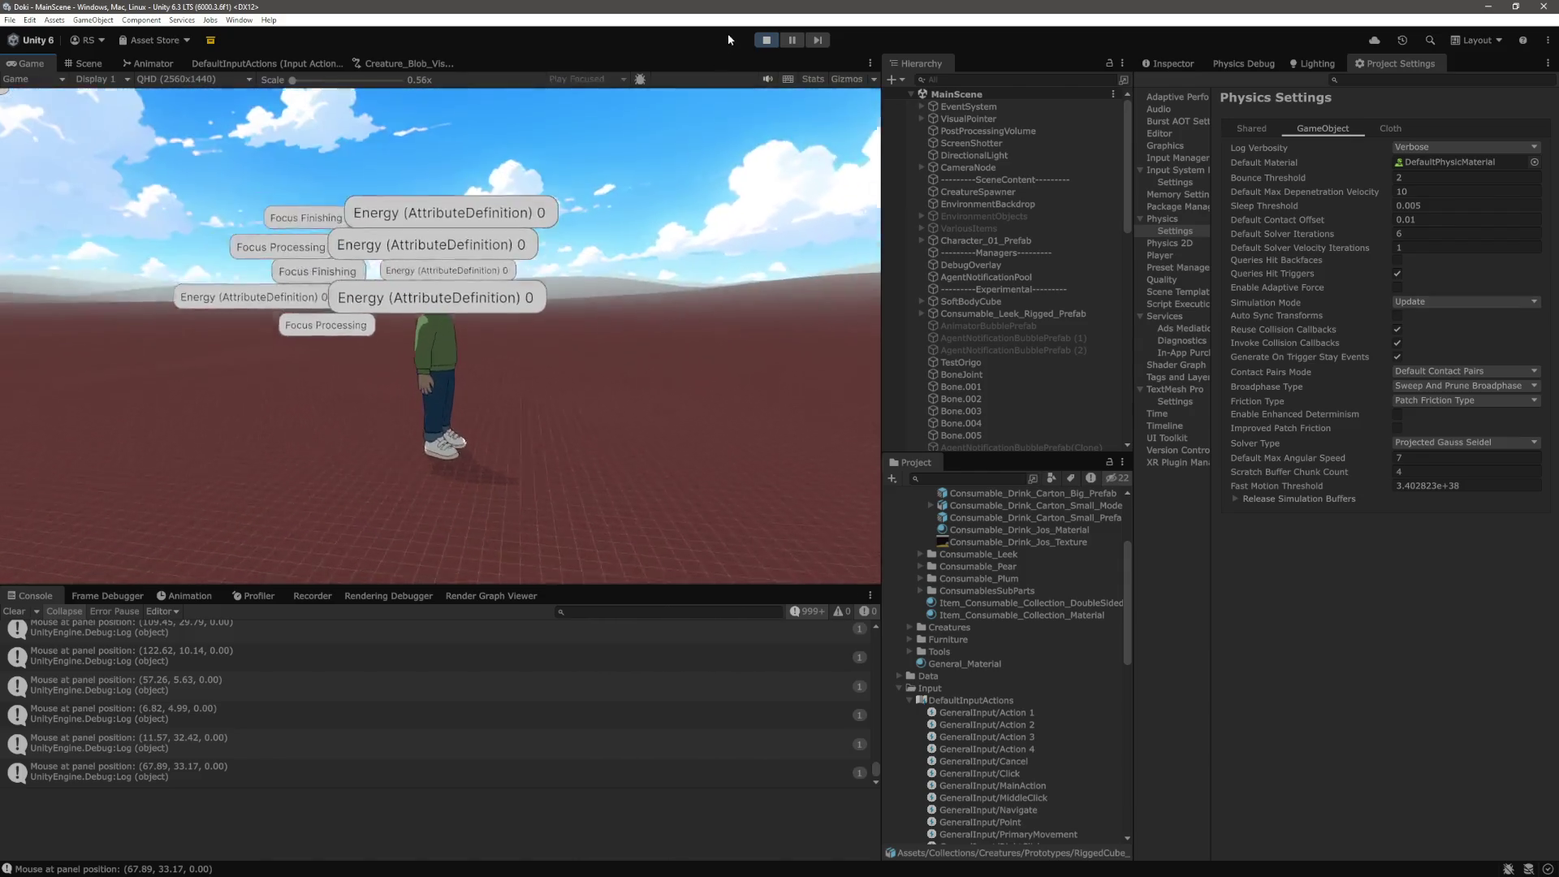
{"action": "left_click", "coordinate": [765, 40]}
{"action": "left_click", "coordinate": [1417, 300]}
{"action": "left_click", "coordinate": [1413, 318]}
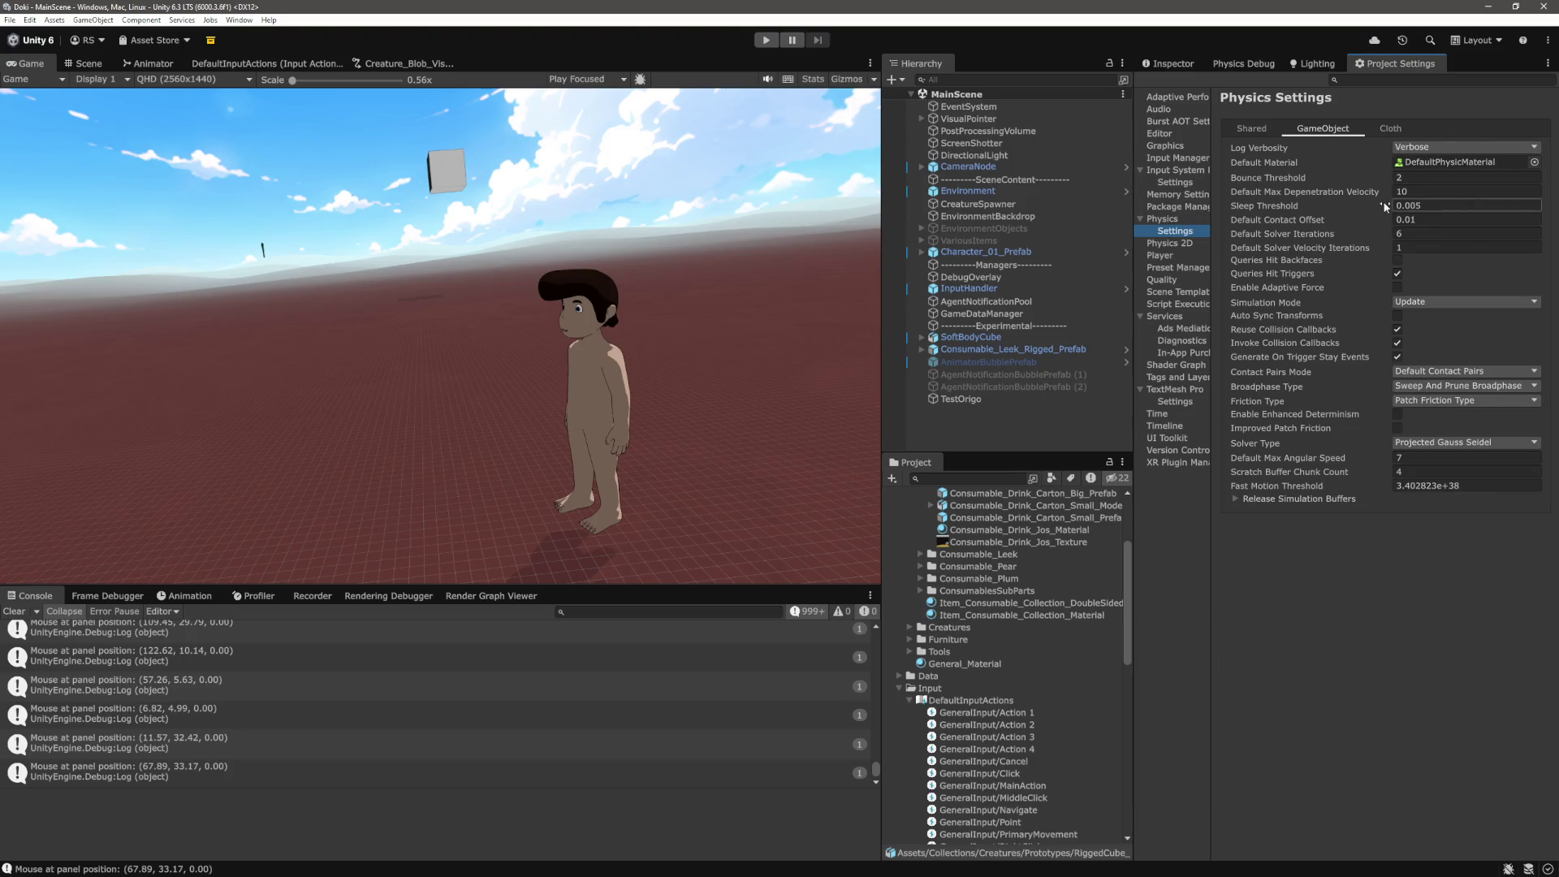
Compare with Physics 2D, return to GameObject physics settings, and start Play mode
{"action": "mouse_move", "coordinate": [1384, 205]}
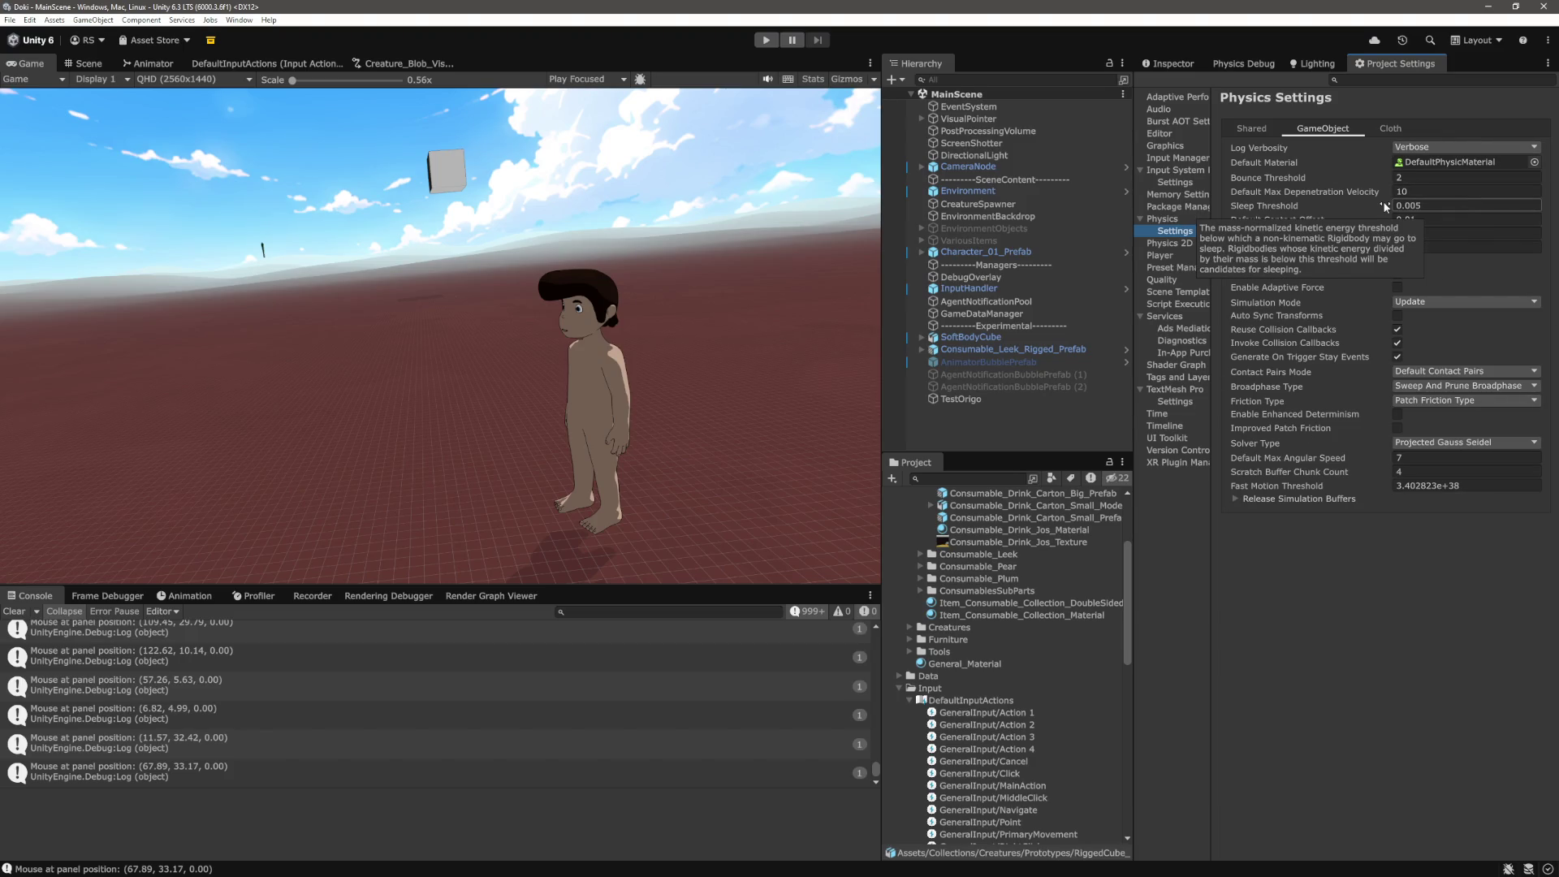
{"action": "left_click", "coordinate": [1202, 245]}
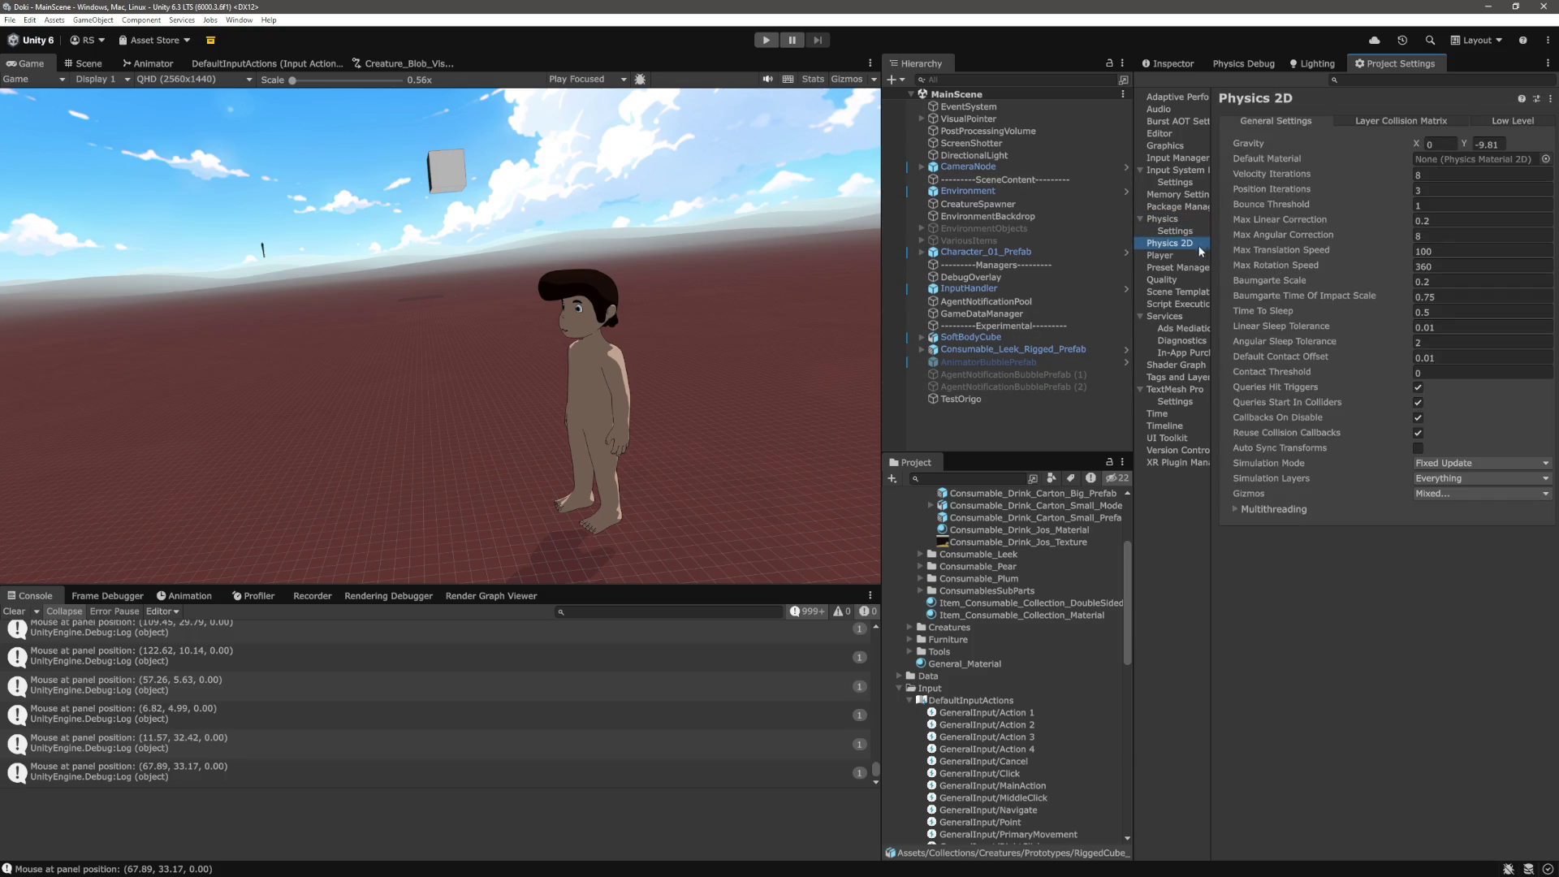
{"action": "left_click", "coordinate": [1174, 232]}
{"action": "left_click", "coordinate": [1163, 219]}
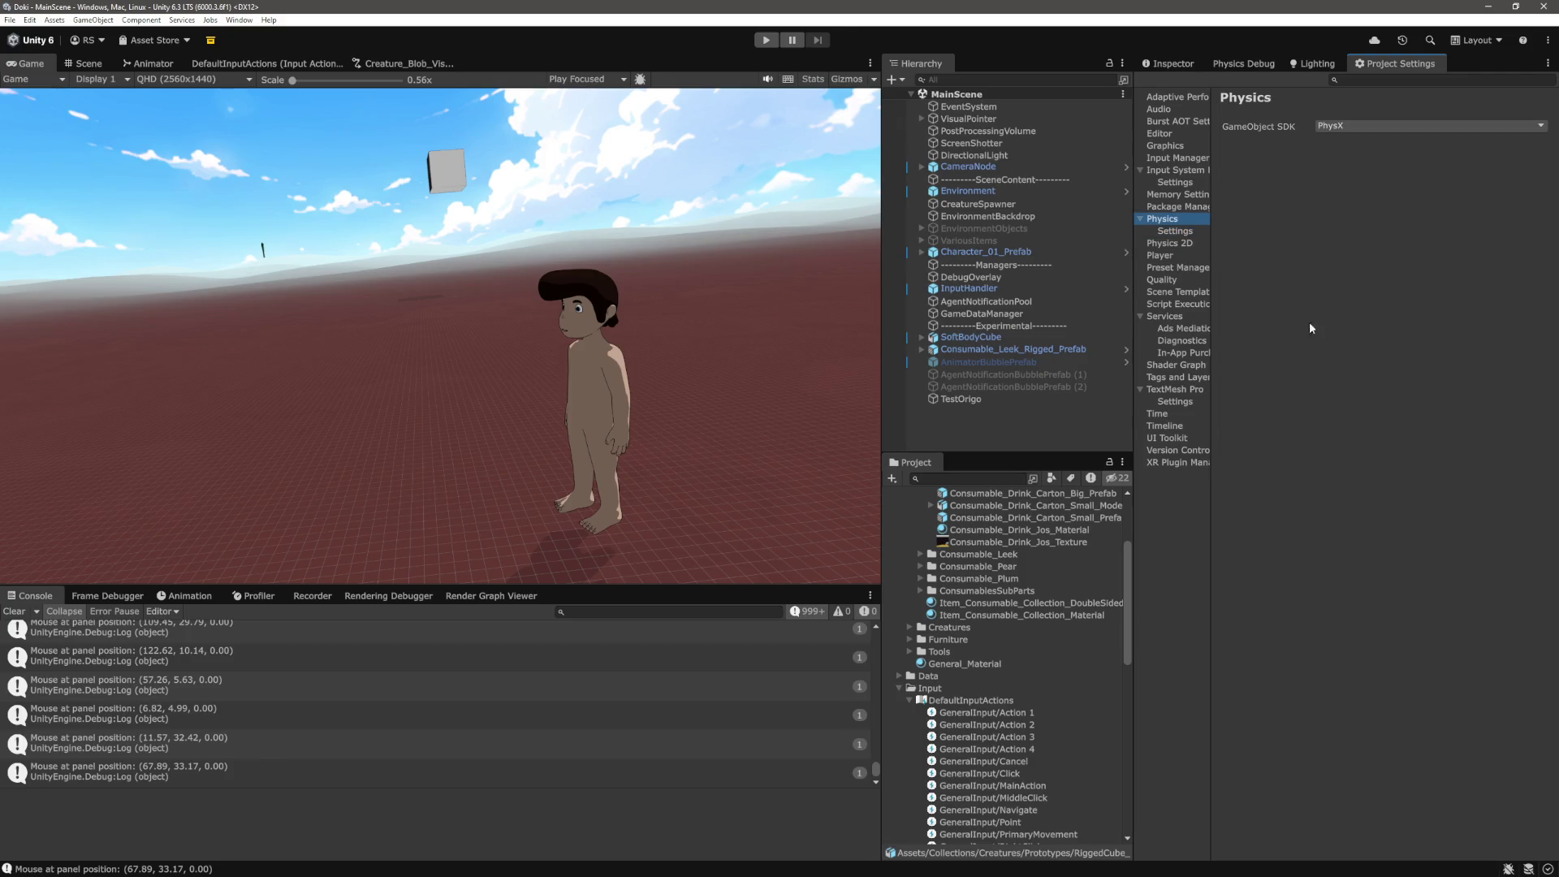
{"action": "left_click", "coordinate": [1172, 232]}
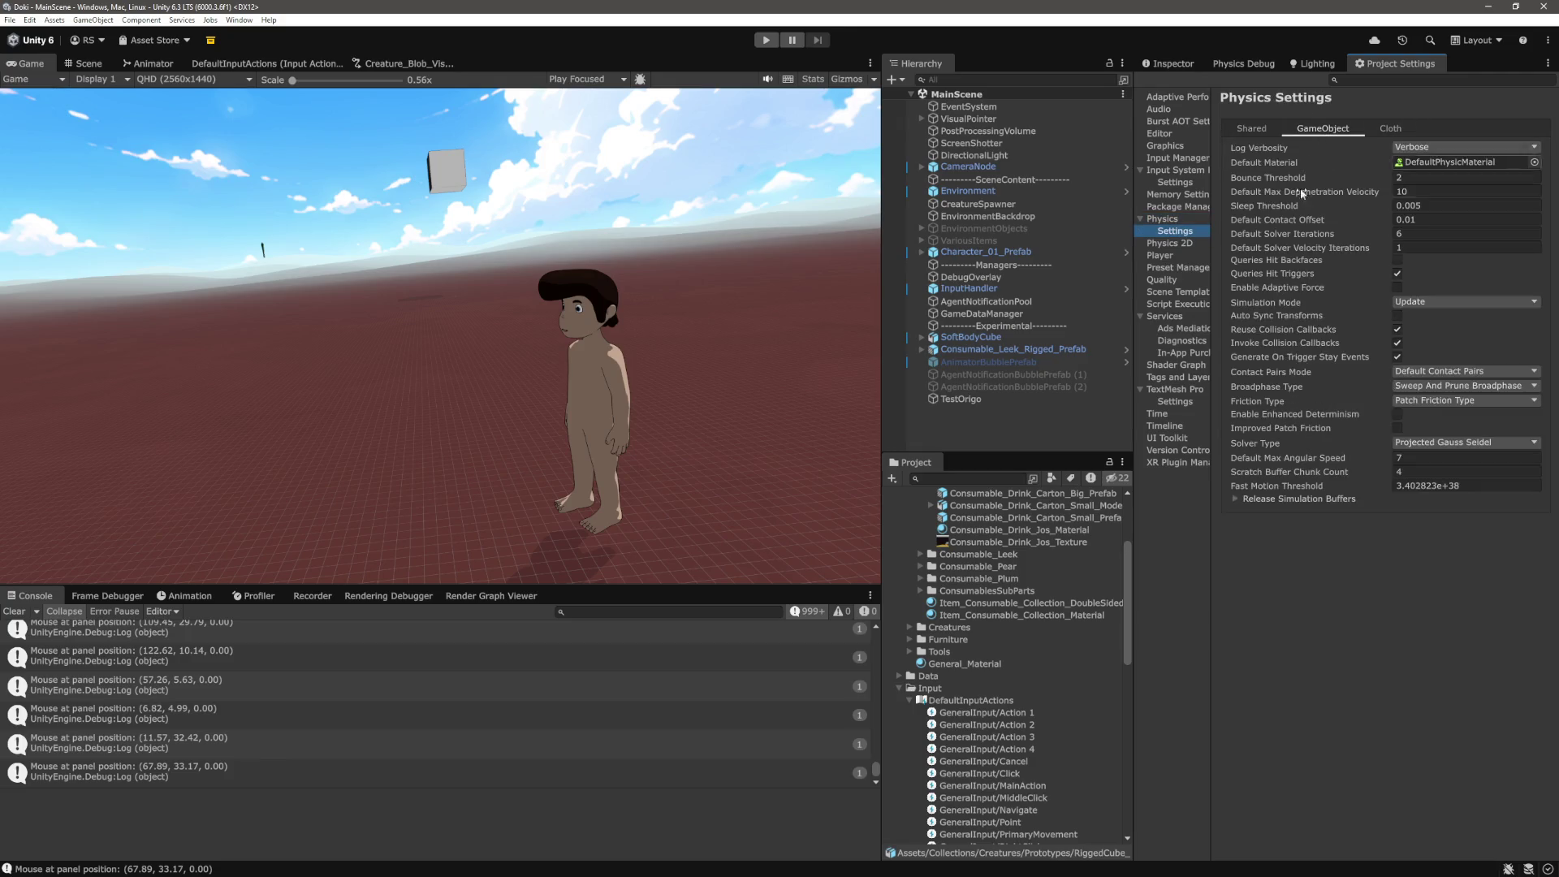
{"action": "left_click", "coordinate": [765, 40]}
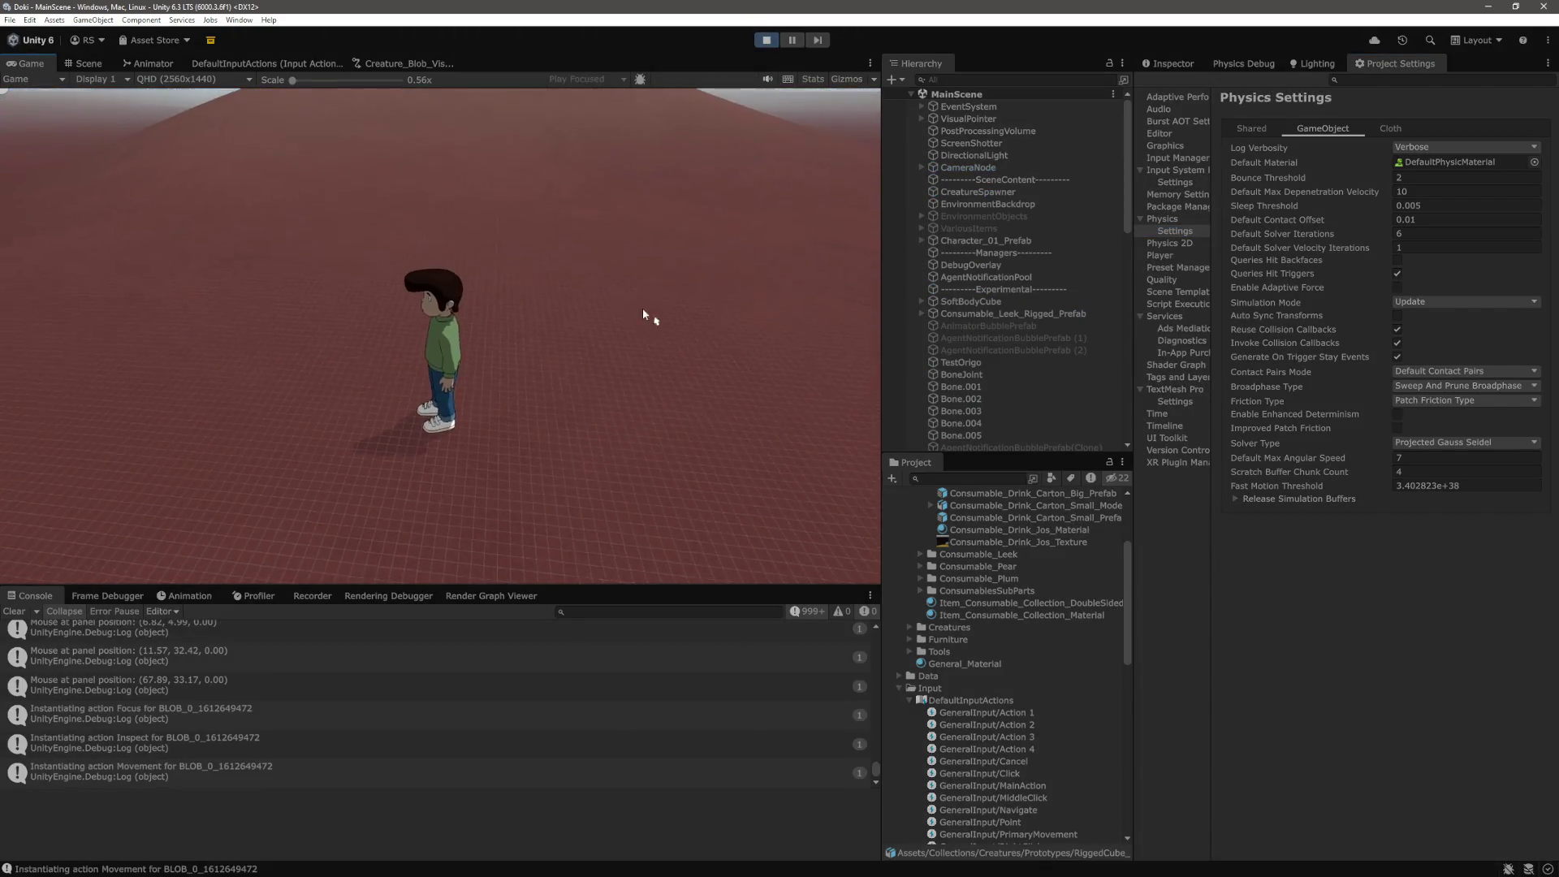
Stop Play, set Physics 2D Simulation Mode to Update, then run and stop the scene
{"action": "left_click", "coordinate": [765, 39]}
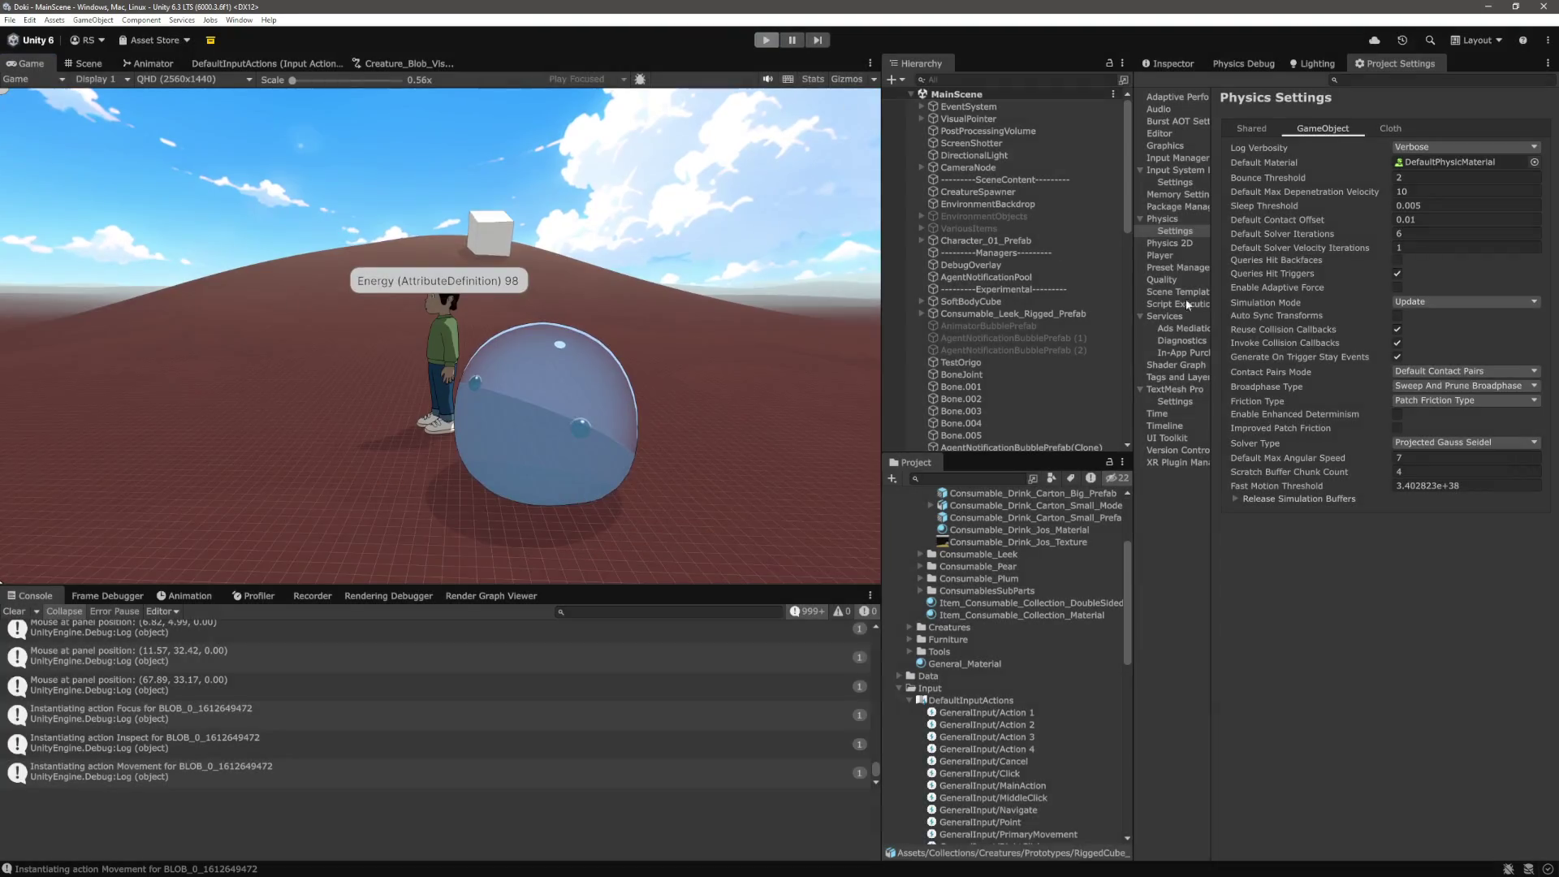
{"action": "left_click", "coordinate": [1169, 242]}
{"action": "left_click", "coordinate": [1479, 463]}
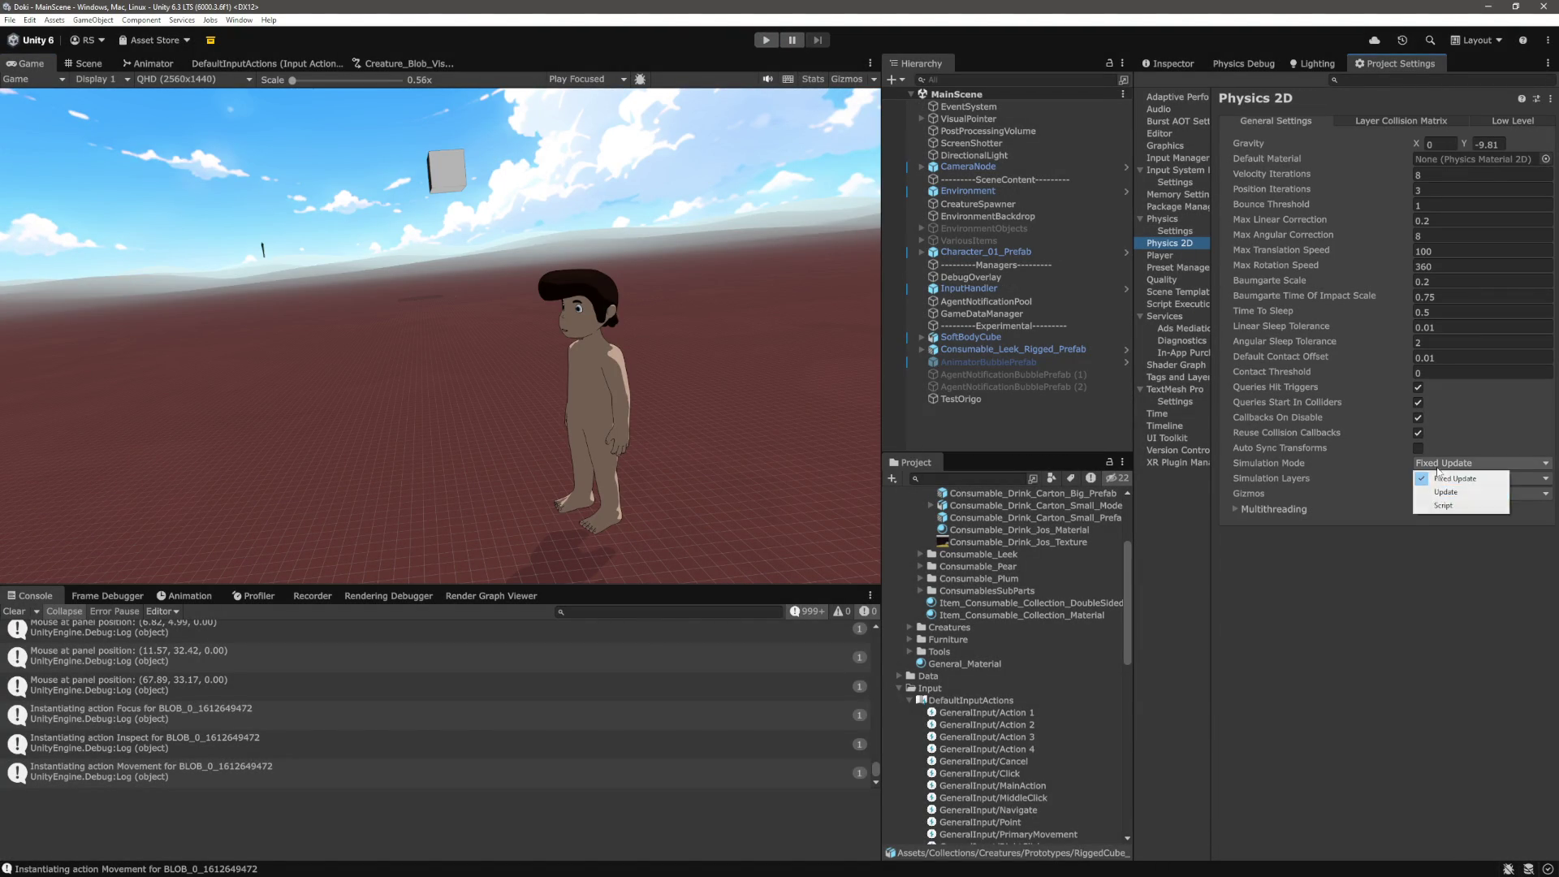
{"action": "left_click", "coordinate": [1453, 491]}
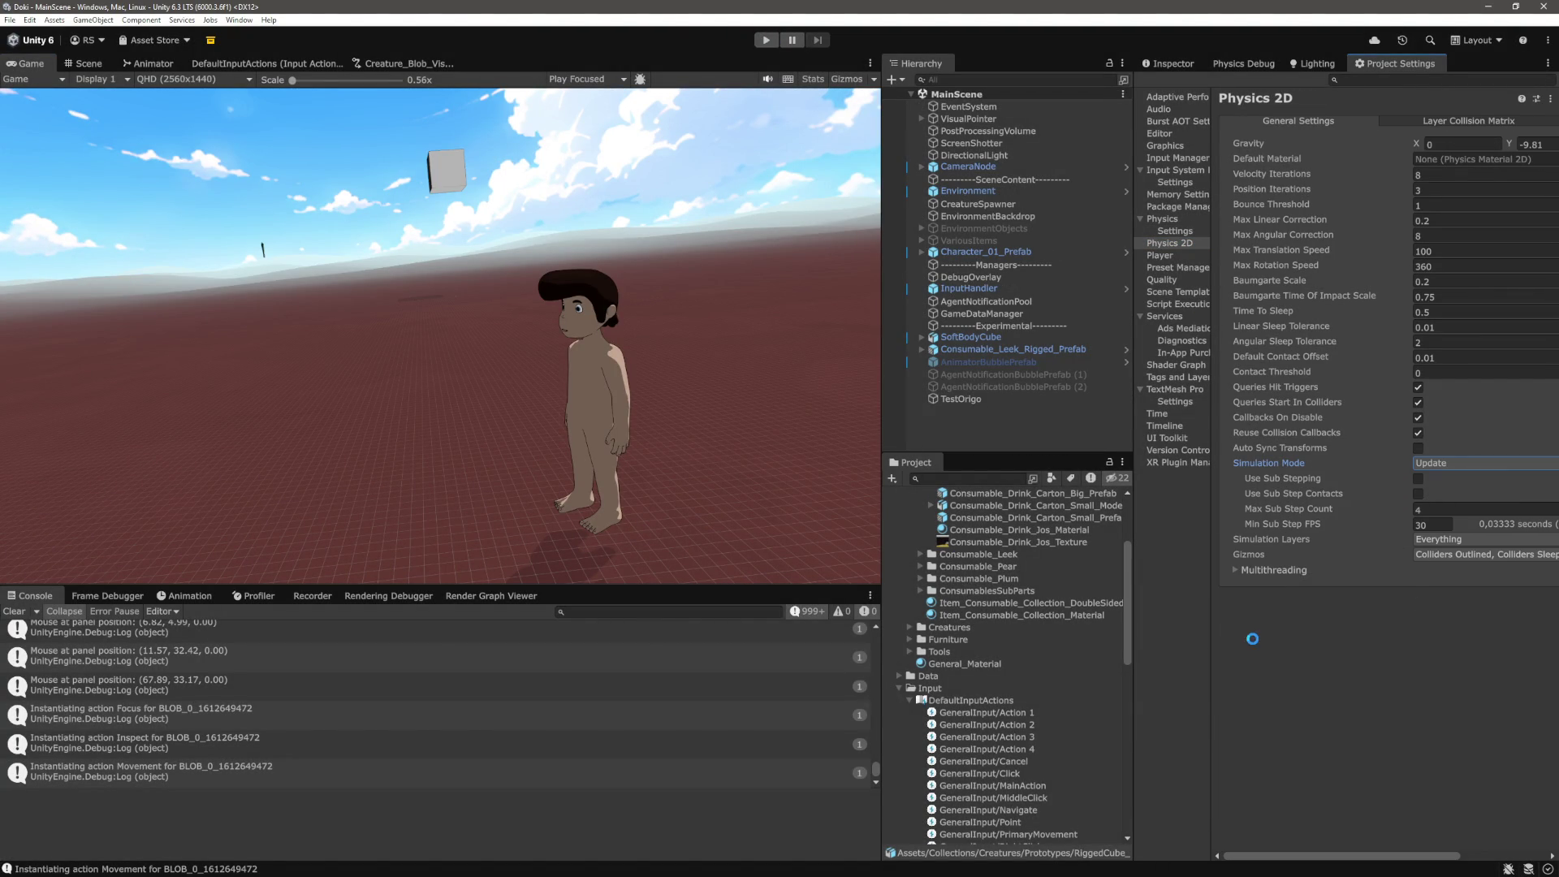
{"action": "left_click", "coordinate": [766, 40]}
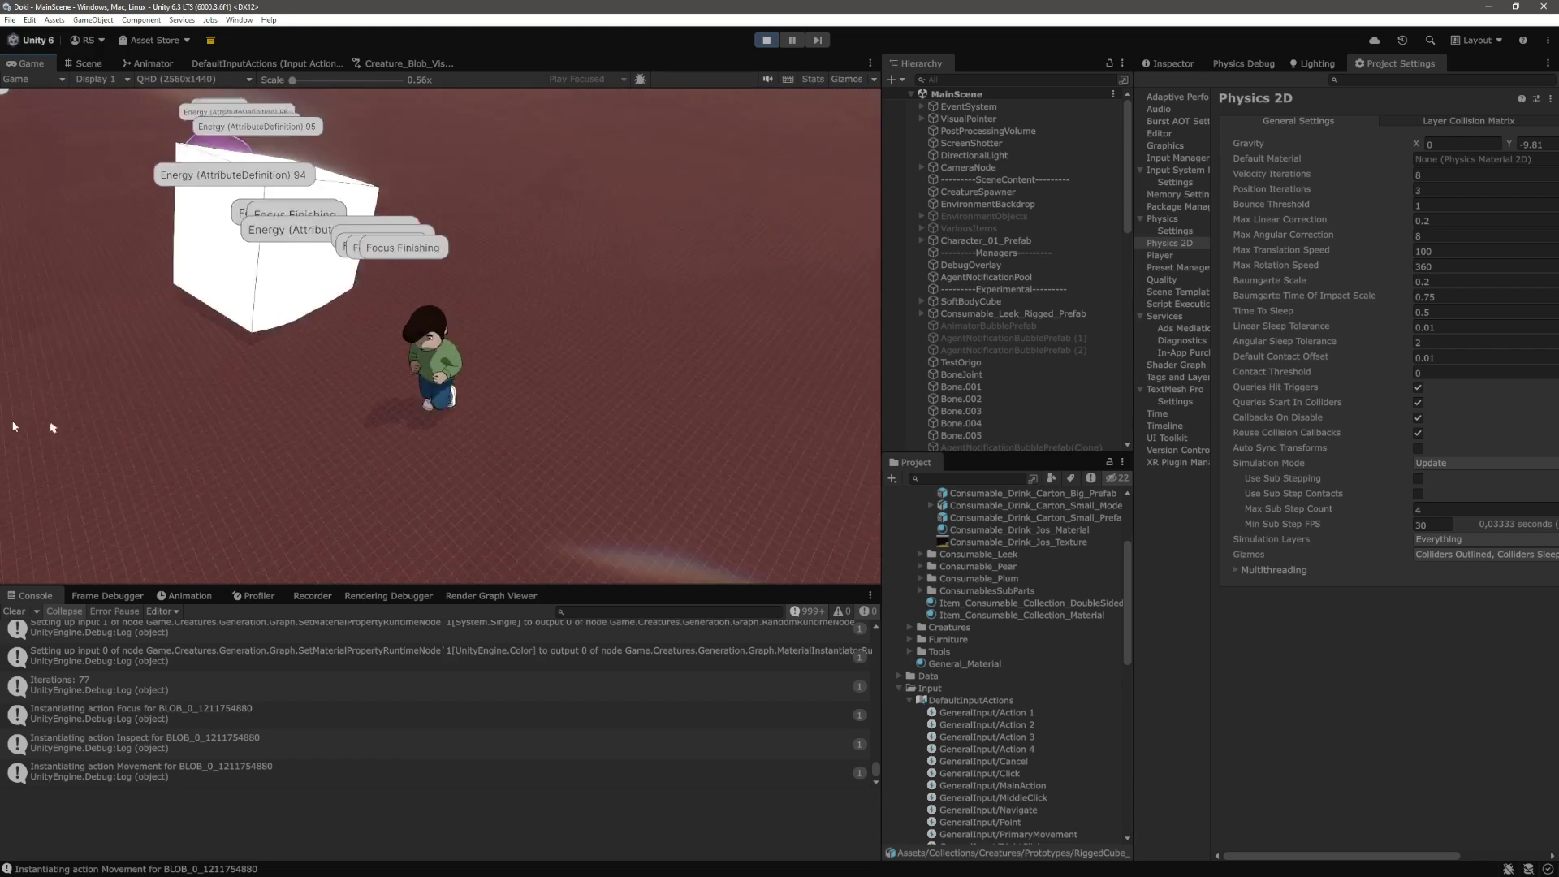
{"action": "left_click", "coordinate": [763, 41]}
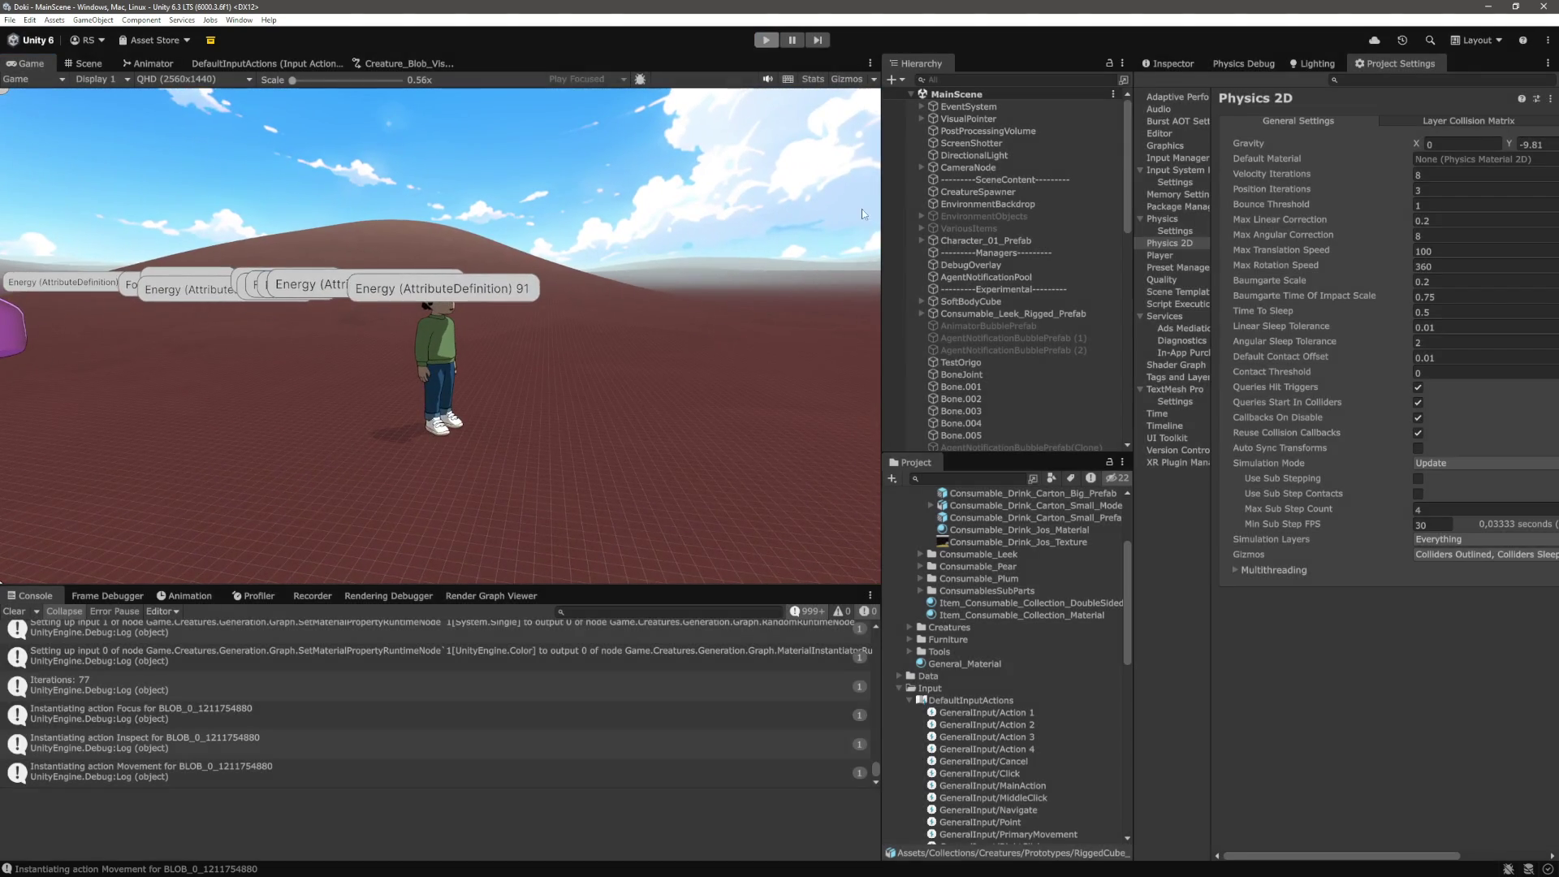
Set Simulation Mode to Fixed Update in Physics 2D and in the 3D GameObject physics settings
{"action": "left_click", "coordinate": [1450, 465]}
{"action": "left_click", "coordinate": [1445, 478]}
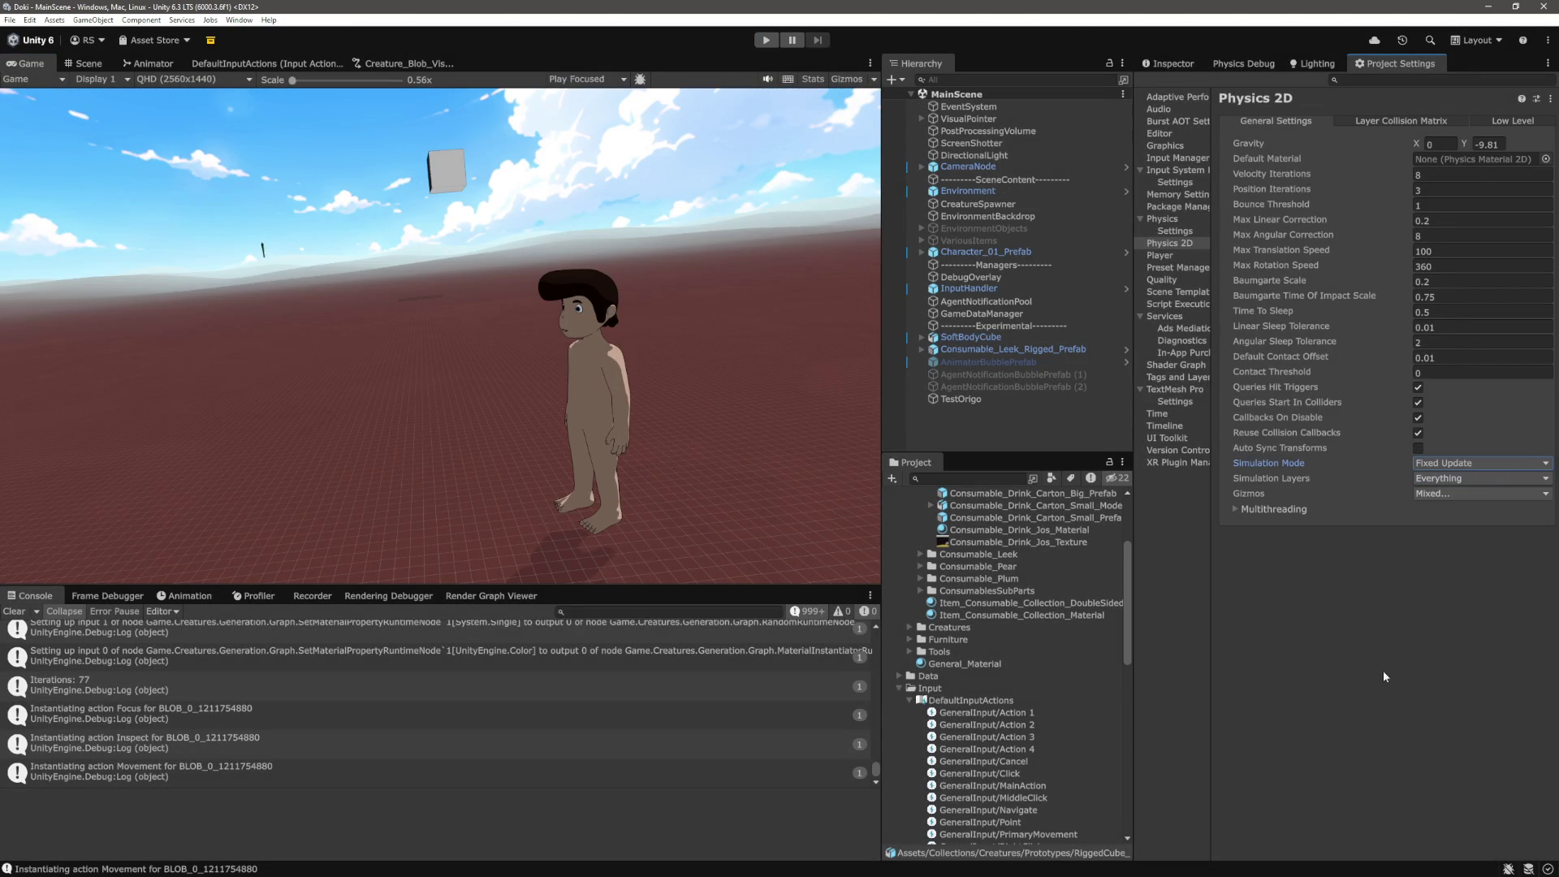
{"action": "left_click", "coordinate": [1182, 220]}
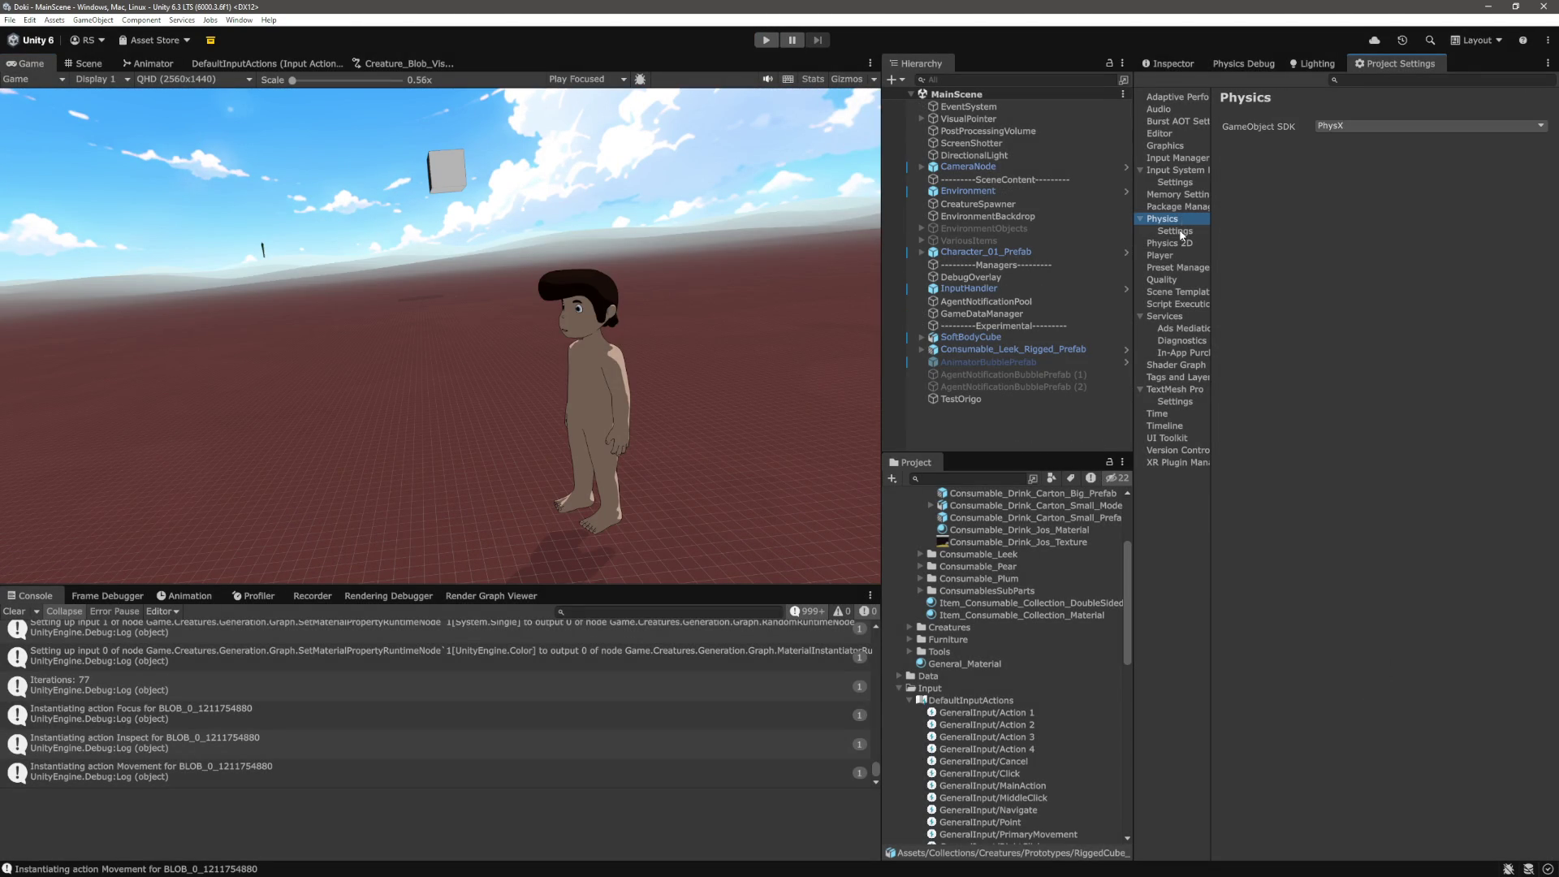
{"action": "left_click", "coordinate": [1181, 234]}
{"action": "left_click", "coordinate": [1321, 130]}
{"action": "left_click", "coordinate": [1466, 301]}
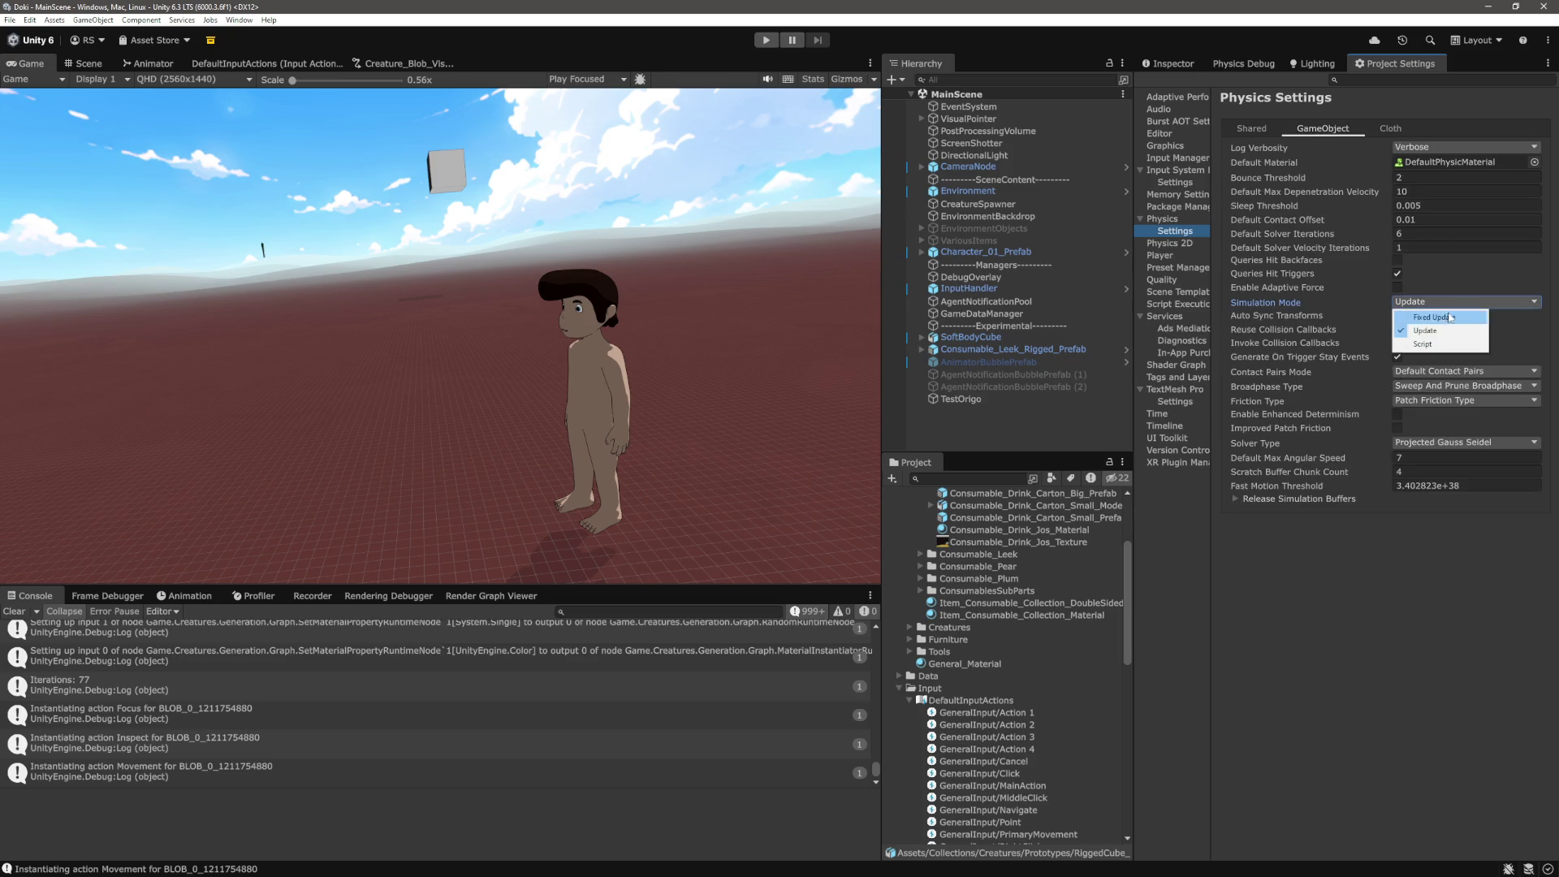
{"action": "left_click", "coordinate": [1428, 312]}
{"action": "left_click", "coordinate": [1386, 589]}
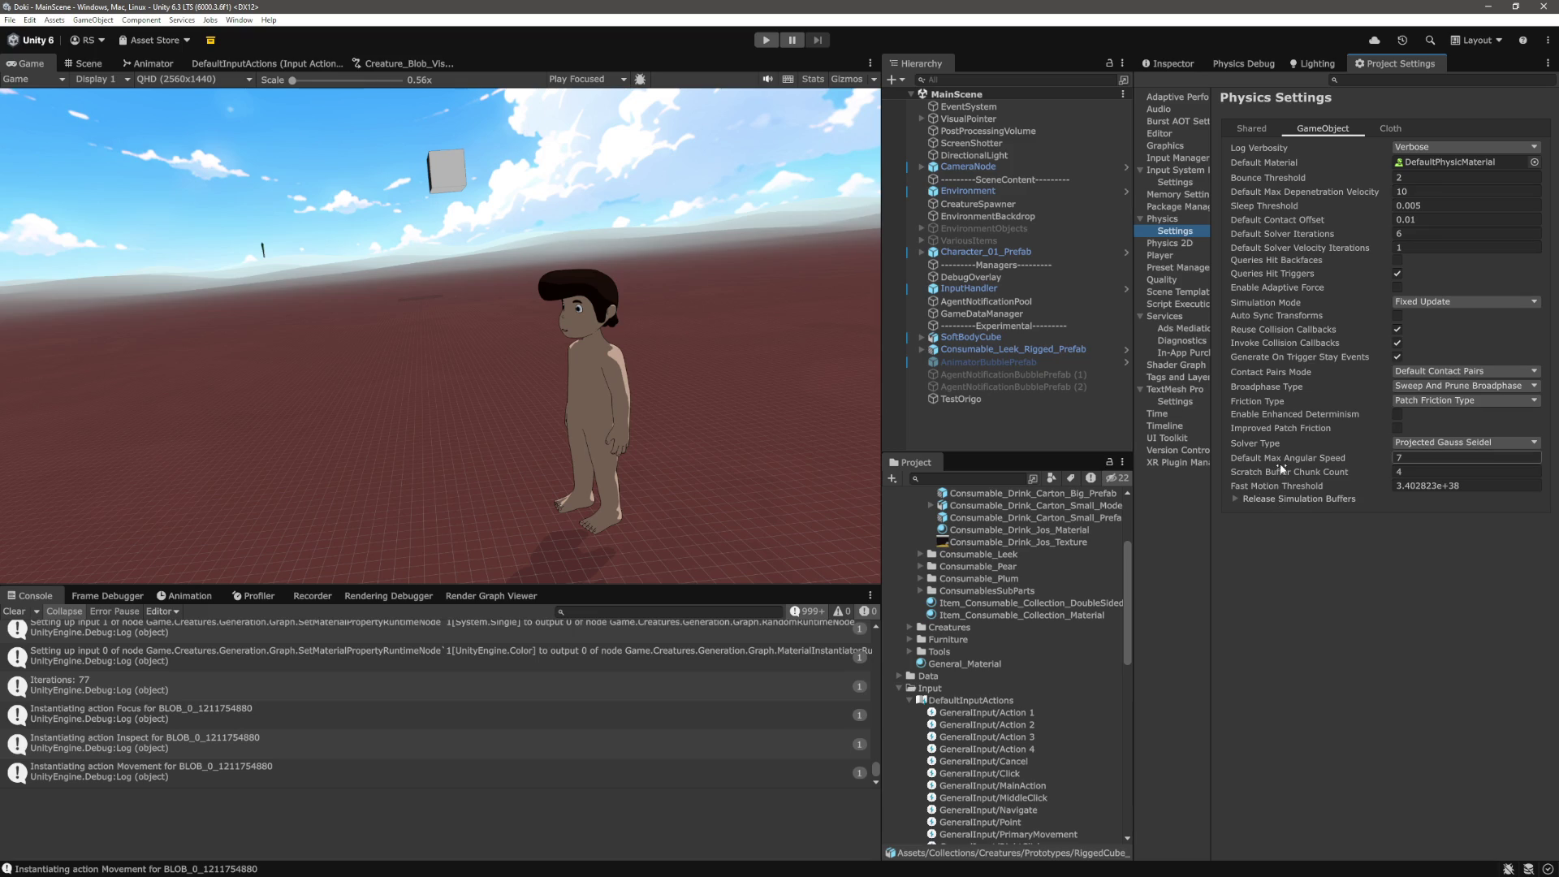
{"action": "key", "text": "alt+Tab"}
Search 'unity physics step time' and open Unity's fixed timestep manual page (default 0.02)
{"action": "key", "text": "ctrl+t"}
{"action": "type", "text": "unity phyusi"}
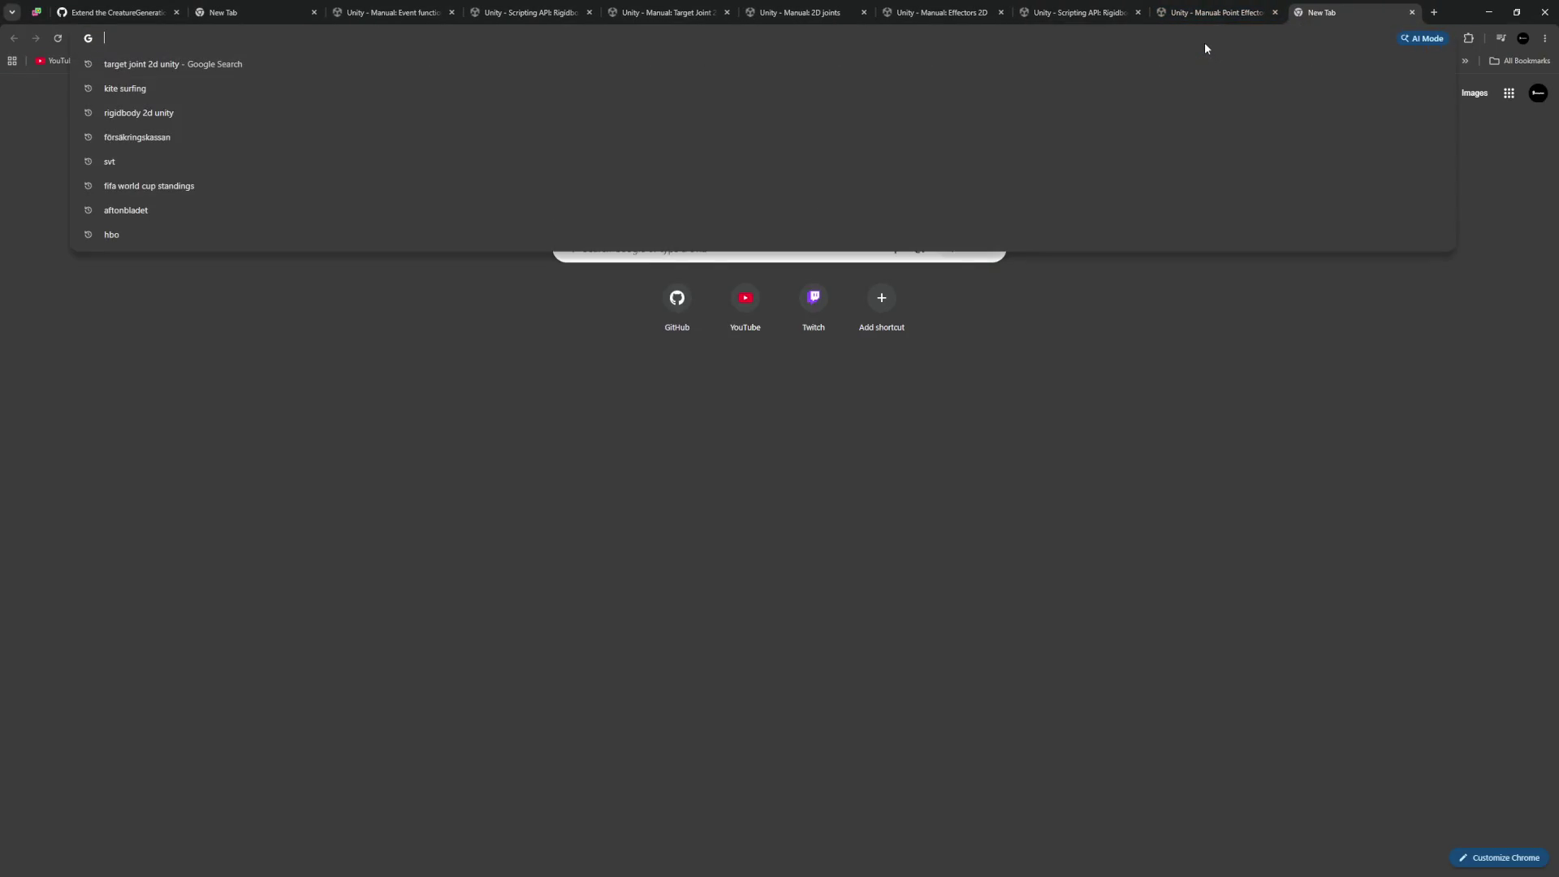
{"action": "key", "text": "BackSpace"}
{"action": "key", "text": "BackSpace"}
{"action": "key", "text": "BackSpace"}
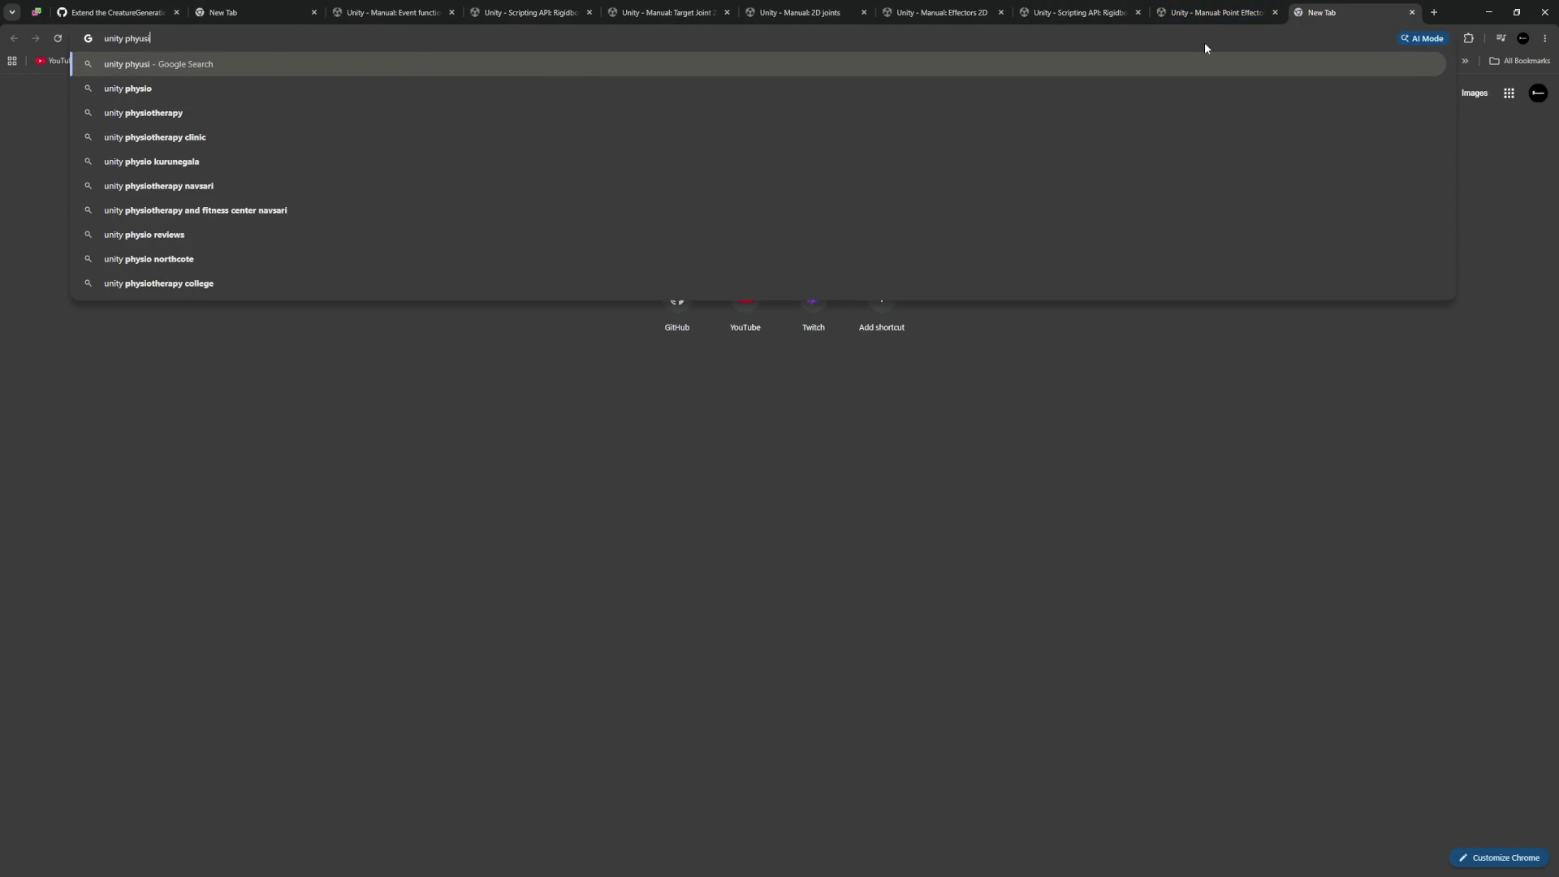
{"action": "type", "text": "sics "}
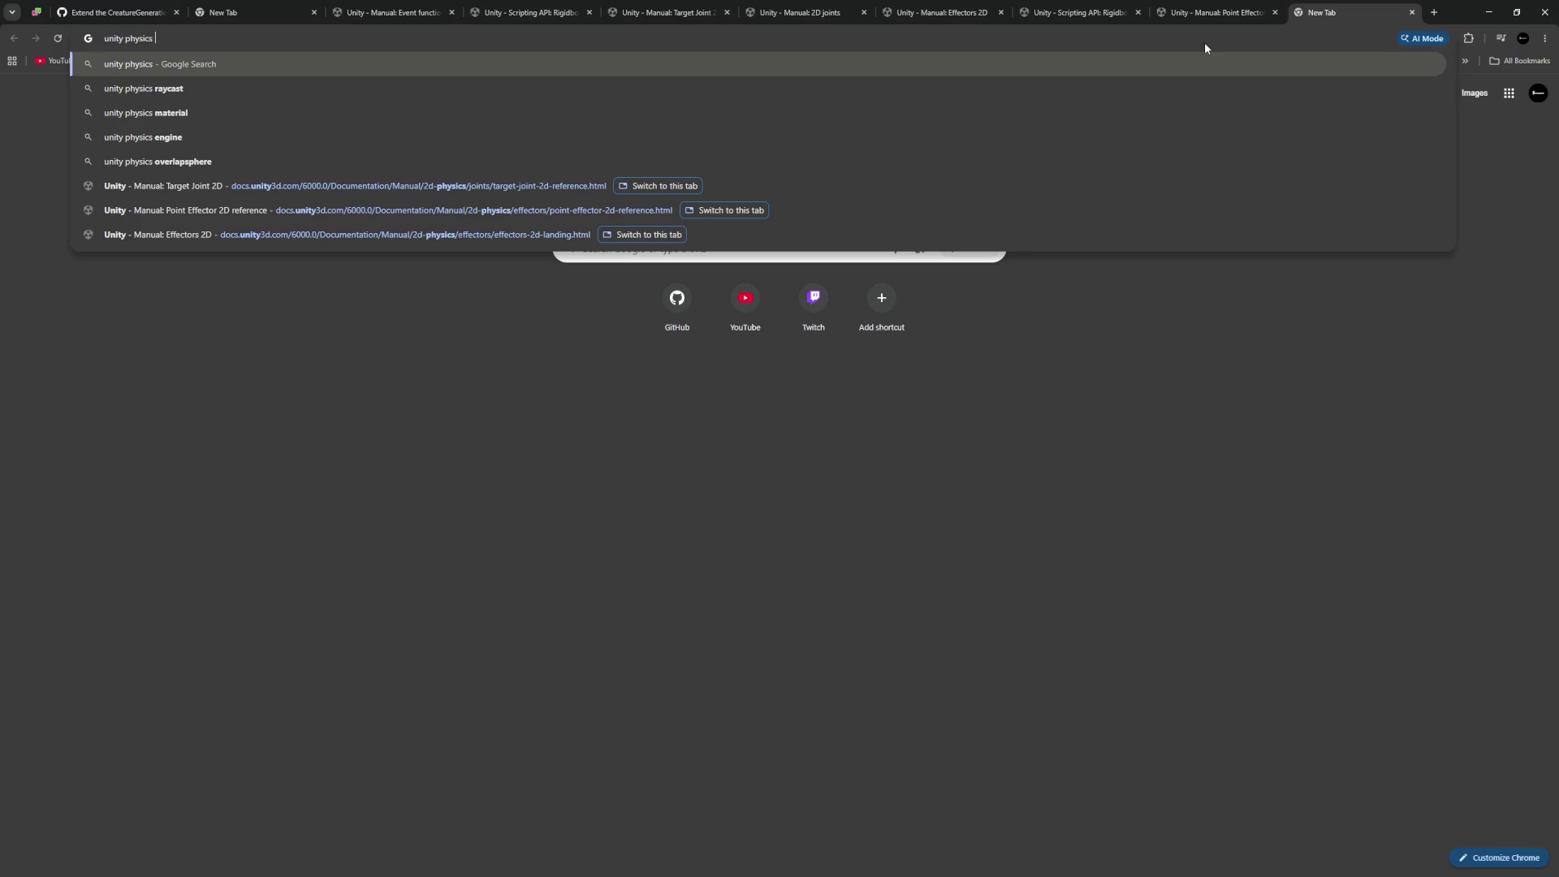
{"action": "type", "text": "step tim"}
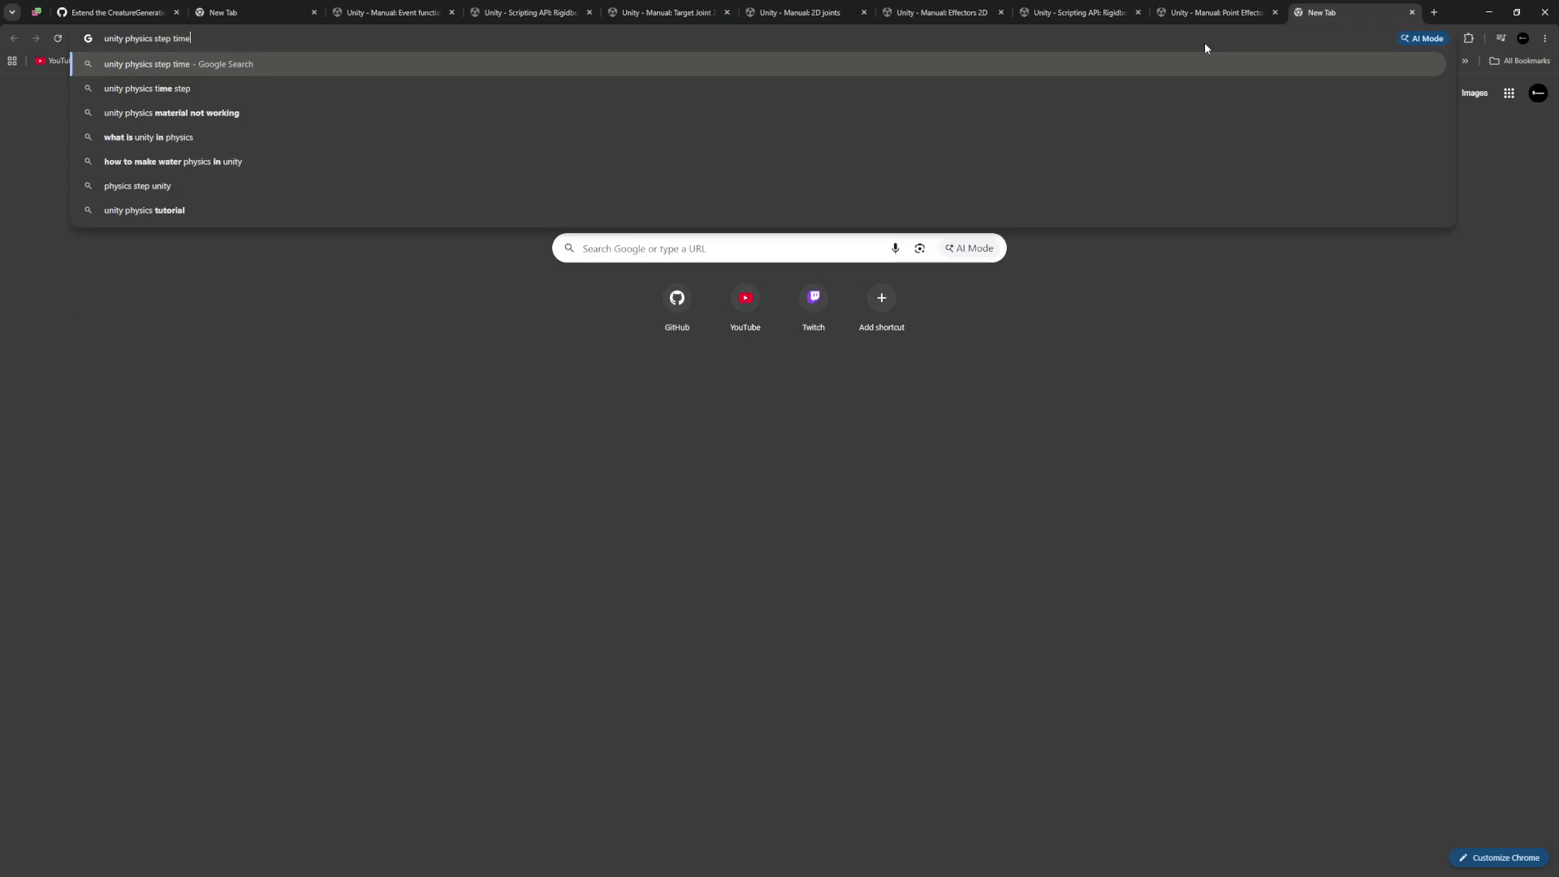
{"action": "type", "text": "e"}
{"action": "key", "text": "Return"}
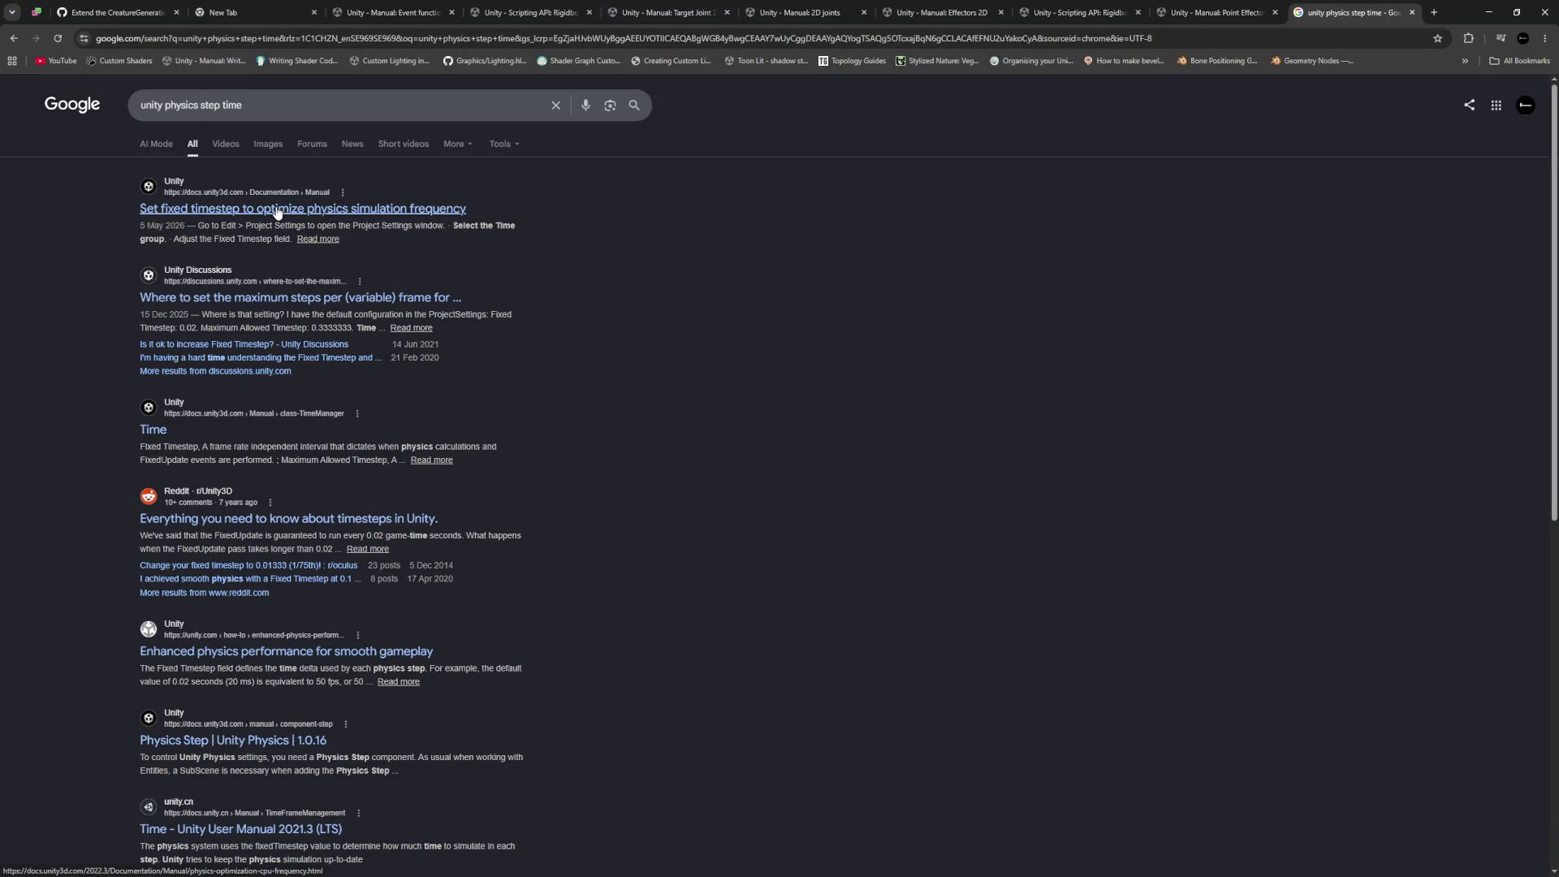
{"action": "left_click", "coordinate": [277, 212]}
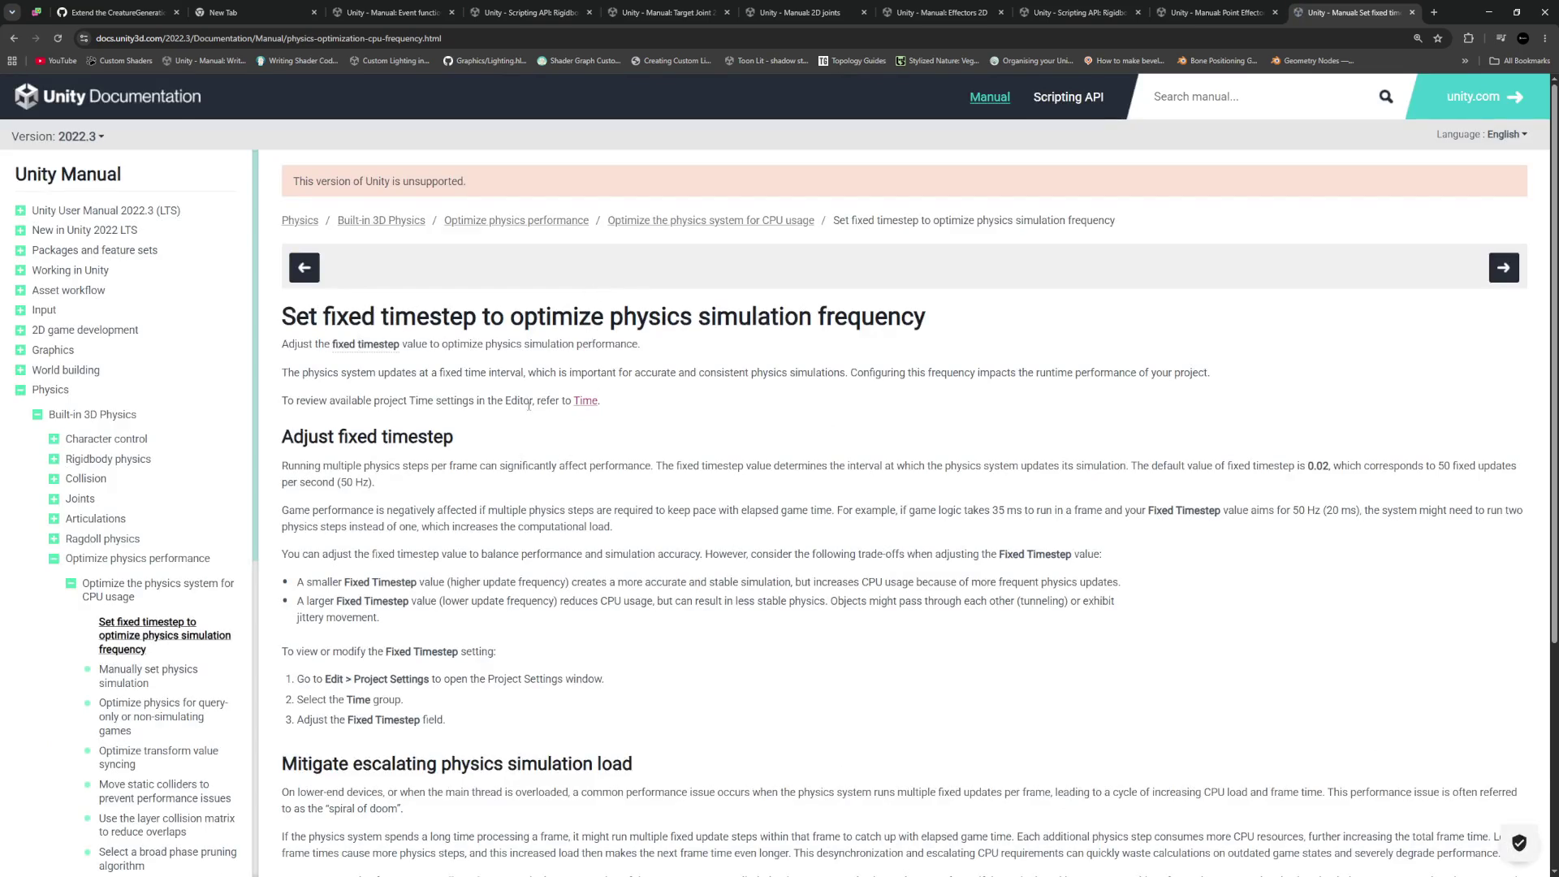
{"action": "scroll", "coordinate": [396, 278], "scroll_direction": "down", "scroll_amount": 1}
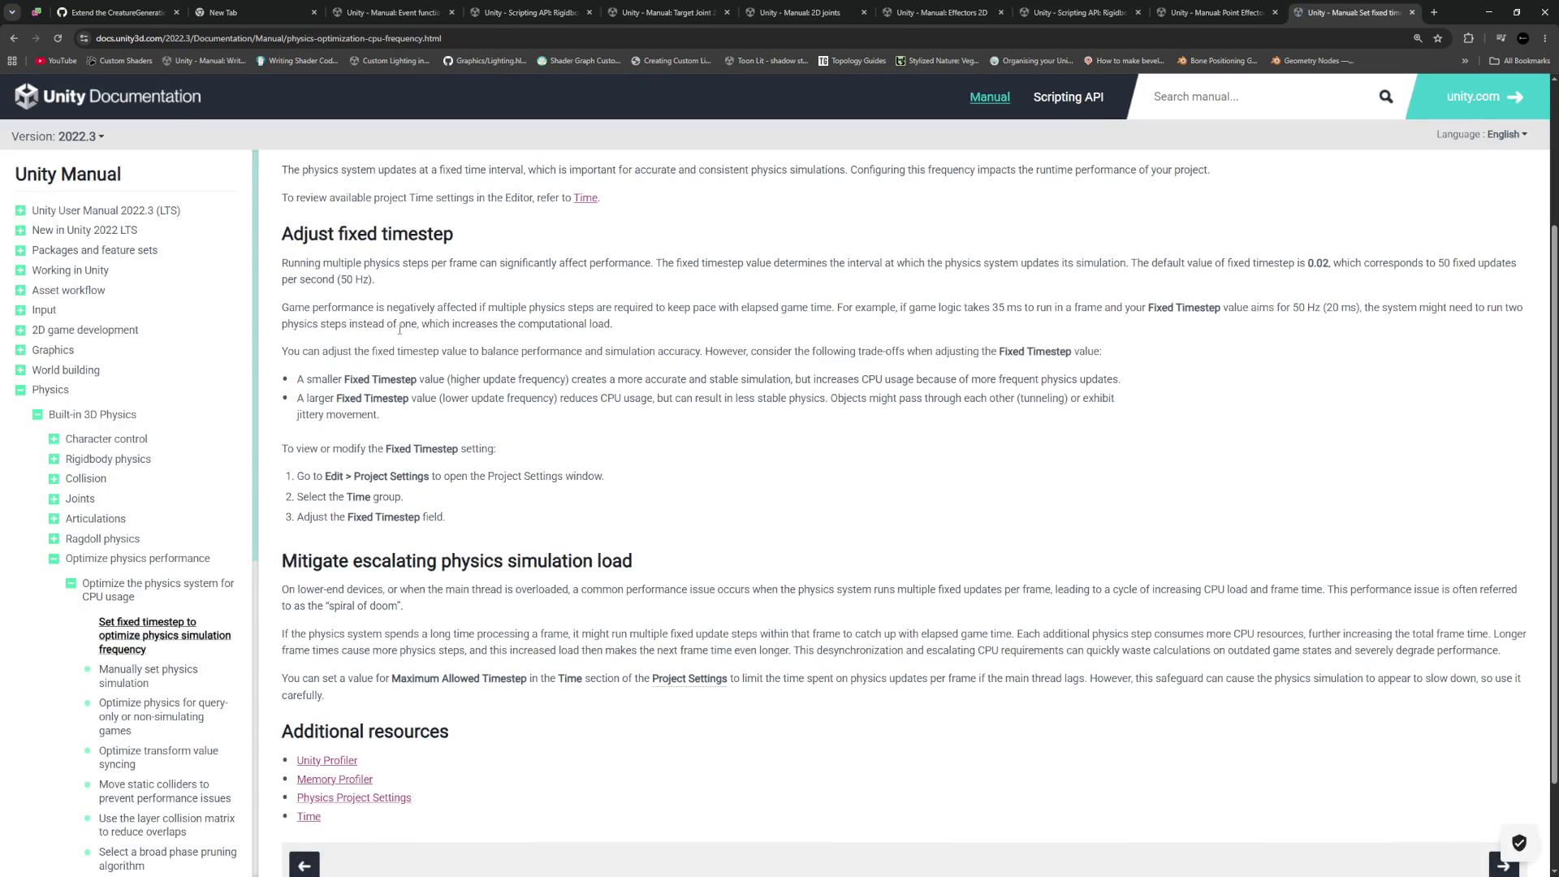
{"action": "scroll", "coordinate": [398, 328], "scroll_direction": "up", "scroll_amount": 2}
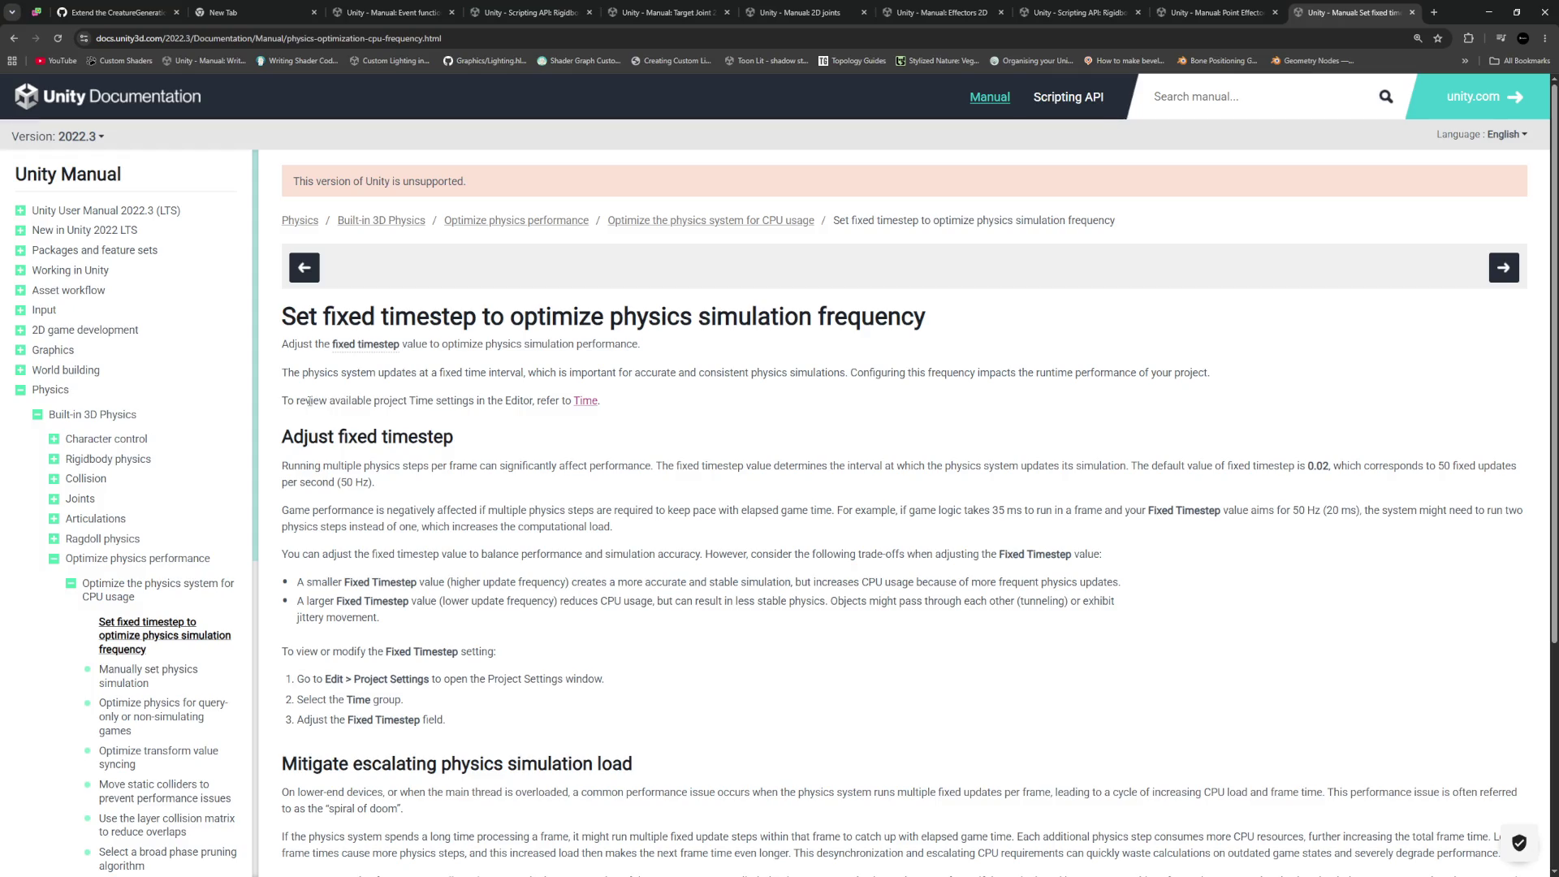
{"action": "key", "text": "alt+Tab"}
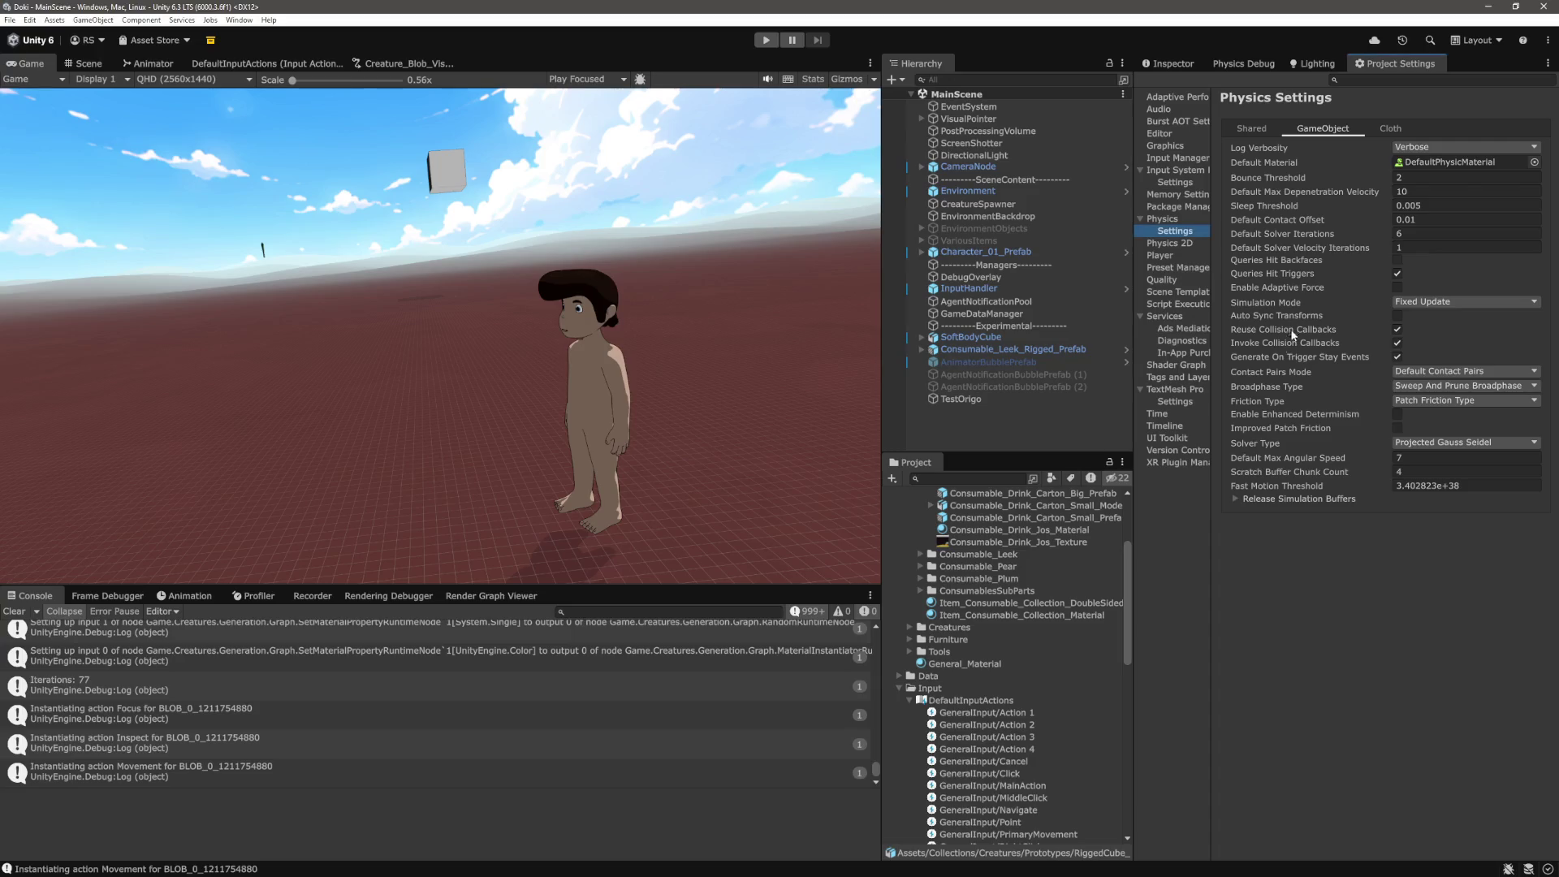
Set the Fixed Timestep to 0.001 in Time settings and run the scene briefly
{"action": "left_click", "coordinate": [1156, 414]}
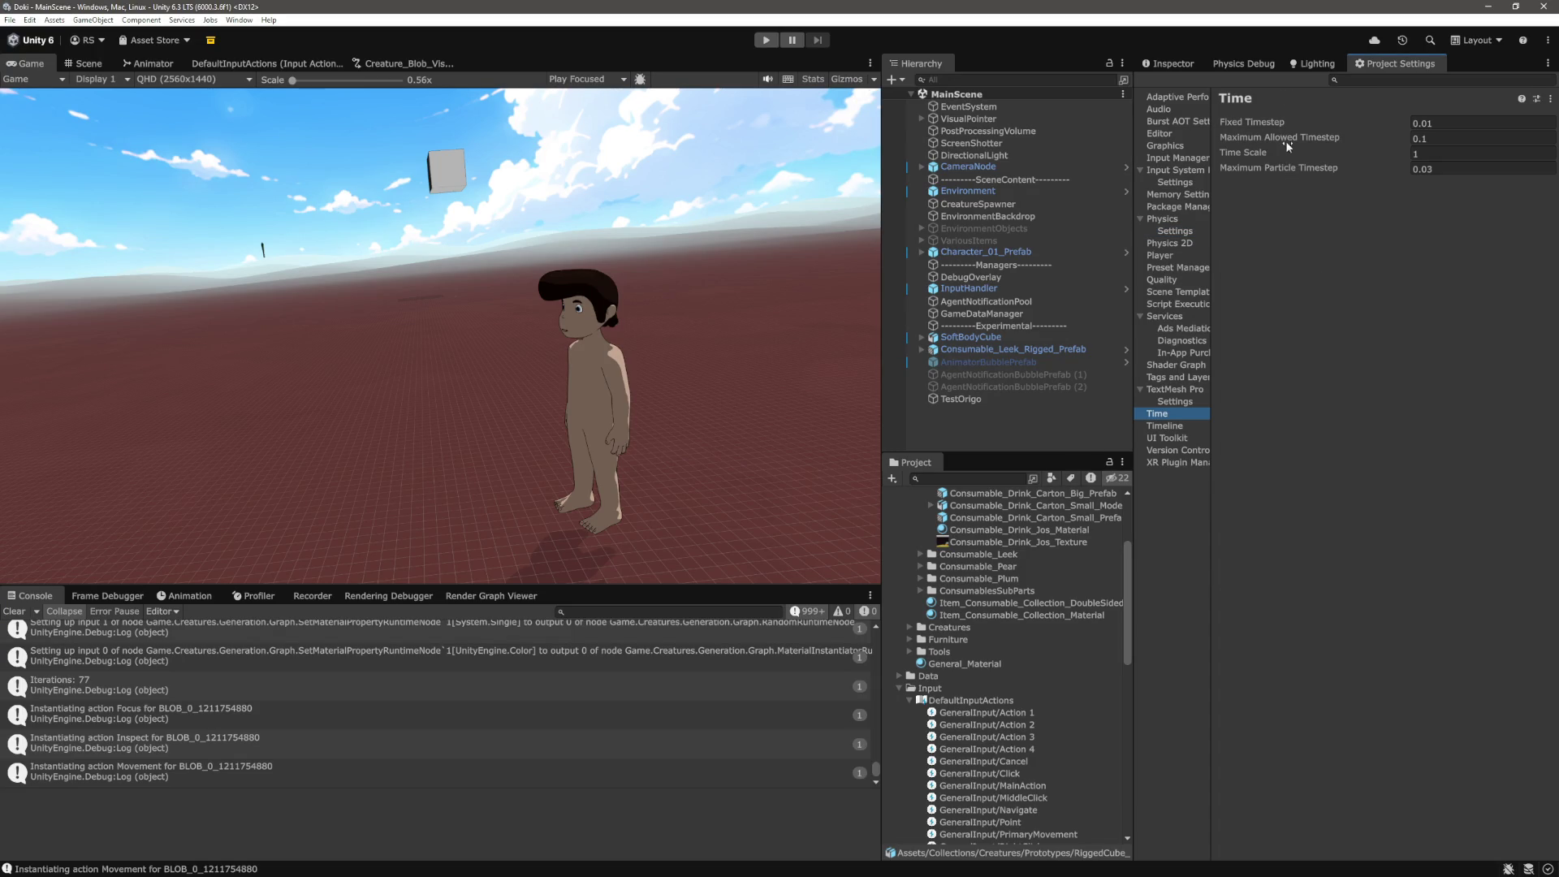
{"action": "mouse_move", "coordinate": [1264, 123]}
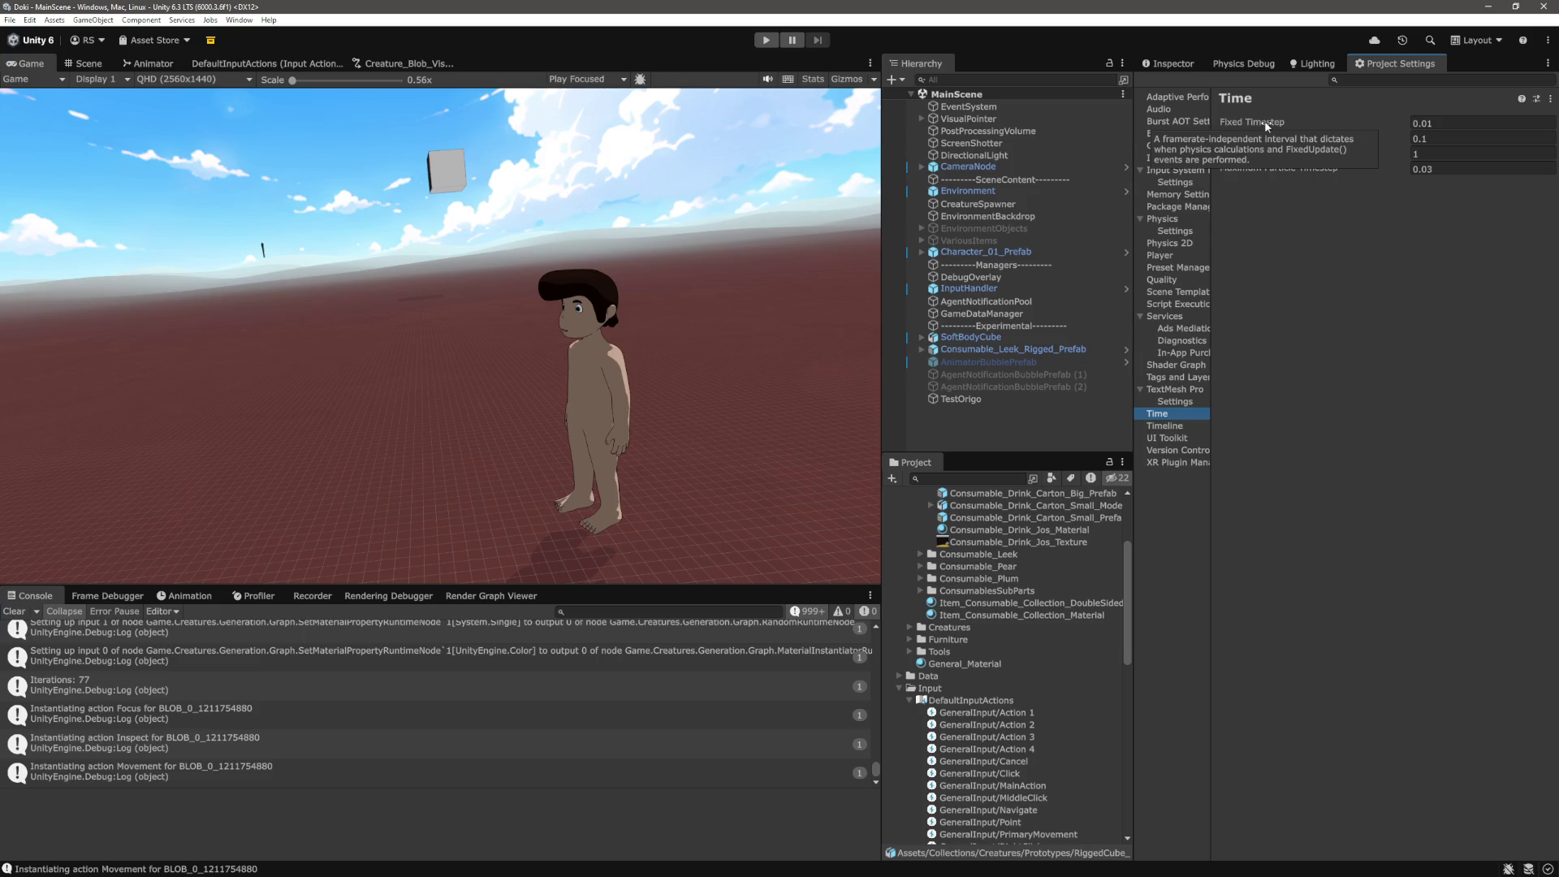
{"action": "left_click", "coordinate": [1489, 120]}
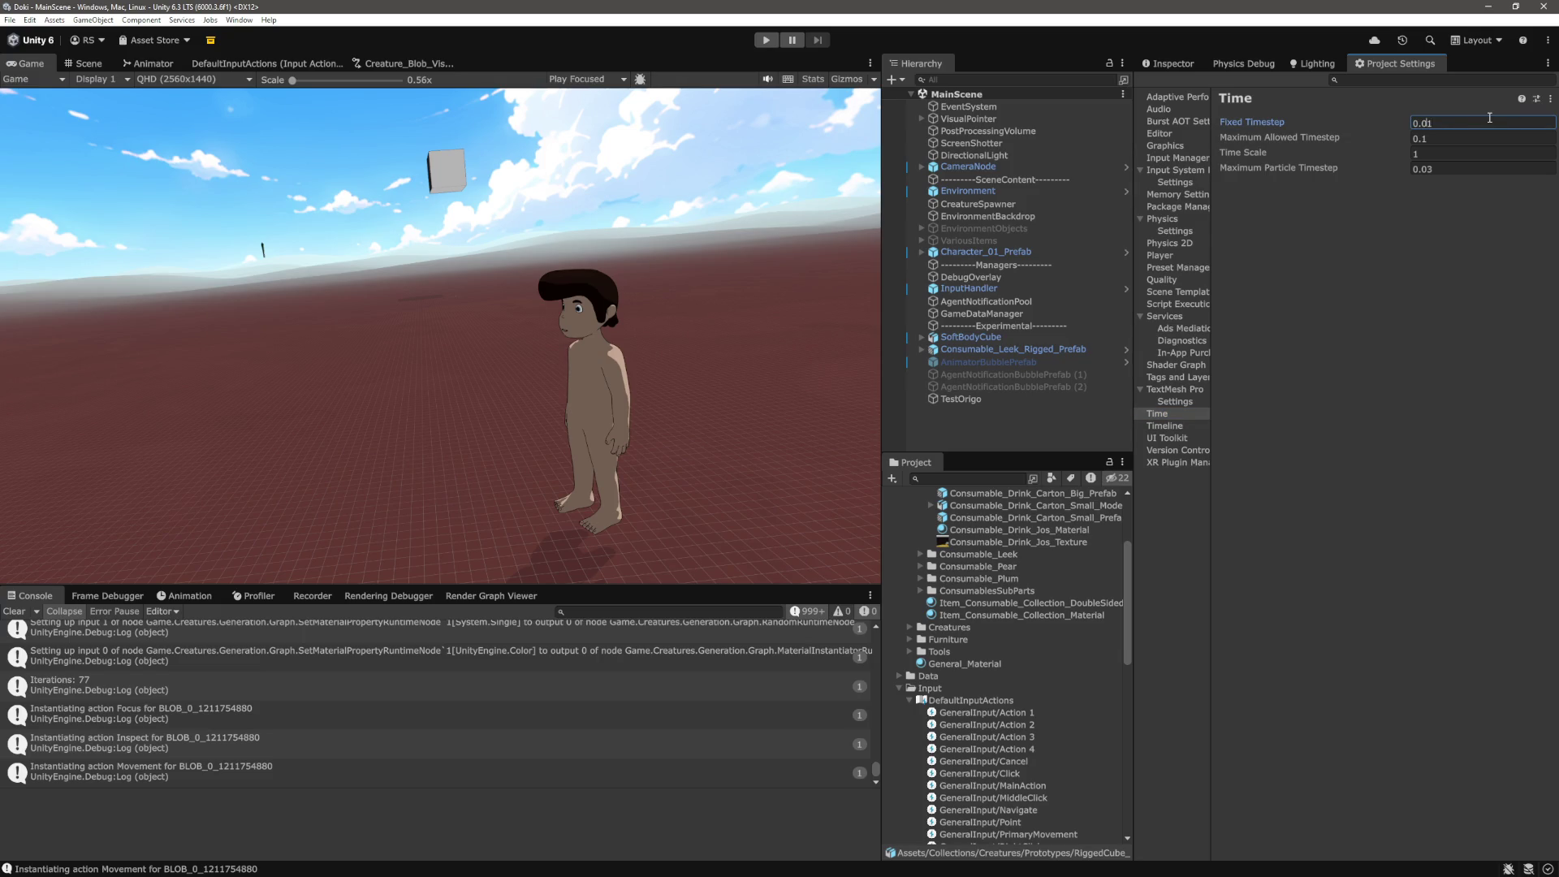
{"action": "type", "text": "0"}
{"action": "left_click", "coordinate": [766, 41]}
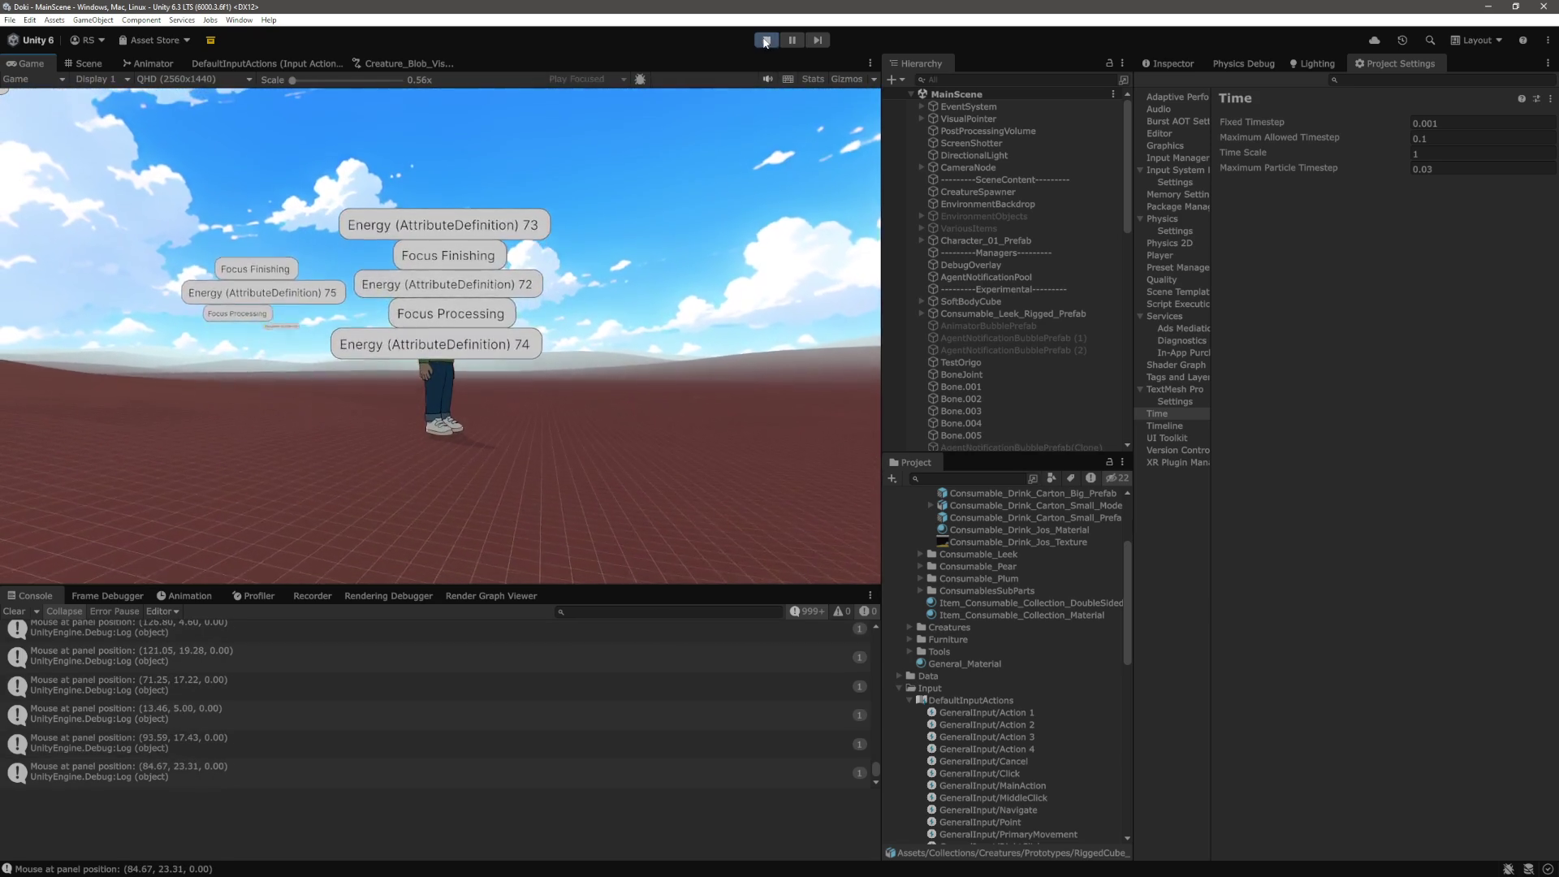
{"action": "key", "text": "ctrl+p"}
Restore the Fixed Timestep to 0.01, close Project Settings, and return to the code editor
{"action": "left_click", "coordinate": [1482, 124]}
{"action": "type", "text": "0.01"}
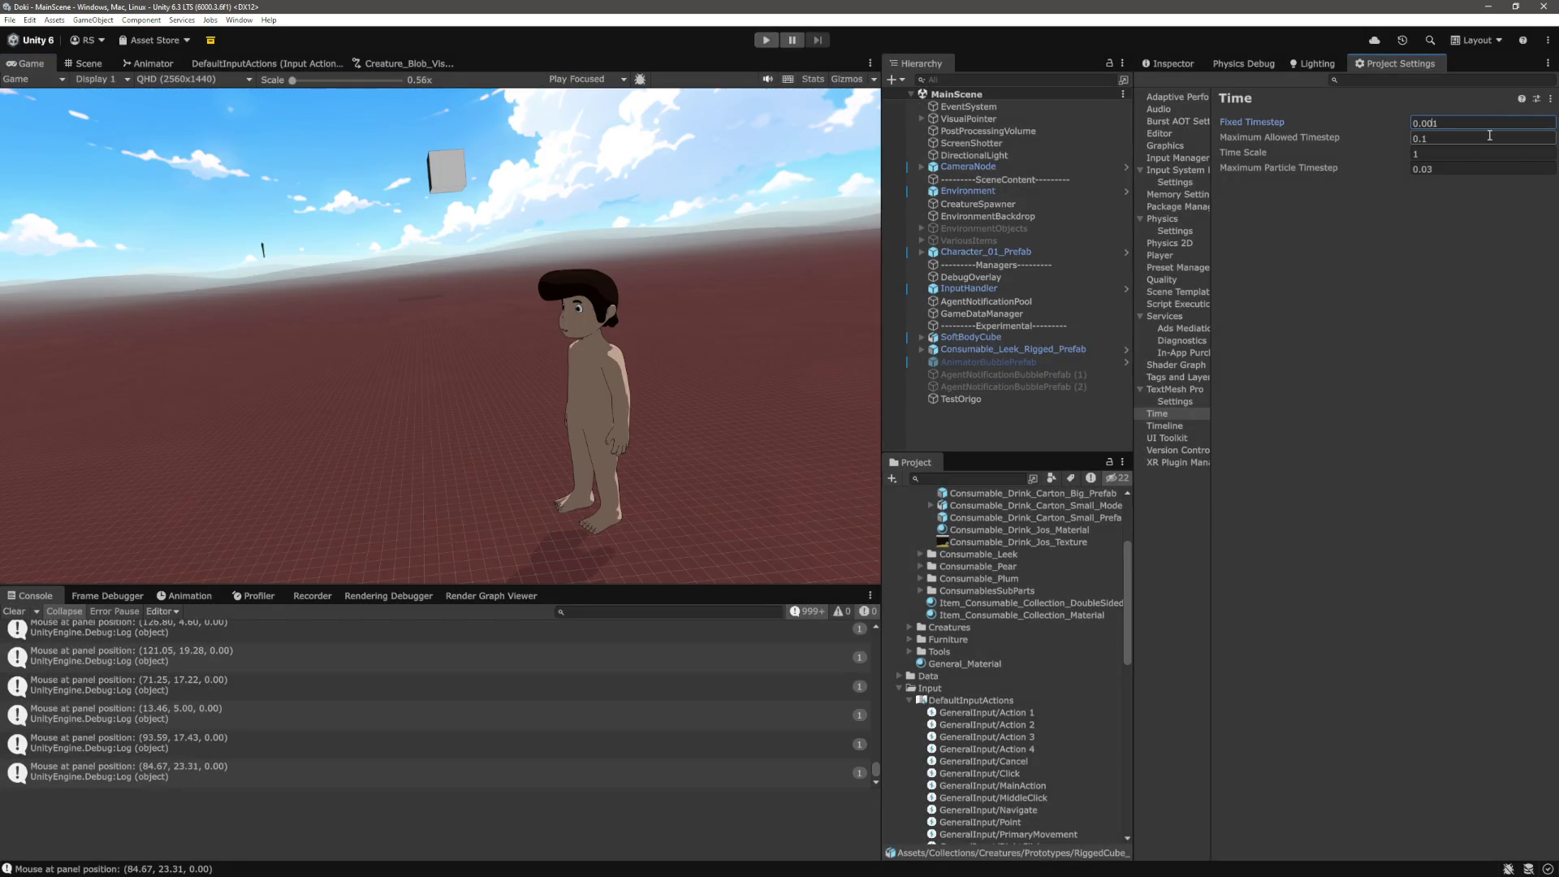
{"action": "left_click", "coordinate": [1034, 425]}
{"action": "left_click", "coordinate": [1169, 64]}
{"action": "left_click", "coordinate": [1002, 426]}
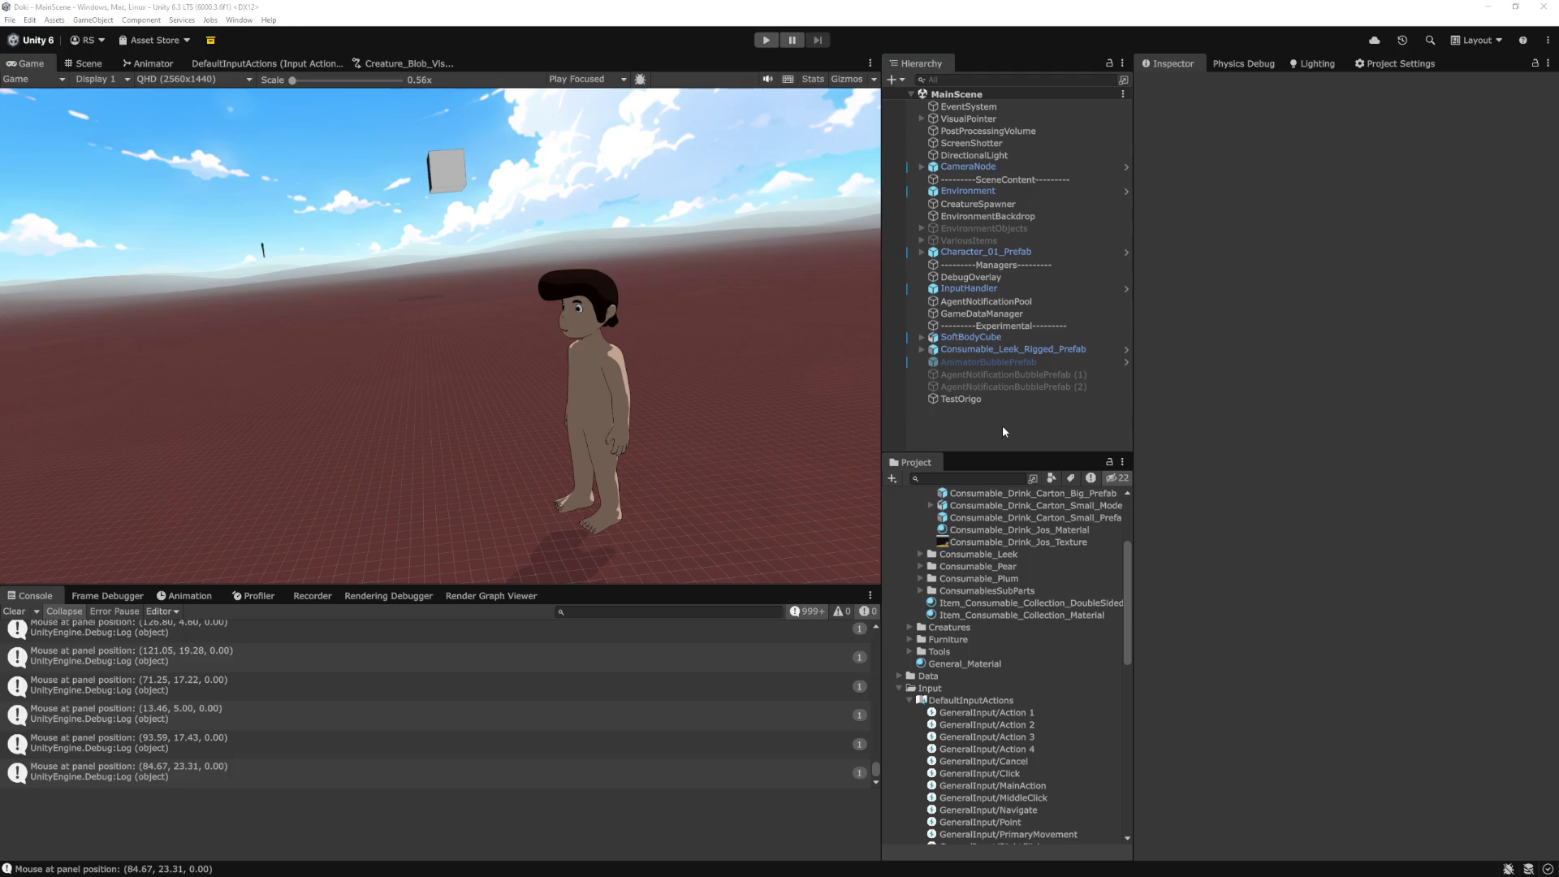
{"action": "key", "text": "alt+Tab"}
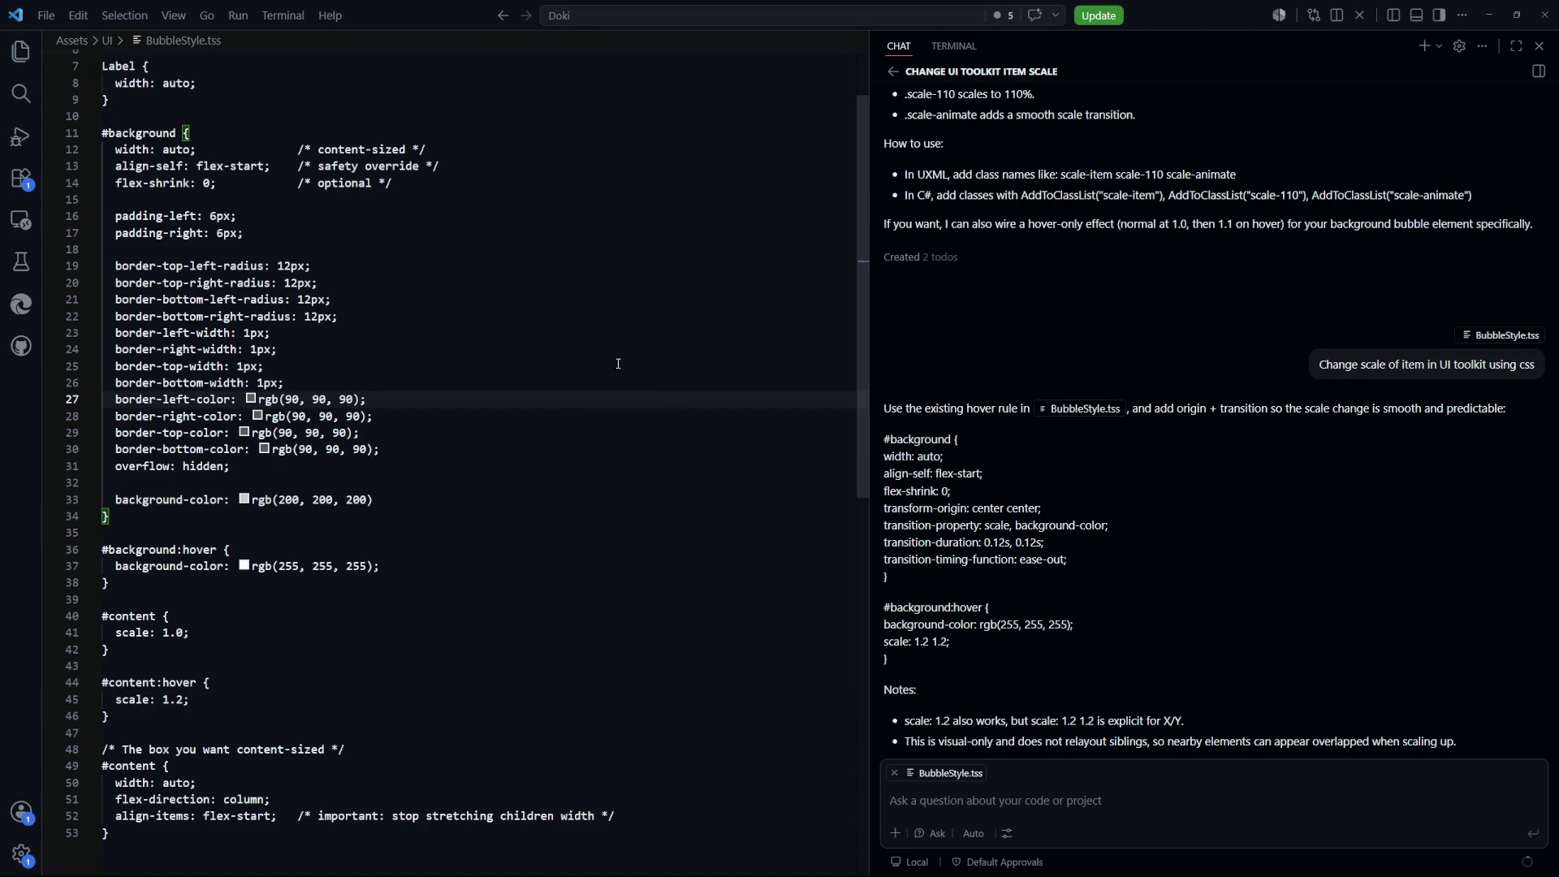
{"action": "left_click", "coordinate": [599, 381]}
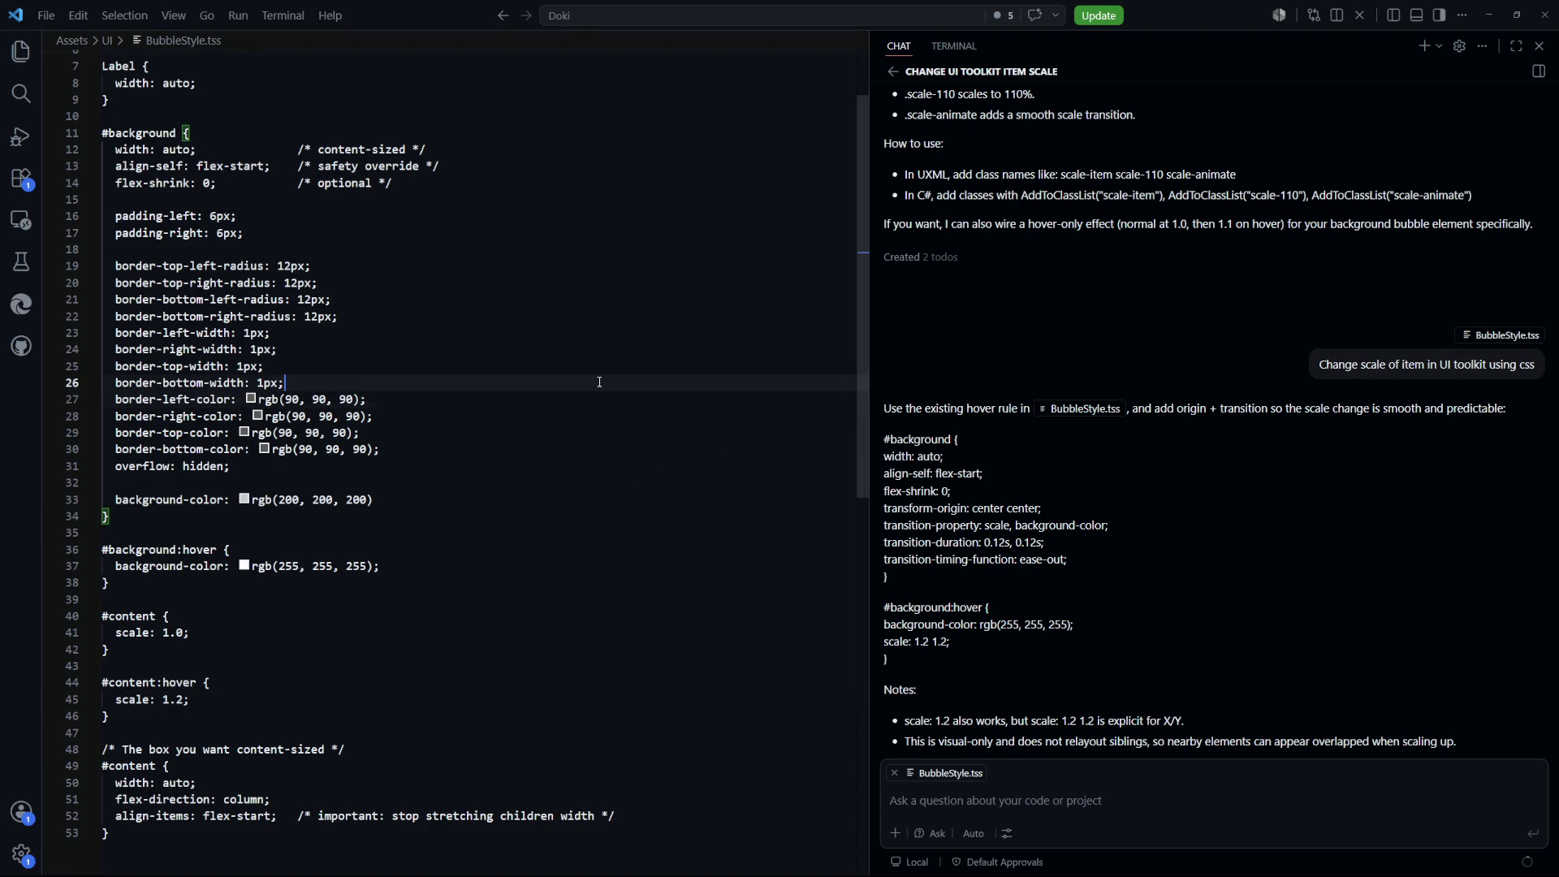
{"action": "key", "text": "ctrl+p"}
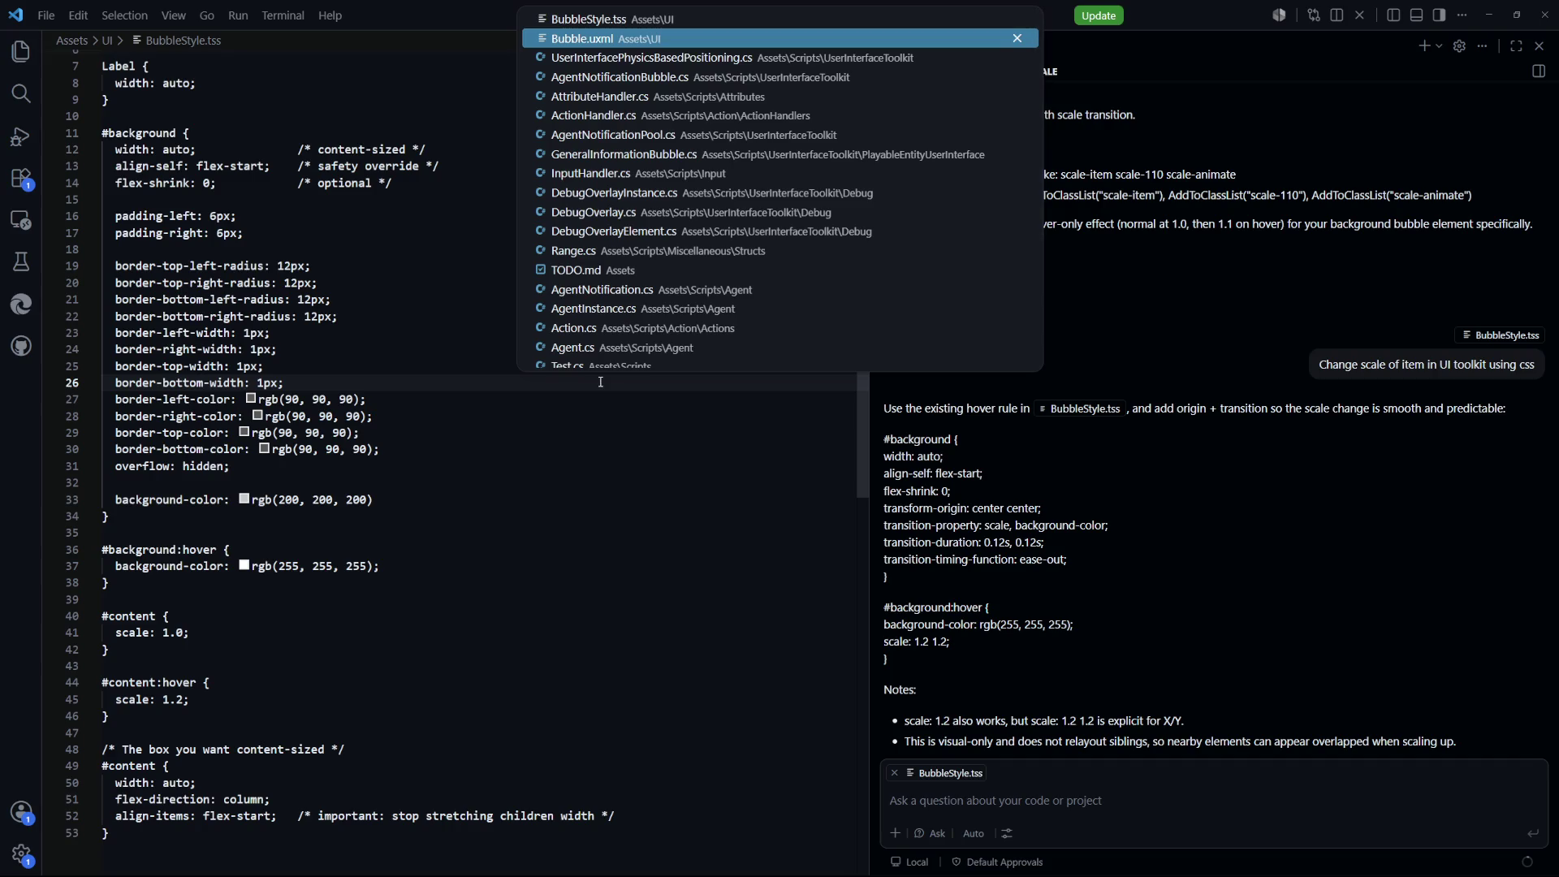
{"action": "key", "text": "Down"}
{"action": "key", "text": "Return"}
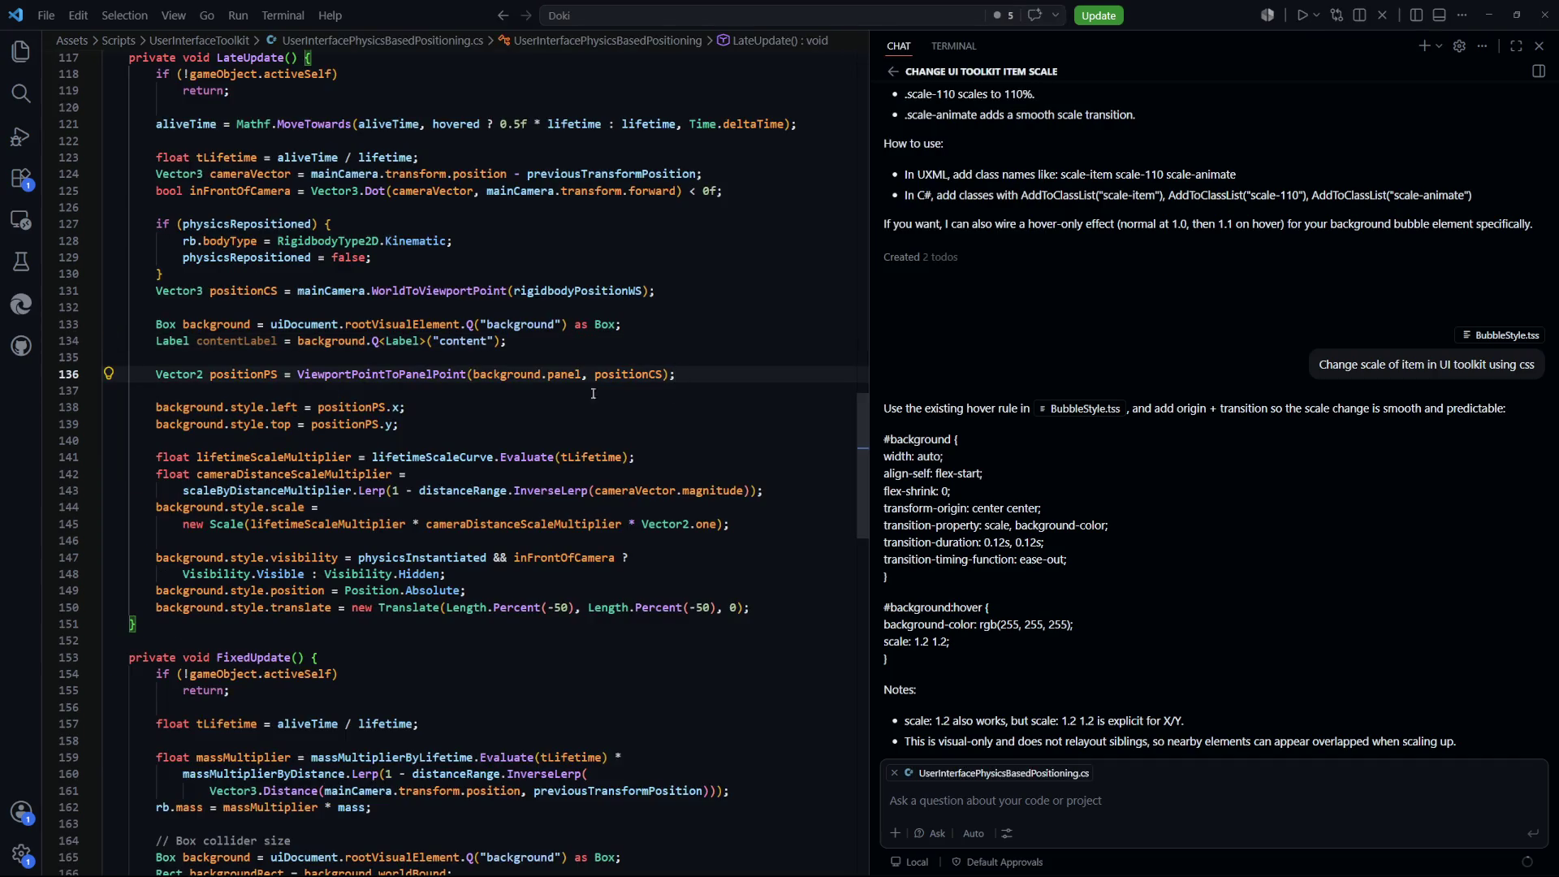
{"action": "left_click", "coordinate": [619, 393]}
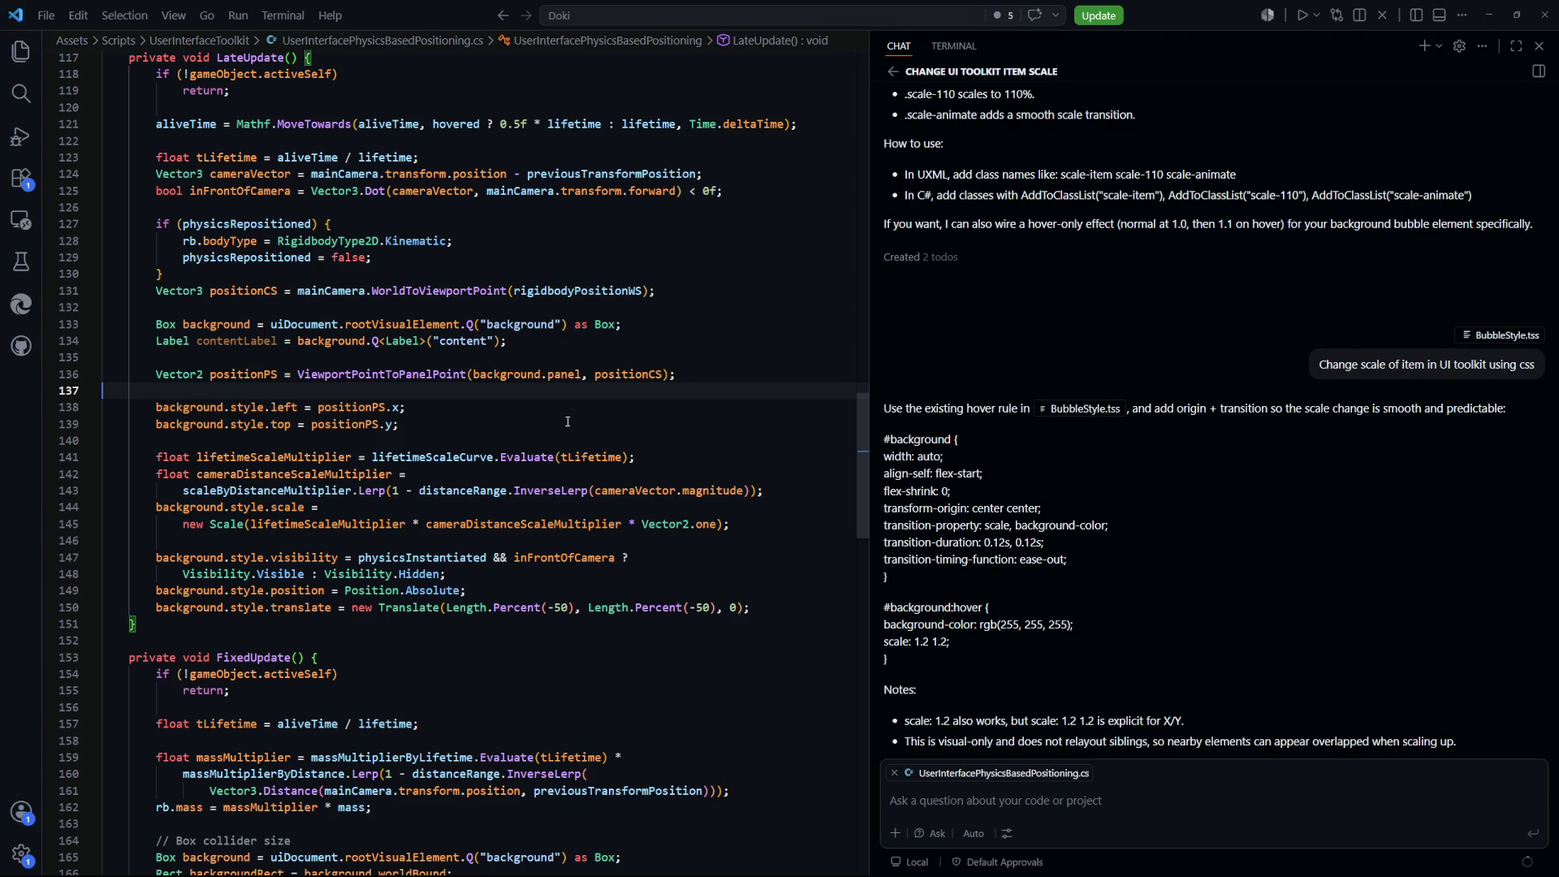
Read through LateUpdate, FixedUpdate and the coroutine in UserInterfacePhysicsBasedPositioning.cs, then go back to Unity
{"action": "scroll", "coordinate": [560, 445], "scroll_direction": "up", "scroll_amount": 3}
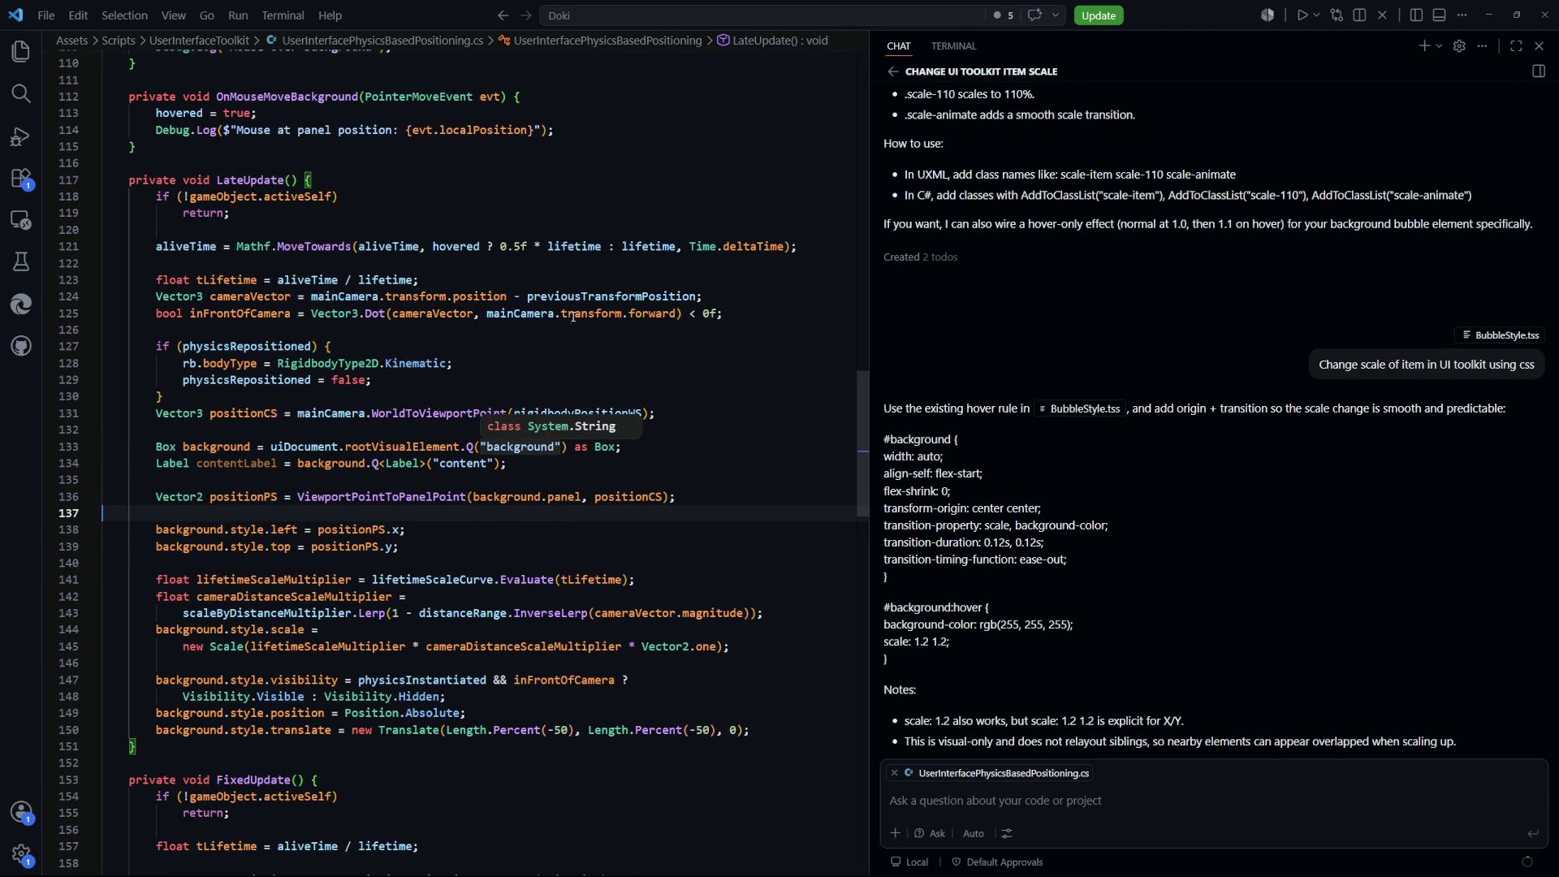
{"action": "left_click", "coordinate": [555, 362]}
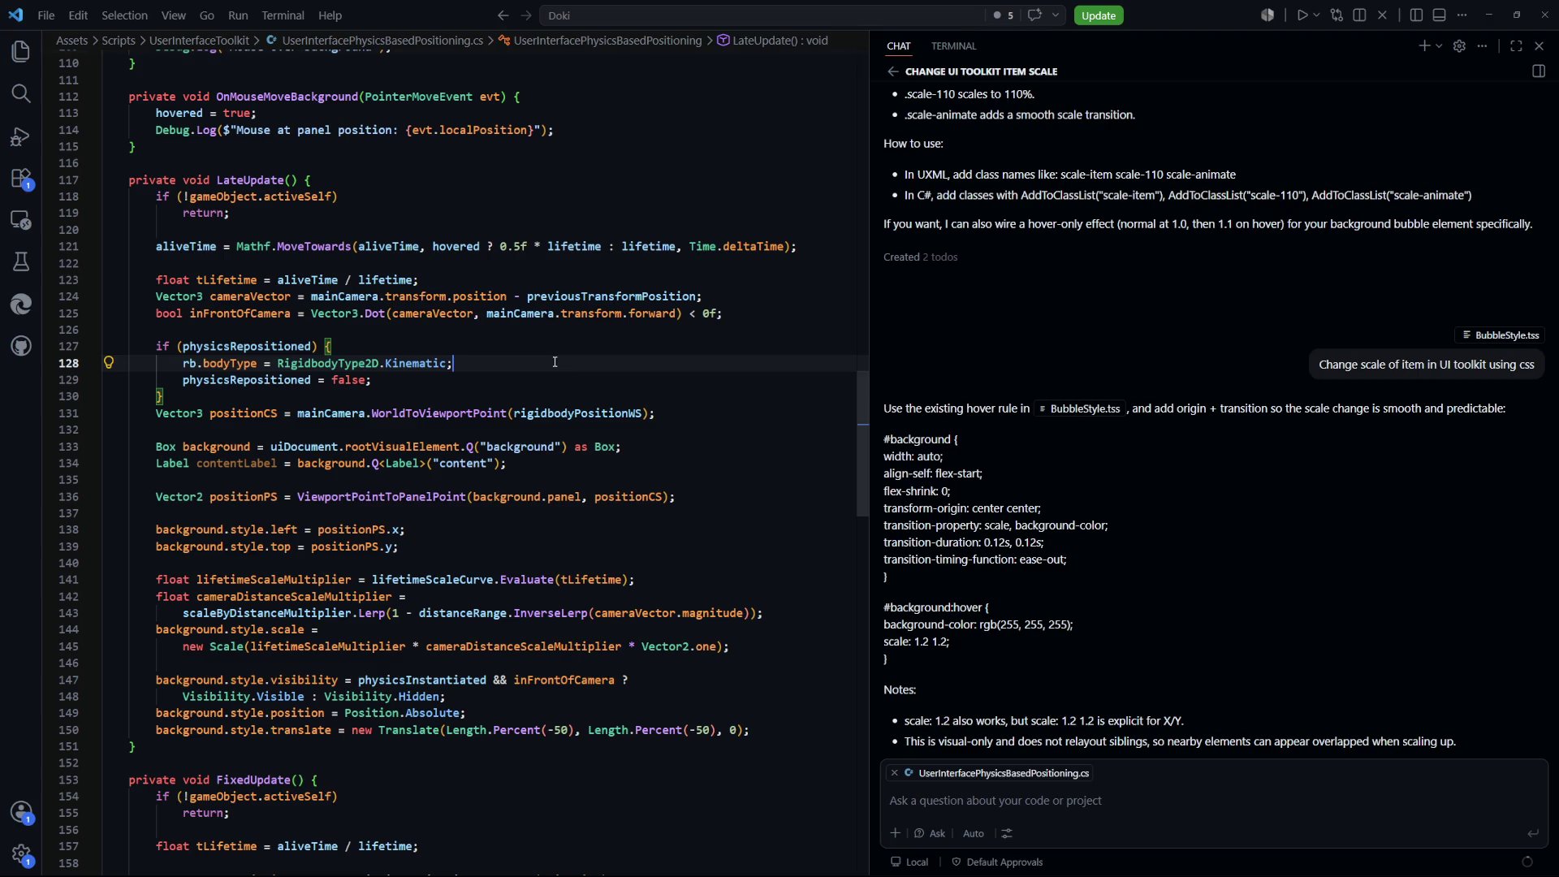
{"action": "scroll", "coordinate": [555, 361], "scroll_direction": "down", "scroll_amount": 9}
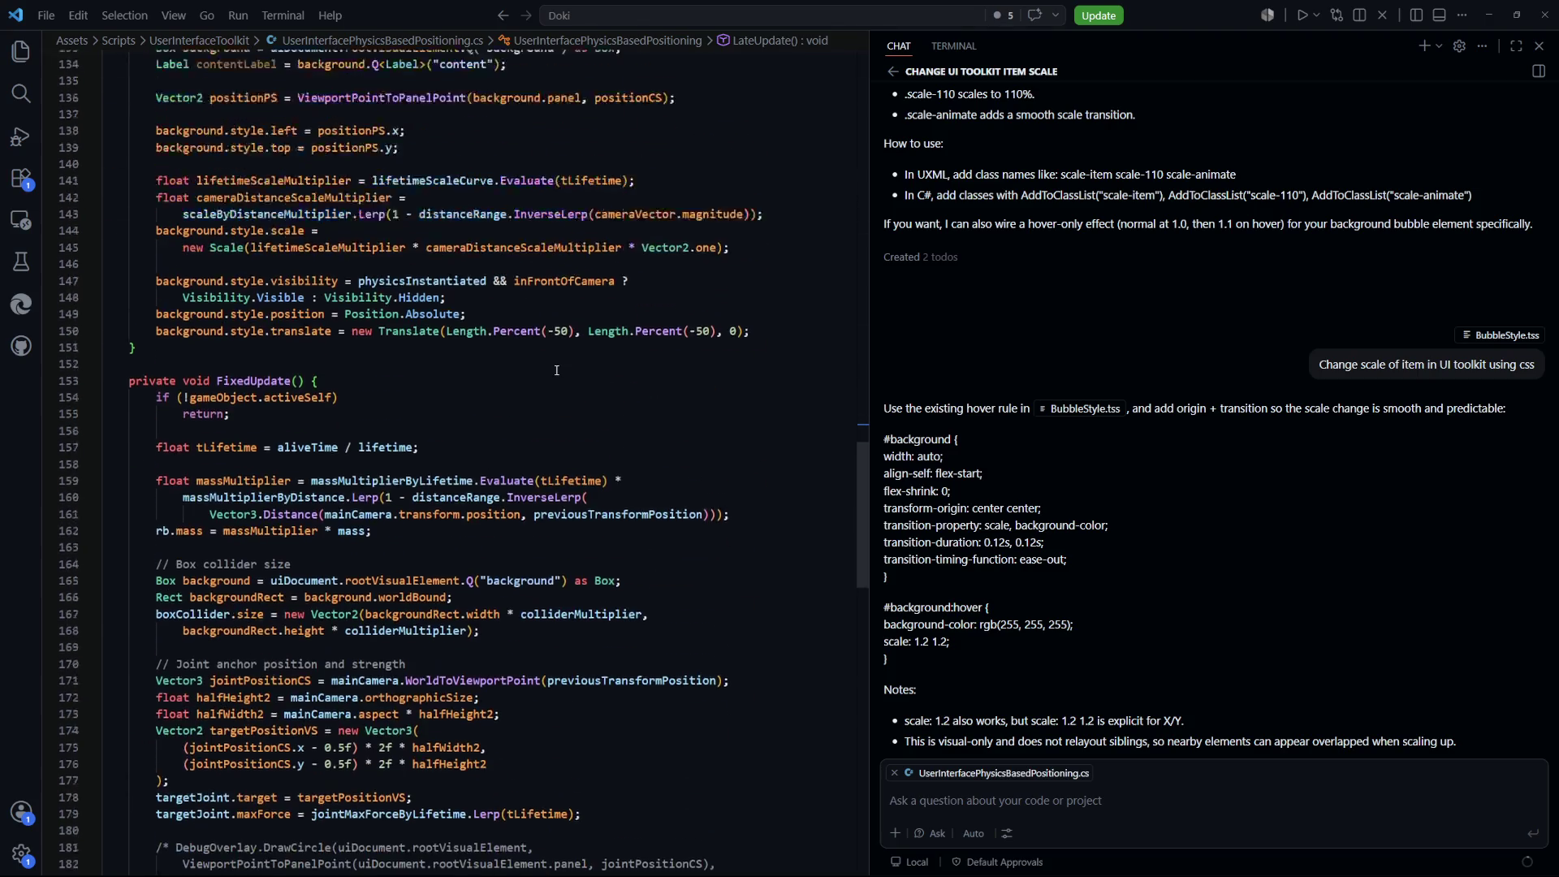
{"action": "scroll", "coordinate": [557, 370], "scroll_direction": "down", "scroll_amount": 3}
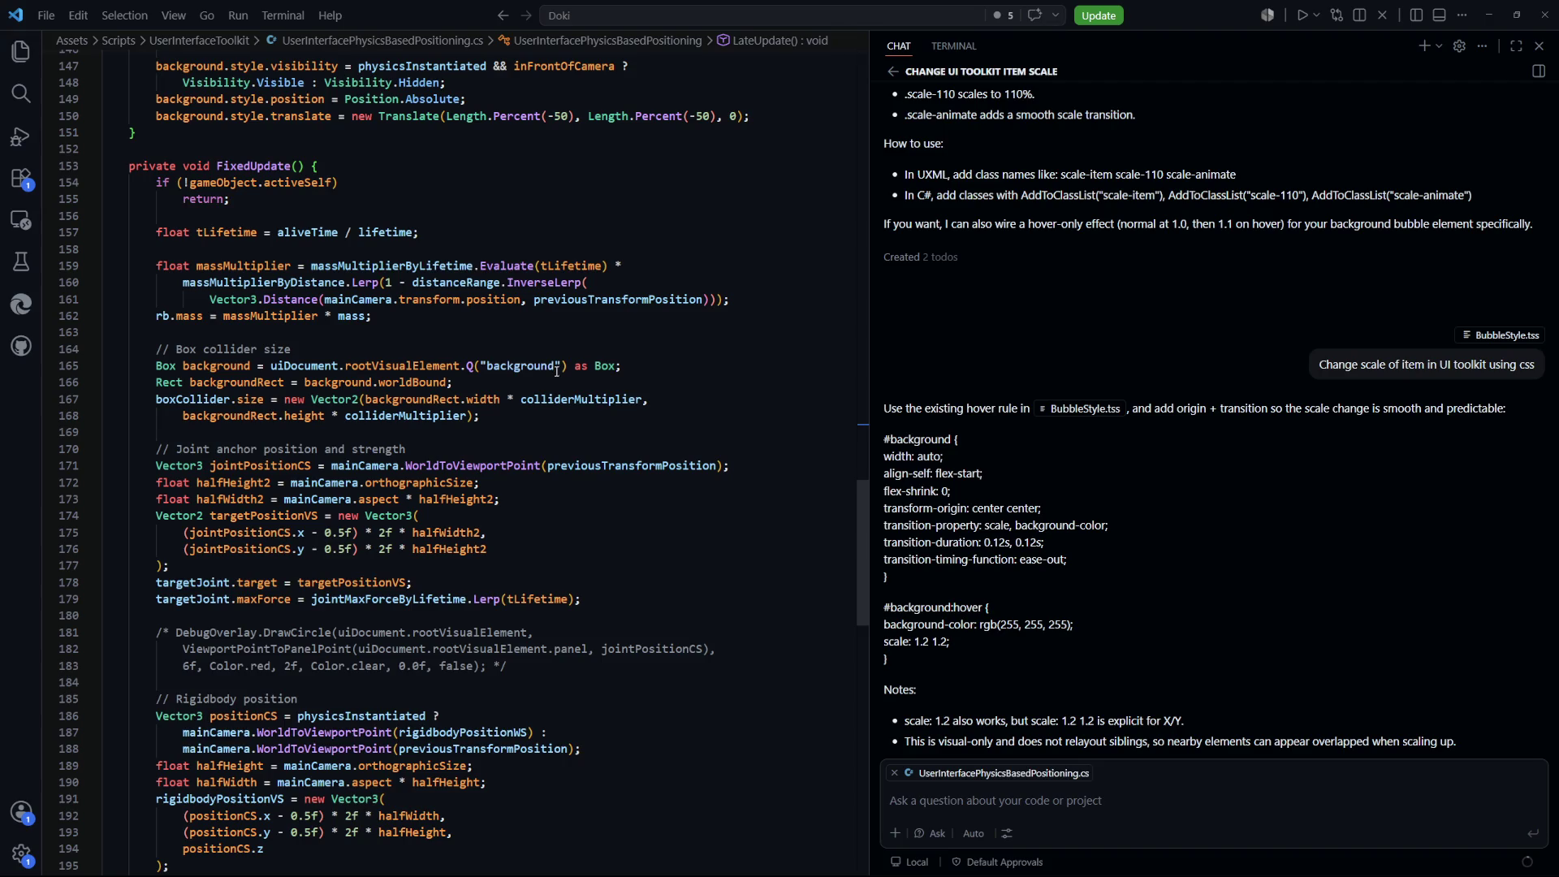
{"action": "scroll", "coordinate": [557, 371], "scroll_direction": "down", "scroll_amount": 6}
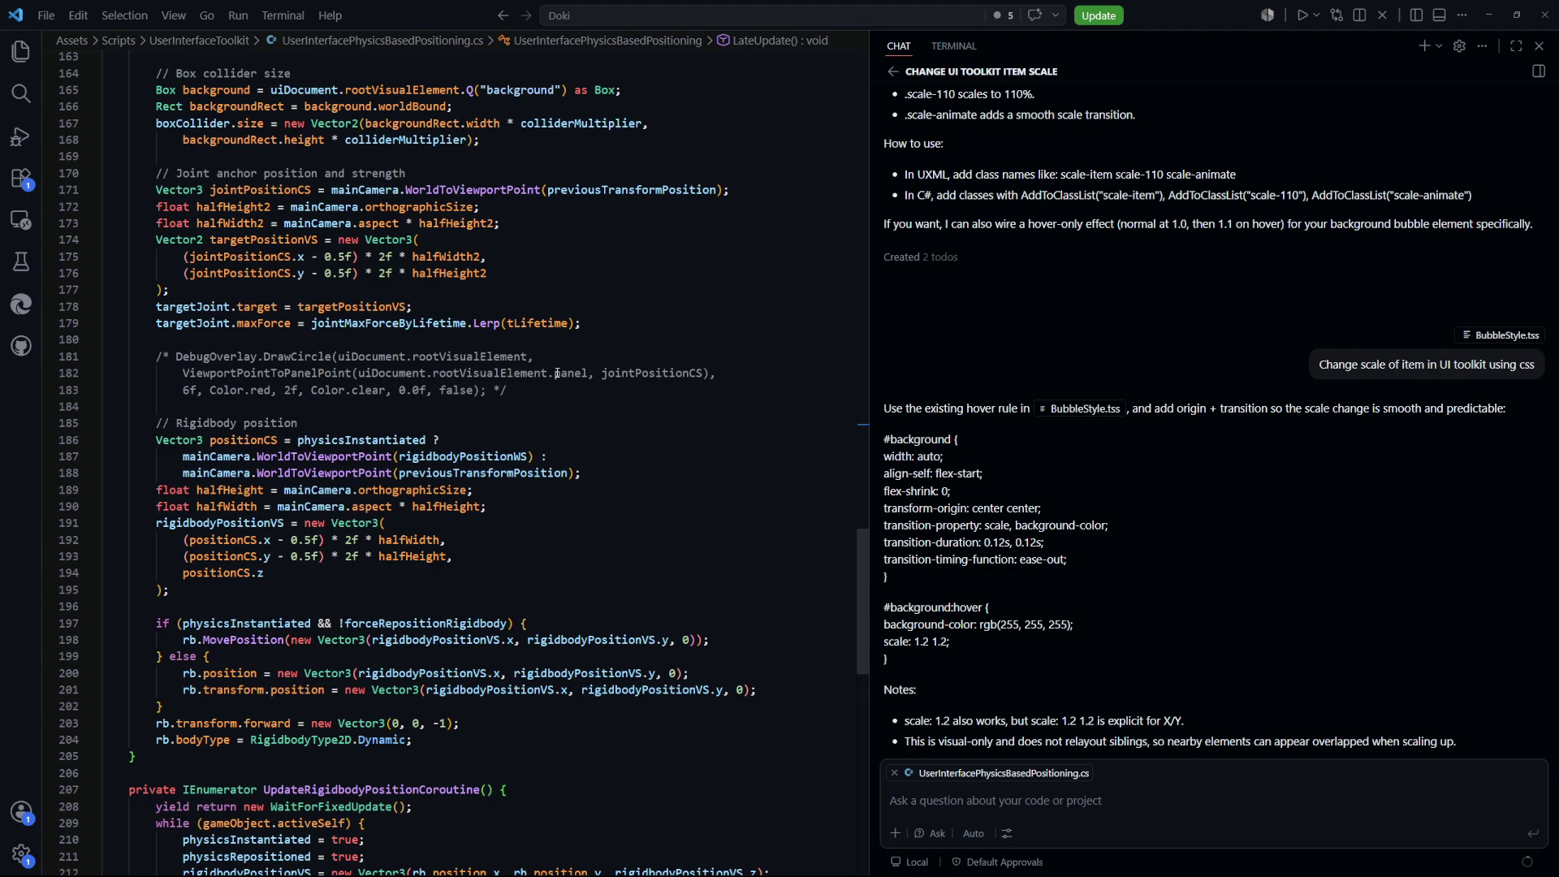
{"action": "scroll", "coordinate": [519, 493], "scroll_direction": "down", "scroll_amount": 2}
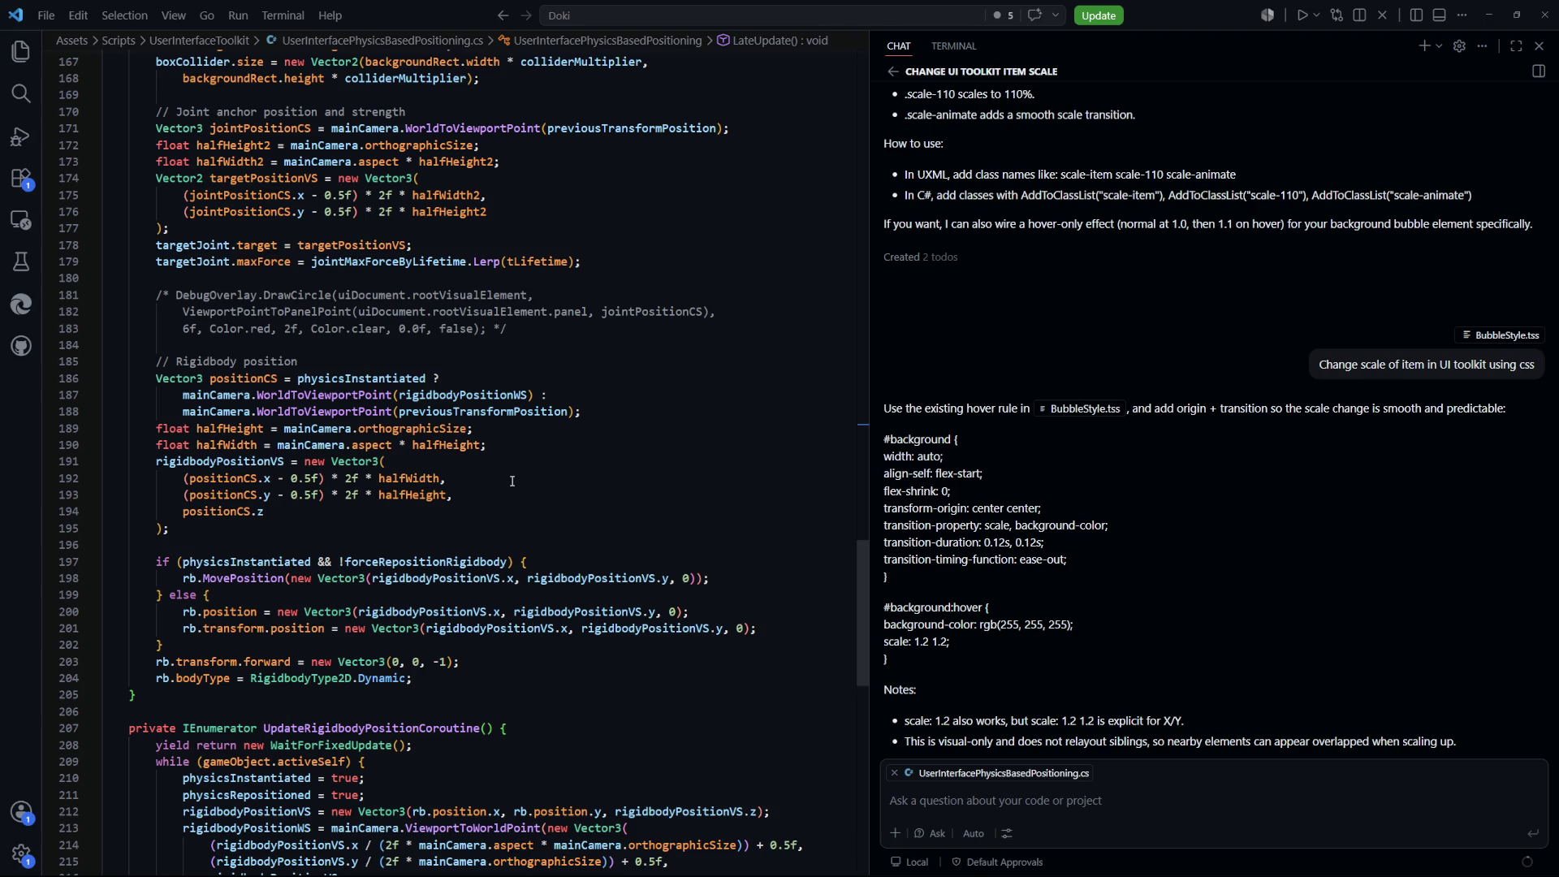
{"action": "scroll", "coordinate": [512, 481], "scroll_direction": "down", "scroll_amount": 2}
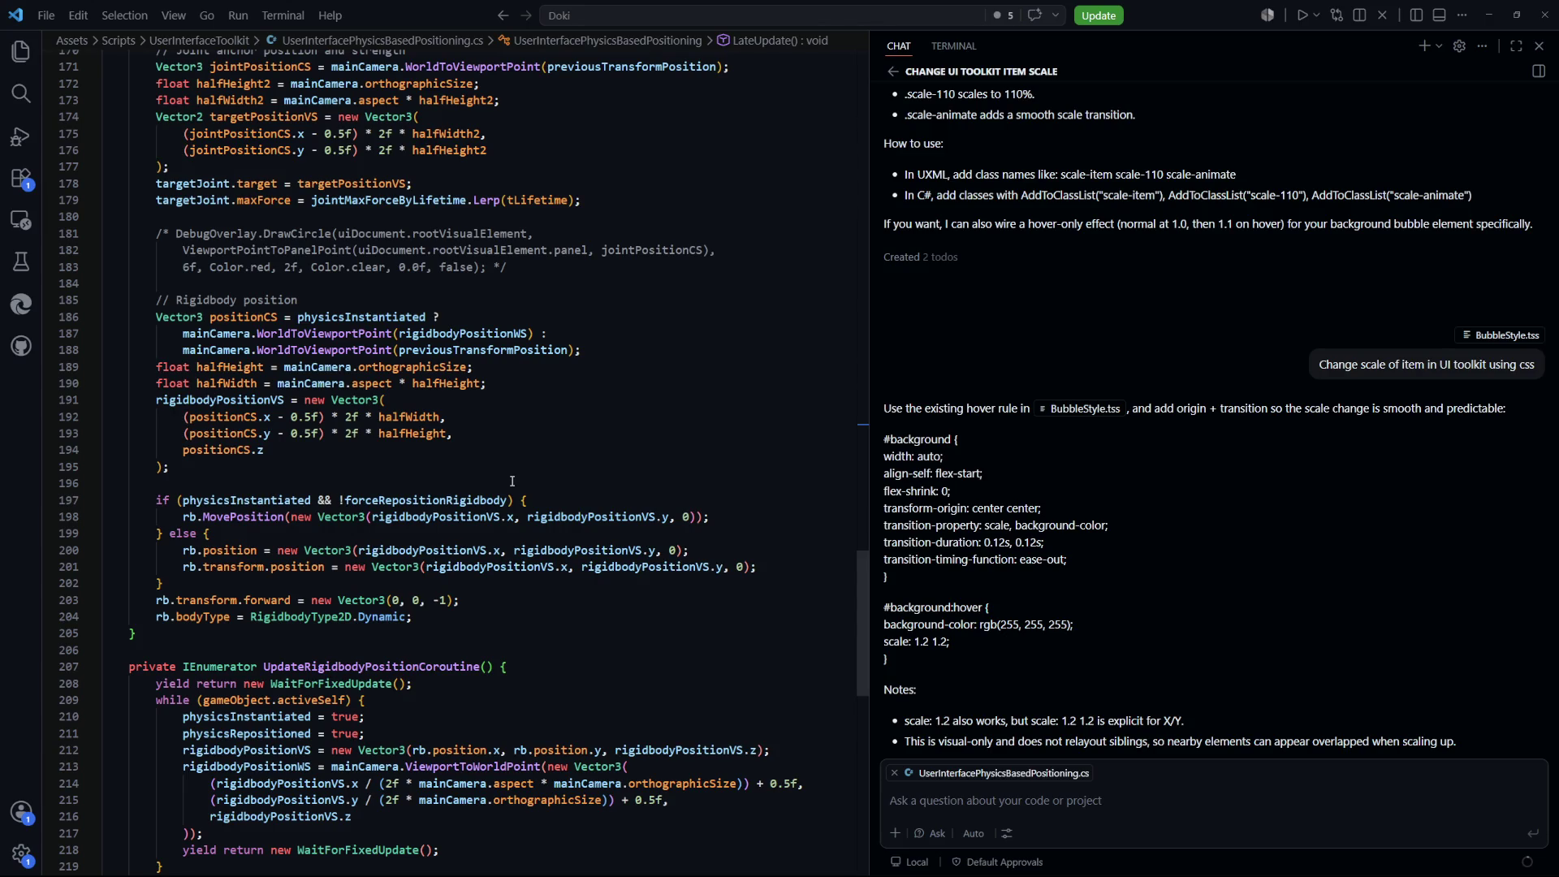
{"action": "scroll", "coordinate": [512, 481], "scroll_direction": "down", "scroll_amount": 3}
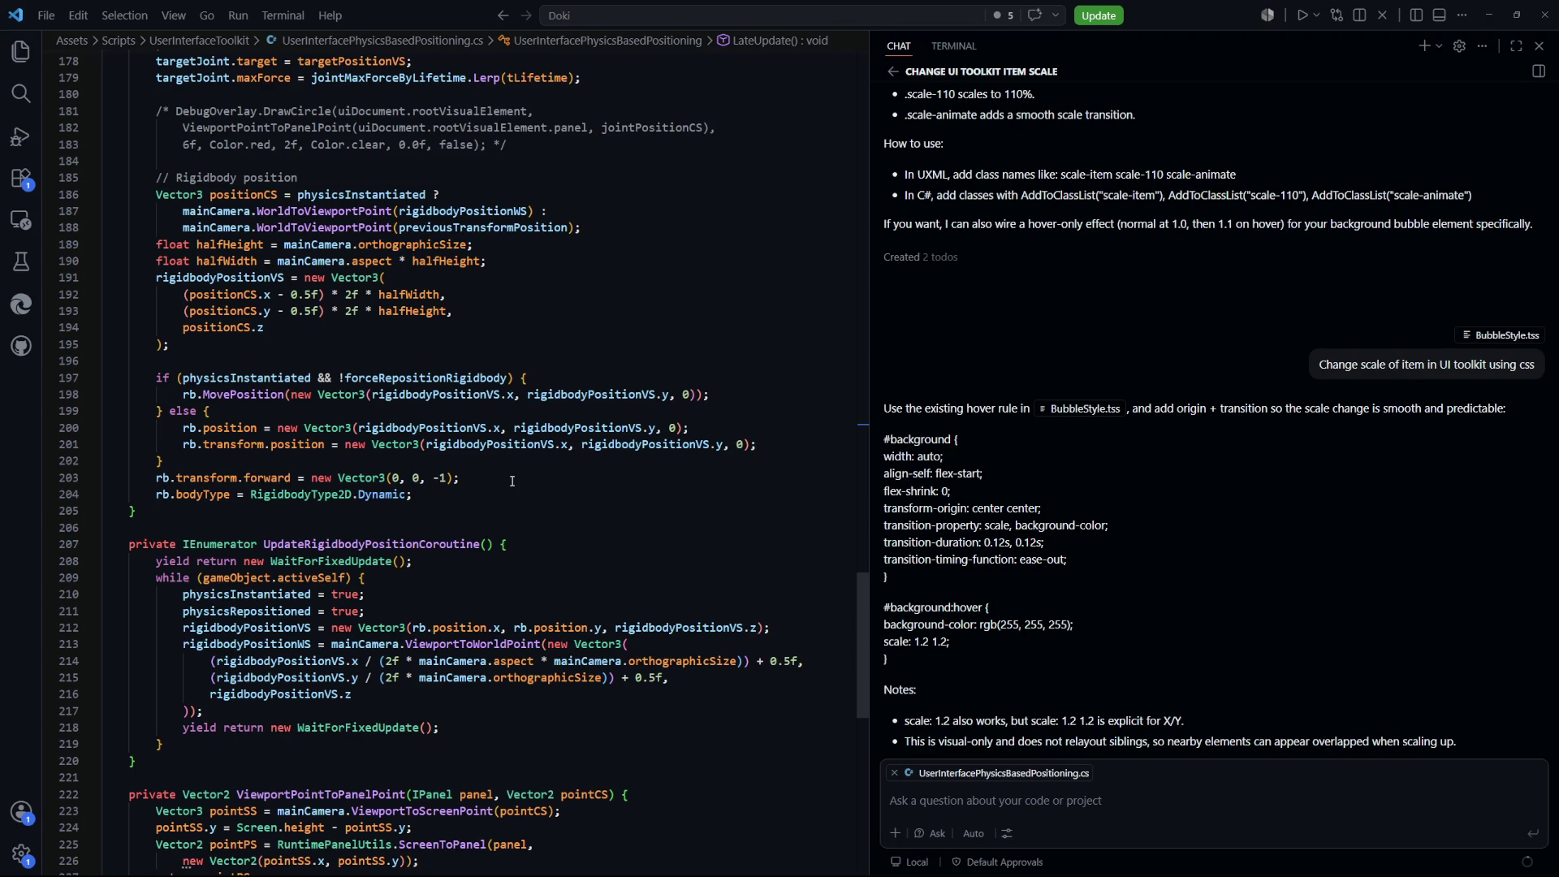
{"action": "scroll", "coordinate": [512, 481], "scroll_direction": "down", "scroll_amount": 3}
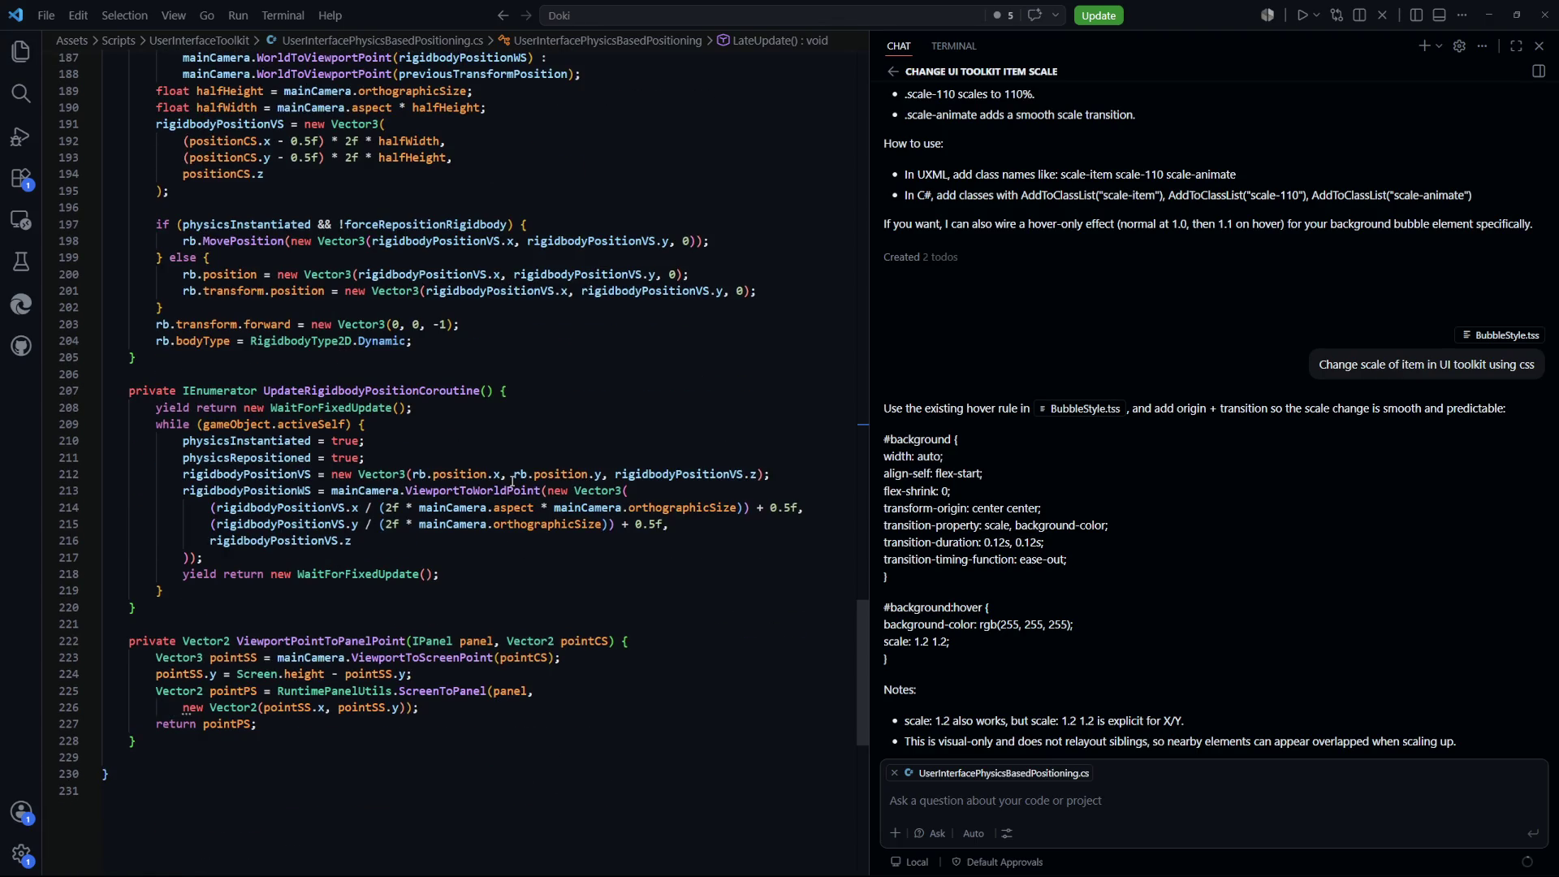
{"action": "scroll", "coordinate": [512, 481], "scroll_direction": "up", "scroll_amount": 13}
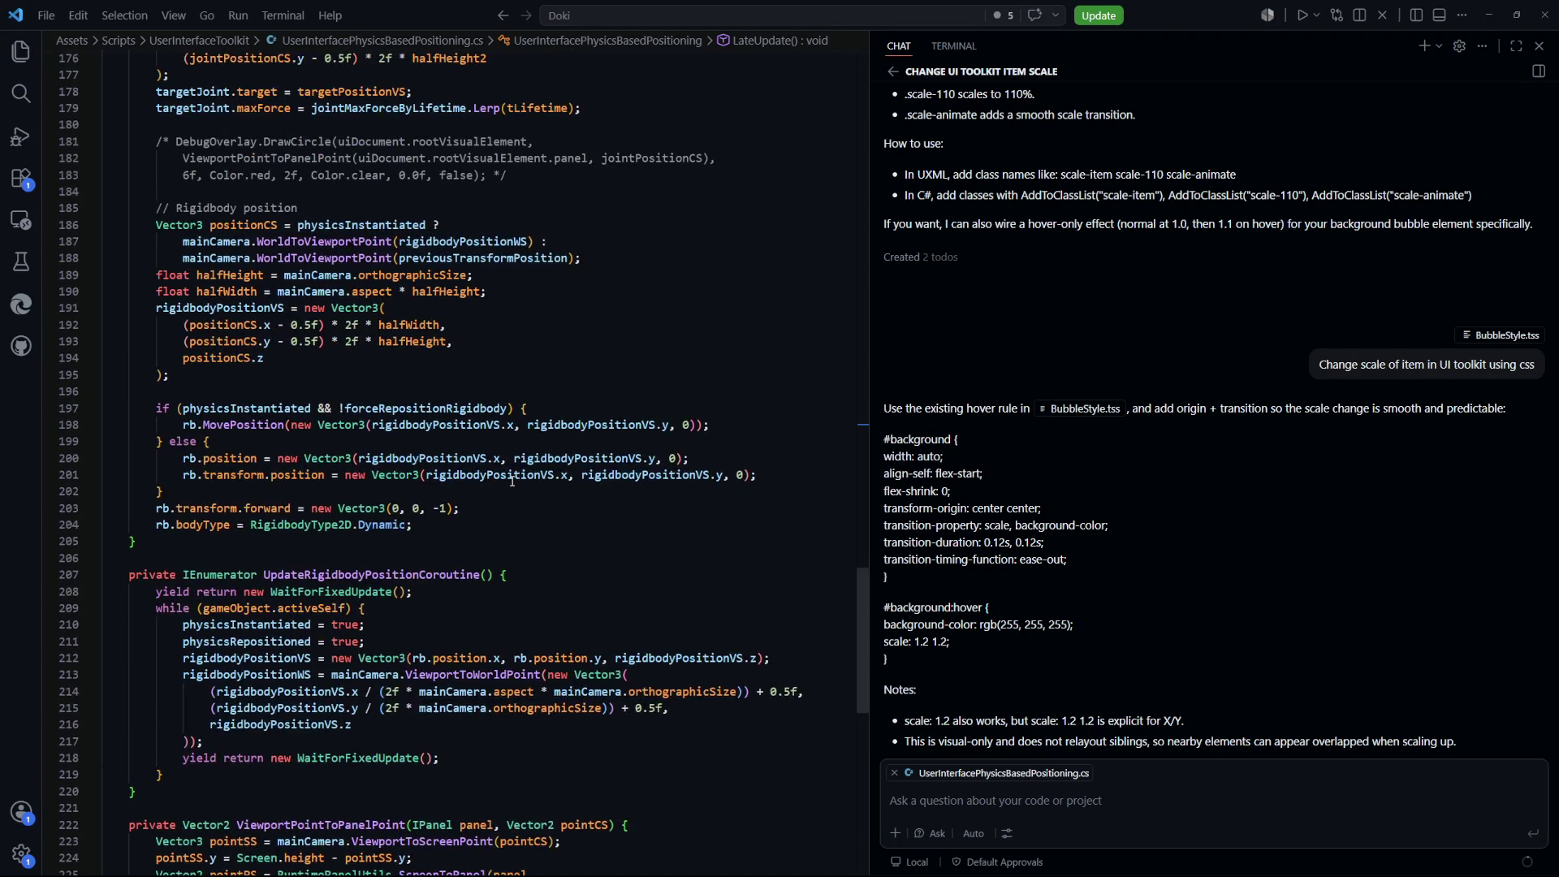
{"action": "scroll", "coordinate": [512, 481], "scroll_direction": "up", "scroll_amount": 2}
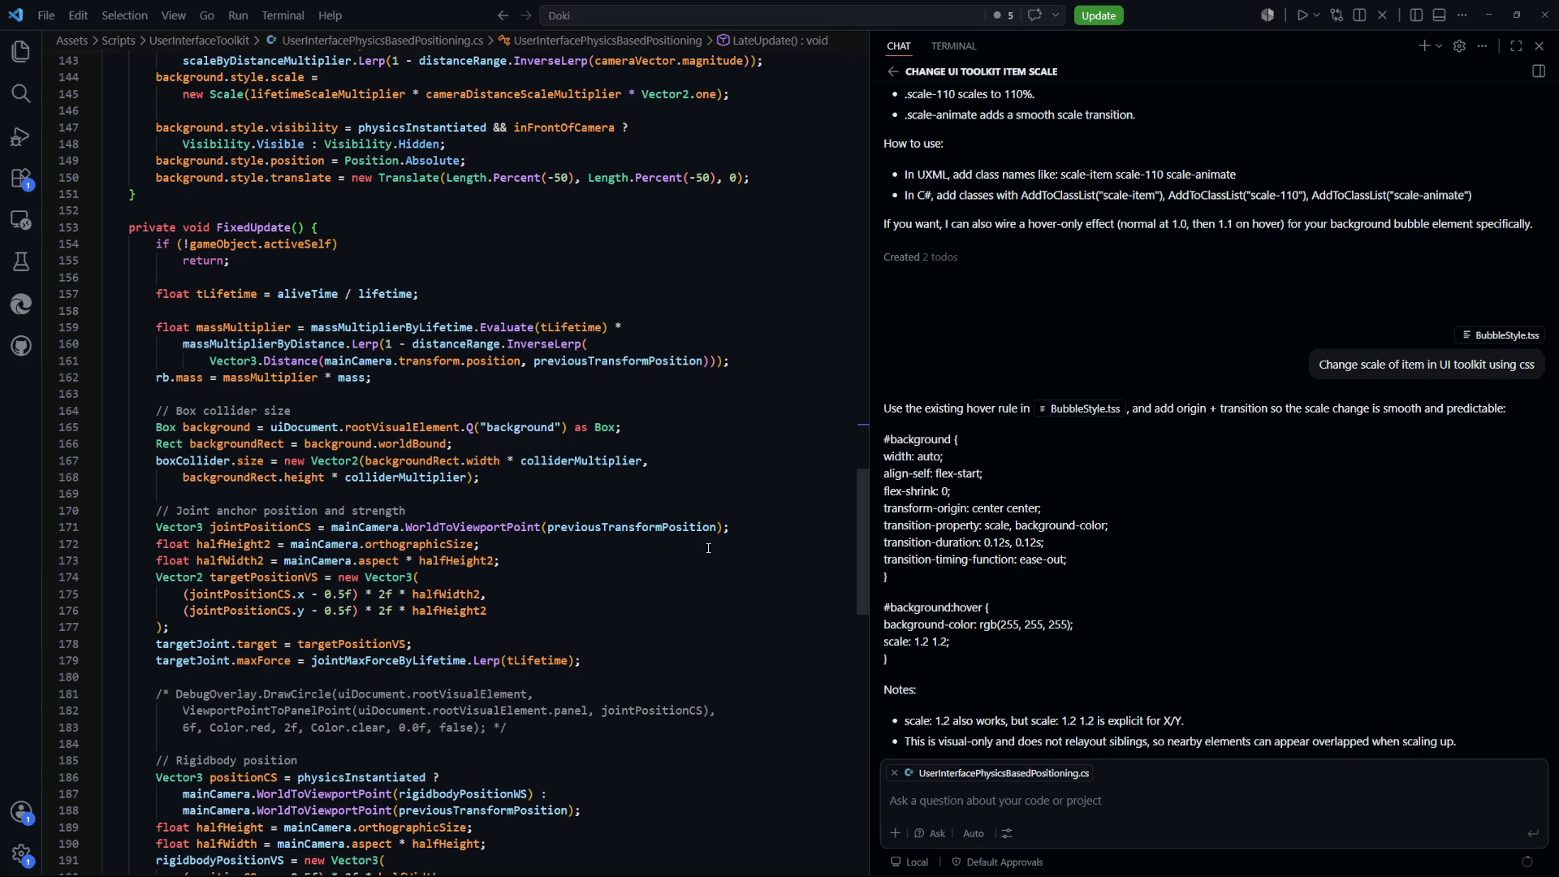
{"action": "key", "text": "alt+Tab"}
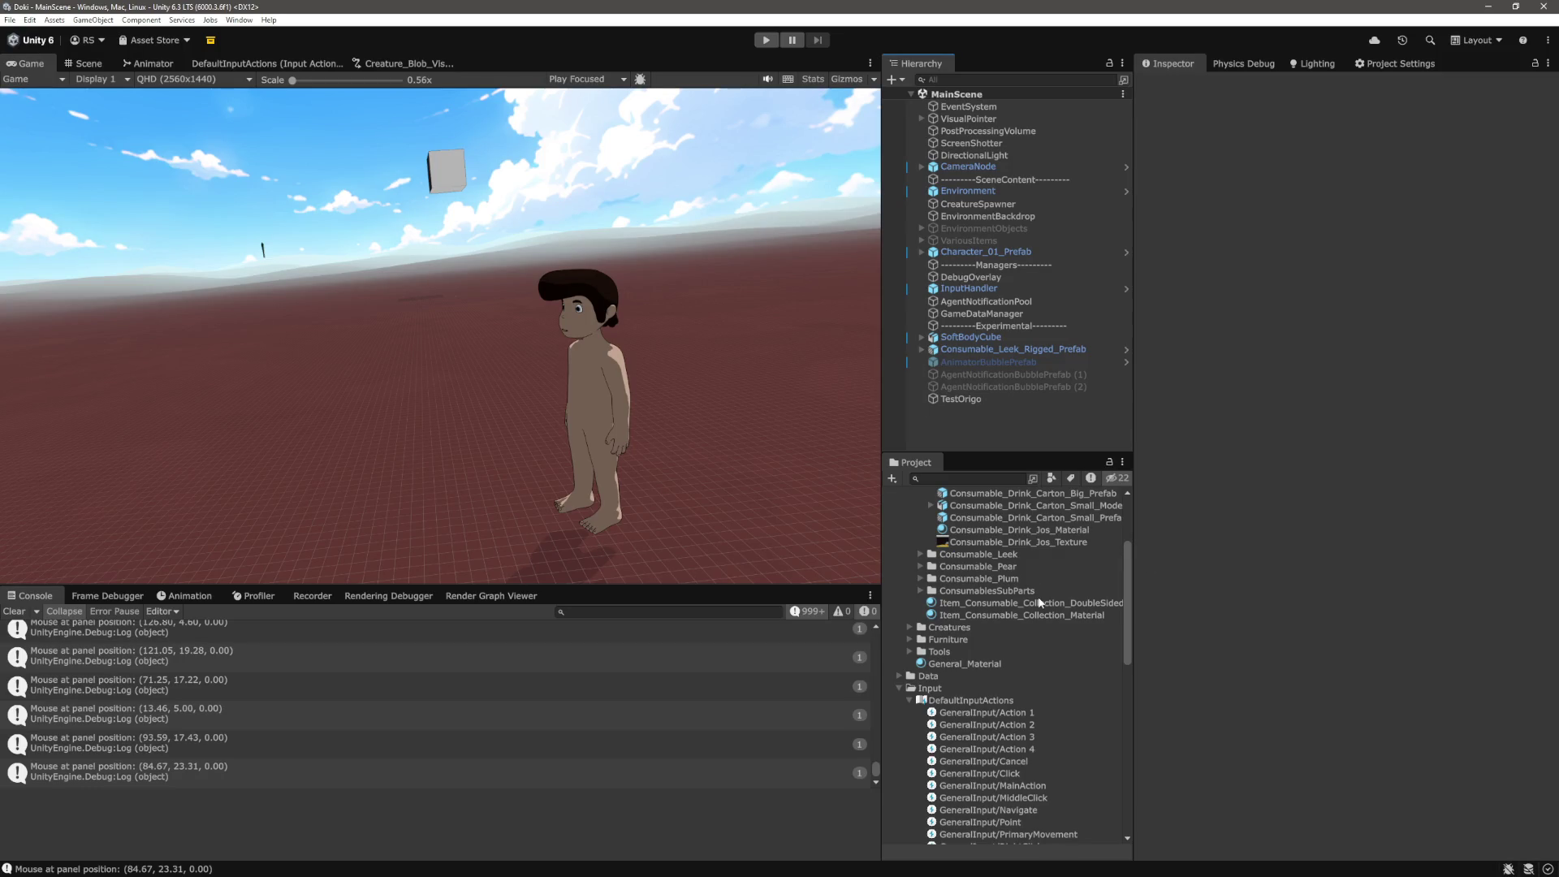
Select AgentNotificationBubblePrefab and view its Joint Physics settings in the Inspector
{"action": "scroll", "coordinate": [1038, 613], "scroll_direction": "down", "scroll_amount": 10}
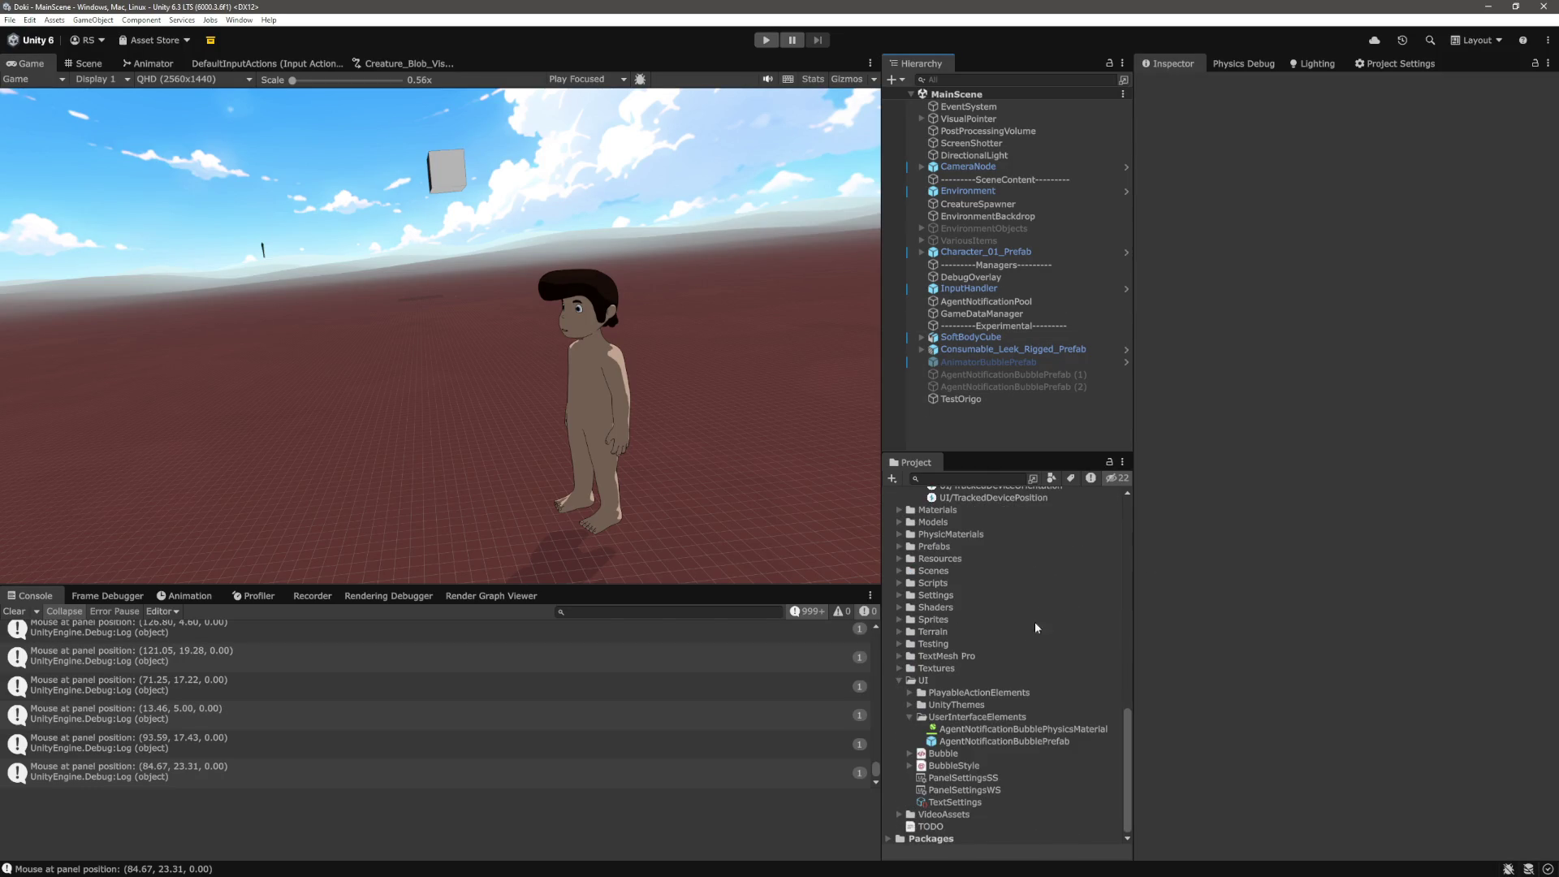
{"action": "scroll", "coordinate": [943, 686], "scroll_direction": "up", "scroll_amount": 2}
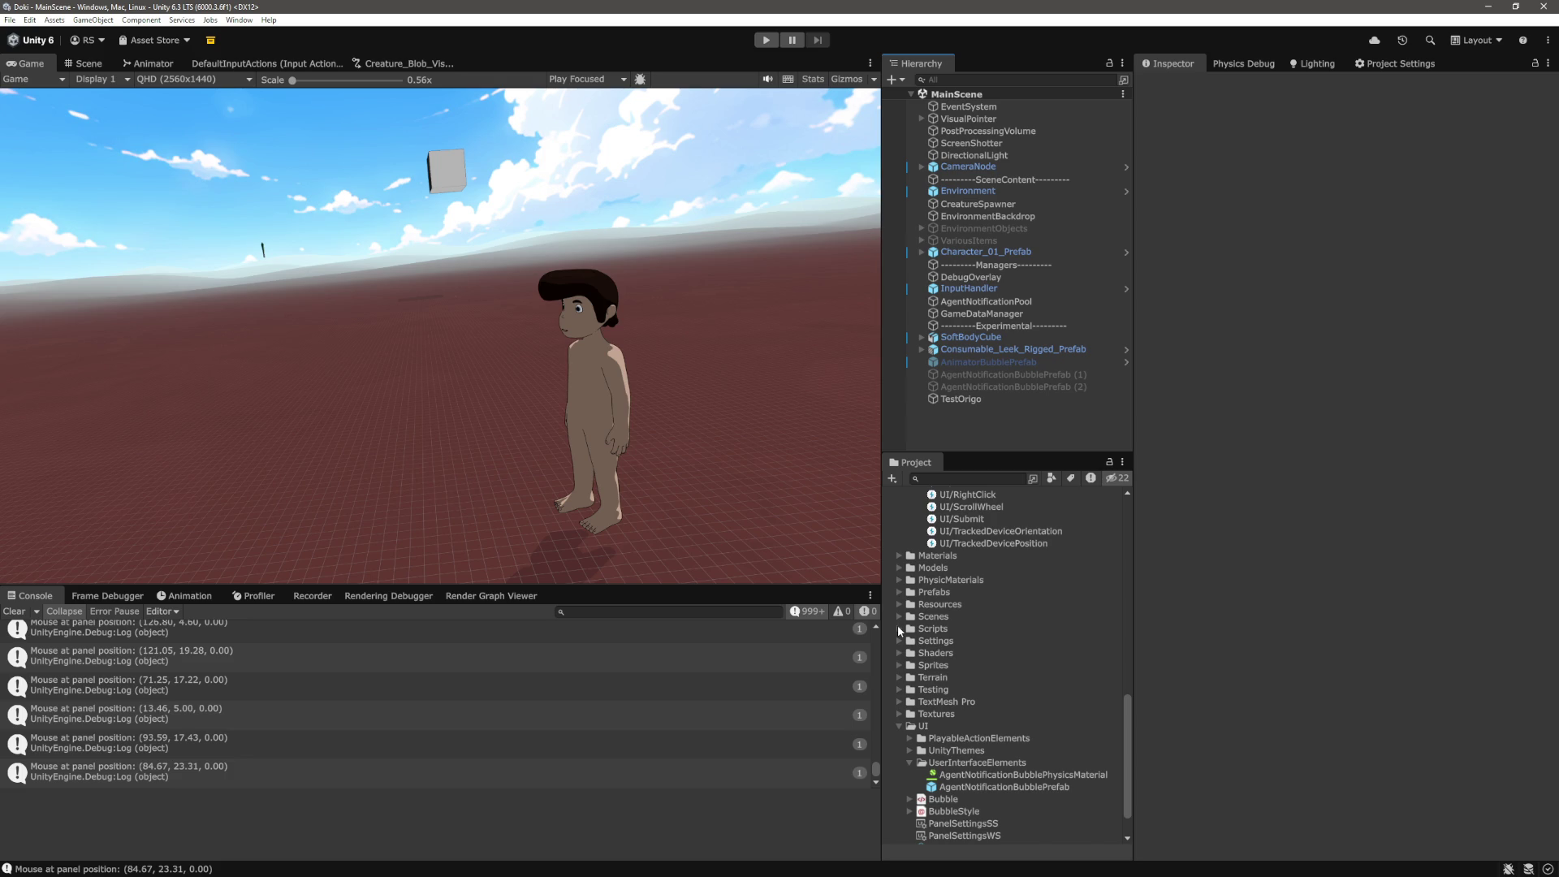
{"action": "scroll", "coordinate": [1012, 712], "scroll_direction": "up", "scroll_amount": 5}
{"action": "scroll", "coordinate": [1011, 713], "scroll_direction": "down", "scroll_amount": 5}
{"action": "scroll", "coordinate": [1012, 713], "scroll_direction": "up", "scroll_amount": 5}
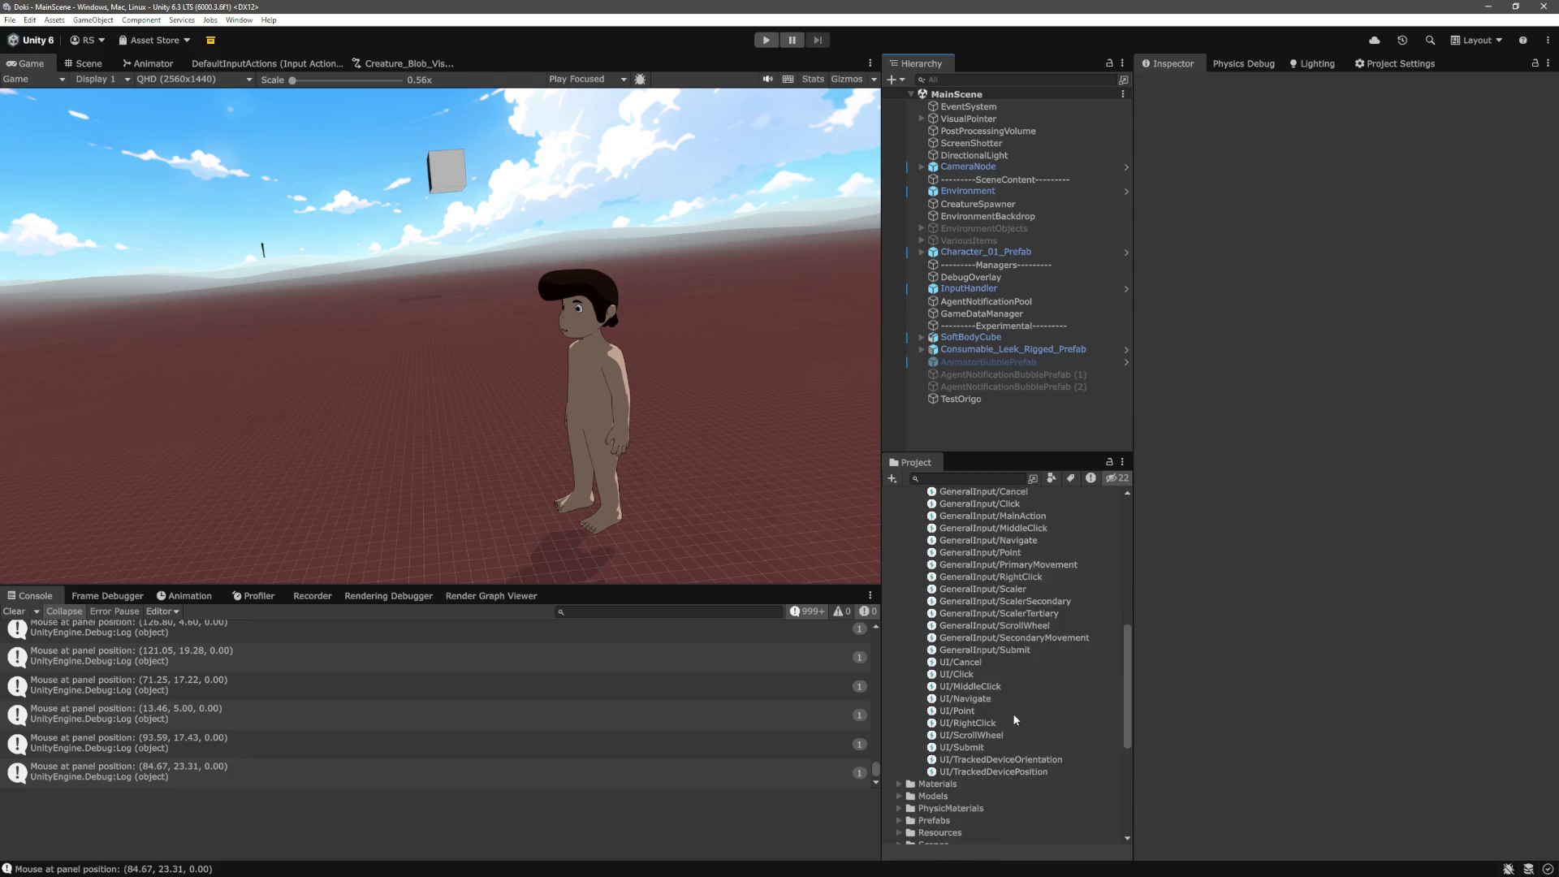
{"action": "scroll", "coordinate": [1012, 713], "scroll_direction": "up", "scroll_amount": 3}
{"action": "left_click", "coordinate": [898, 556]}
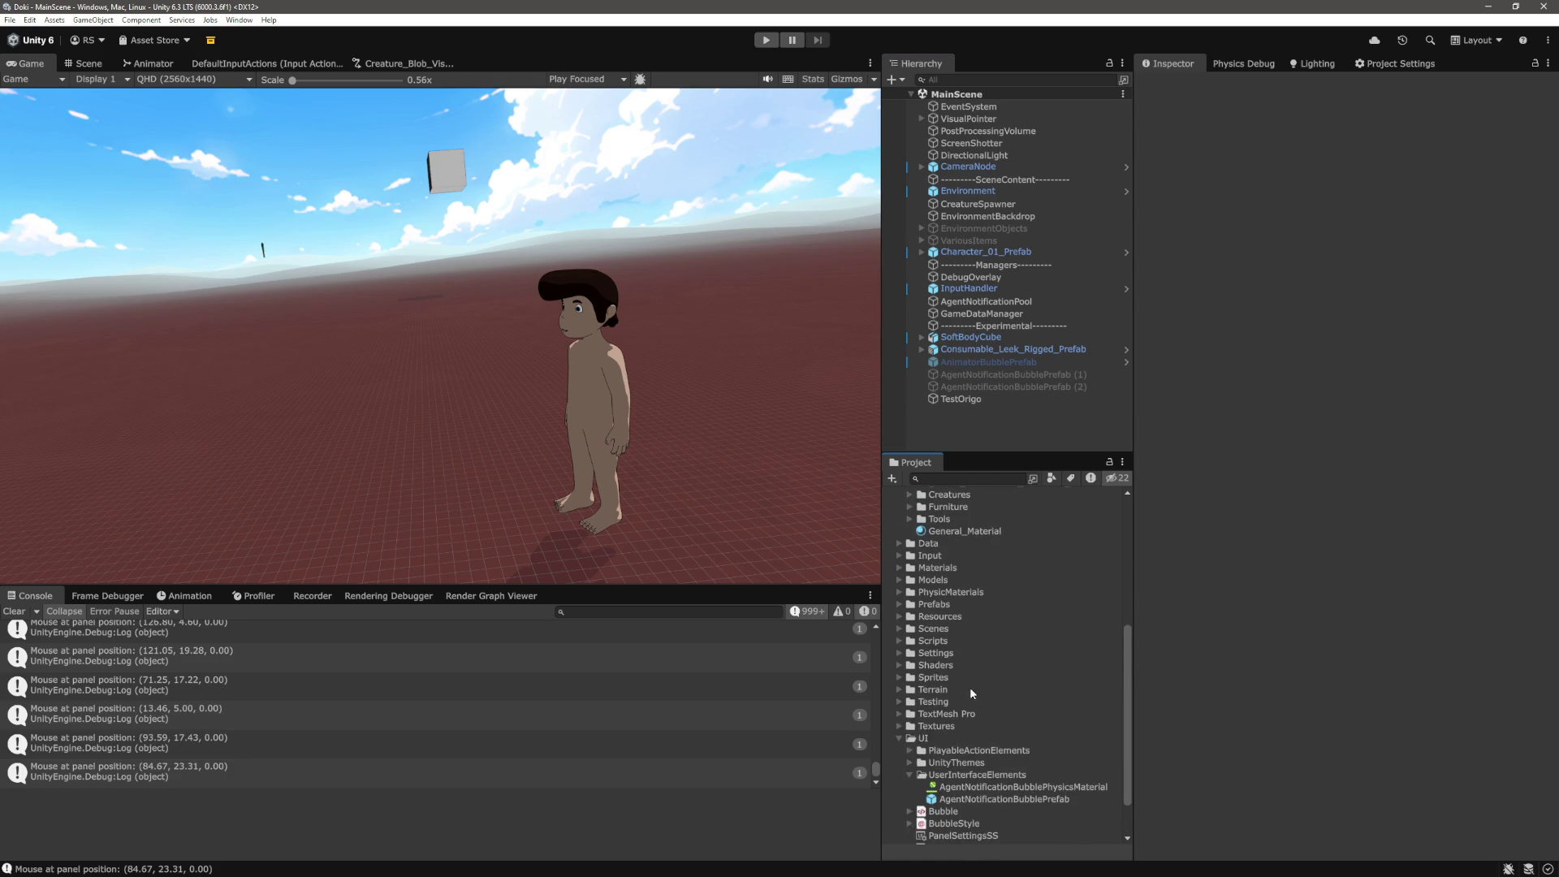
{"action": "scroll", "coordinate": [970, 689], "scroll_direction": "down", "scroll_amount": 2}
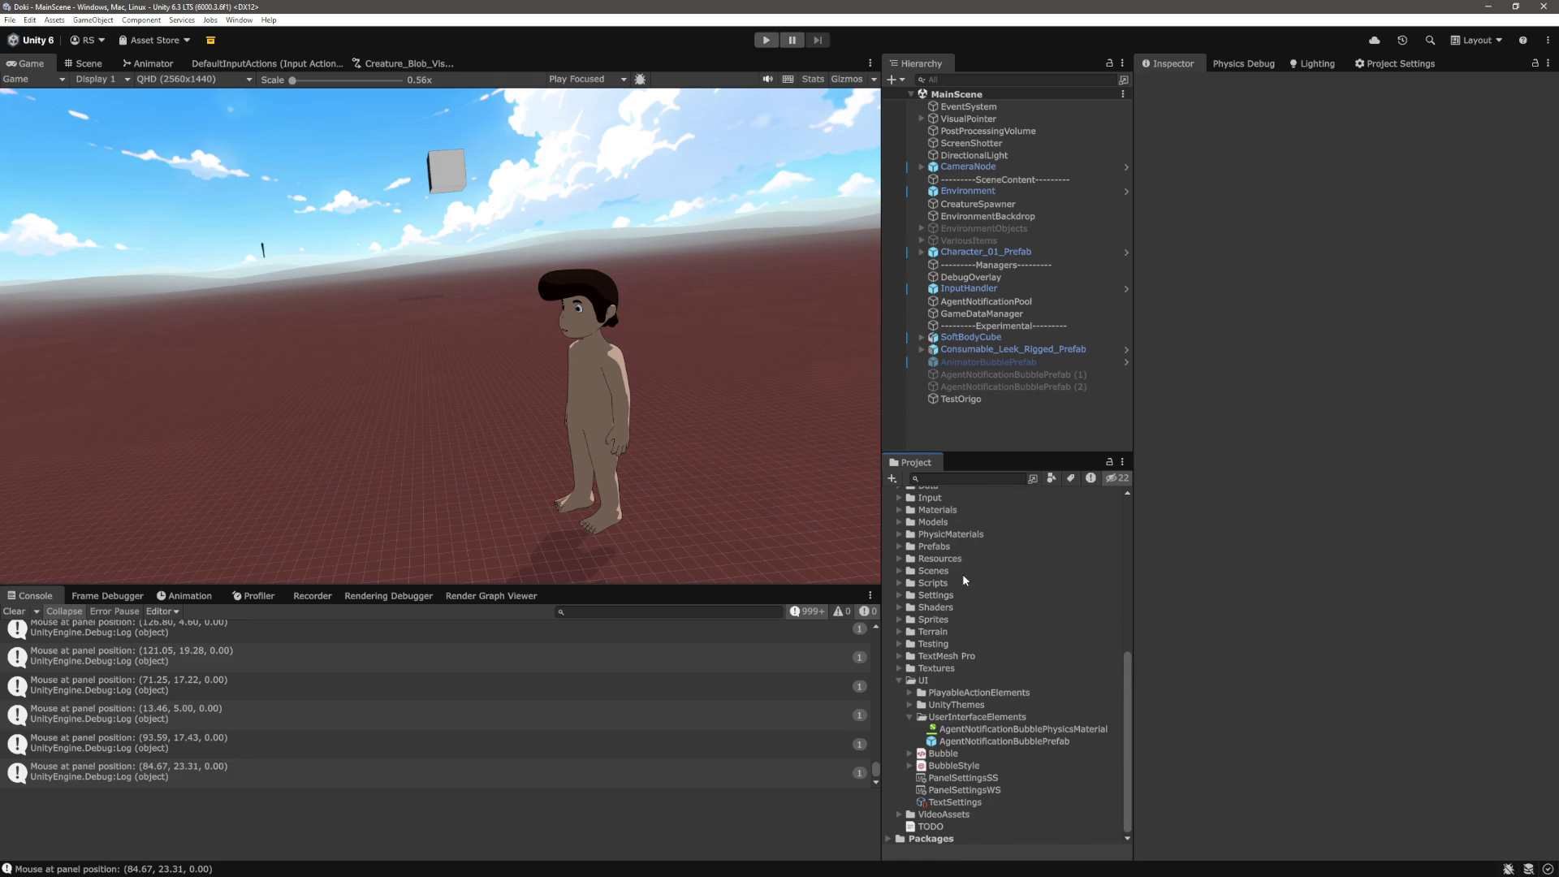
{"action": "left_click", "coordinate": [1021, 742]}
{"action": "scroll", "coordinate": [1248, 629], "scroll_direction": "down", "scroll_amount": 10}
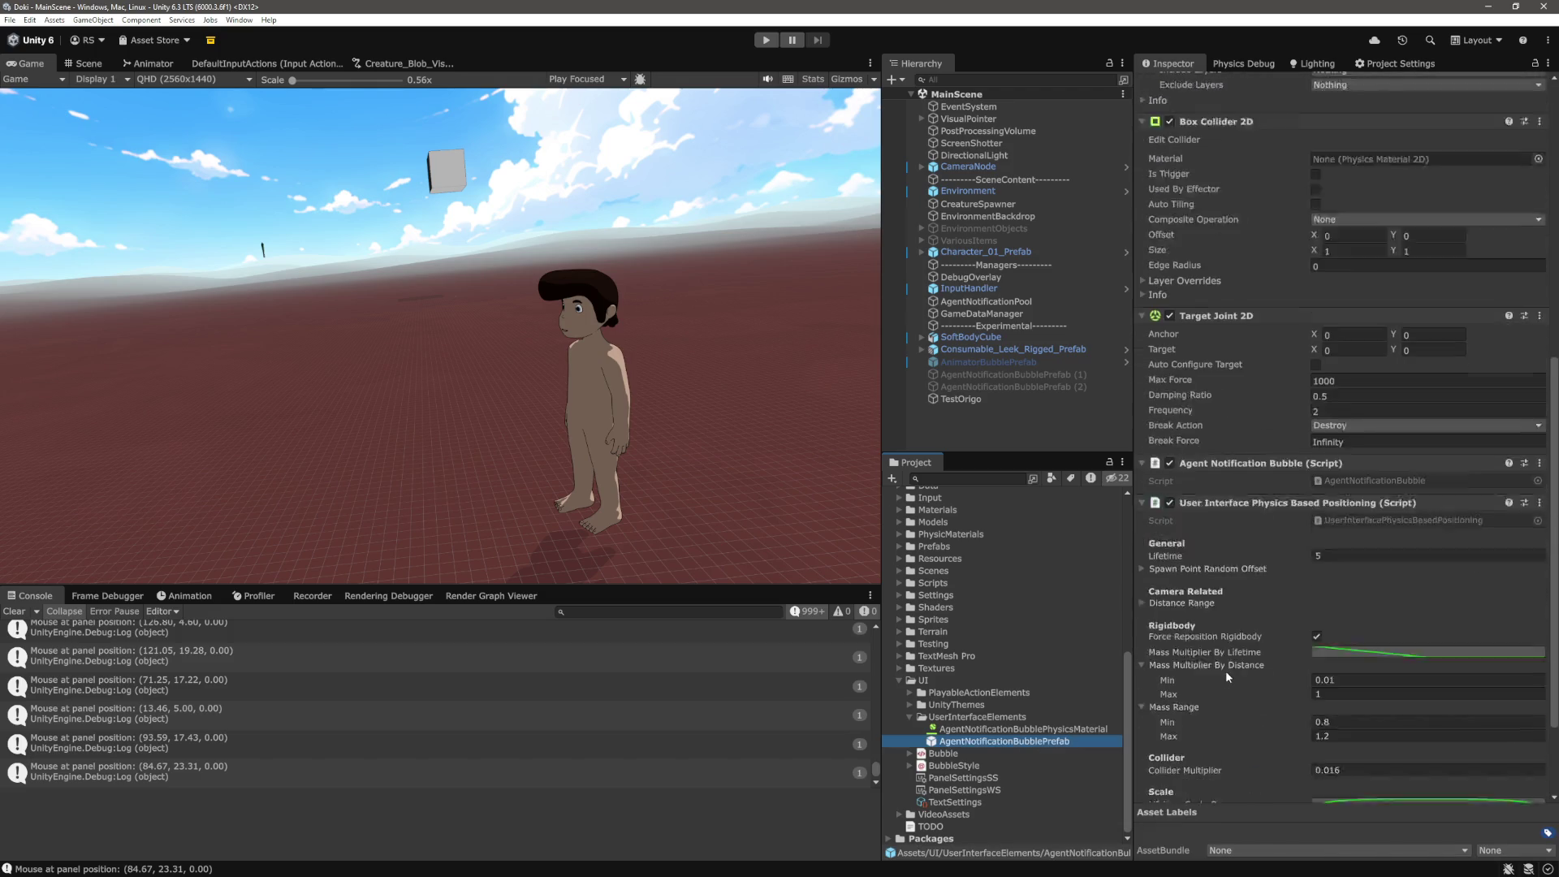
{"action": "scroll", "coordinate": [1248, 629], "scroll_direction": "down", "scroll_amount": 3}
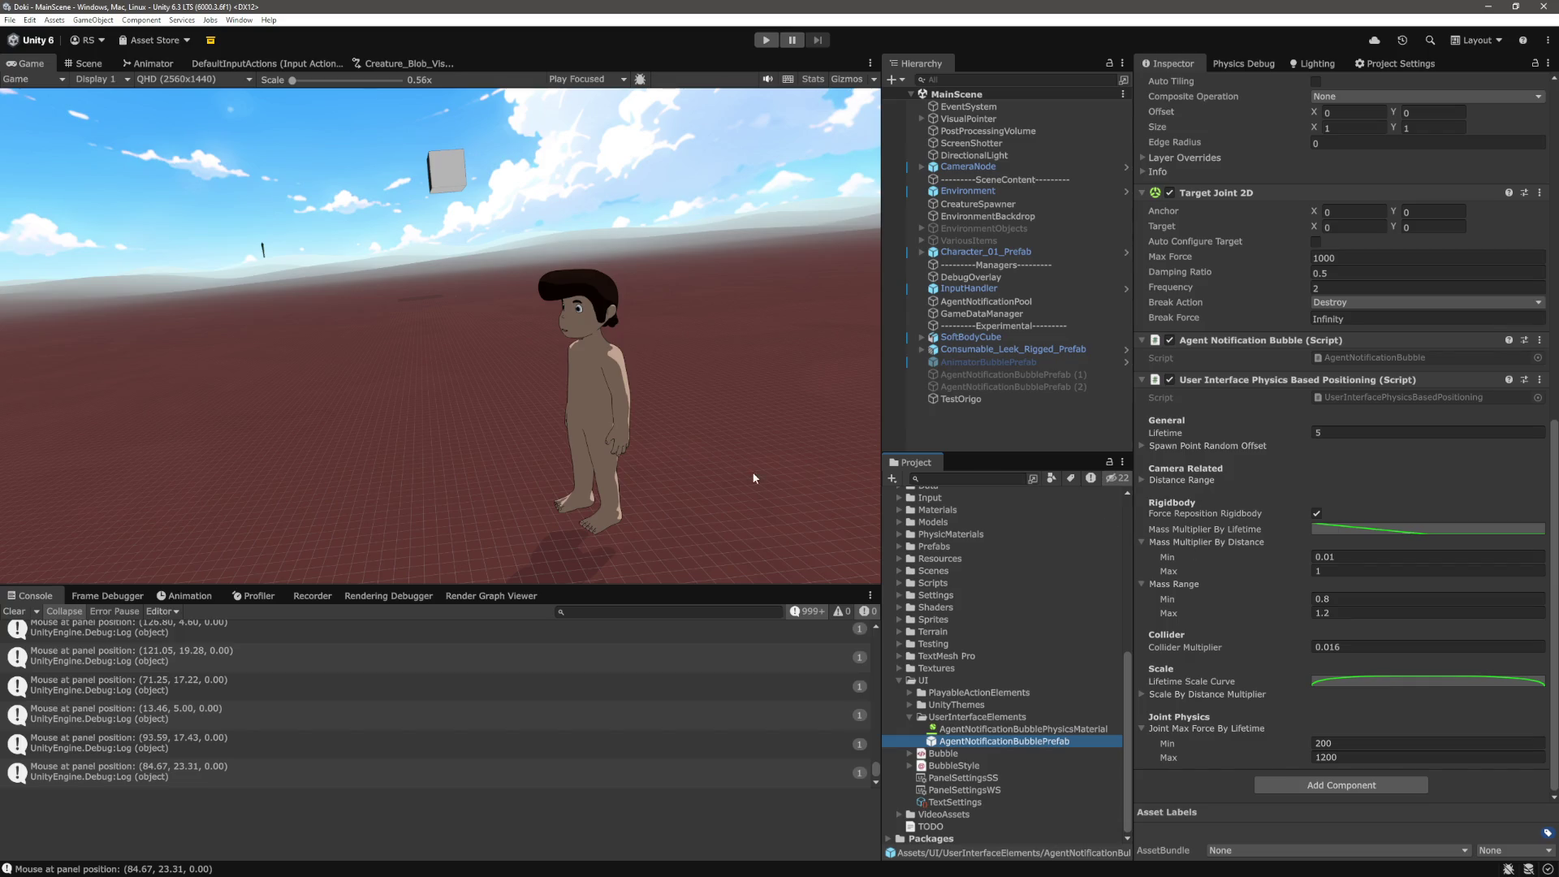
Back in the script, find colliderMultiplier's 0.016f default to compare with the Inspector
{"action": "key", "text": "alt+Tab"}
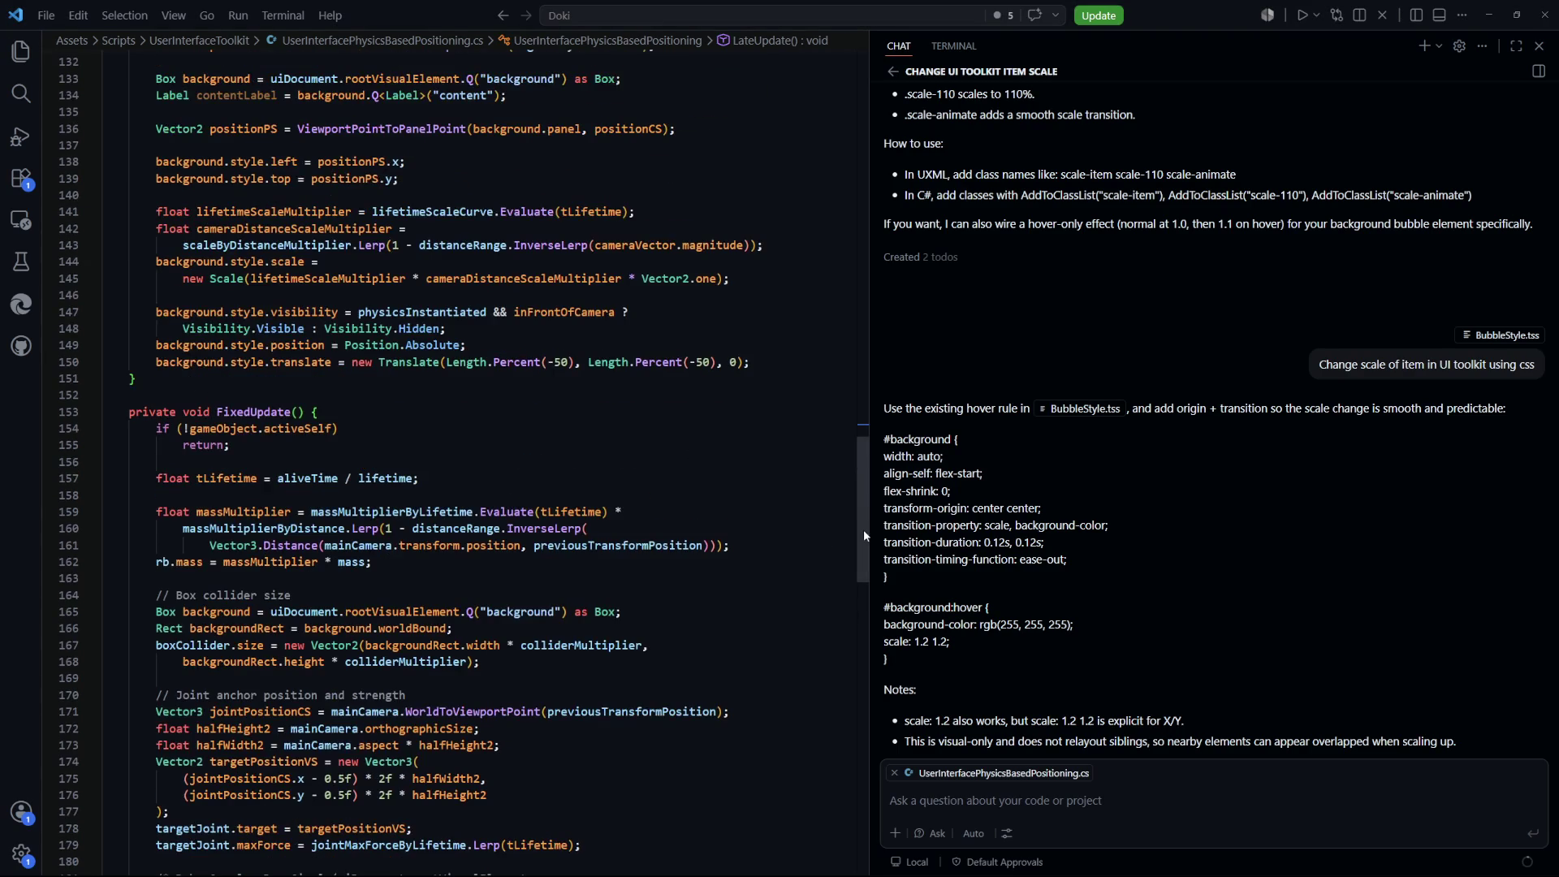
{"action": "left_click_drag", "start_coordinate": [864, 530], "coordinate": [864, 138]}
{"action": "scroll", "coordinate": [343, 408], "scroll_direction": "down", "scroll_amount": 8}
{"action": "scroll", "coordinate": [343, 408], "scroll_direction": "down", "scroll_amount": 5}
{"action": "scroll", "coordinate": [324, 365], "scroll_direction": "up", "scroll_amount": 6}
{"action": "scroll", "coordinate": [305, 327], "scroll_direction": "down", "scroll_amount": 1}
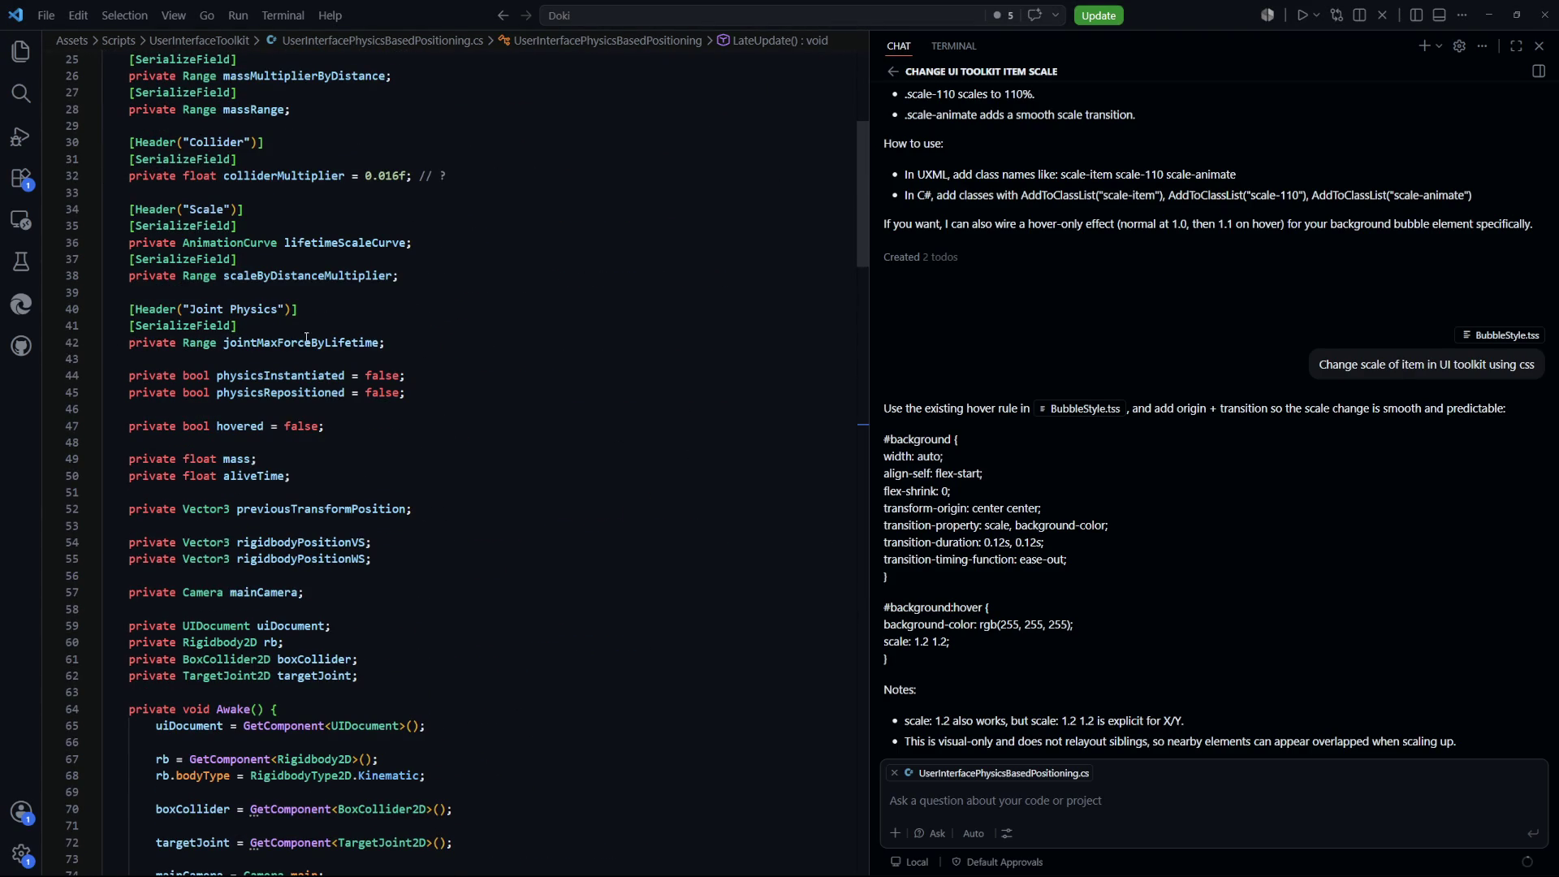
Below jointMaxForceByLifetime, add a [Header("Test")] with a private Range springMultiplierTest field
{"action": "left_click", "coordinate": [442, 339]}
{"action": "key", "text": "Return"}
{"action": "key", "text": "Return"}
{"action": "type", "text": "[Header(\"Debug\")"}
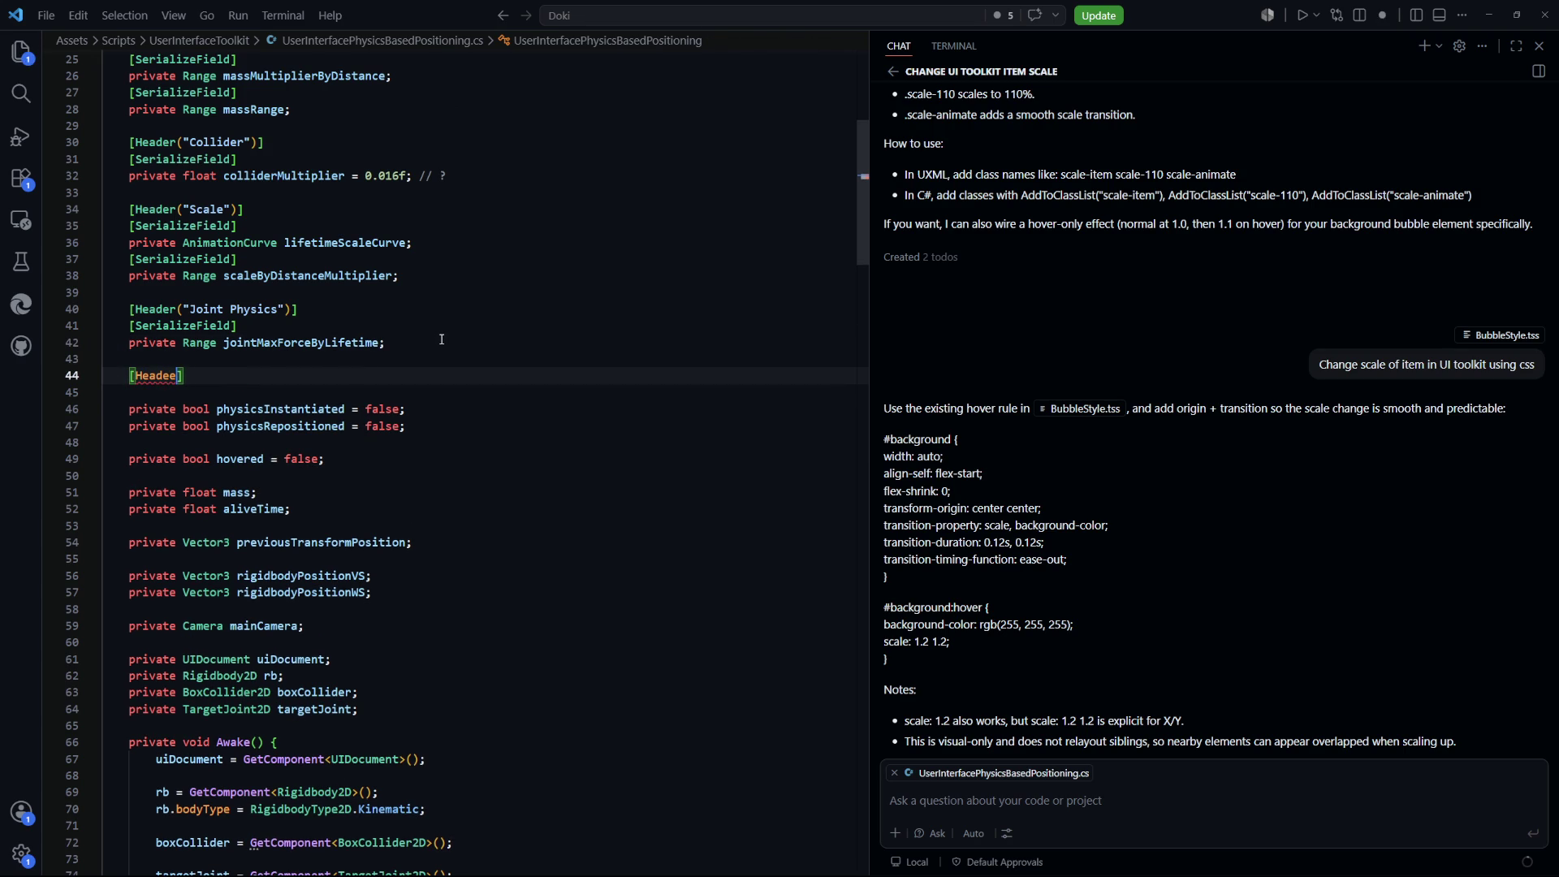
{"action": "type", "text": "\"Test\""}
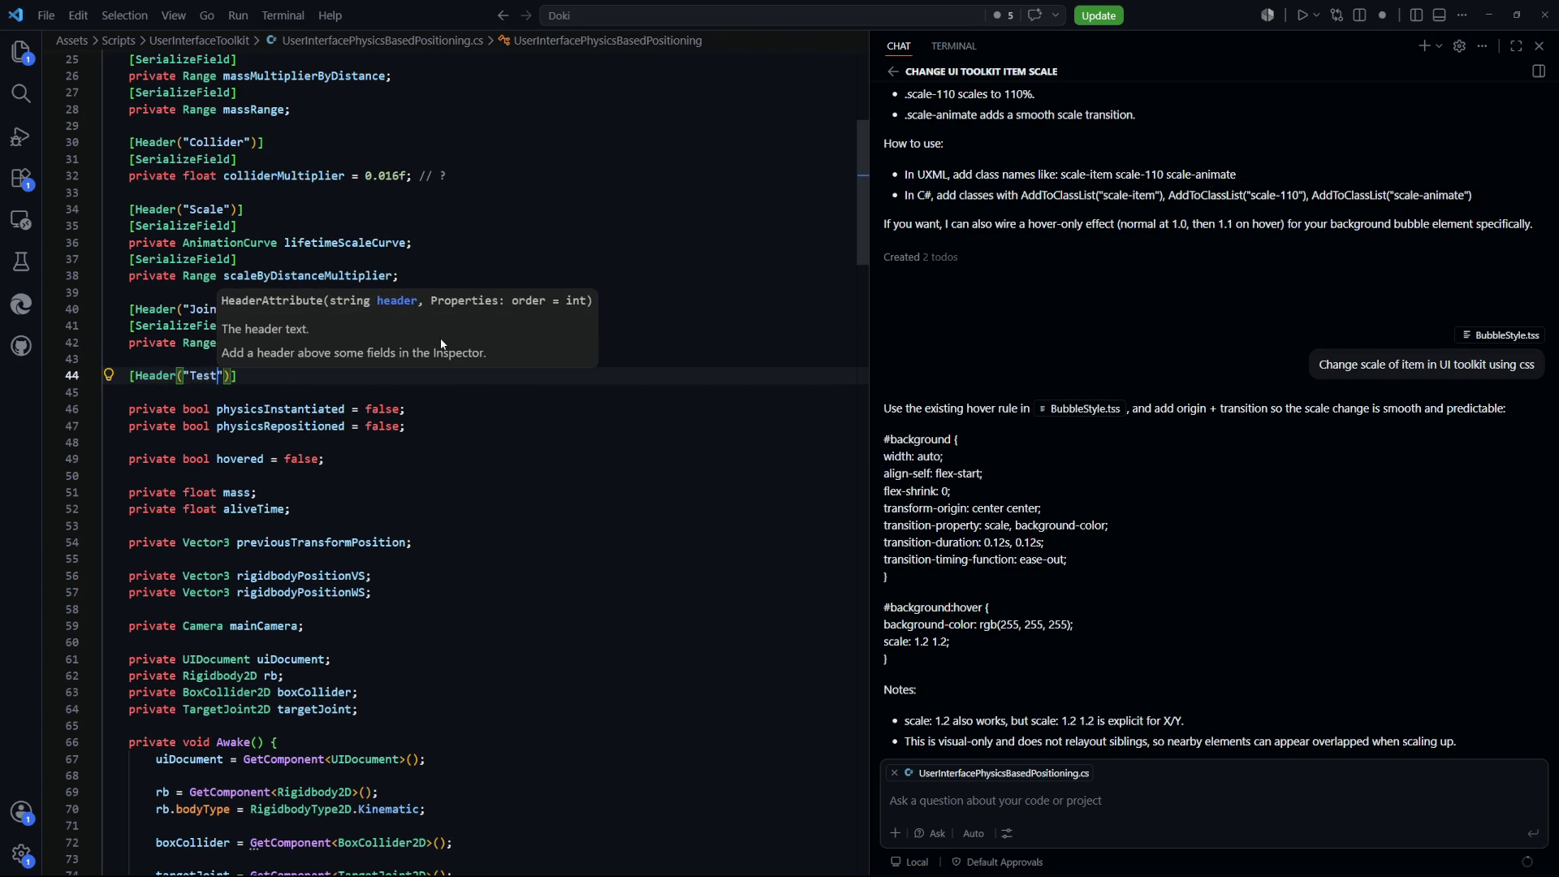
{"action": "key", "text": "Return"}
{"action": "type", "text": "p"}
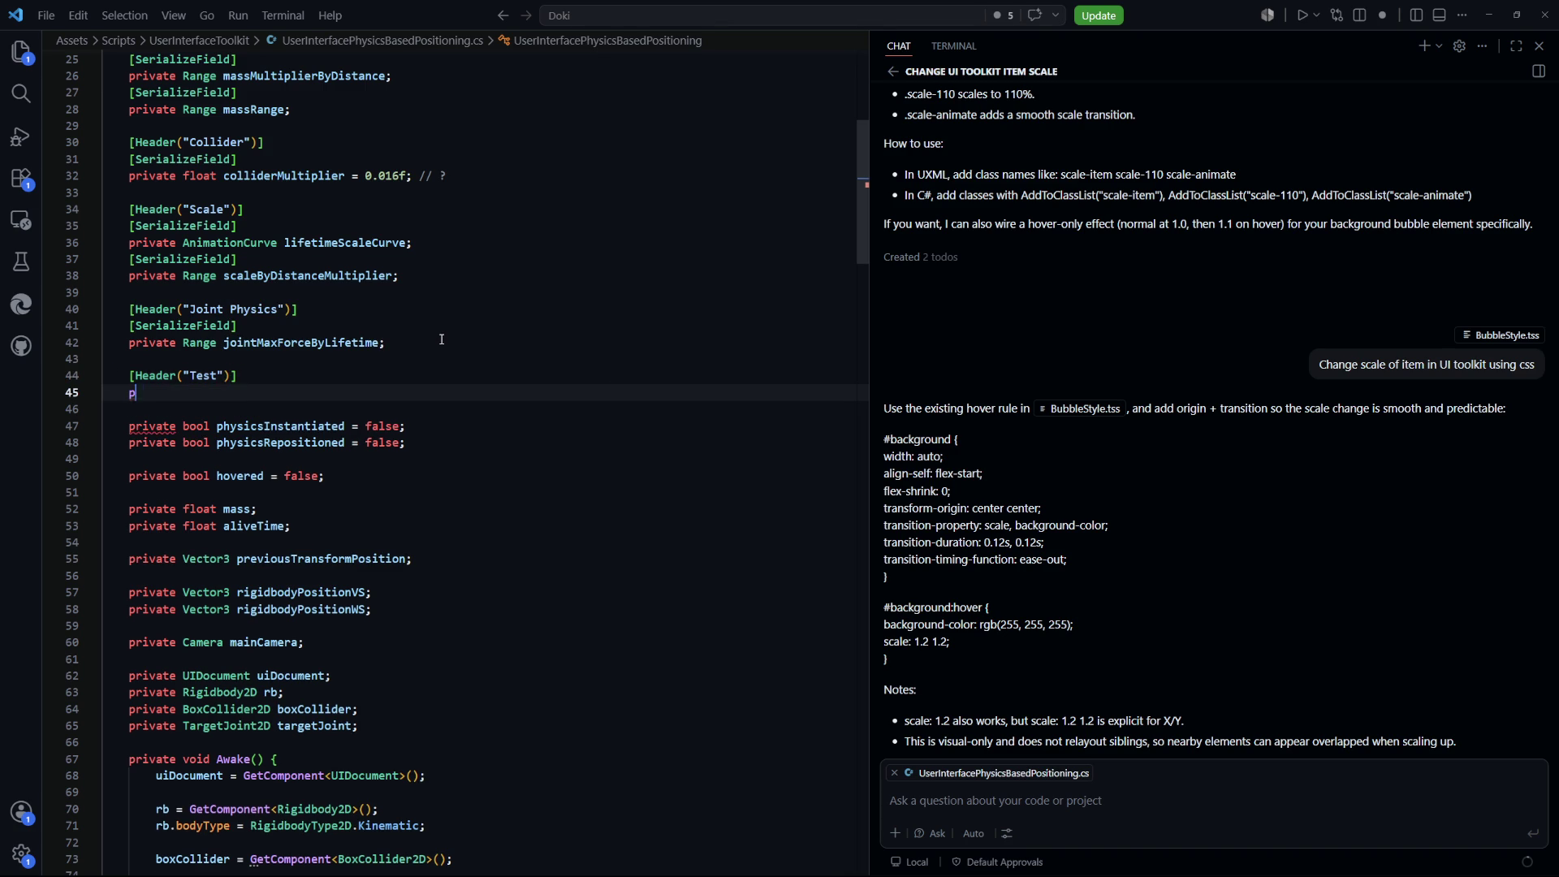
{"action": "type", "text": "rivate Range "}
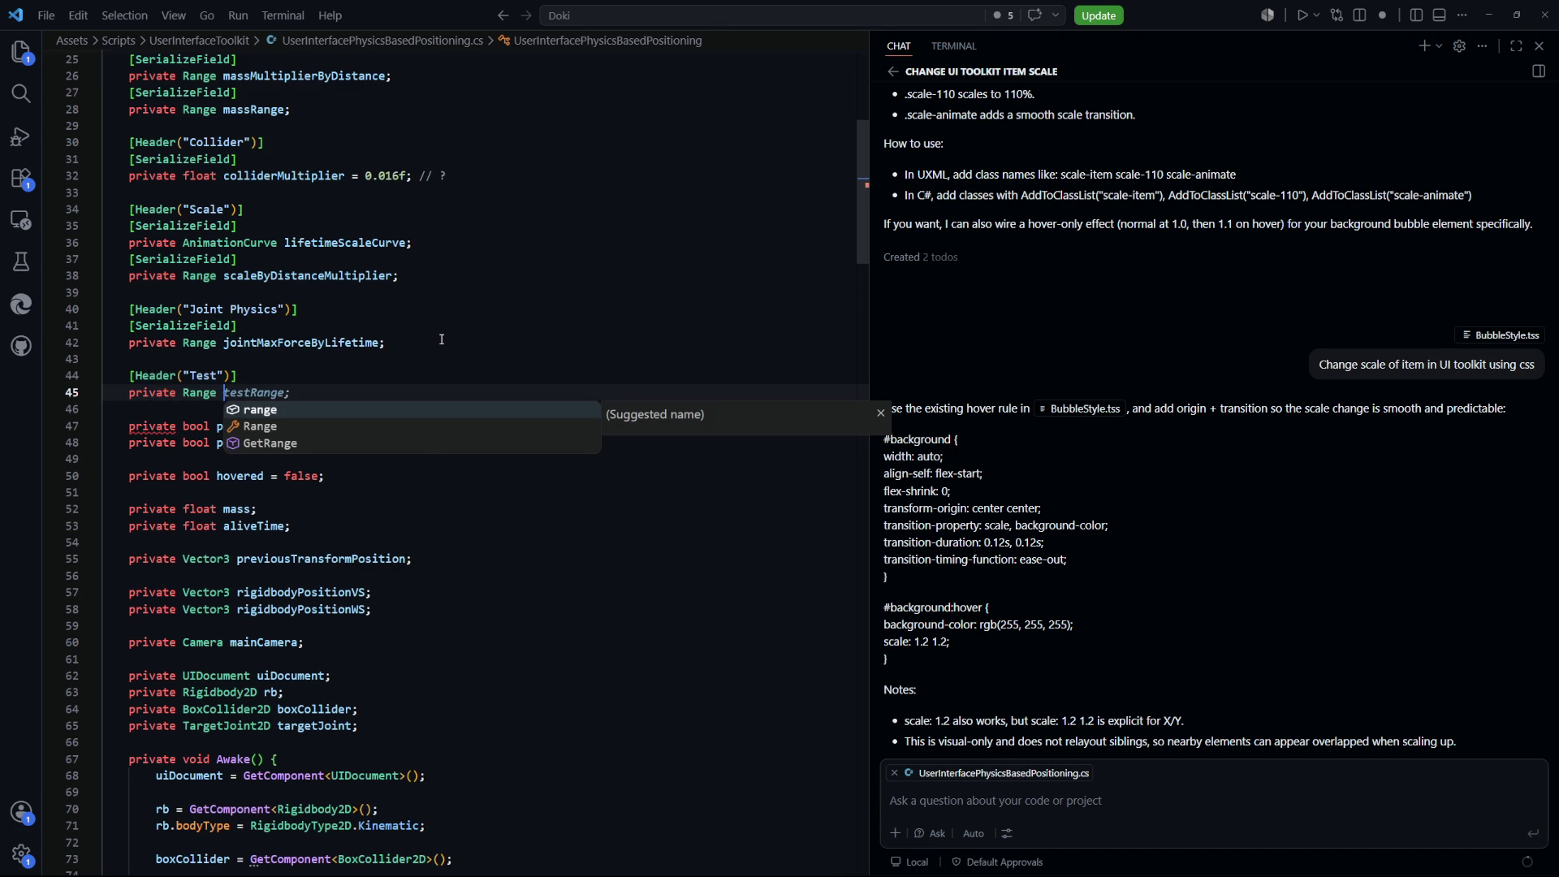
{"action": "type", "text": "springMultiplier"}
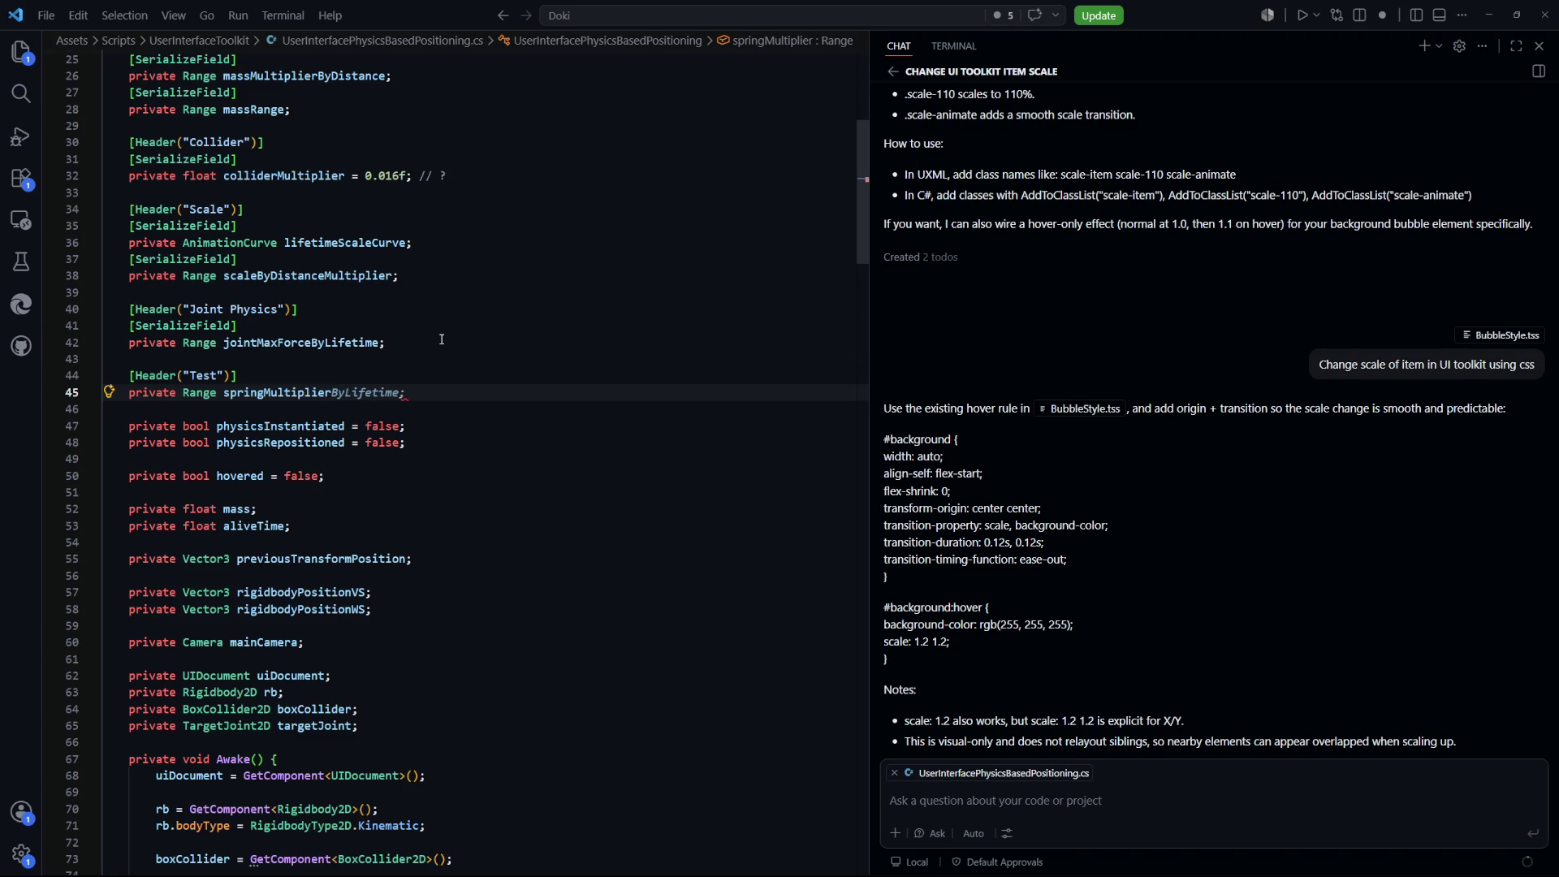
{"action": "type", "text": "Test;"}
Add a private Range springMultiplierDistanceTest field and save the script
{"action": "key", "text": "Return"}
{"action": "type", "text": "private R"}
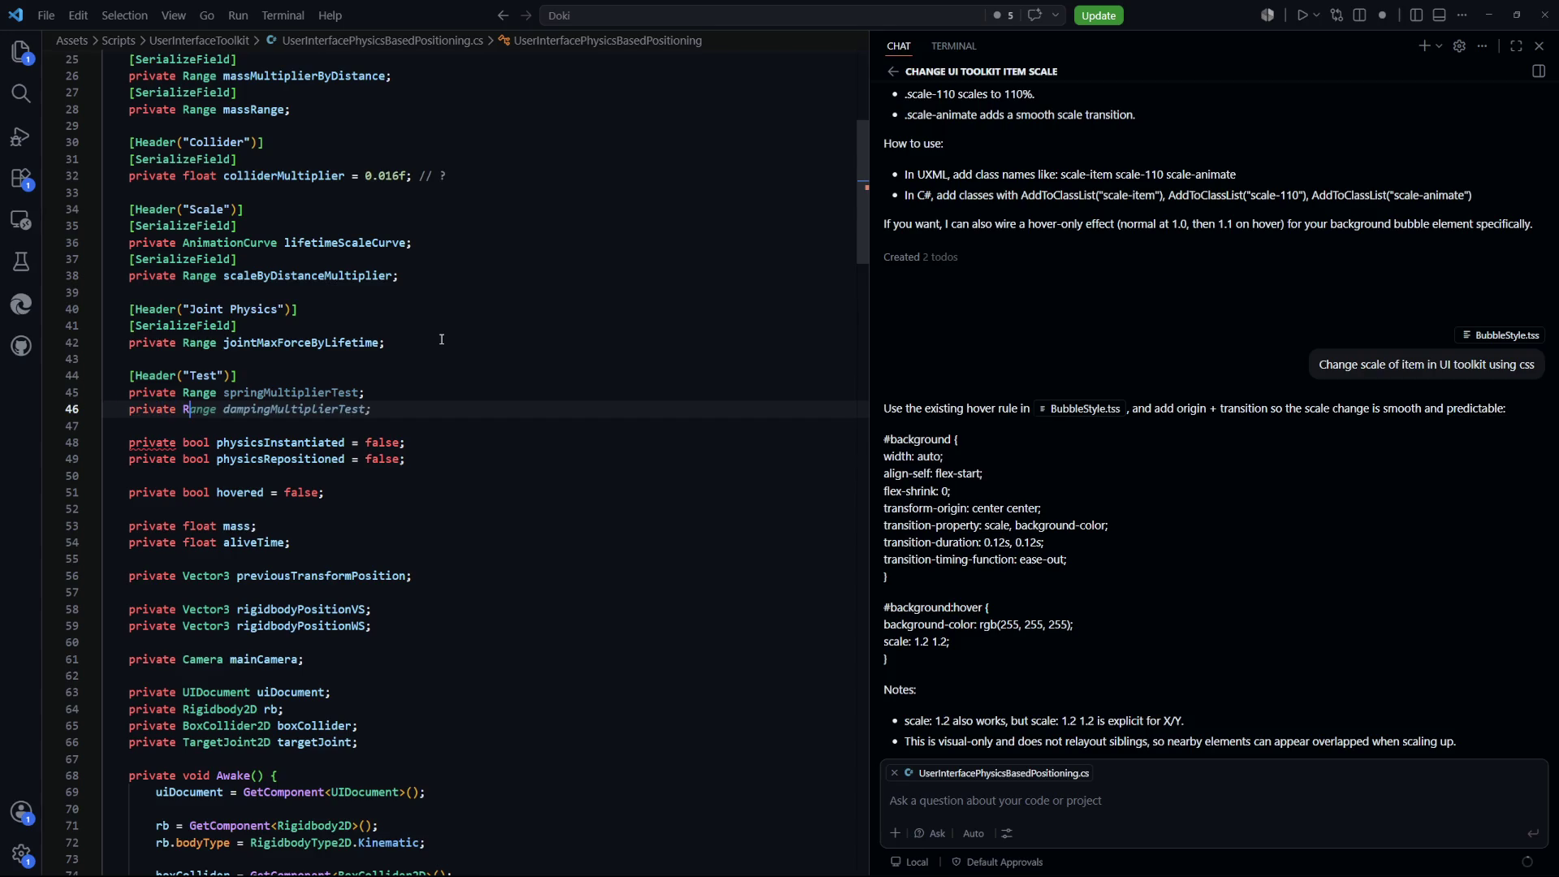
{"action": "type", "text": "ange spring"}
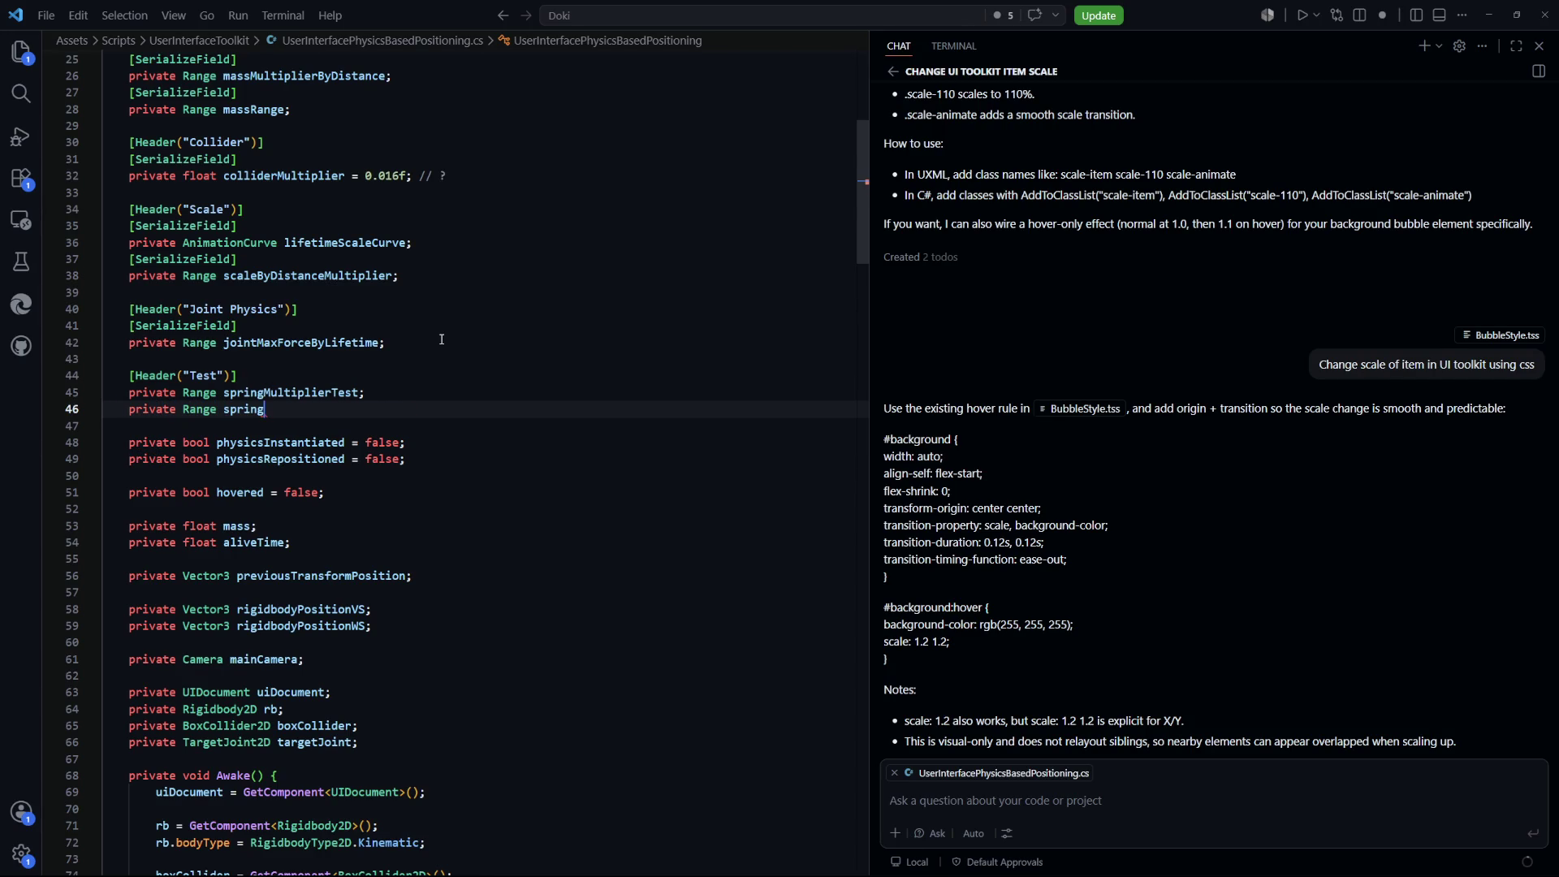
{"action": "type", "text": "MultiplierDistance"}
{"action": "type", "text": "Test;"}
{"action": "key", "text": "ctrl+s"}
{"action": "left_click", "coordinate": [536, 558]}
Trace the jointPositionCS and targetJoint usages to locate the joint max force line
{"action": "scroll", "coordinate": [537, 457], "scroll_direction": "down", "scroll_amount": 20}
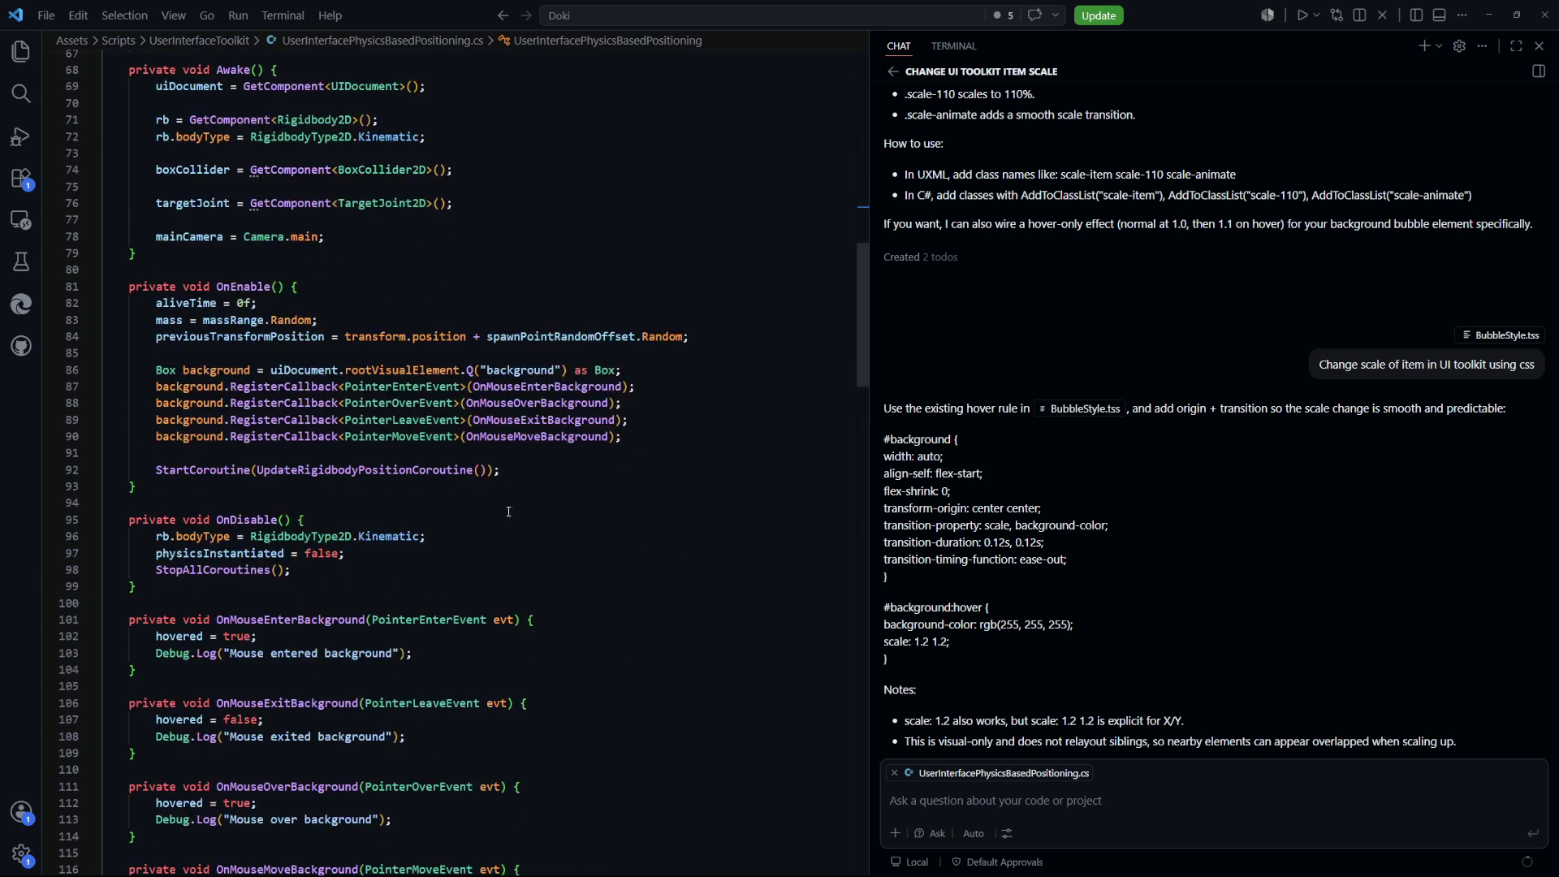
{"action": "scroll", "coordinate": [462, 557], "scroll_direction": "down", "scroll_amount": 15}
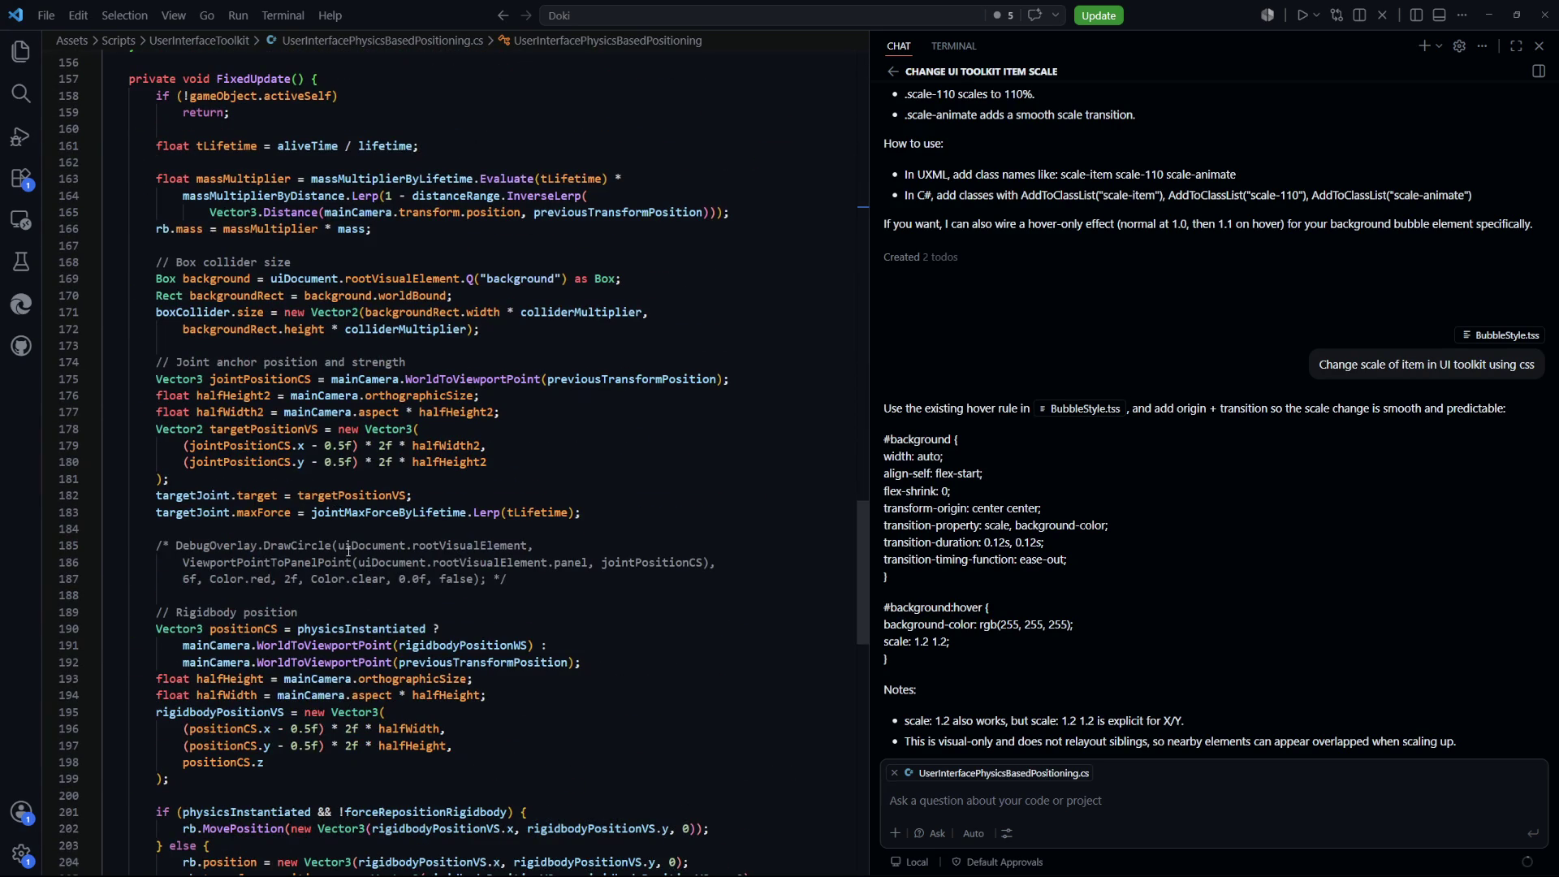
{"action": "mouse_move", "coordinate": [239, 394]}
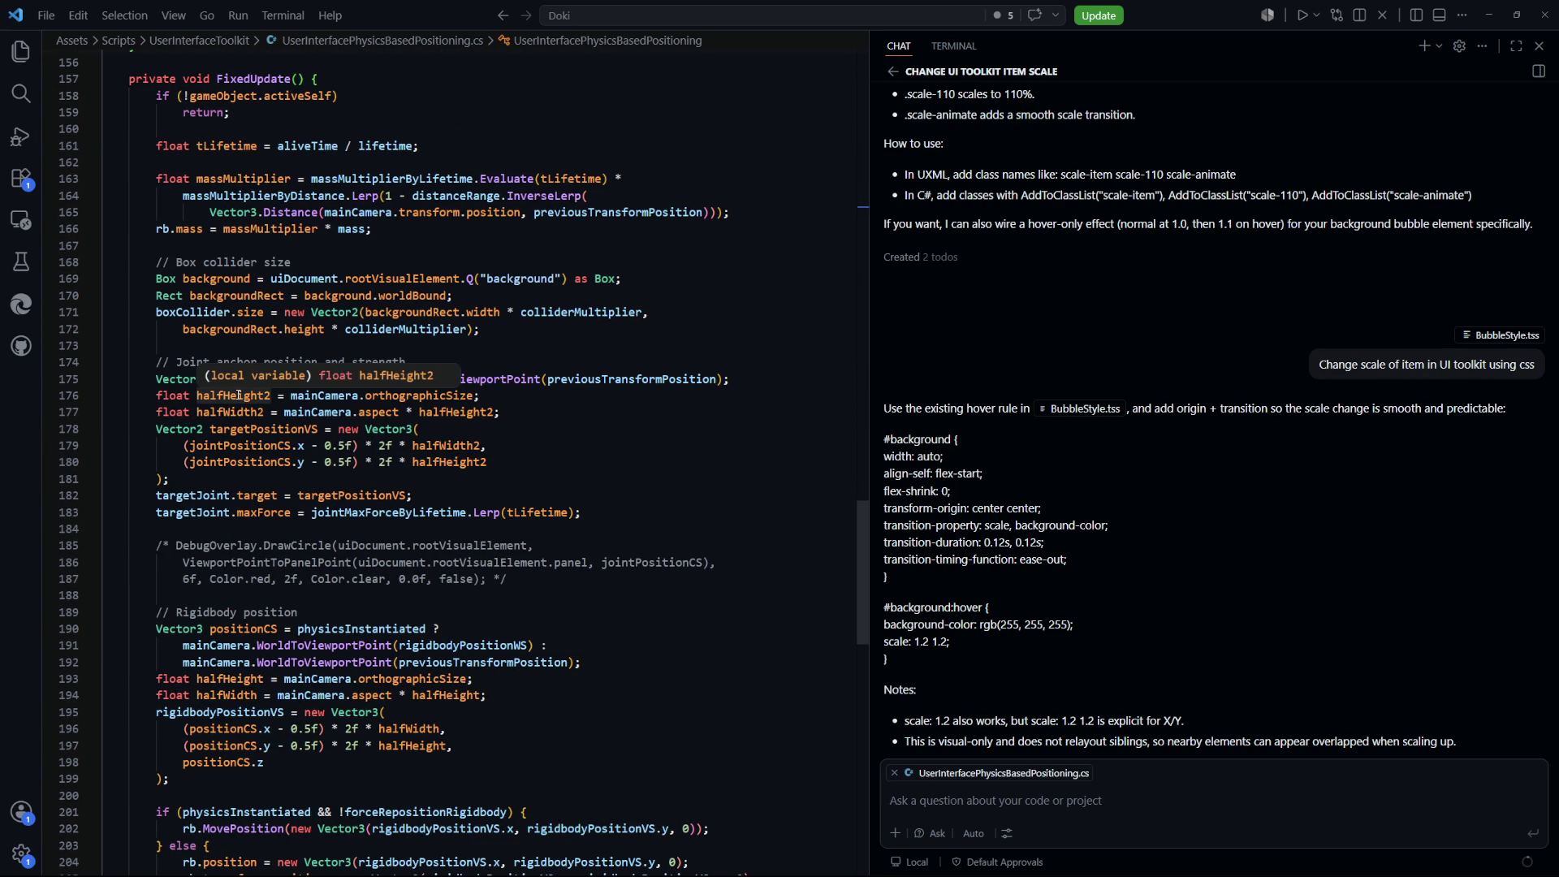
{"action": "left_click", "coordinate": [258, 261]}
{"action": "scroll", "coordinate": [268, 276], "scroll_direction": "down", "scroll_amount": 2}
{"action": "left_click", "coordinate": [278, 287]}
{"action": "double_click", "coordinate": [278, 288]}
{"action": "scroll", "coordinate": [207, 463], "scroll_direction": "up", "scroll_amount": 1}
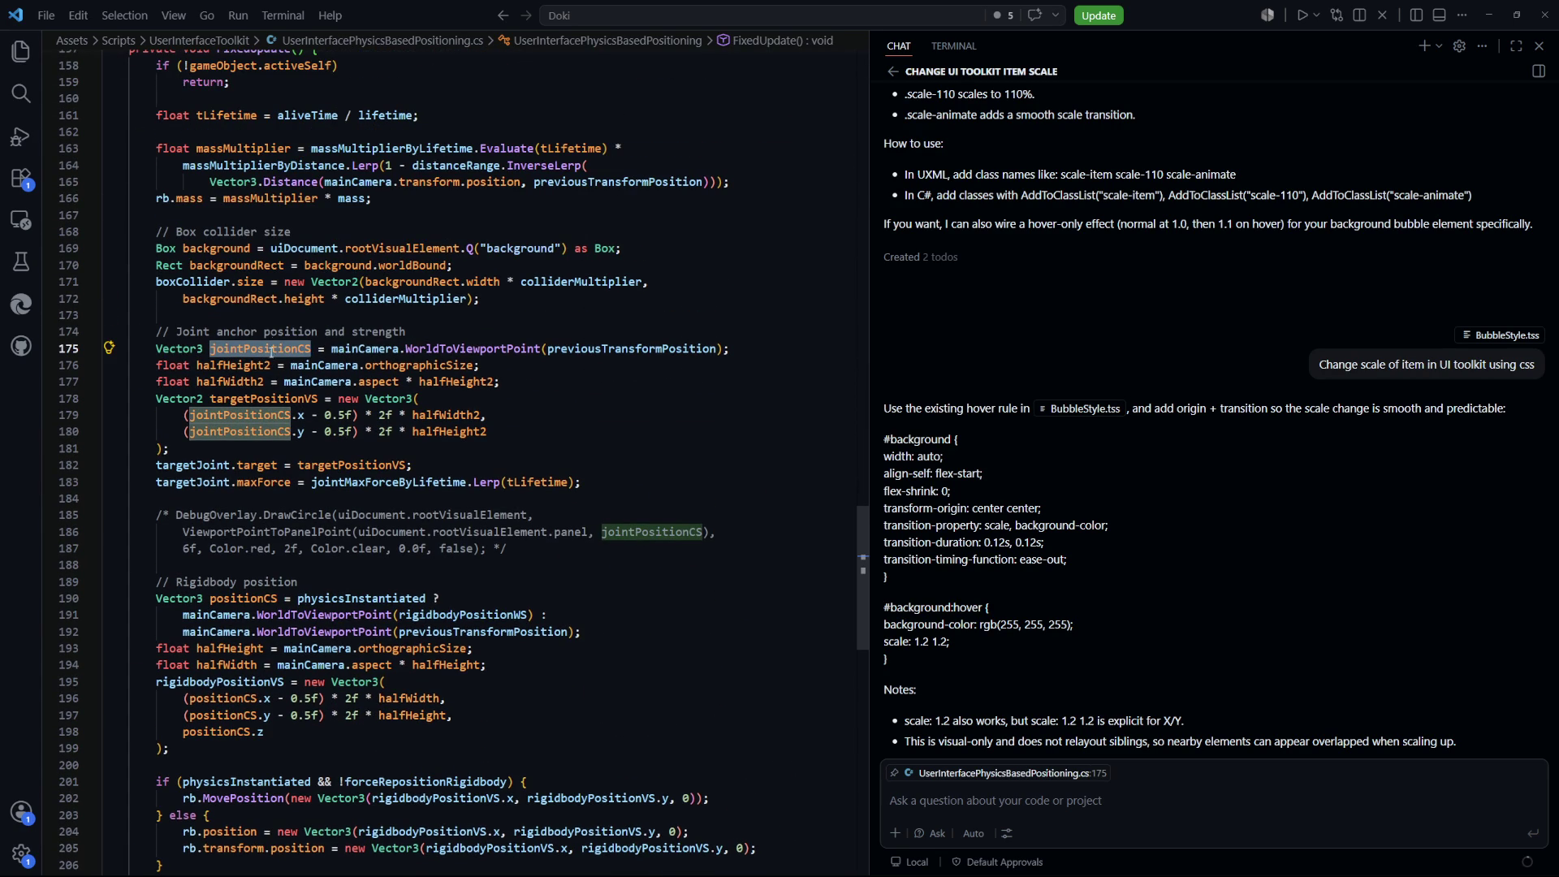
{"action": "double_click", "coordinate": [206, 464]}
{"action": "left_click", "coordinate": [211, 491]}
{"action": "key", "text": "Up"}
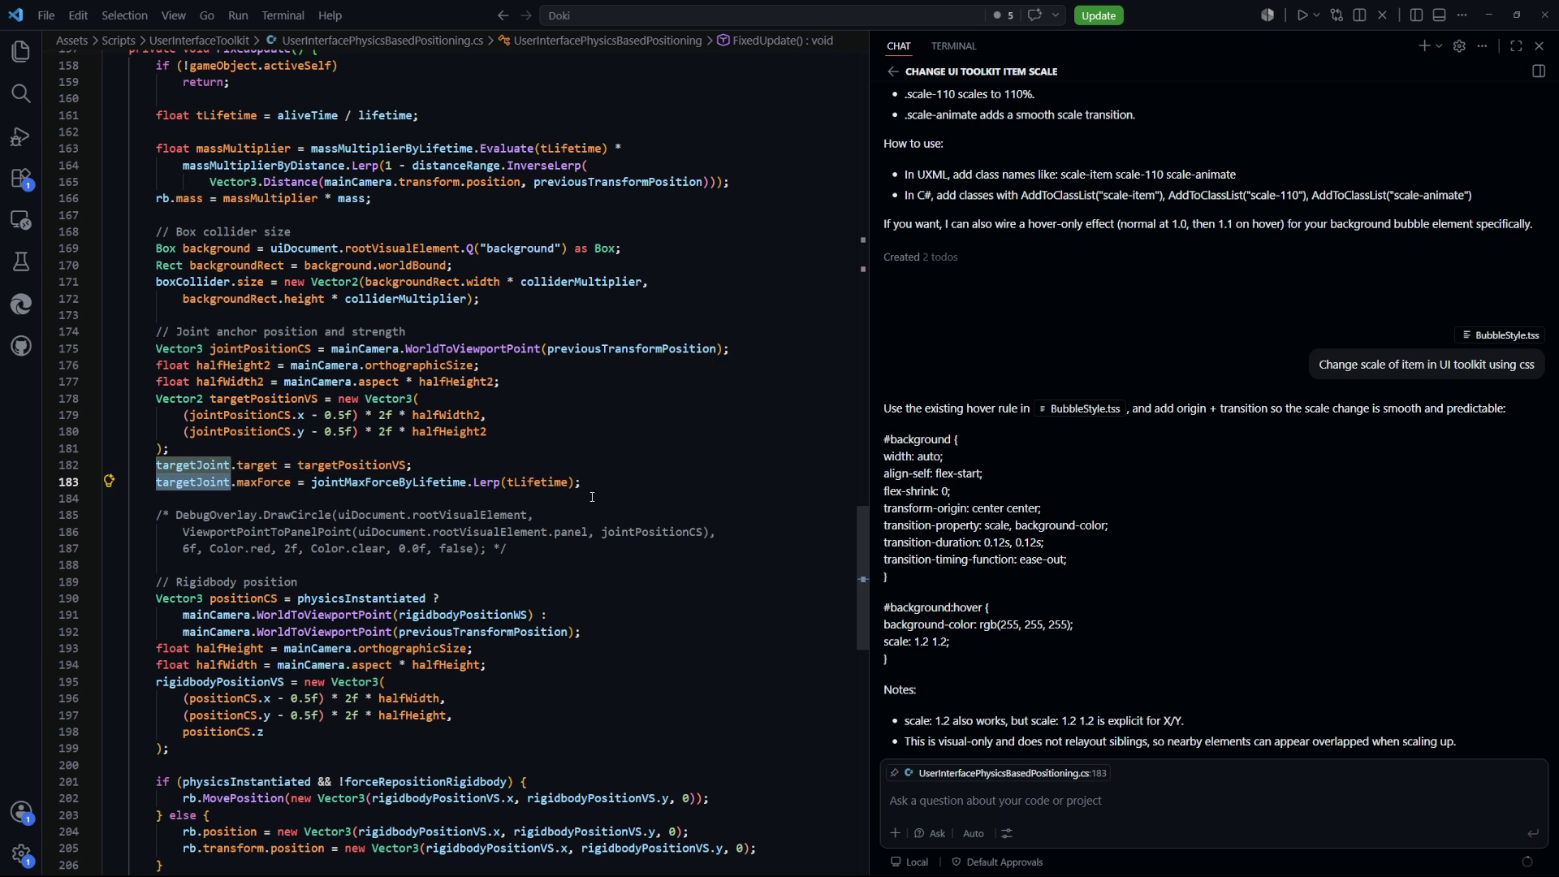
Add a targetJoint.maxForce *= line, accepting the suggested springMultiplierTest scaling
{"action": "left_click", "coordinate": [649, 482]}
{"action": "scroll", "coordinate": [685, 475], "scroll_direction": "down", "scroll_amount": 2}
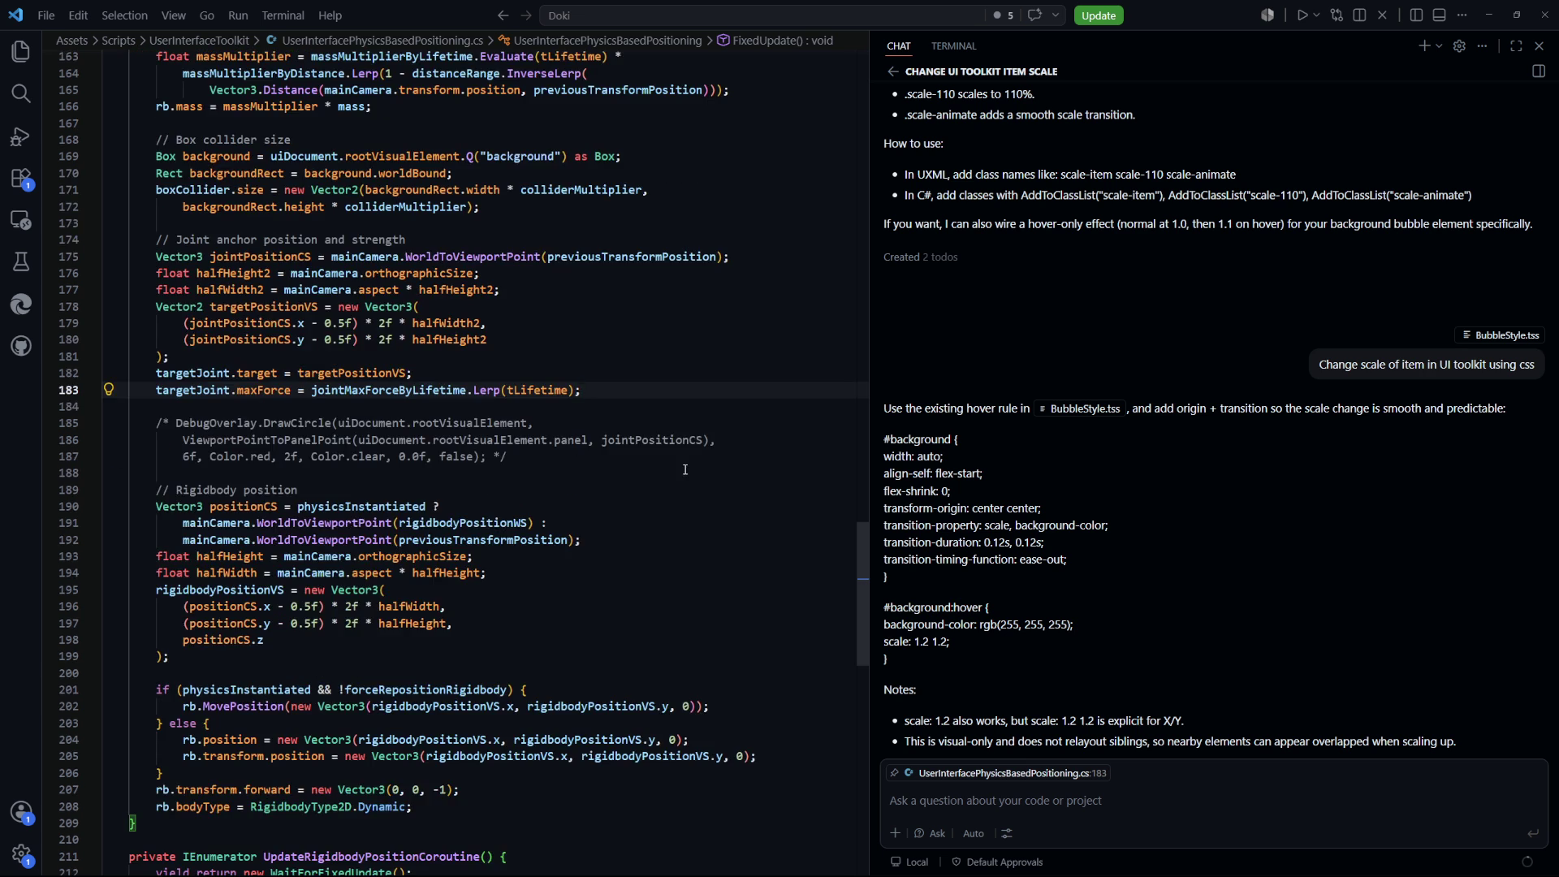
{"action": "key", "text": "Return"}
{"action": "type", "text": "tar"}
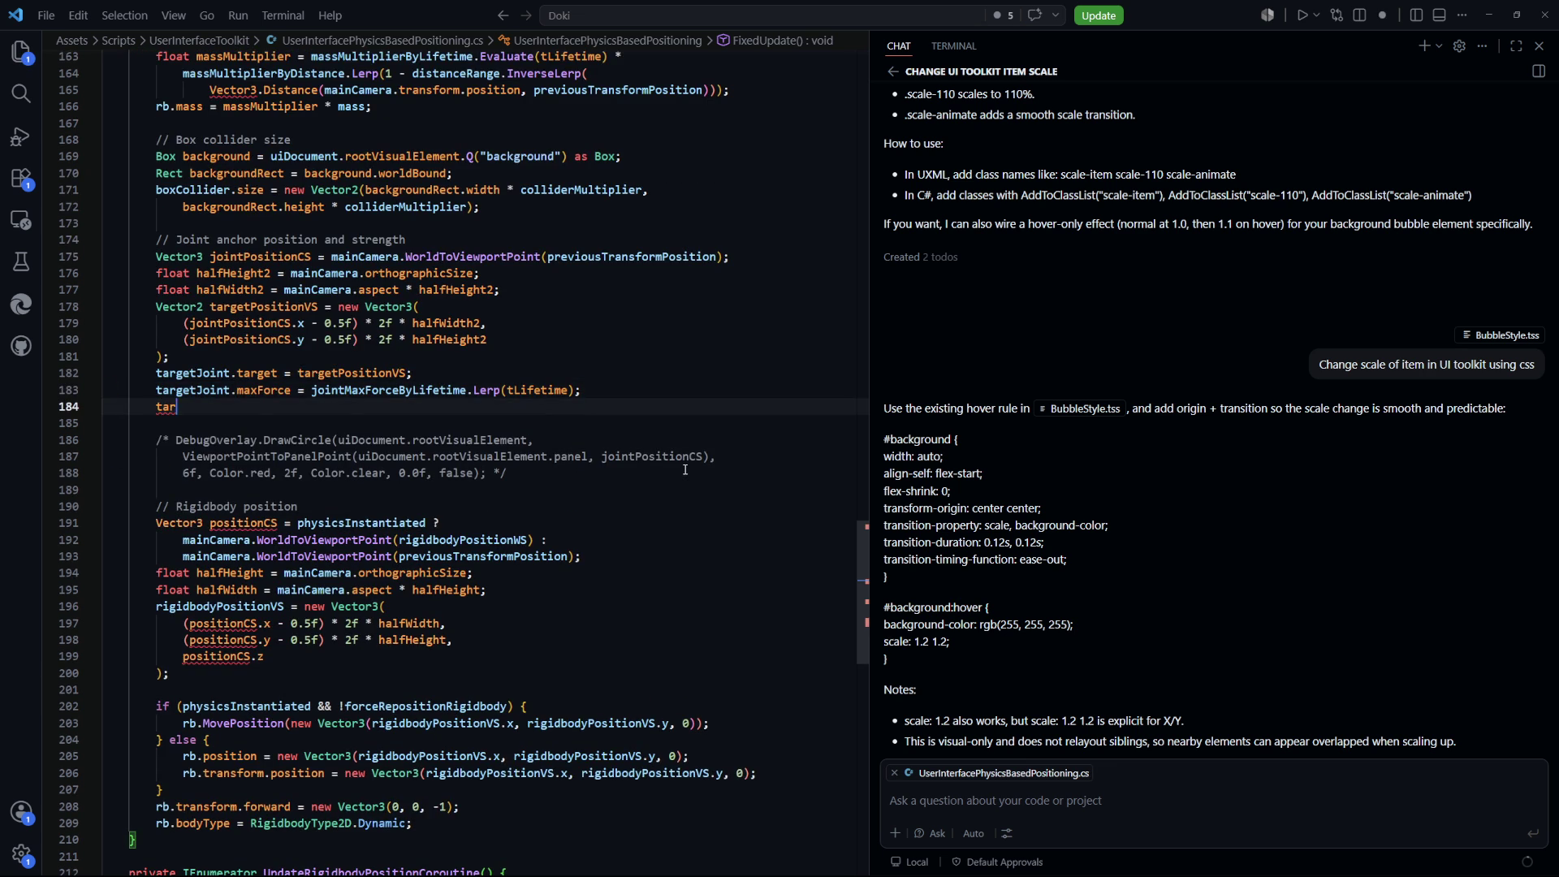
{"action": "type", "text": "getJoint"}
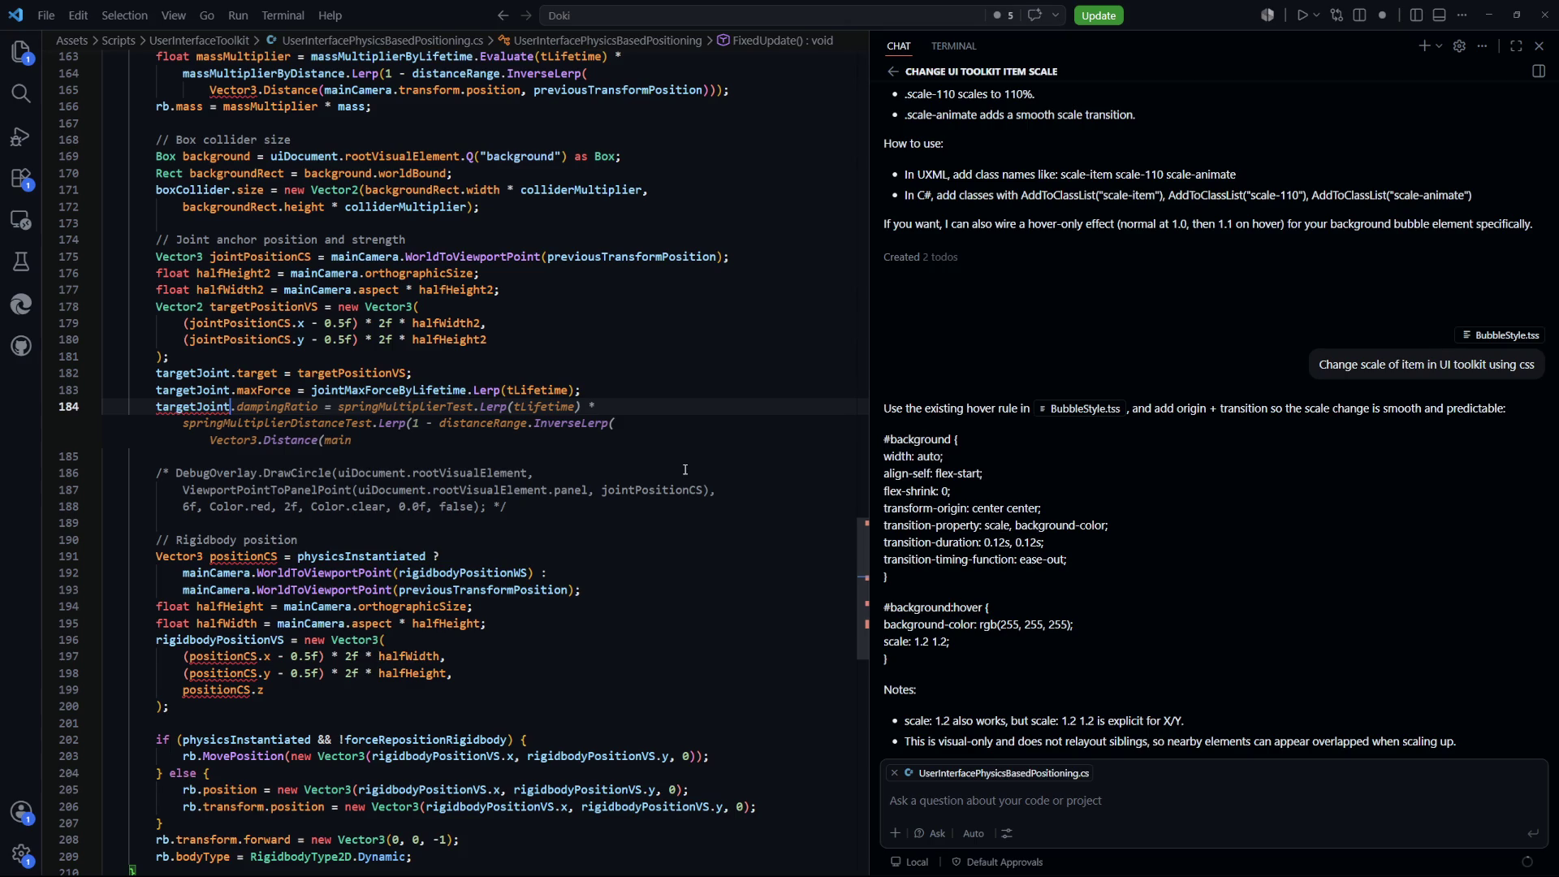
{"action": "type", "text": ".maxForce "}
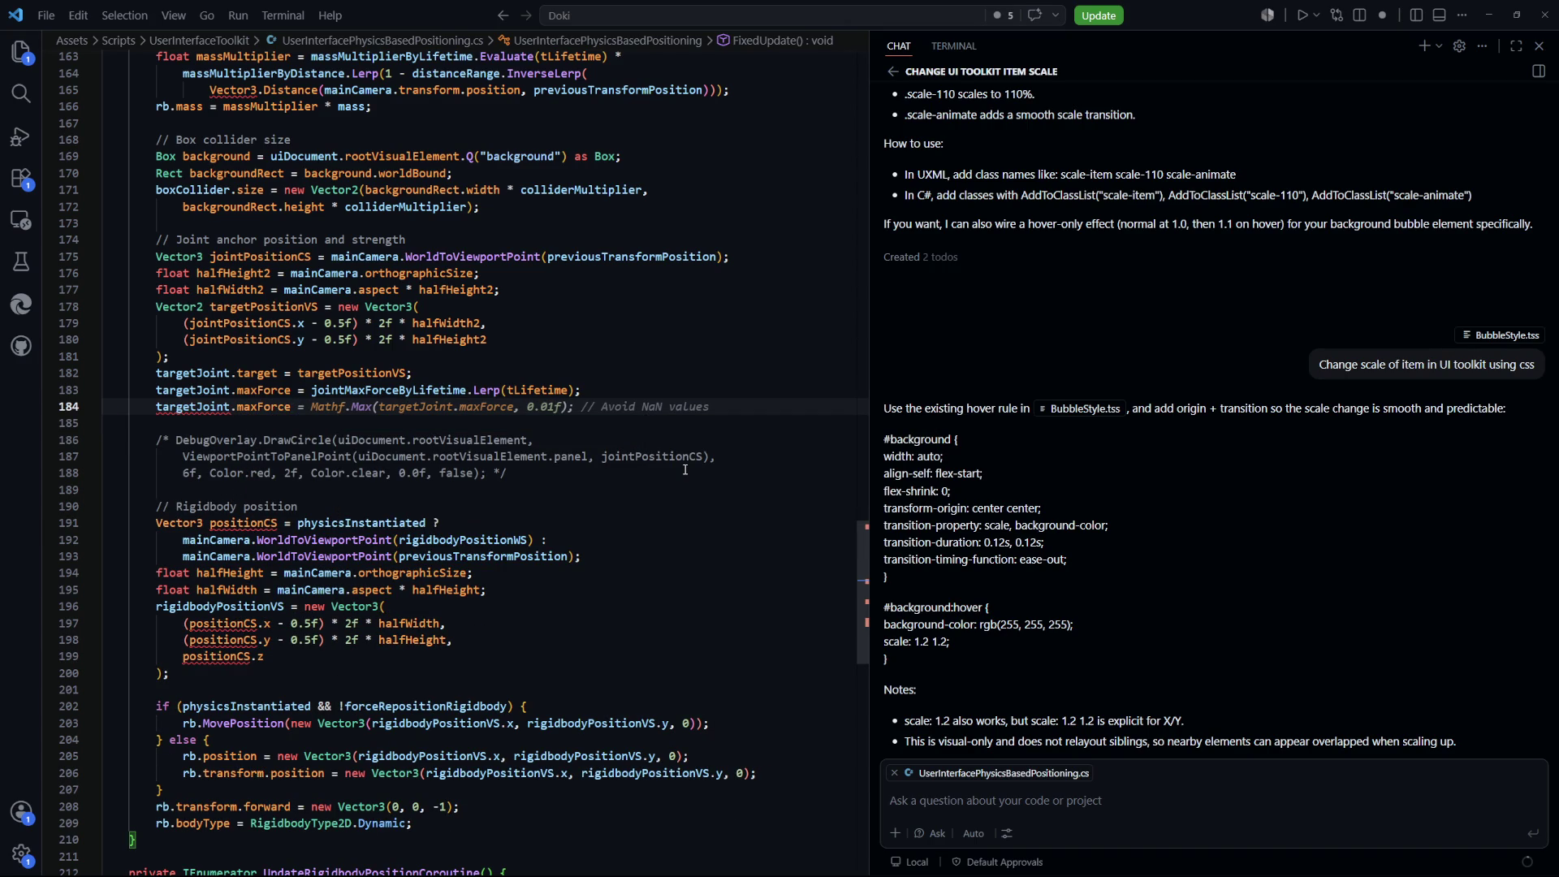
{"action": "type", "text": "*="}
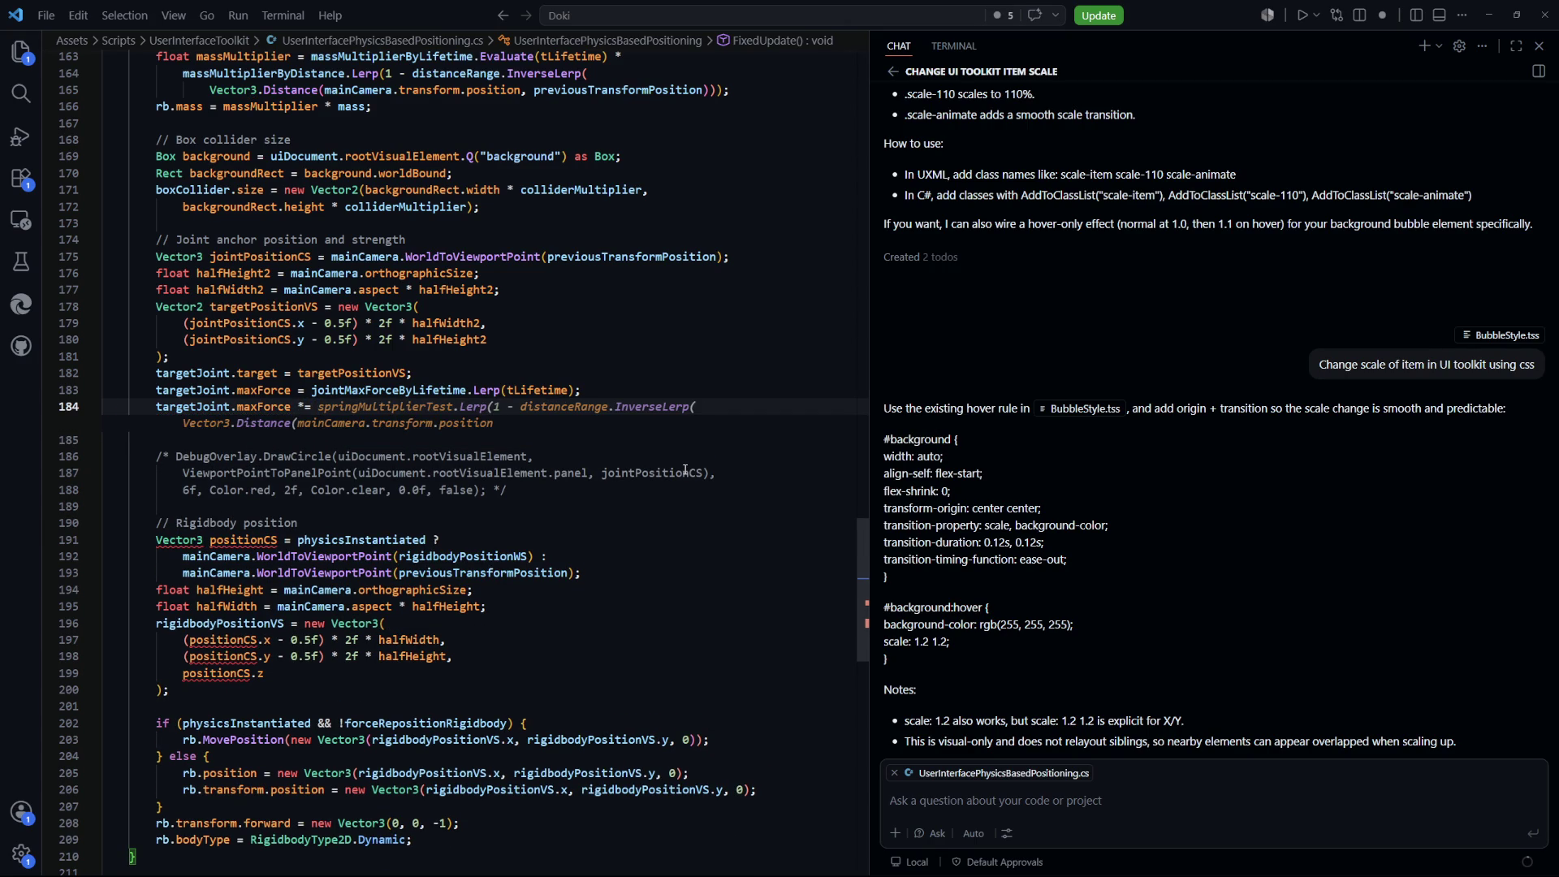
{"action": "key", "text": "Tab"}
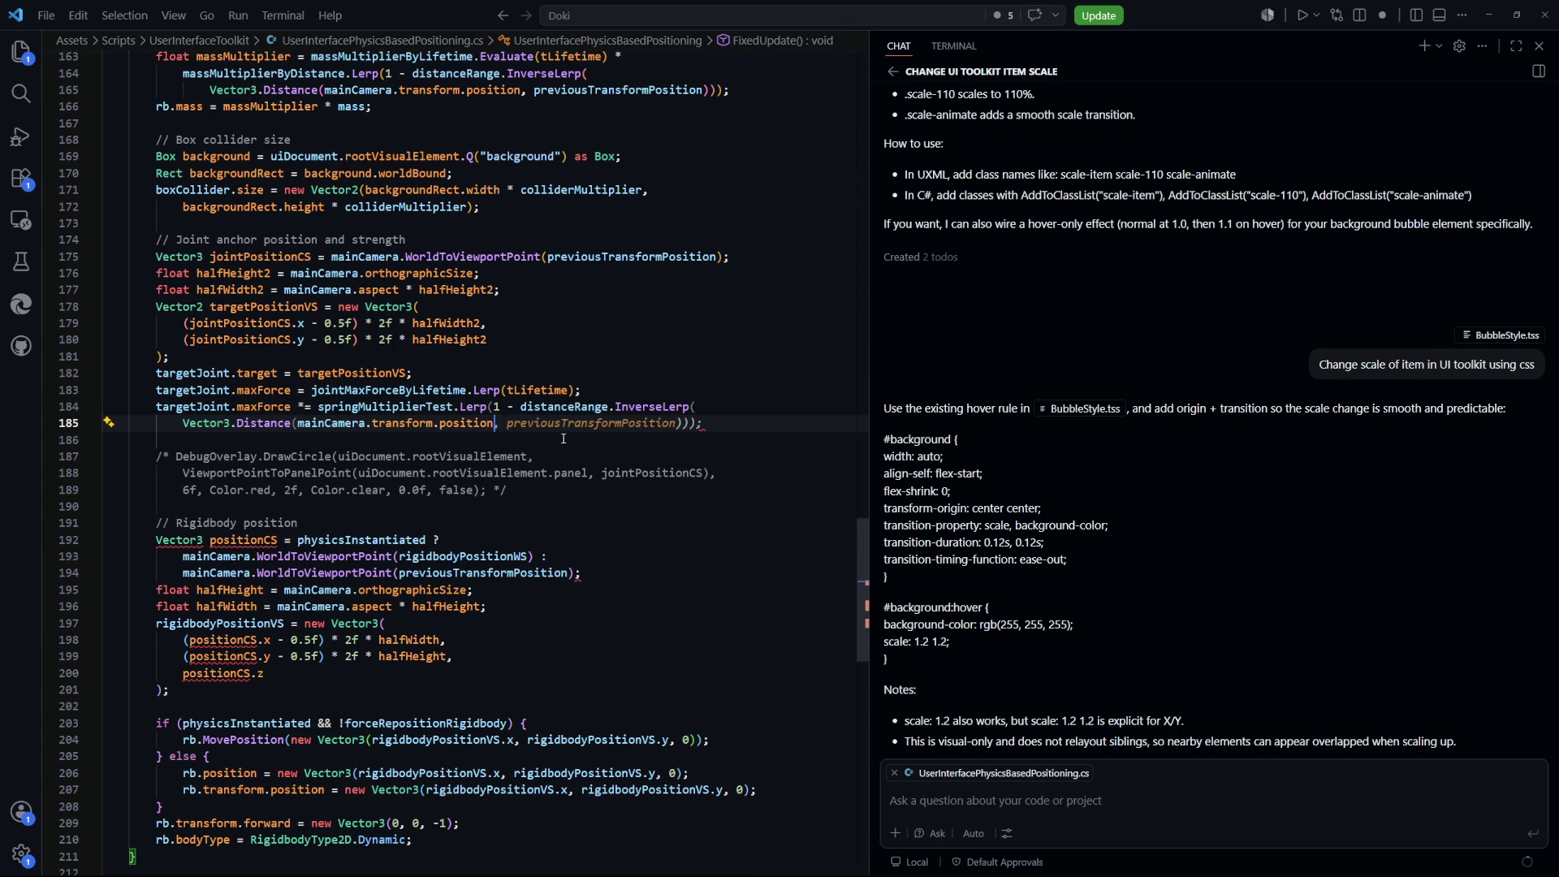
{"action": "key", "text": "Down"}
{"action": "key", "text": "Down"}
{"action": "key", "text": "Down"}
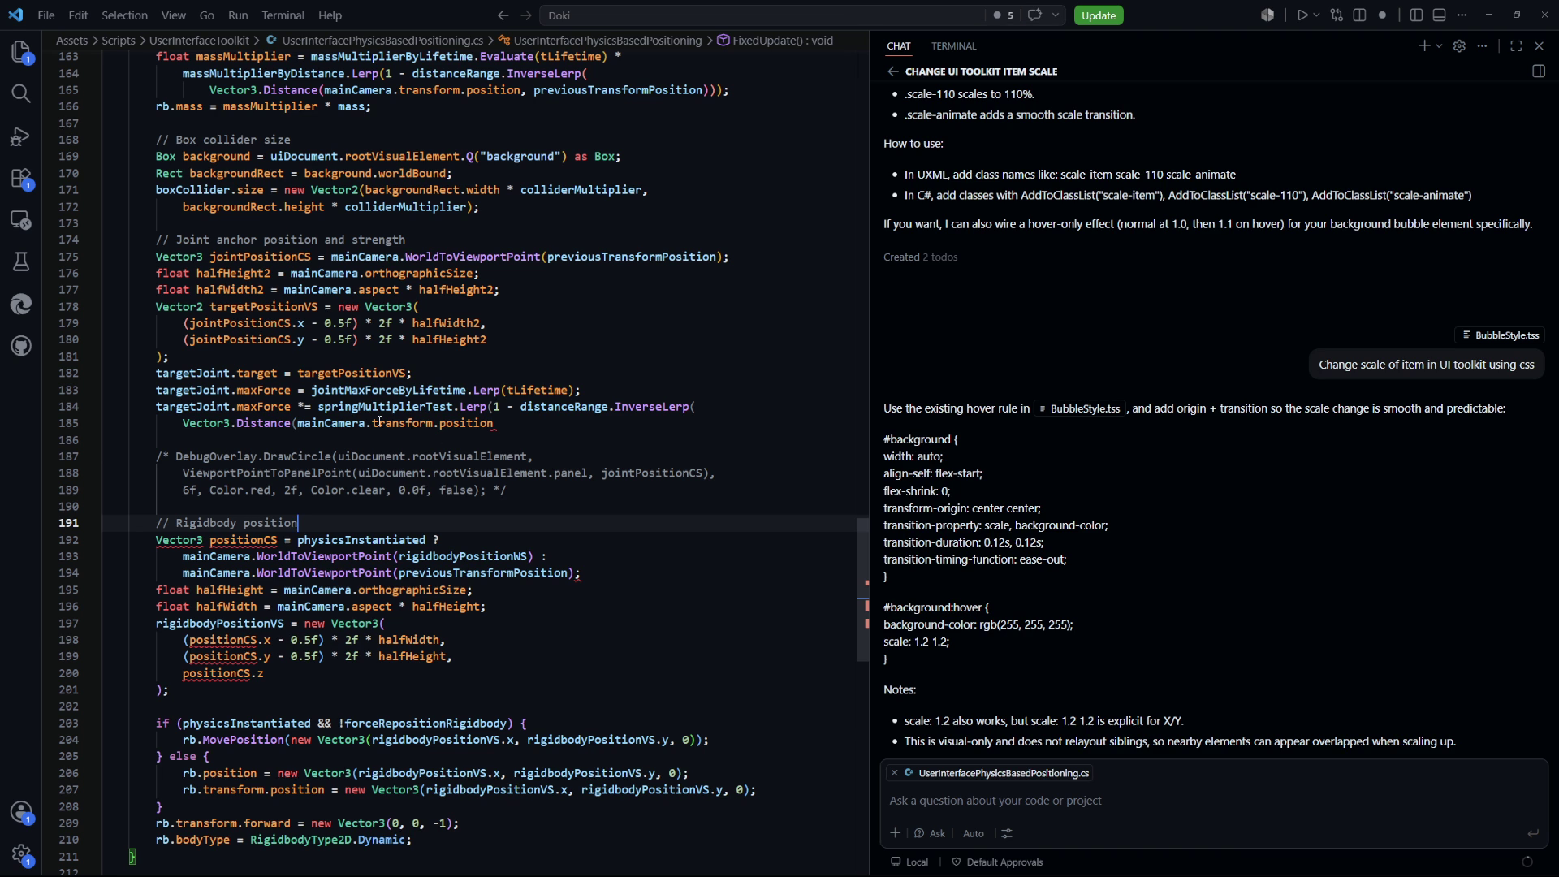
Replace the camera position in the distance call with jointPositionCS
{"action": "scroll", "coordinate": [504, 485], "scroll_direction": "up", "scroll_amount": 2}
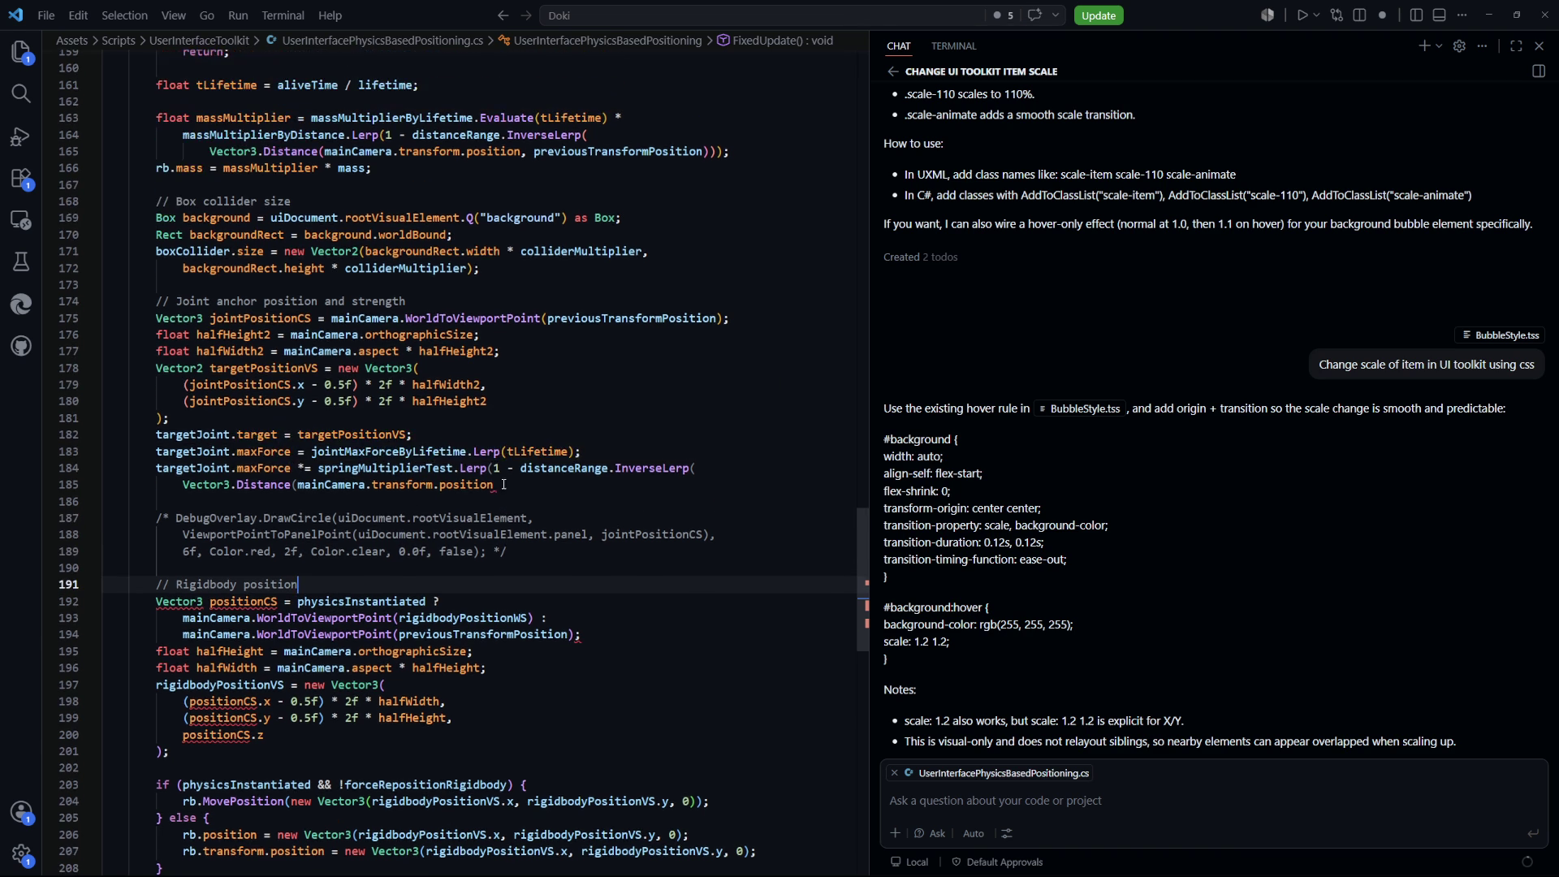
{"action": "scroll", "coordinate": [259, 344], "scroll_direction": "up", "scroll_amount": 2}
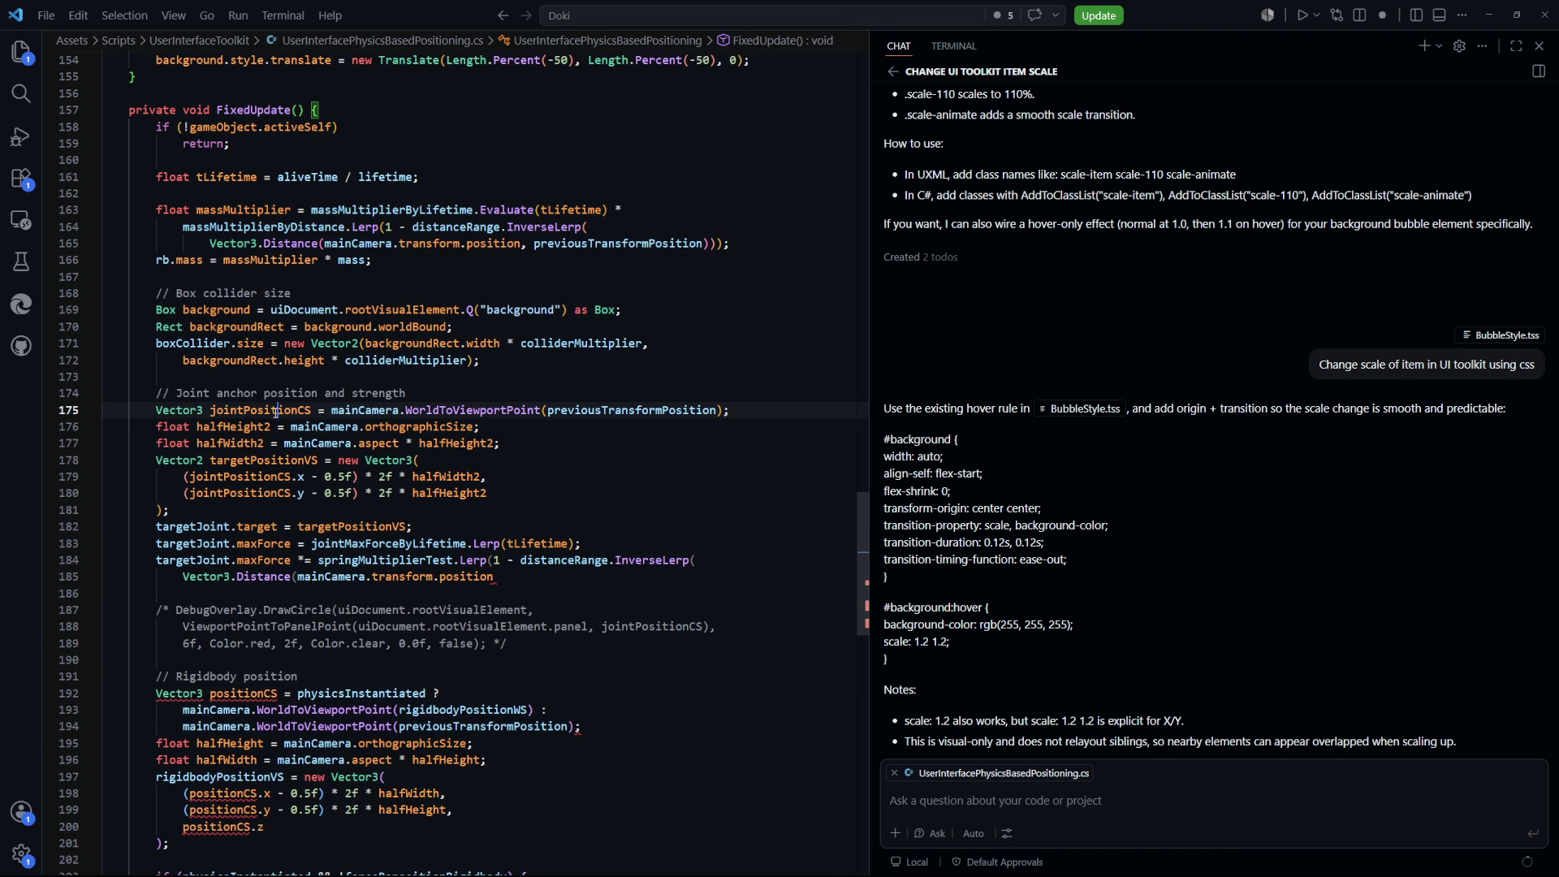
{"action": "double_click", "coordinate": [275, 411]}
{"action": "key", "text": "ctrl+c"}
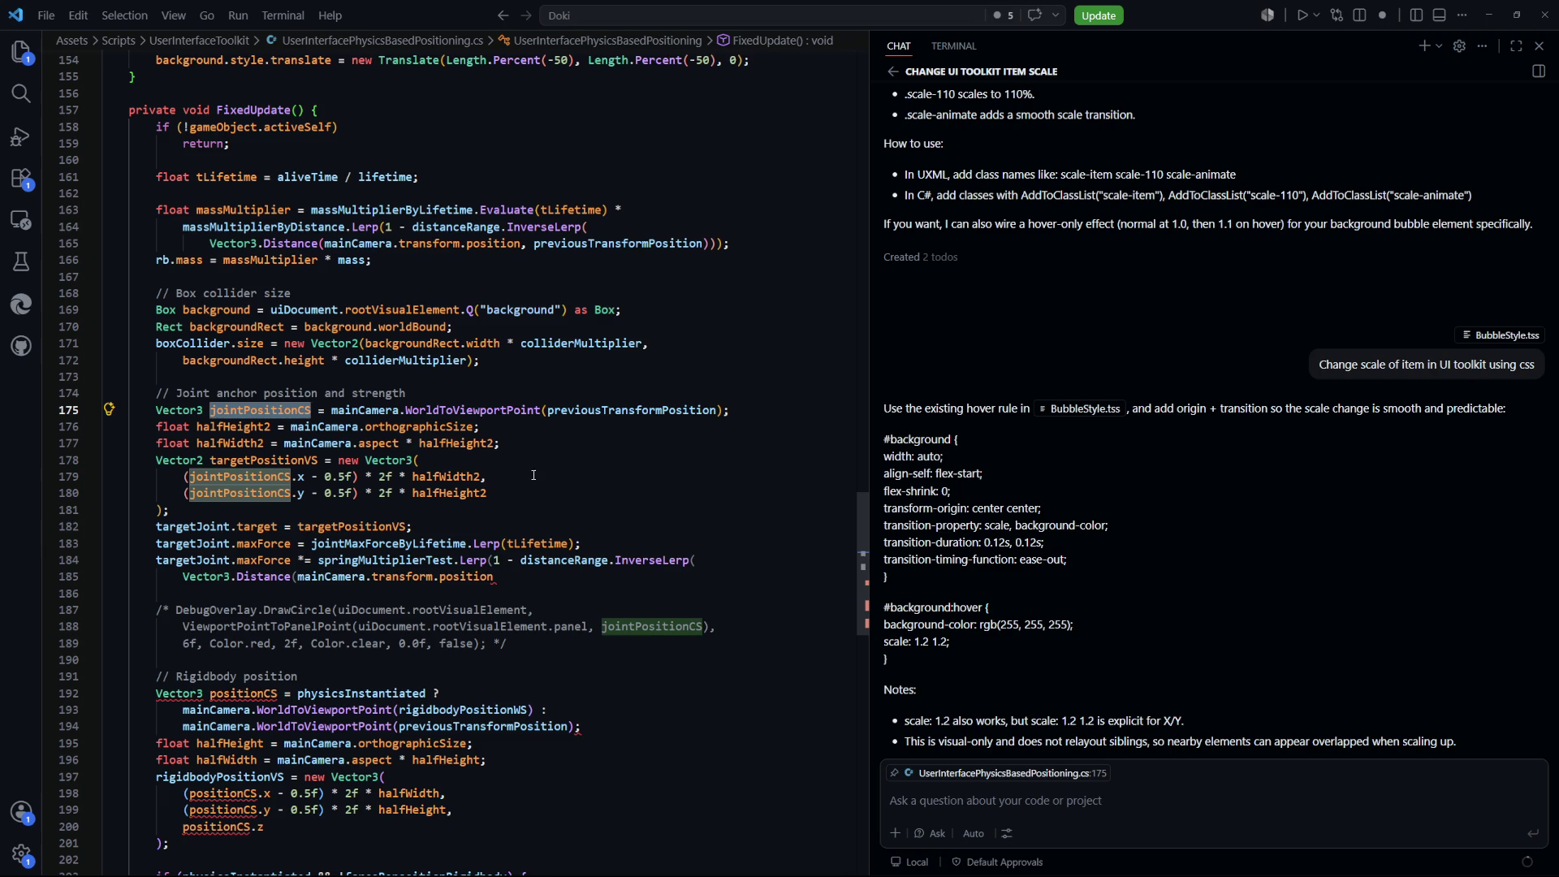
{"action": "left_click_drag", "start_coordinate": [492, 577], "coordinate": [298, 577]}
{"action": "key", "text": "ctrl+v"}
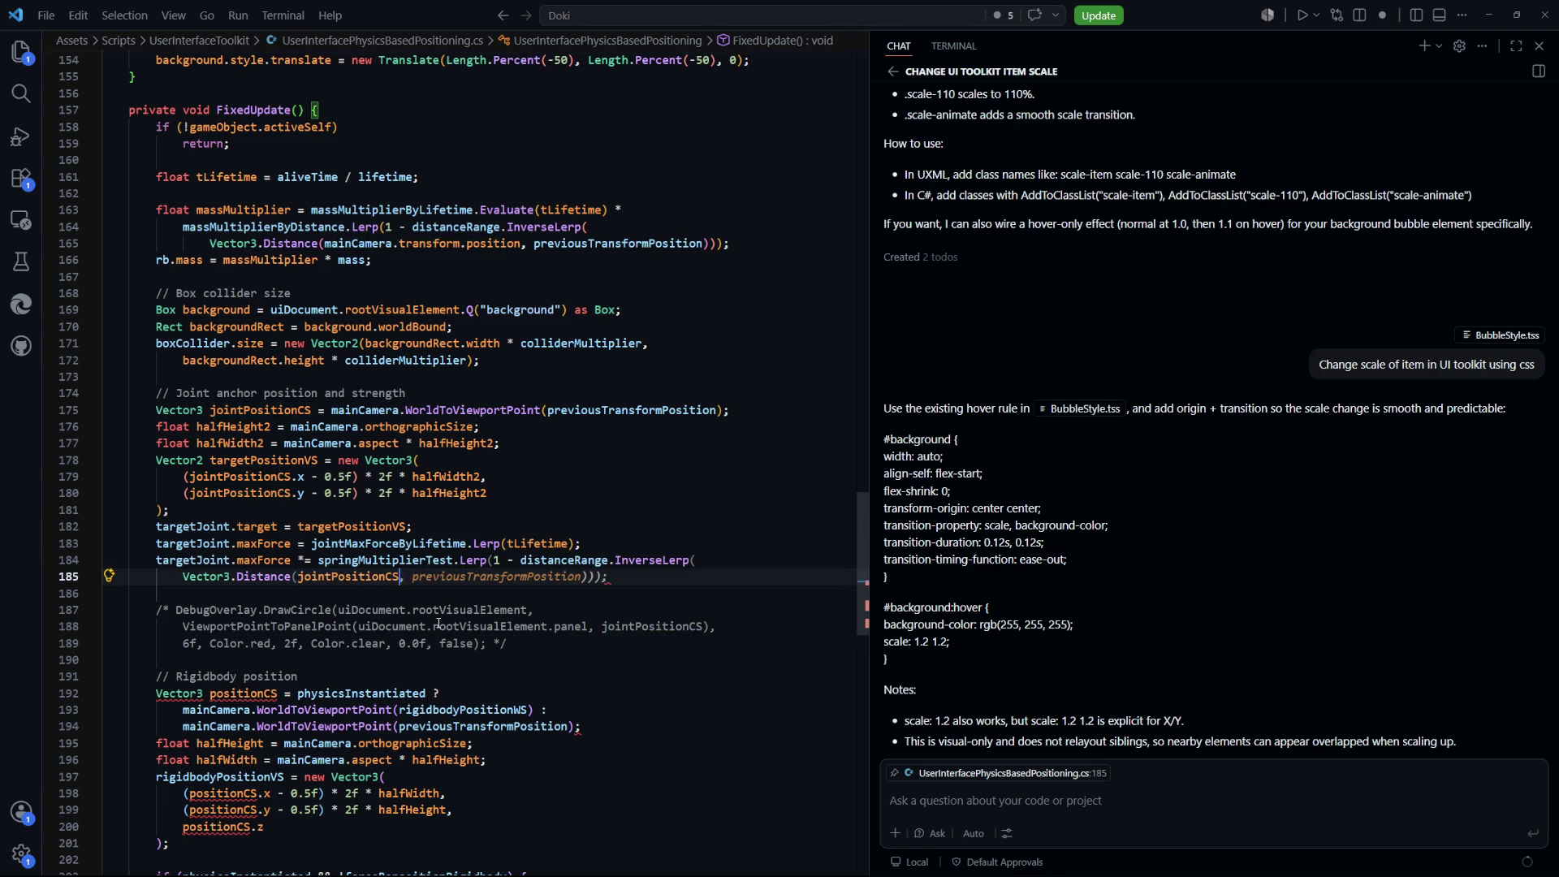
{"action": "type", "text": ","}
{"action": "key", "text": "Escape"}
{"action": "left_click", "coordinate": [626, 656]}
{"action": "left_click", "coordinate": [420, 575]}
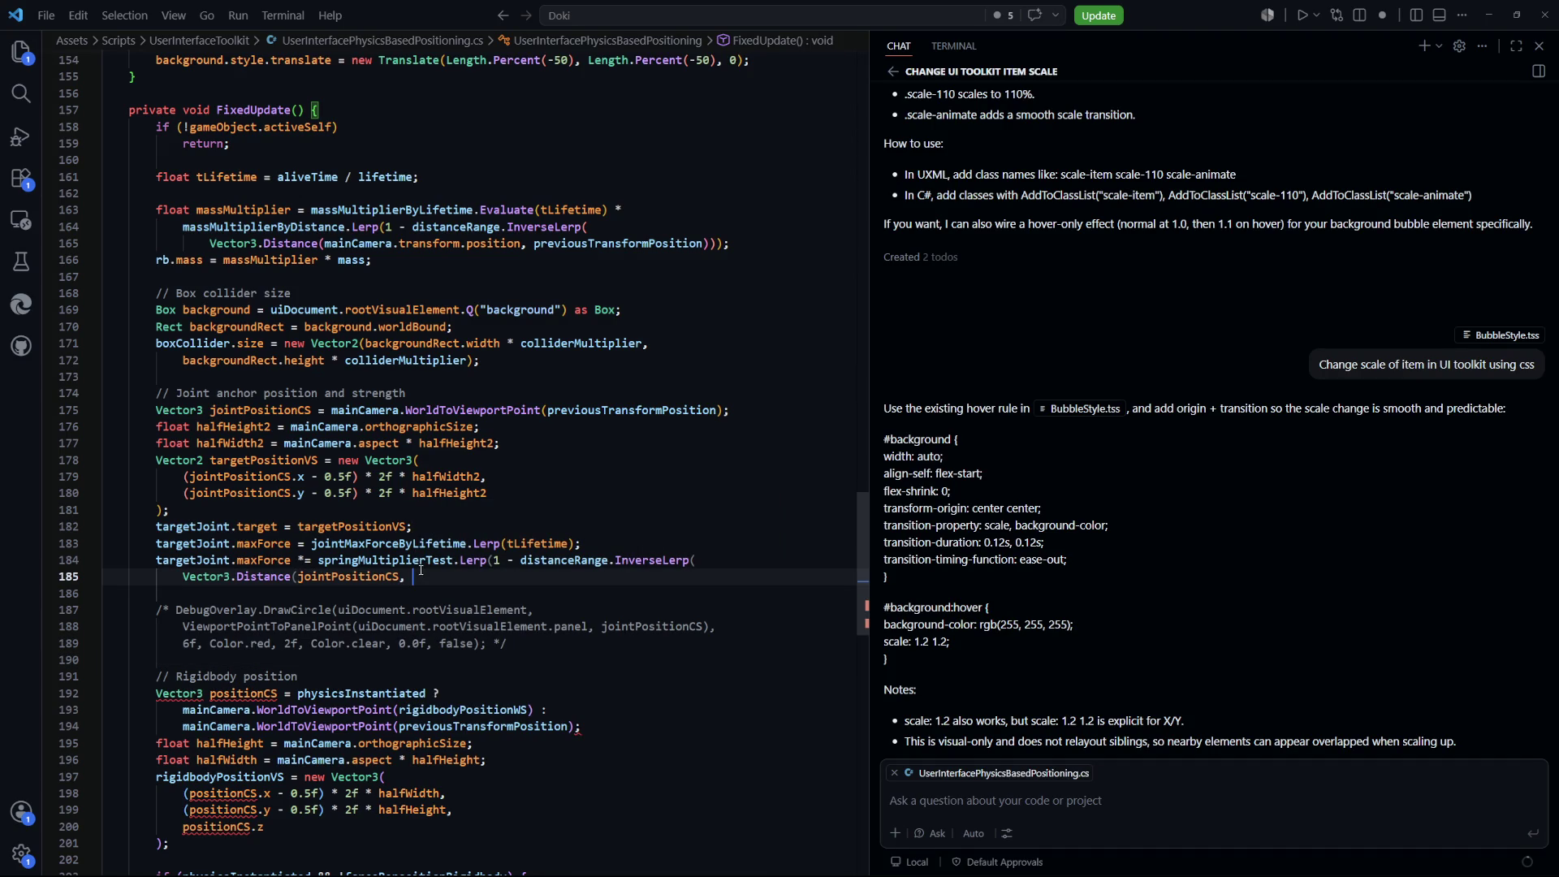
Complete the distance call with targetPositionVS as the second point
{"action": "scroll", "coordinate": [379, 583], "scroll_direction": "down", "scroll_amount": 2}
{"action": "scroll", "coordinate": [501, 630], "scroll_direction": "down", "scroll_amount": 3}
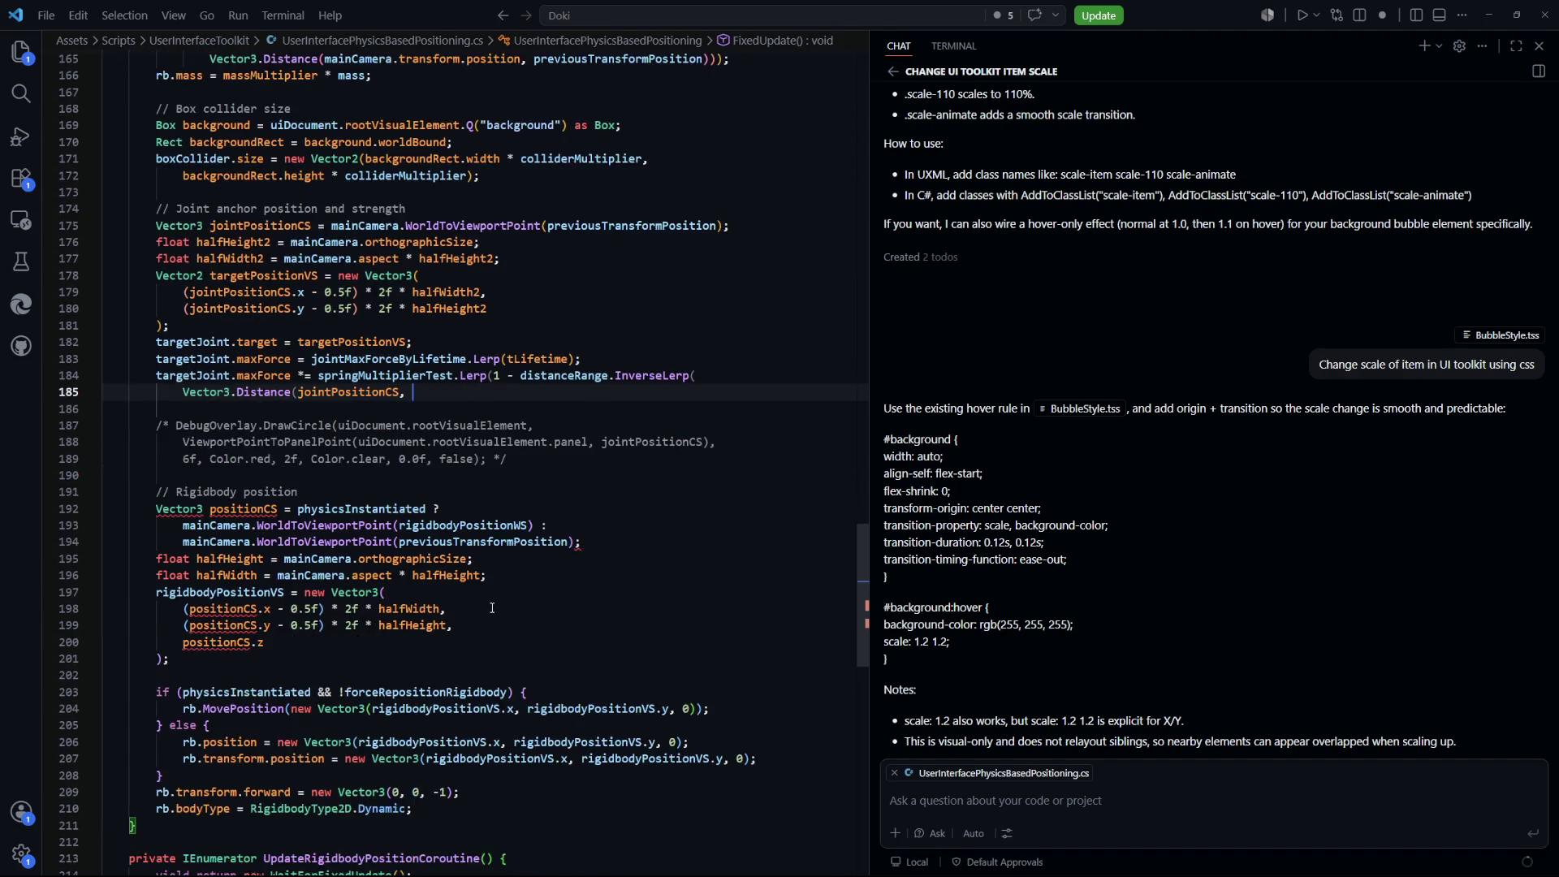
{"action": "scroll", "coordinate": [390, 497], "scroll_direction": "up", "scroll_amount": 3}
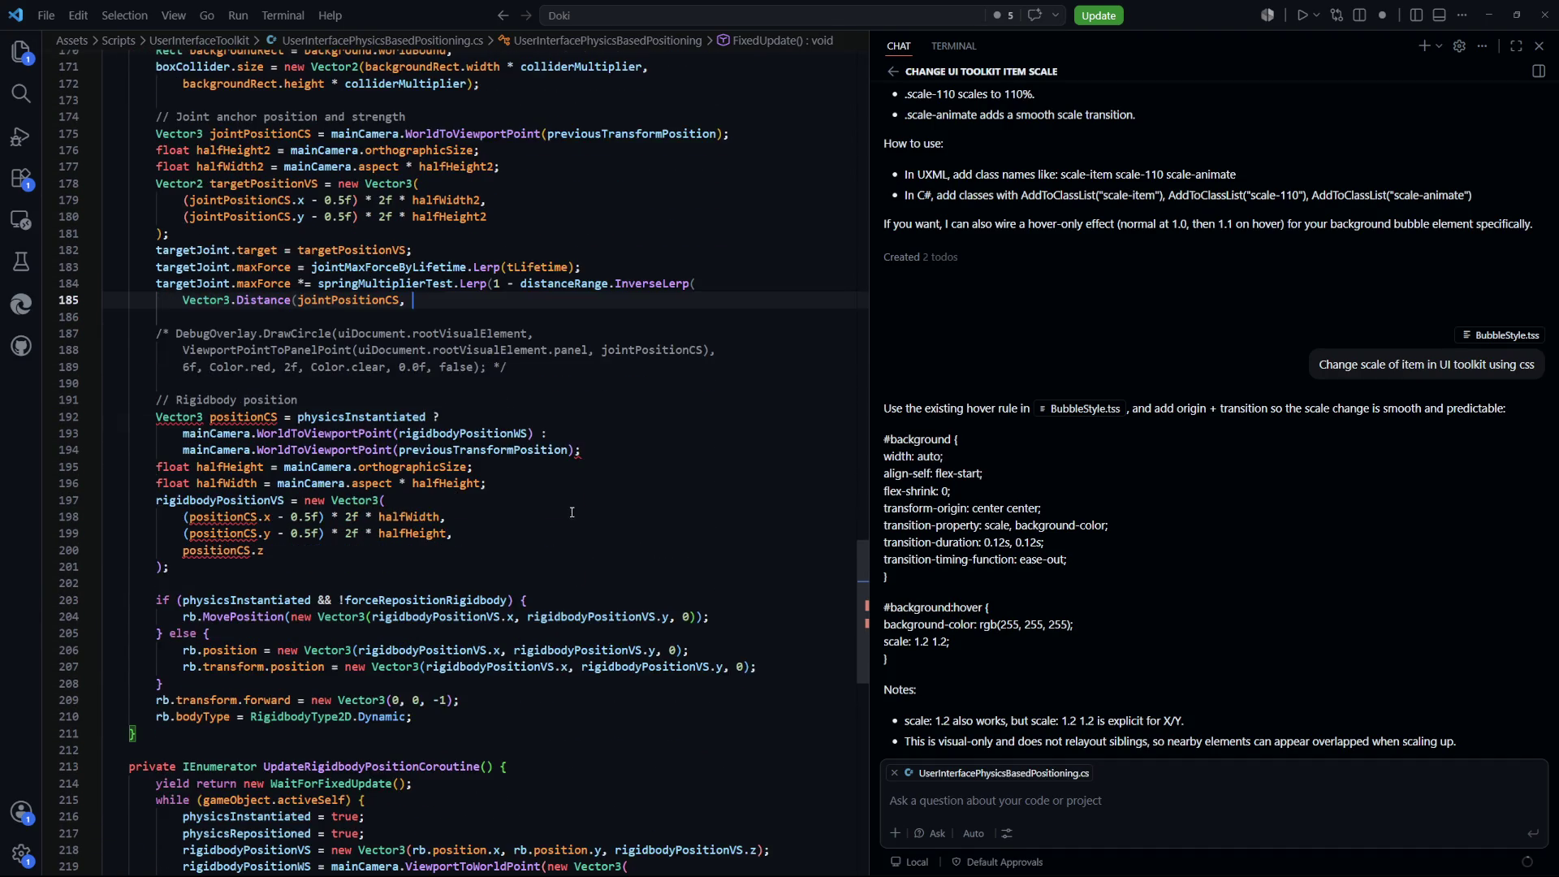
{"action": "double_click", "coordinate": [351, 404]}
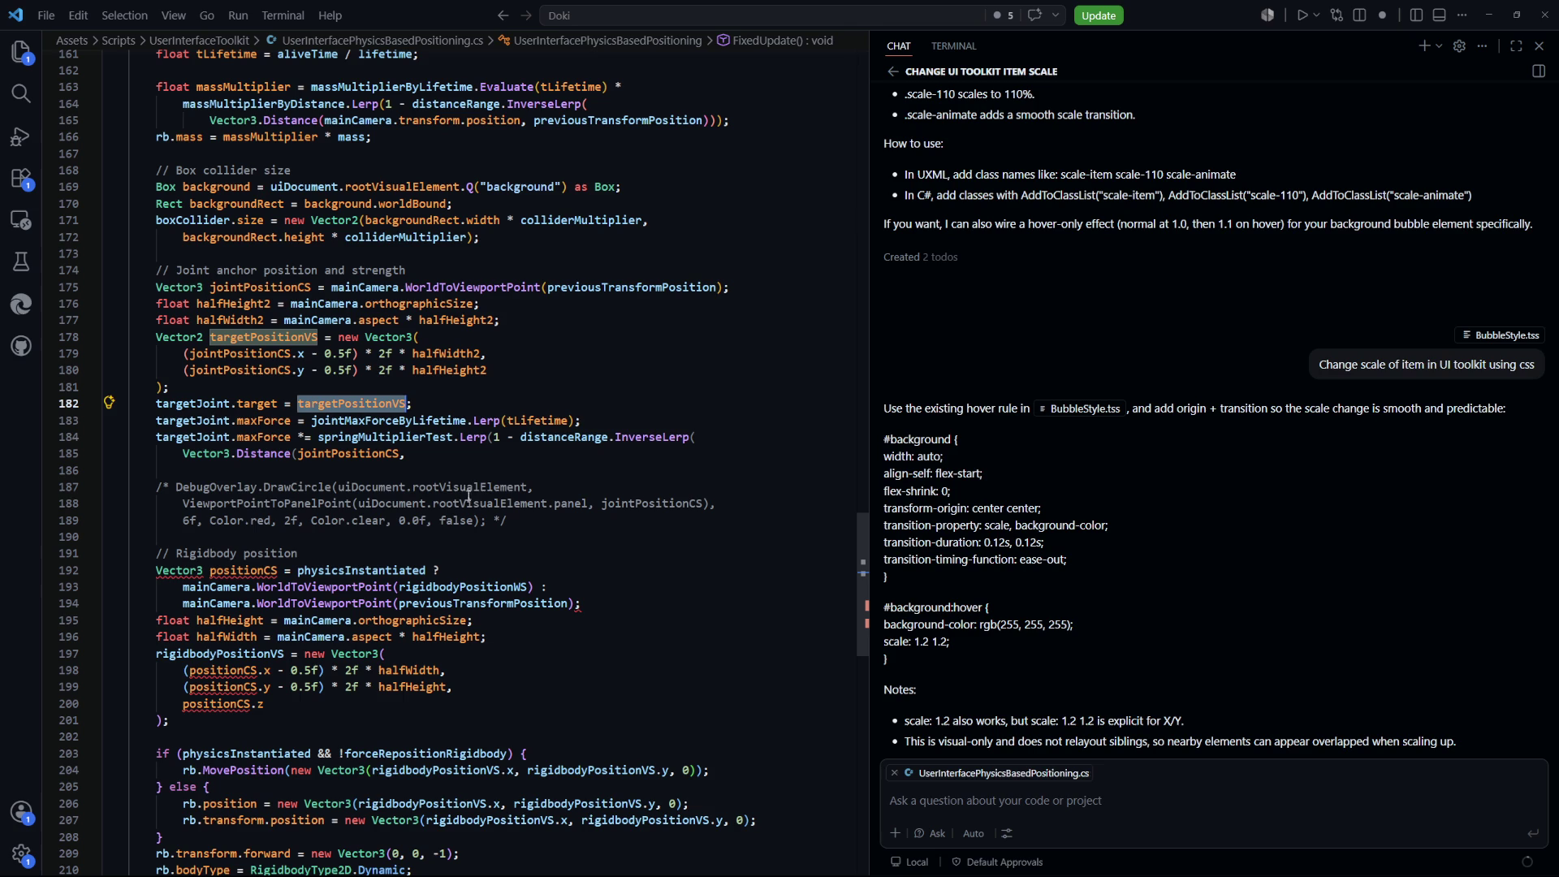
{"action": "left_click", "coordinate": [463, 453]}
{"action": "key", "text": "Tab"}
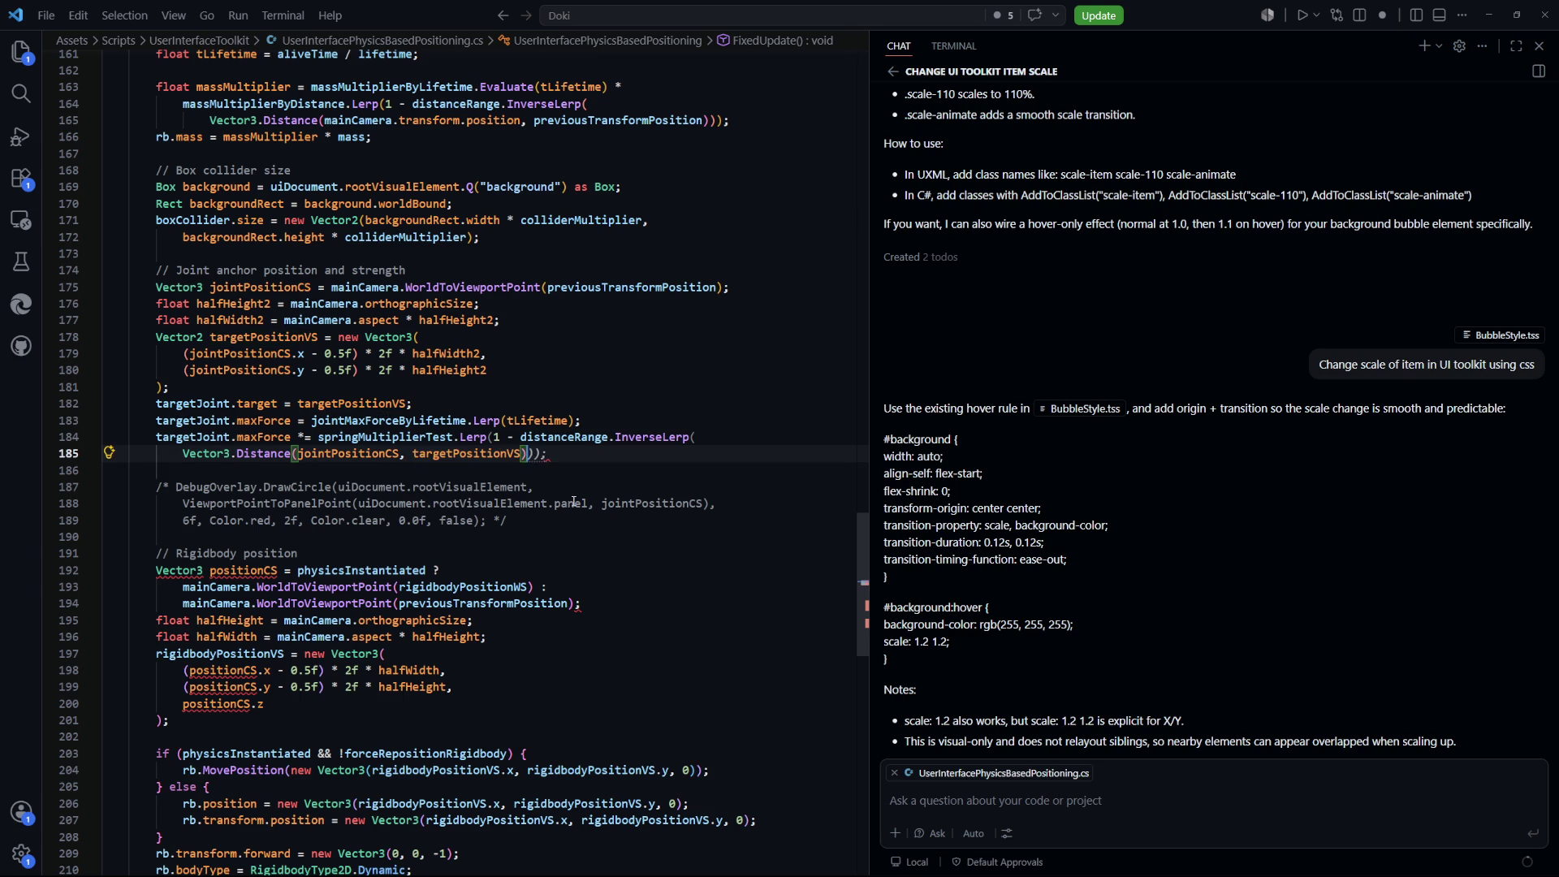
{"action": "key", "text": "Down"}
{"action": "key", "text": "Down"}
{"action": "key", "text": "Down"}
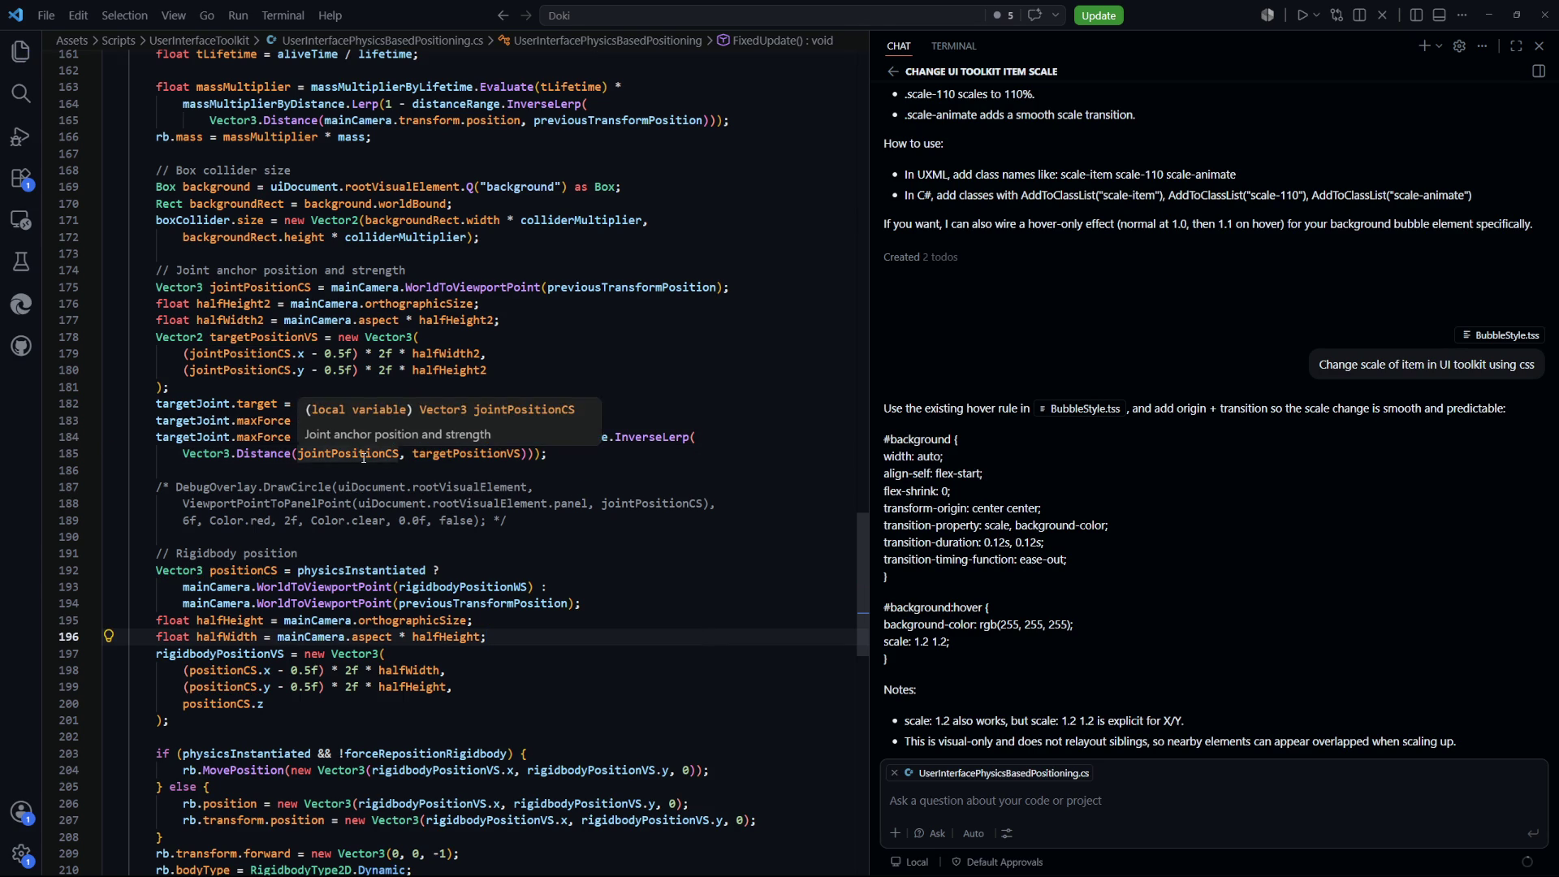
{"action": "left_click", "coordinate": [365, 454]}
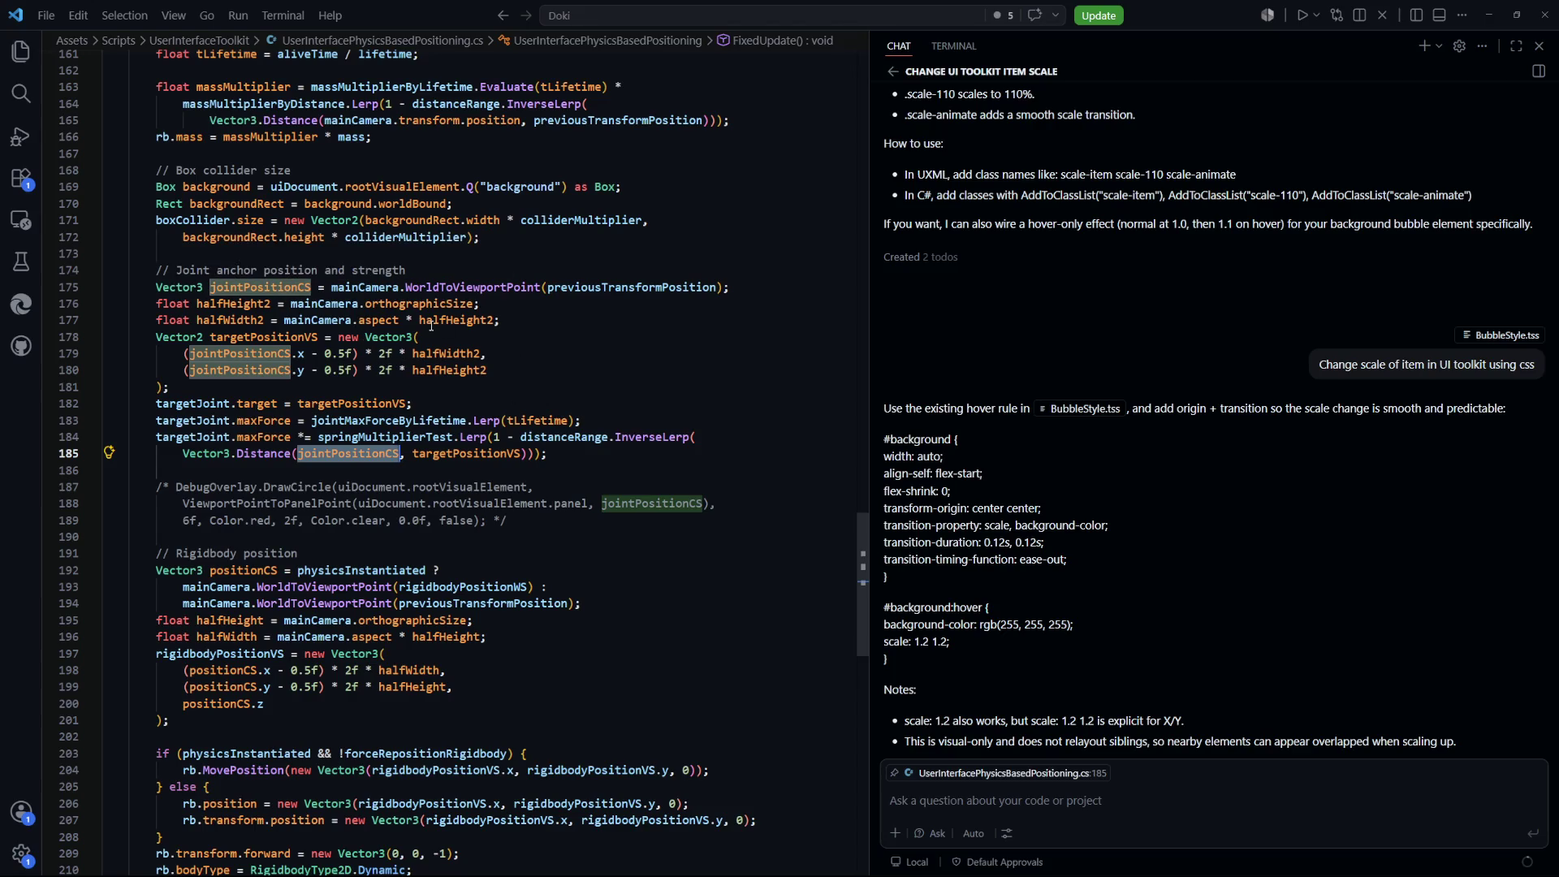
{"action": "left_click", "coordinate": [288, 290]}
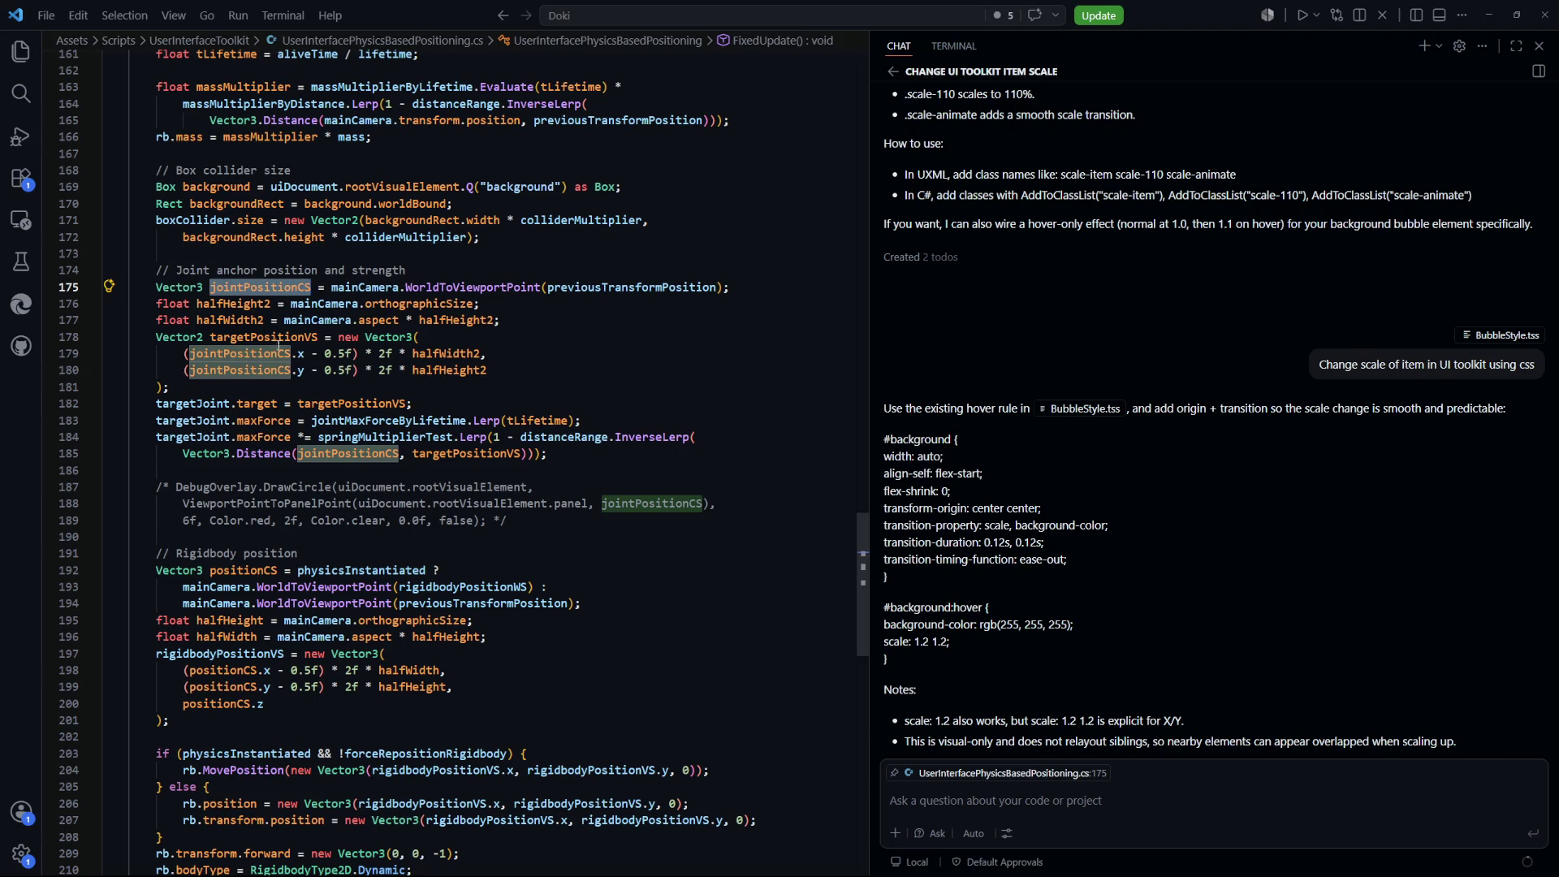
{"action": "mouse_move", "coordinate": [271, 343]}
{"action": "left_click_drag", "start_coordinate": [566, 452], "coordinate": [156, 401]}
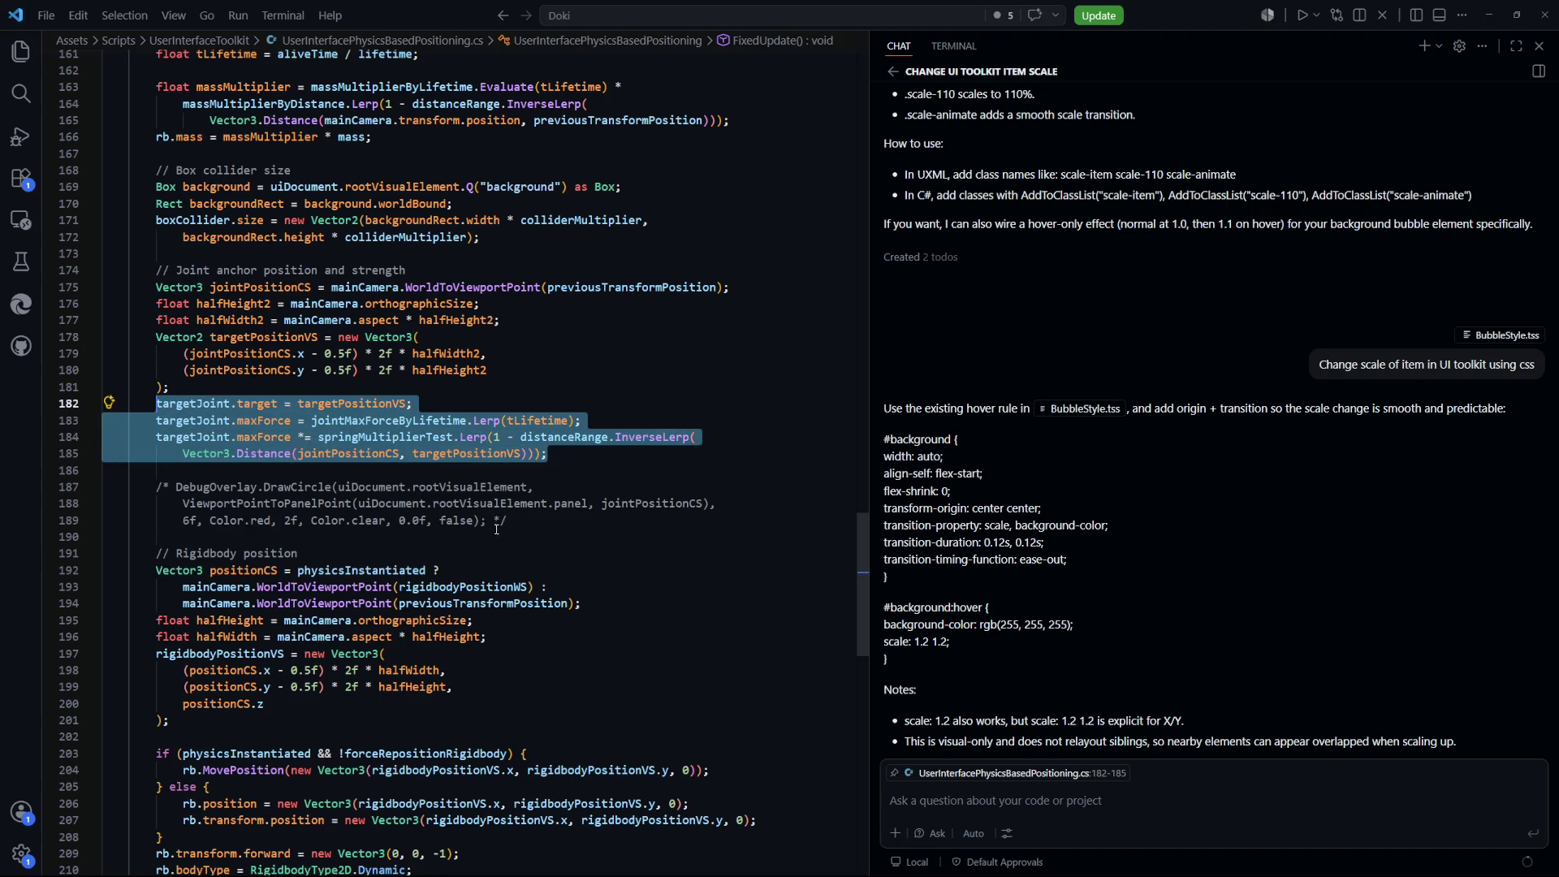
{"action": "left_click", "coordinate": [583, 462]}
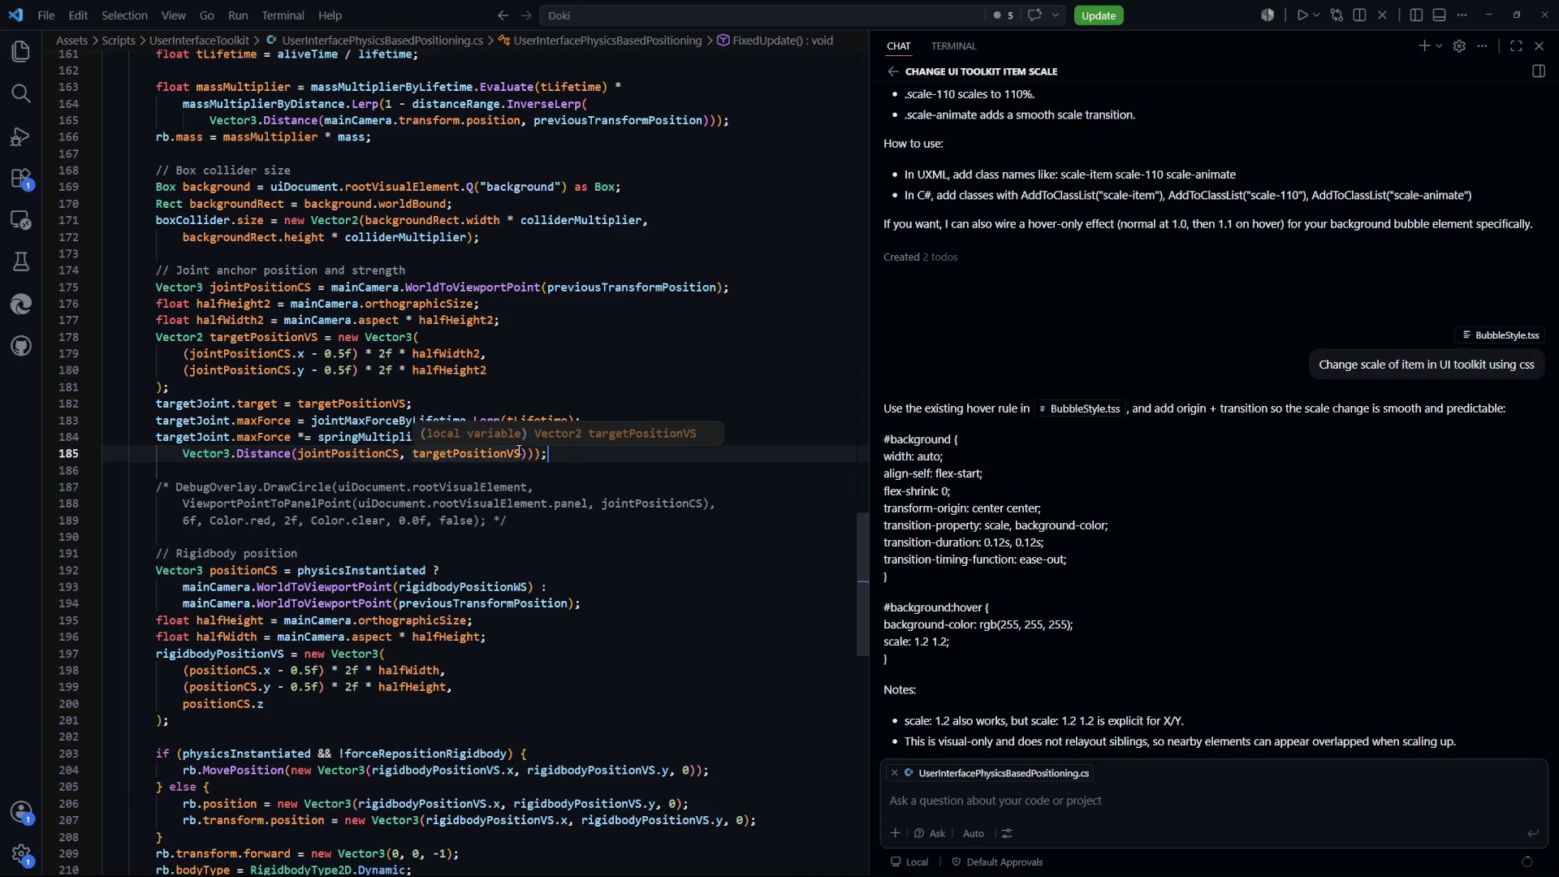
{"action": "double_click", "coordinate": [466, 453]}
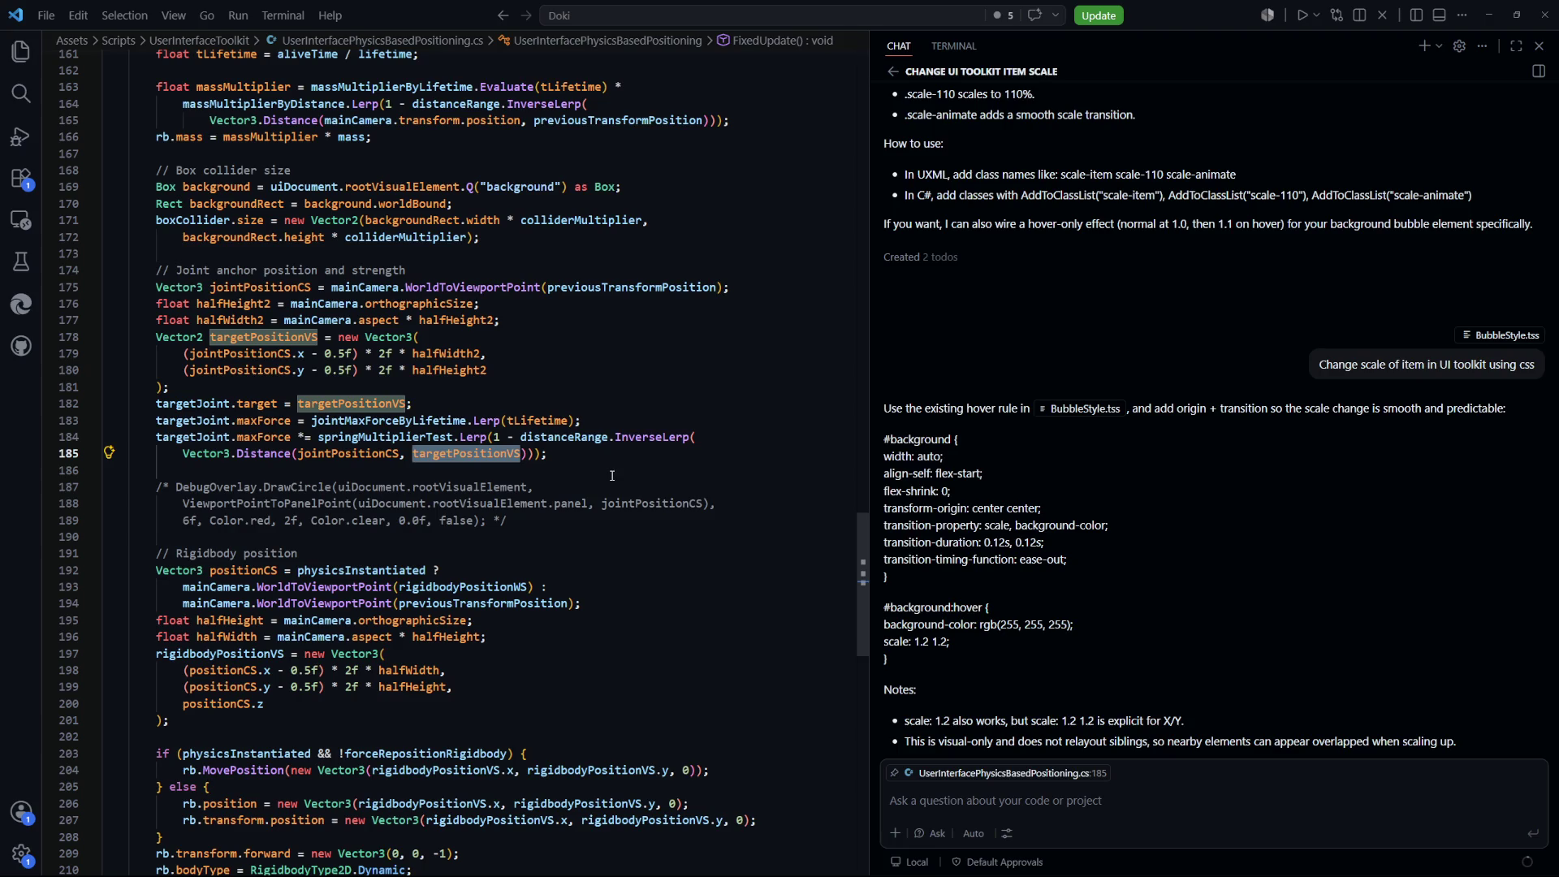
{"action": "double_click", "coordinate": [349, 453]}
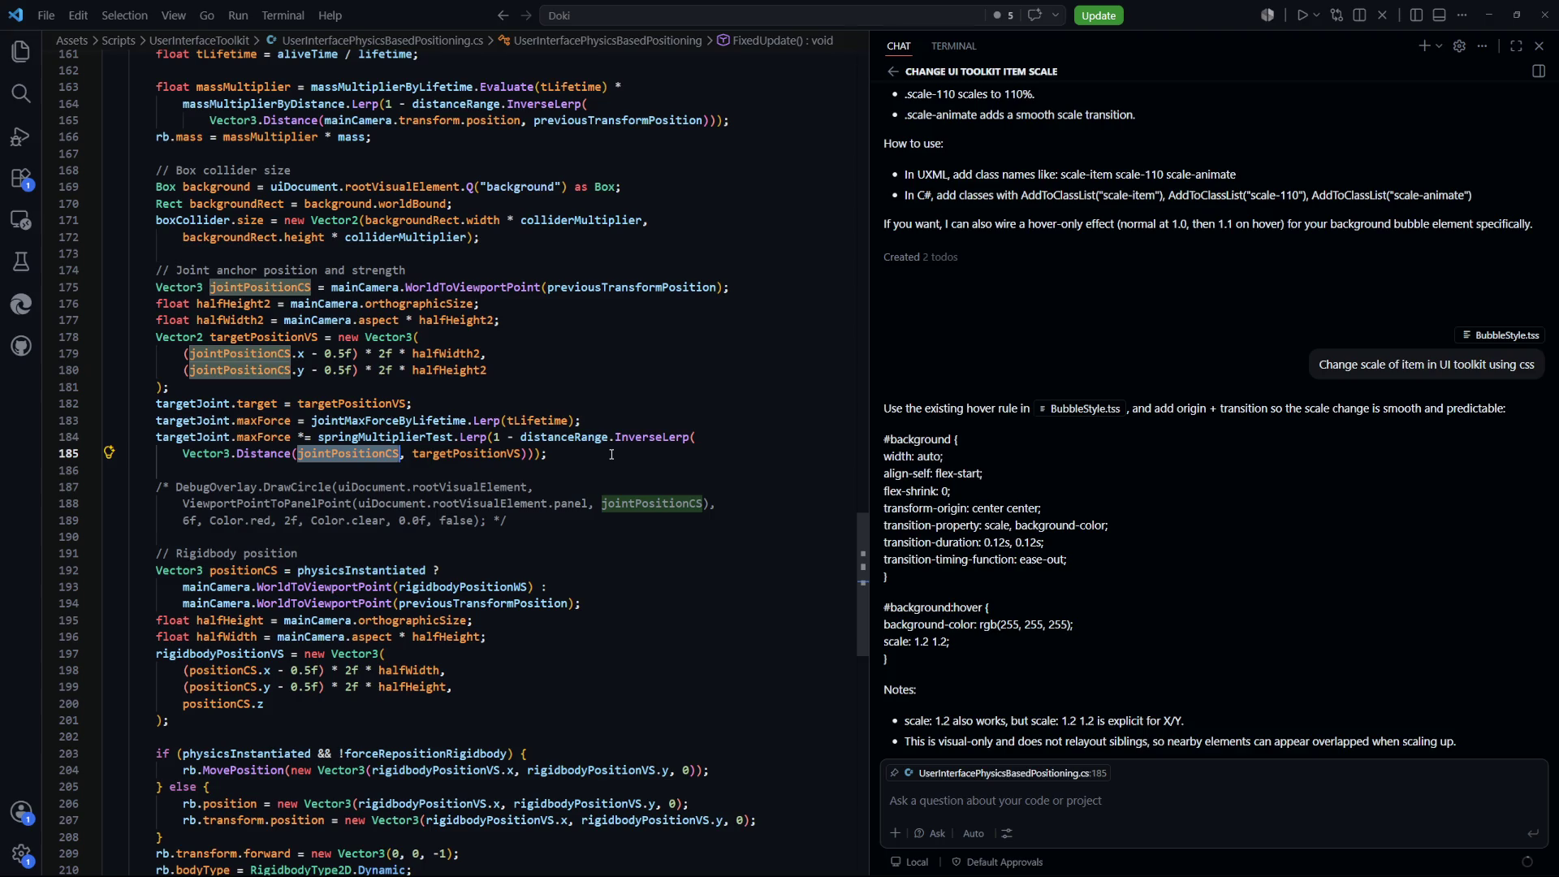
{"action": "left_click", "coordinate": [213, 437]}
{"action": "scroll", "coordinate": [213, 437], "scroll_direction": "up", "scroll_amount": 6}
{"action": "scroll", "coordinate": [422, 529], "scroll_direction": "down", "scroll_amount": 4}
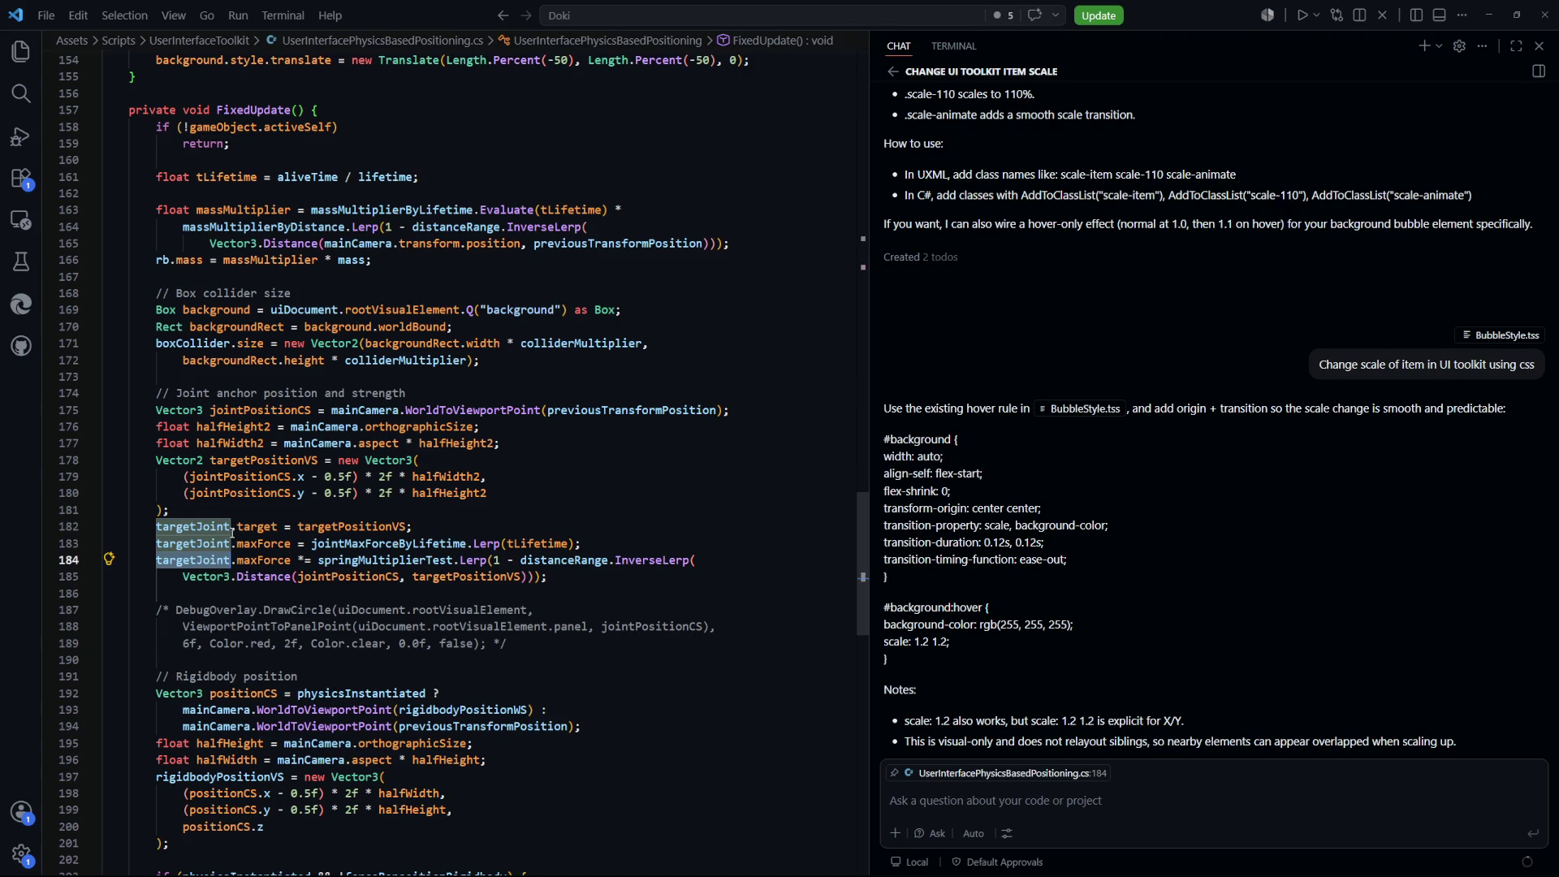
{"action": "scroll", "coordinate": [551, 605], "scroll_direction": "down", "scroll_amount": 4}
{"action": "scroll", "coordinate": [551, 605], "scroll_direction": "down", "scroll_amount": 8}
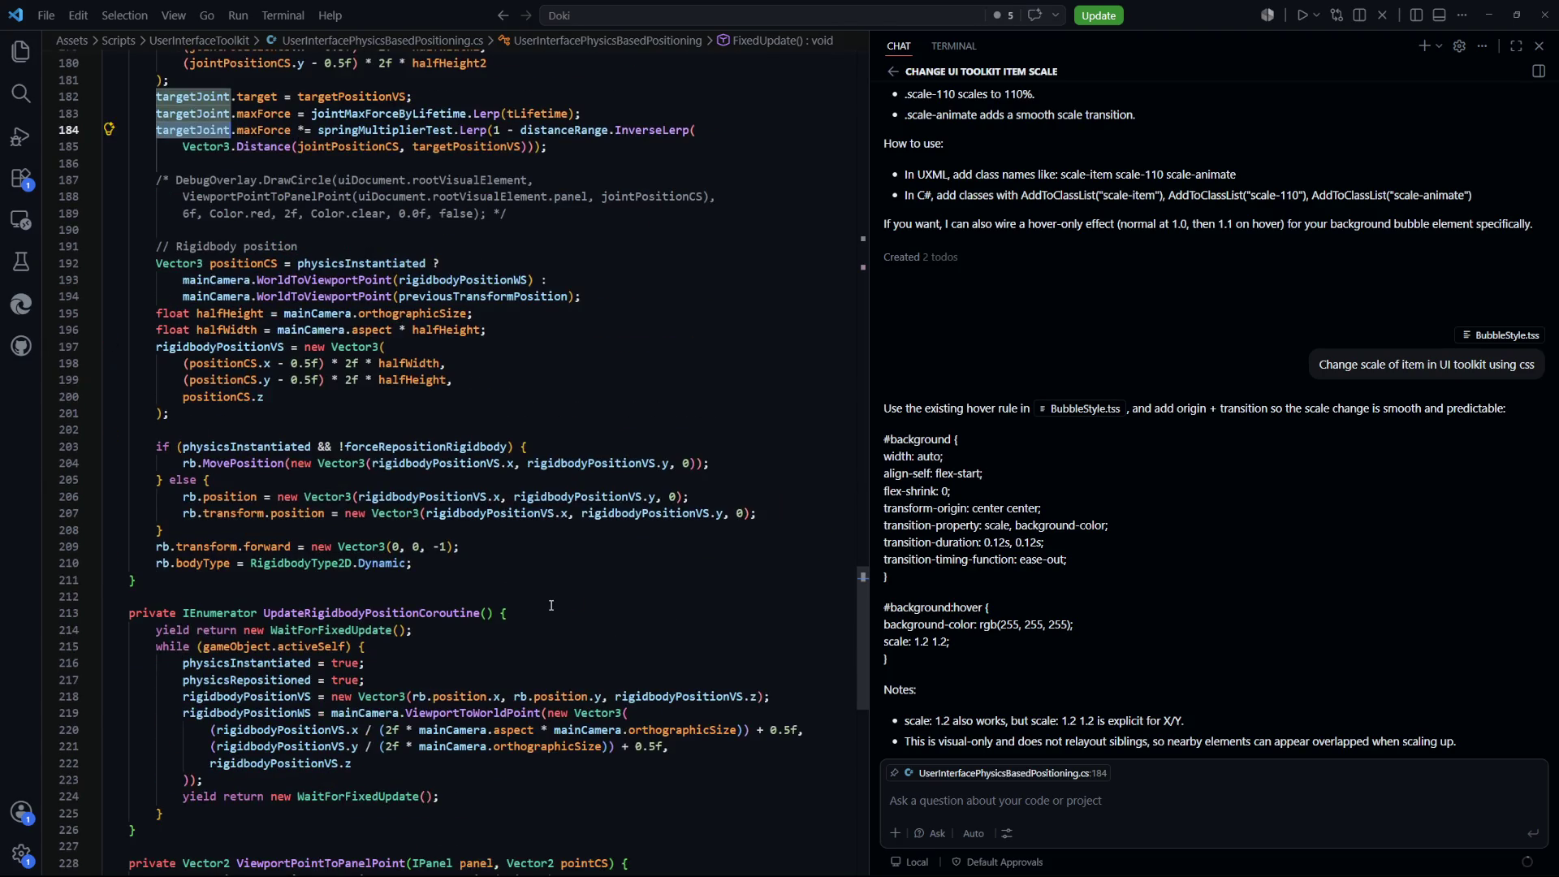
{"action": "scroll", "coordinate": [552, 605], "scroll_direction": "up", "scroll_amount": 11}
{"action": "scroll", "coordinate": [551, 605], "scroll_direction": "up", "scroll_amount": 20}
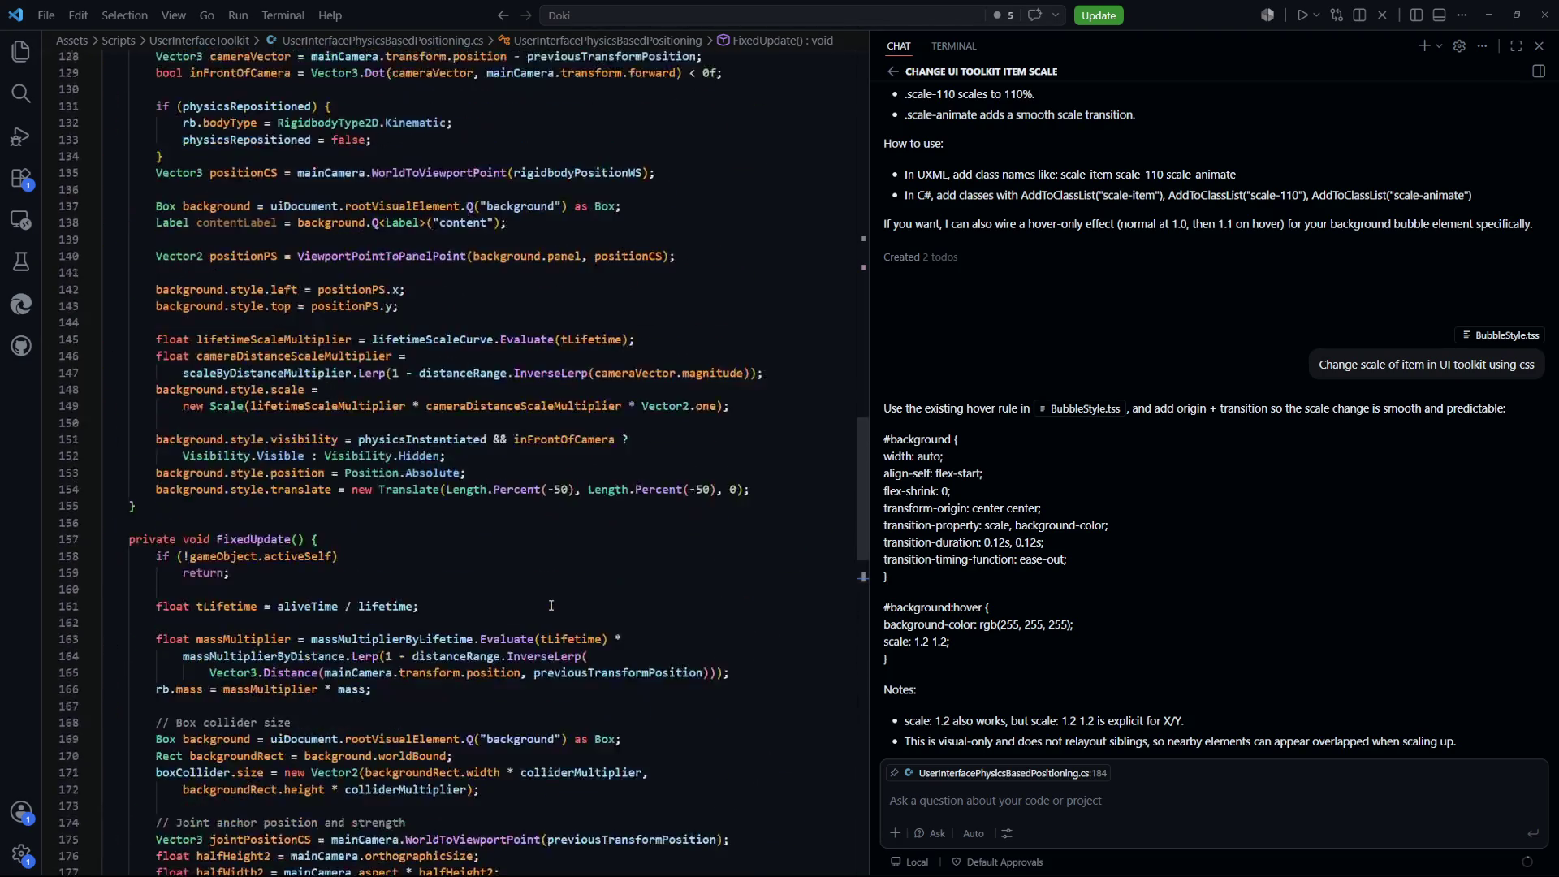
{"action": "scroll", "coordinate": [551, 605], "scroll_direction": "up", "scroll_amount": 3}
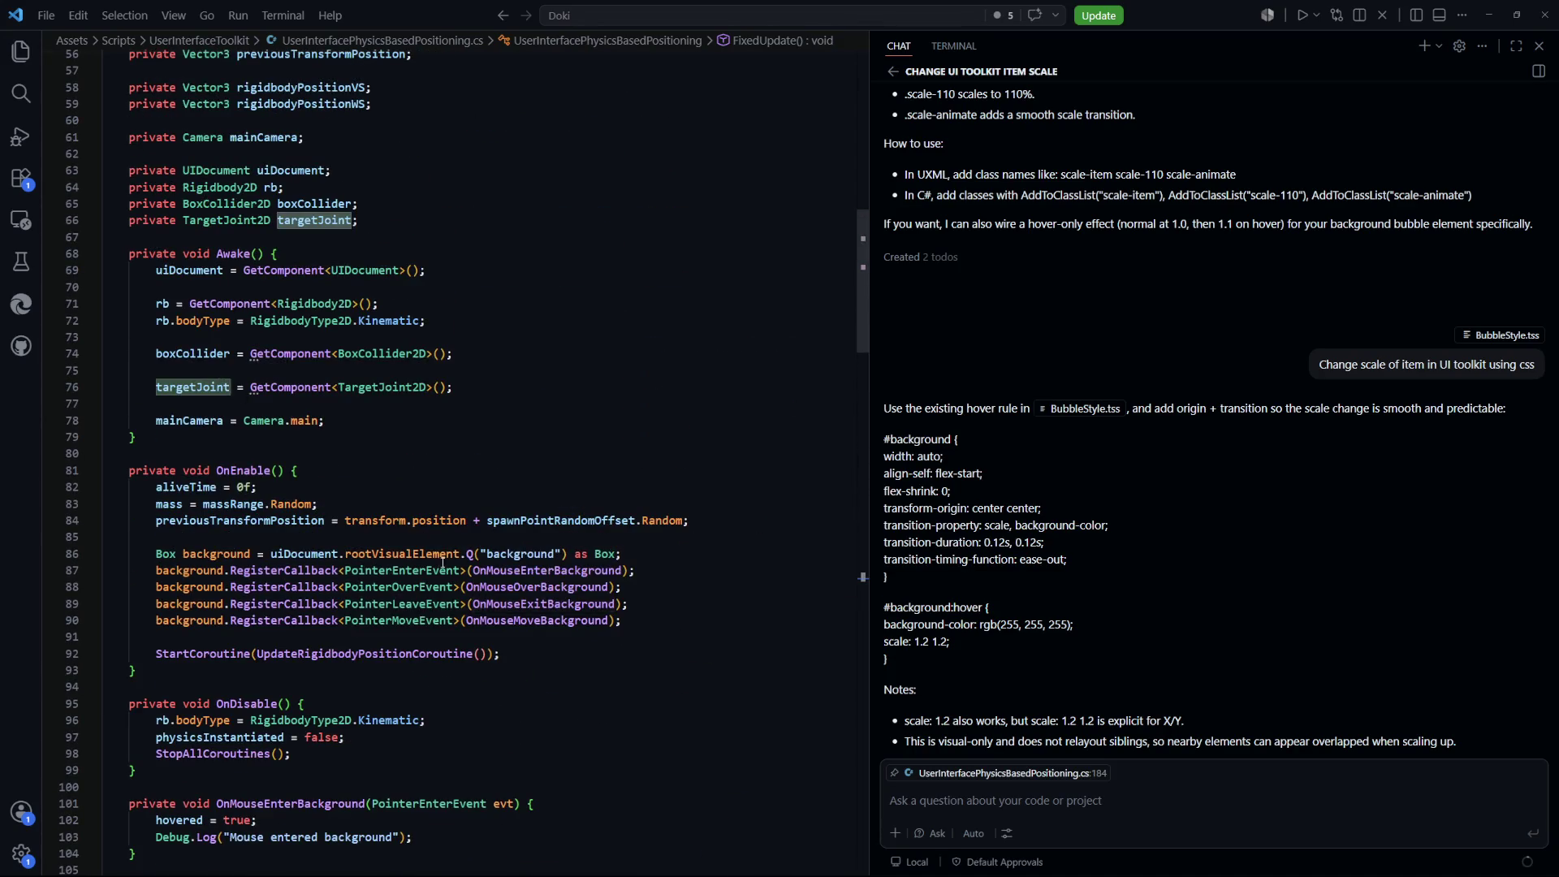
{"action": "scroll", "coordinate": [450, 565], "scroll_direction": "down", "scroll_amount": 20}
{"action": "scroll", "coordinate": [451, 565], "scroll_direction": "down", "scroll_amount": 12}
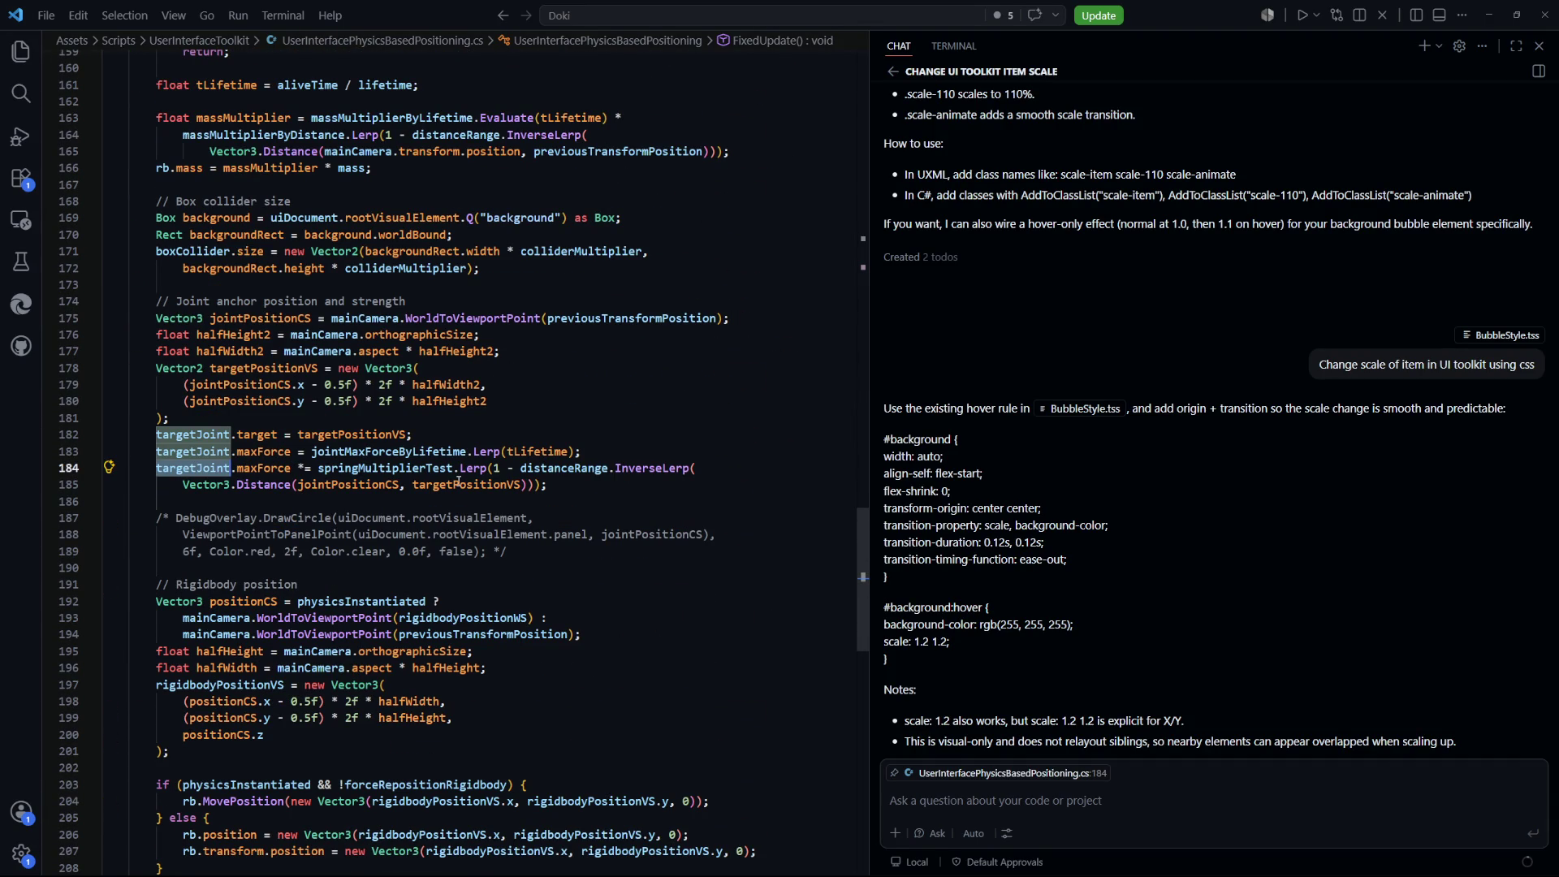
{"action": "left_click", "coordinate": [458, 481]}
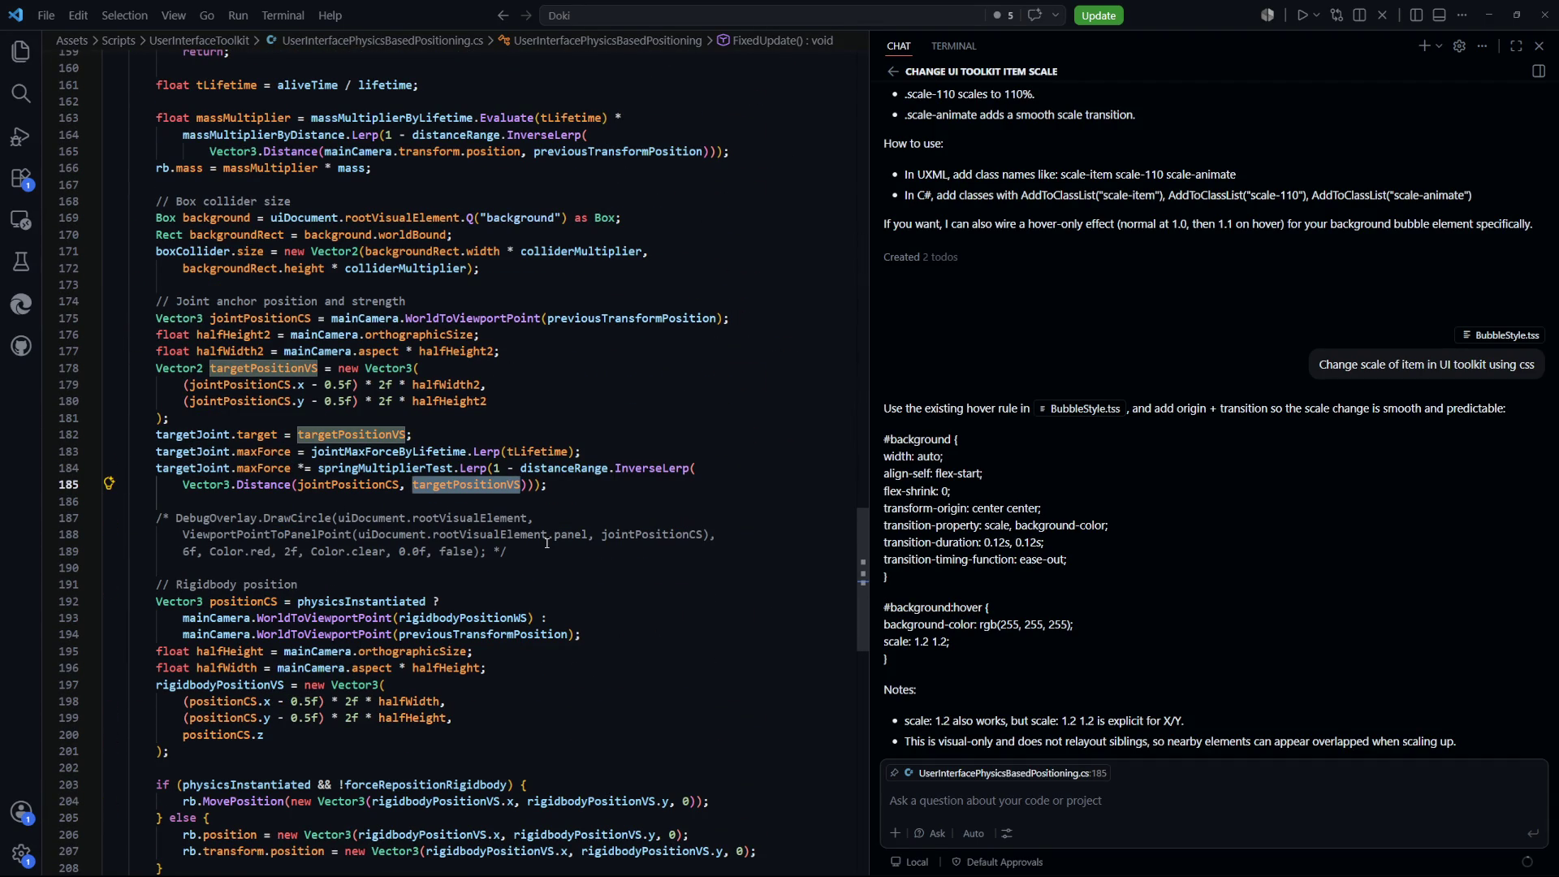
{"action": "scroll", "coordinate": [546, 544], "scroll_direction": "up", "scroll_amount": 3}
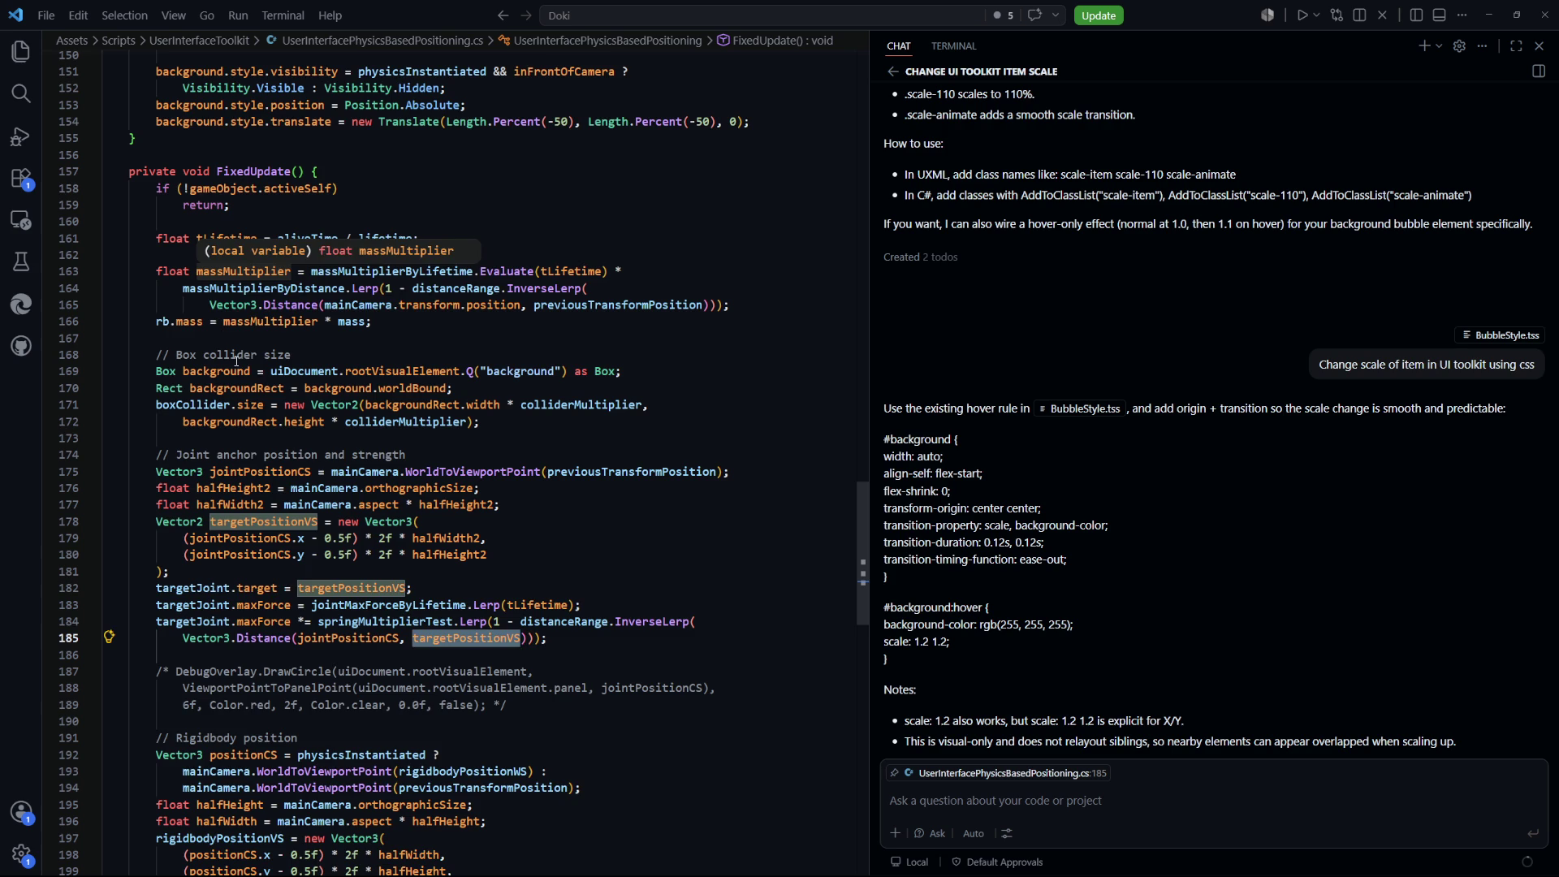
{"action": "scroll", "coordinate": [231, 354], "scroll_direction": "down", "scroll_amount": 7}
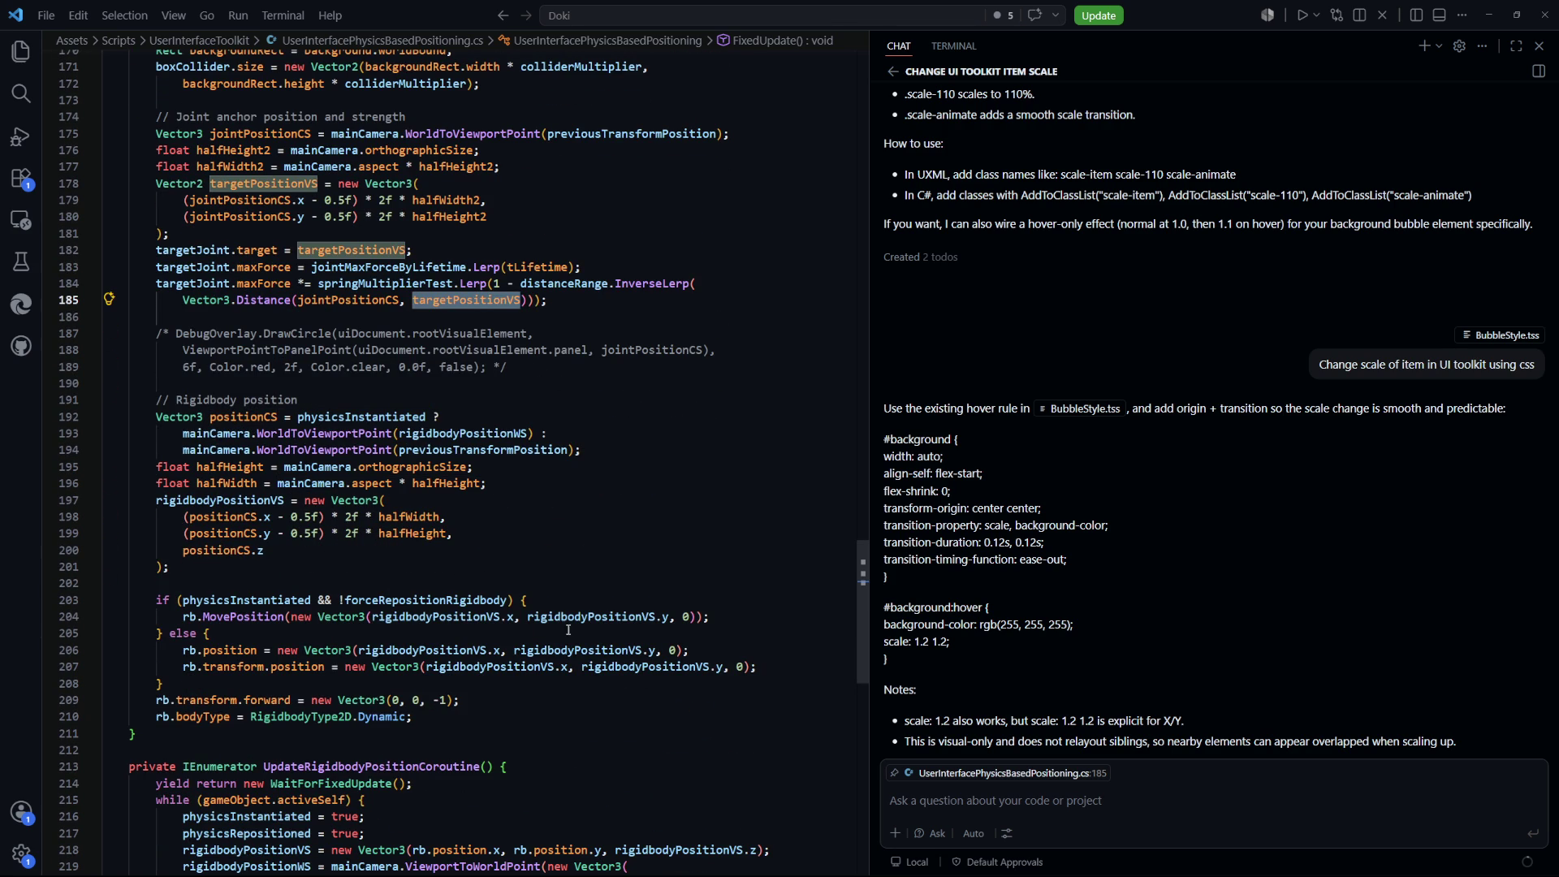
{"action": "left_click", "coordinate": [461, 619]}
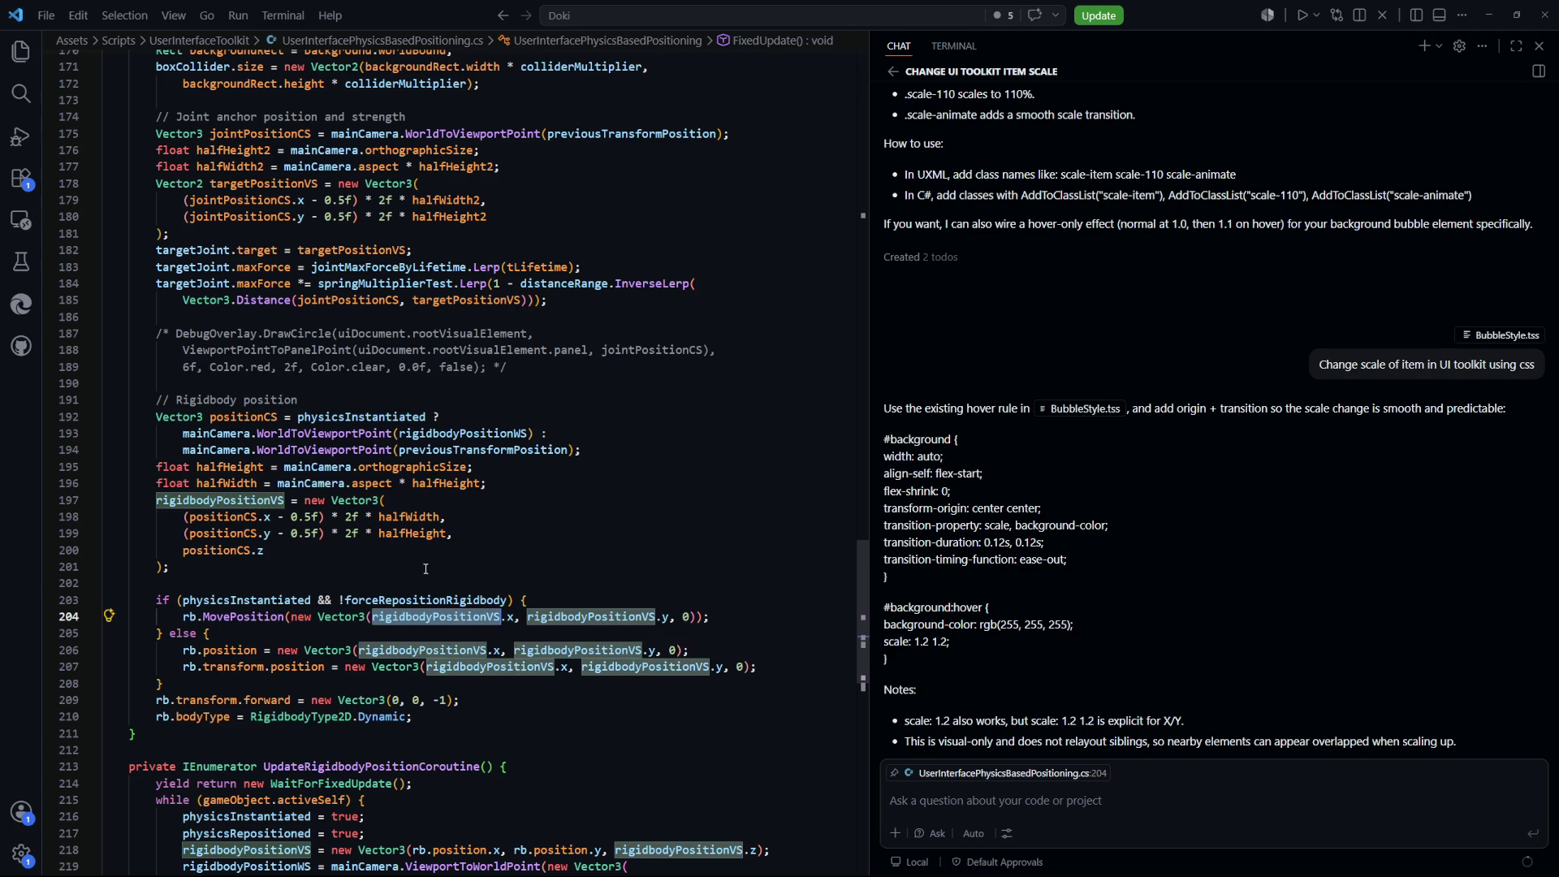
{"action": "left_click", "coordinate": [242, 520]}
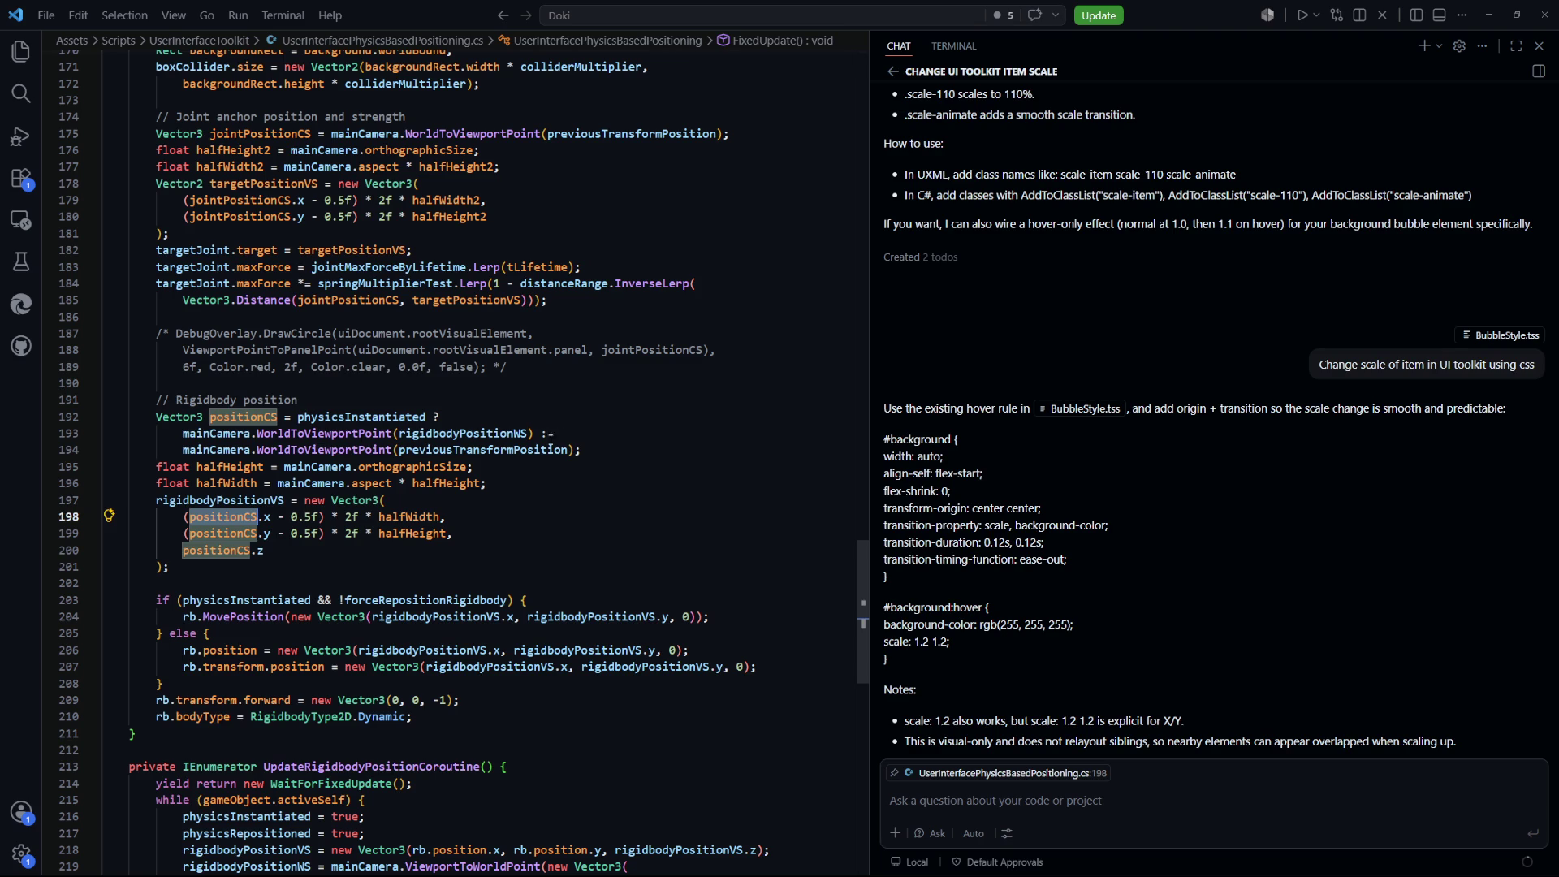
{"action": "double_click", "coordinate": [254, 498]}
Duplicate the two-line maxForce scaling statement below the rigidbodyPositionVS block
{"action": "mouse_move", "coordinate": [549, 299]}
{"action": "left_mouse_down"}
{"action": "mouse_move", "coordinate": [220, 300]}
{"action": "mouse_move", "coordinate": [156, 283]}
{"action": "left_mouse_up"}
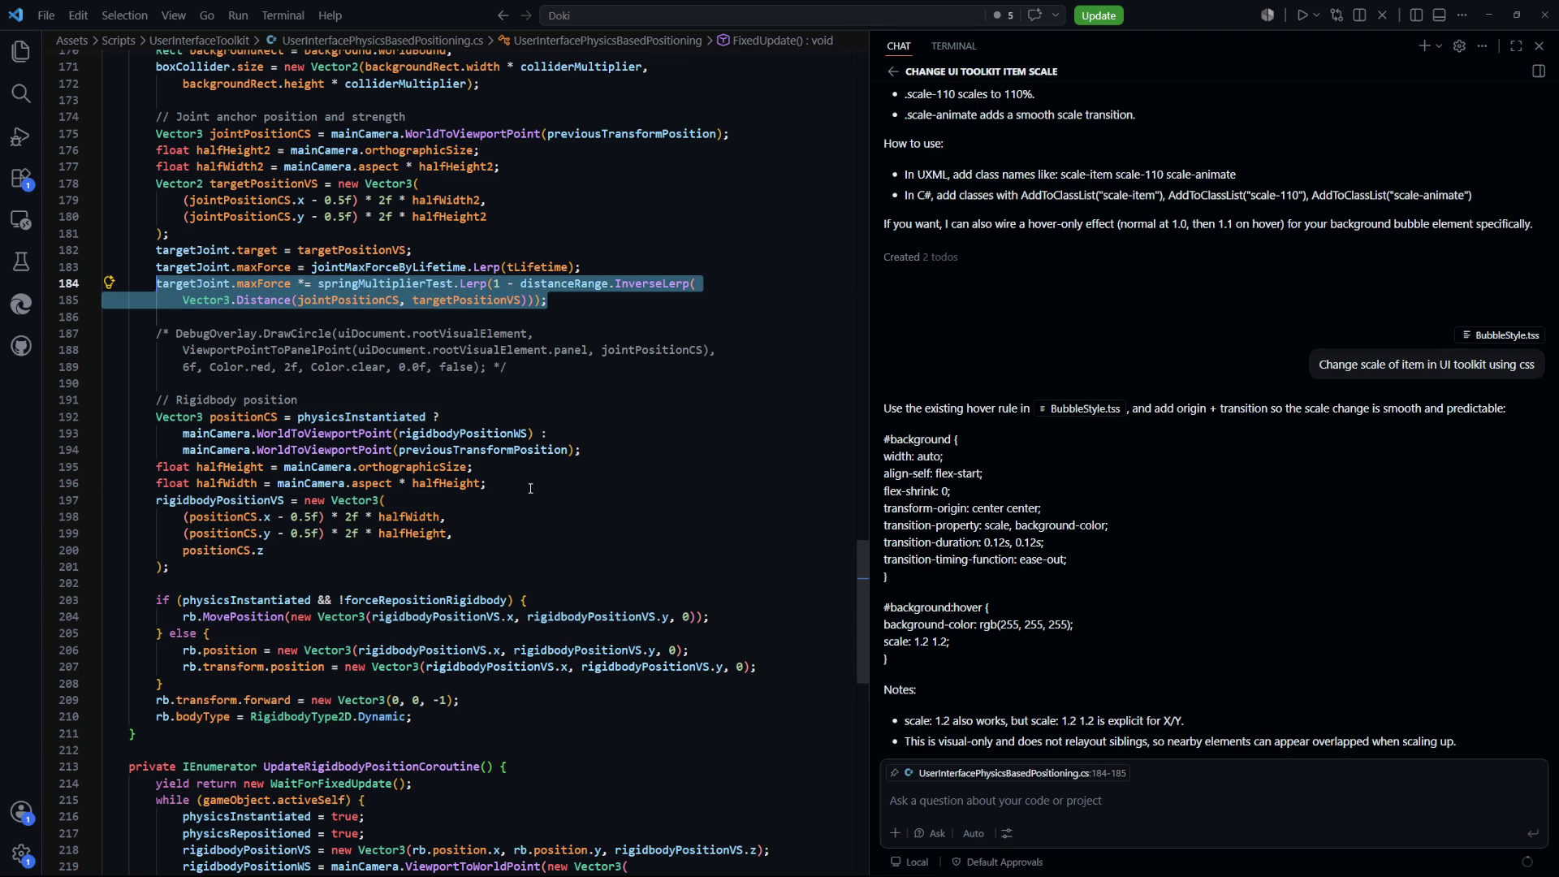
{"action": "scroll", "coordinate": [422, 532], "scroll_direction": "down", "scroll_amount": 2}
{"action": "left_click", "coordinate": [268, 471]}
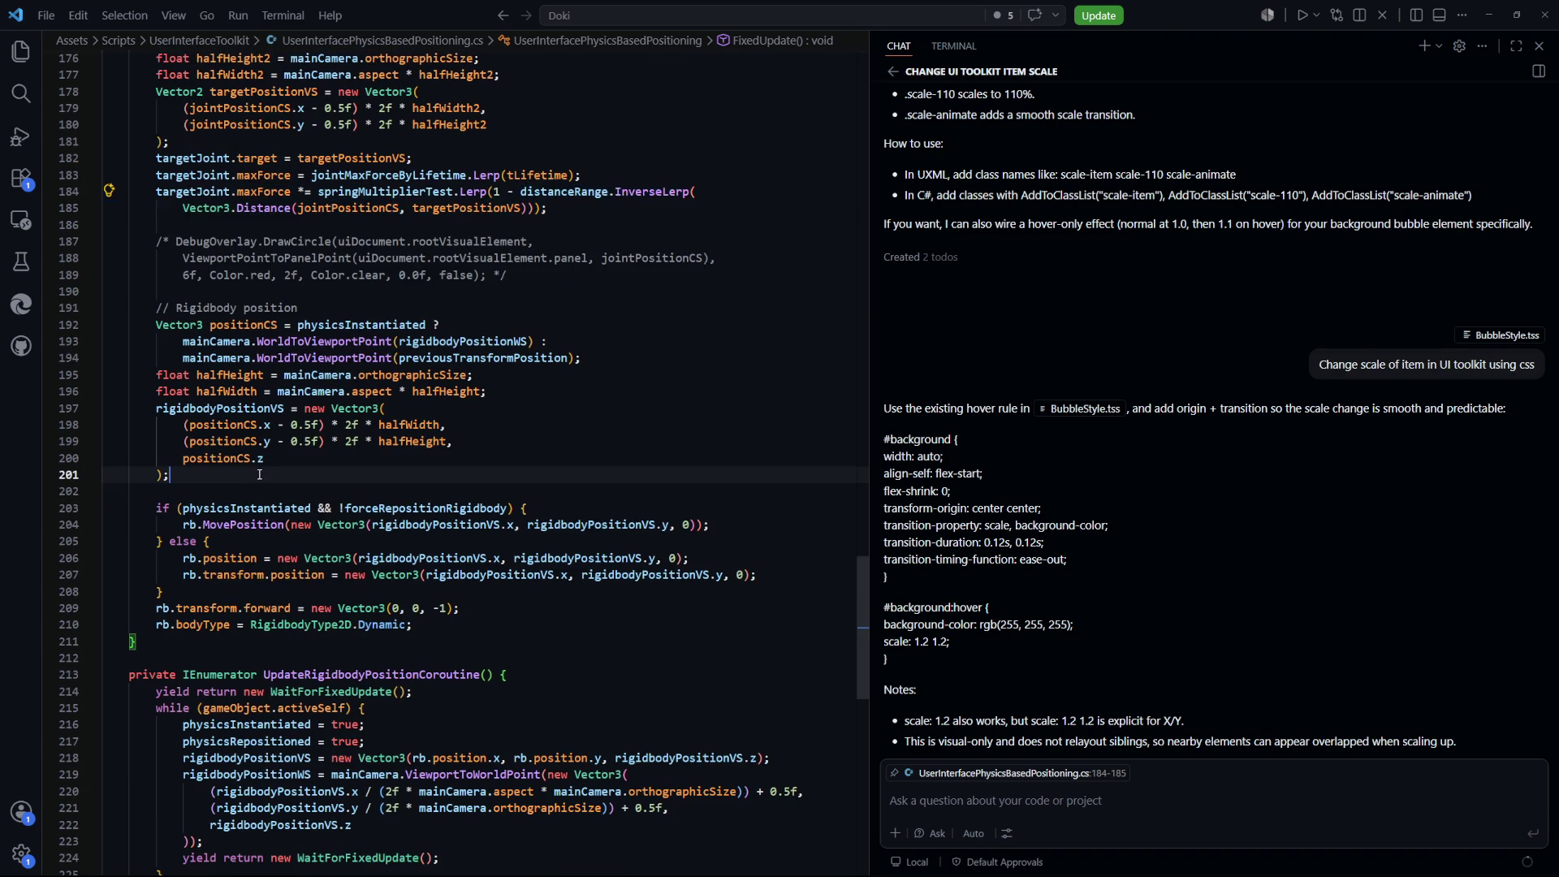
{"action": "key", "text": "Return"}
{"action": "type", "text": "targetJoint.maxForce *= springMultiplierTest.Lerp(1 - distanceRange.InverseLerp(             Vector3.Distance(jointPositionCS, targetPositionVS)));"}
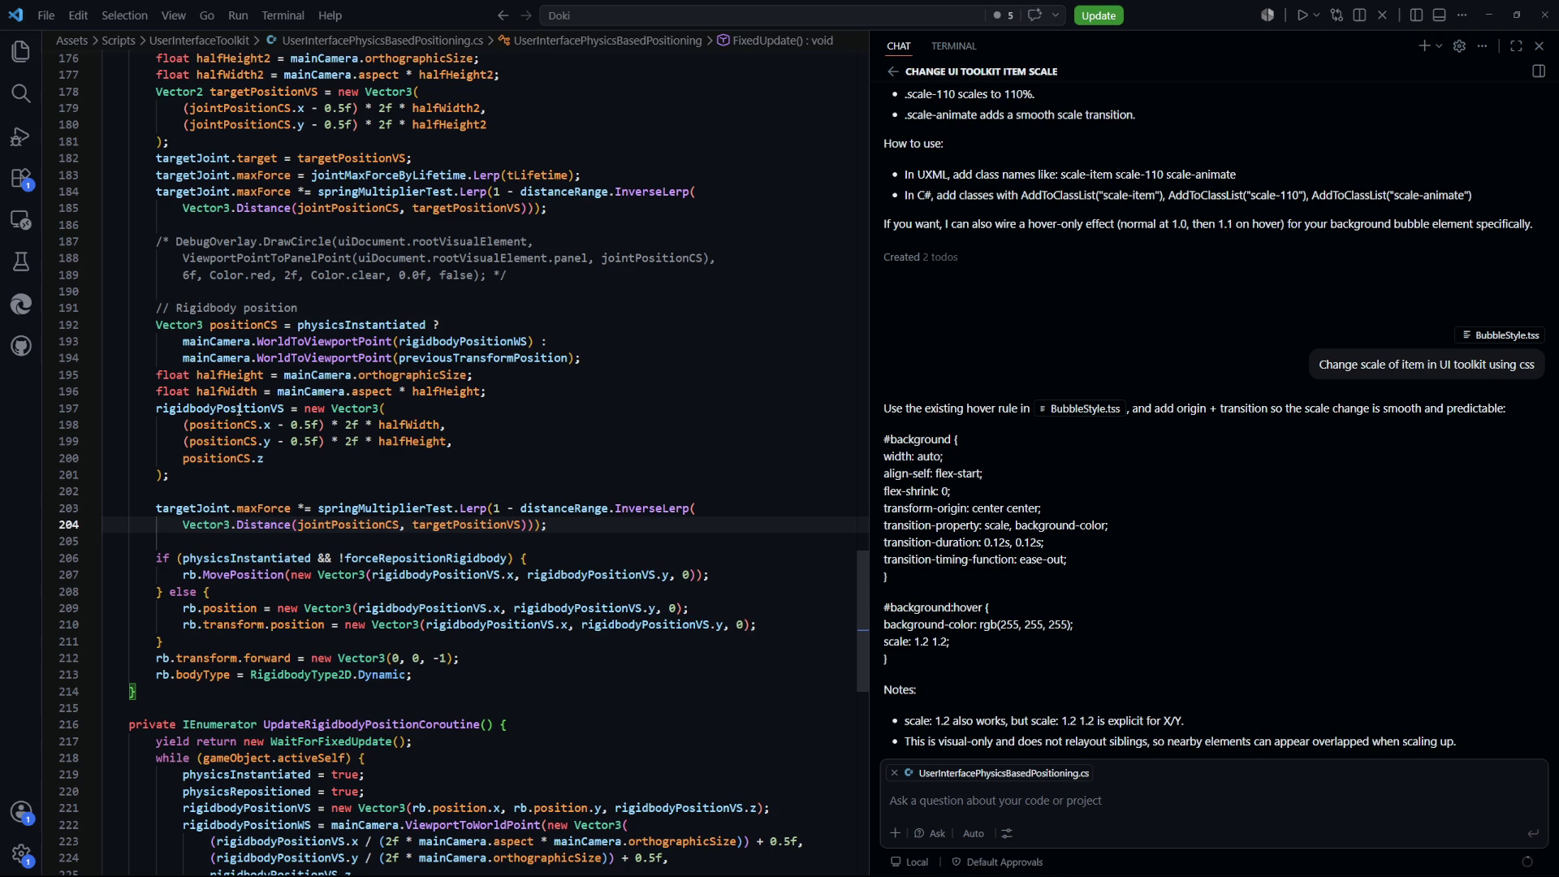
In the pasted statement, replace jointPositionCS with rigidbodyPositionVS, then go to Unity
{"action": "double_click", "coordinate": [220, 408]}
{"action": "key", "text": "ctrl+c"}
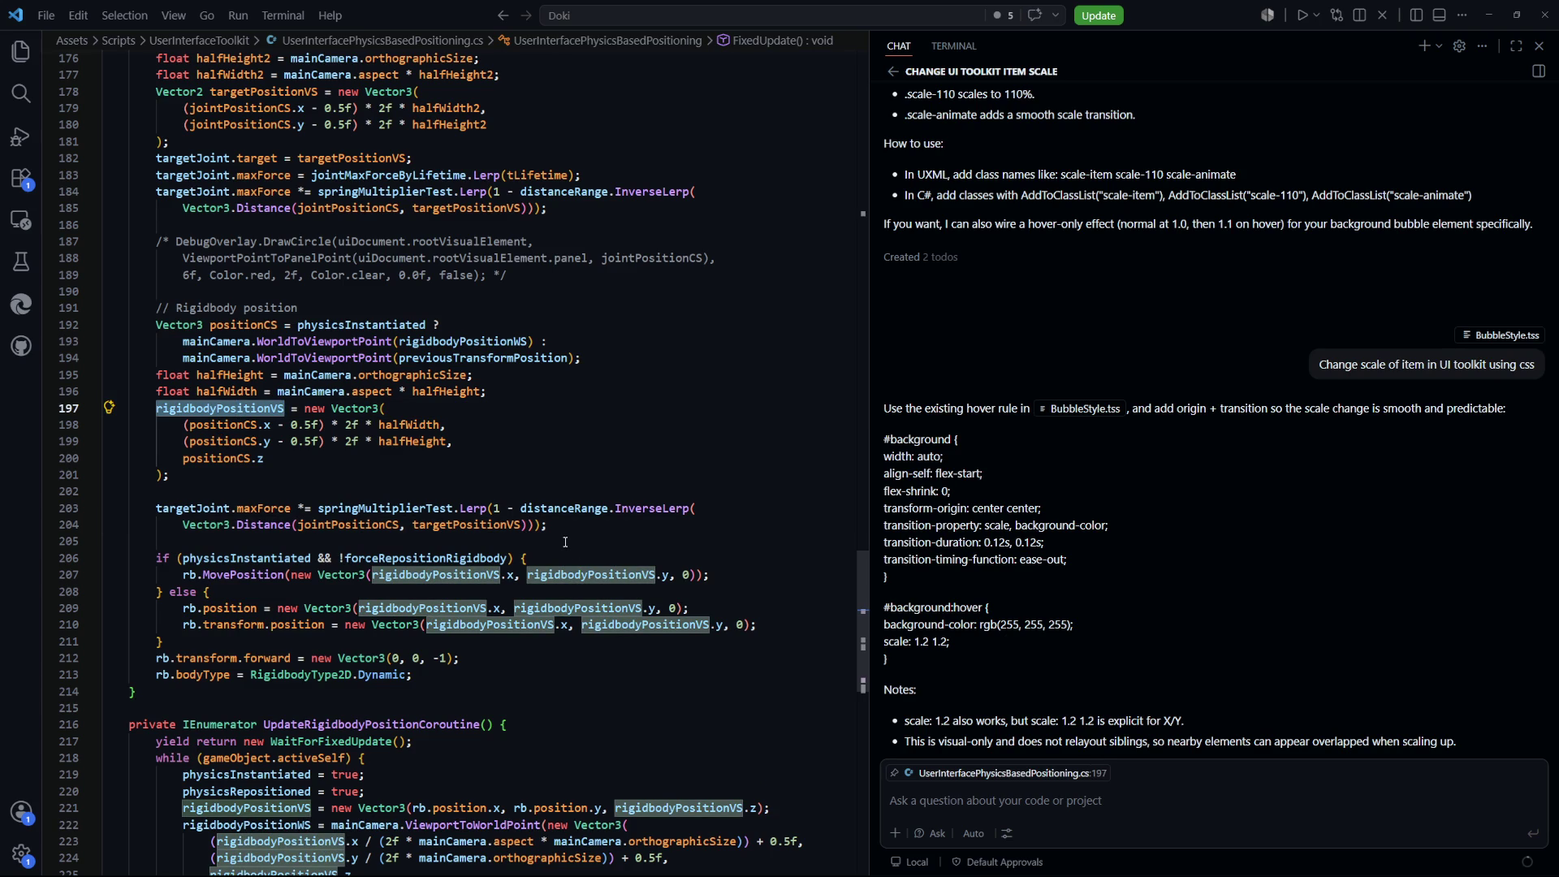
{"action": "double_click", "coordinate": [372, 525]}
{"action": "key", "text": "ctrl+v"}
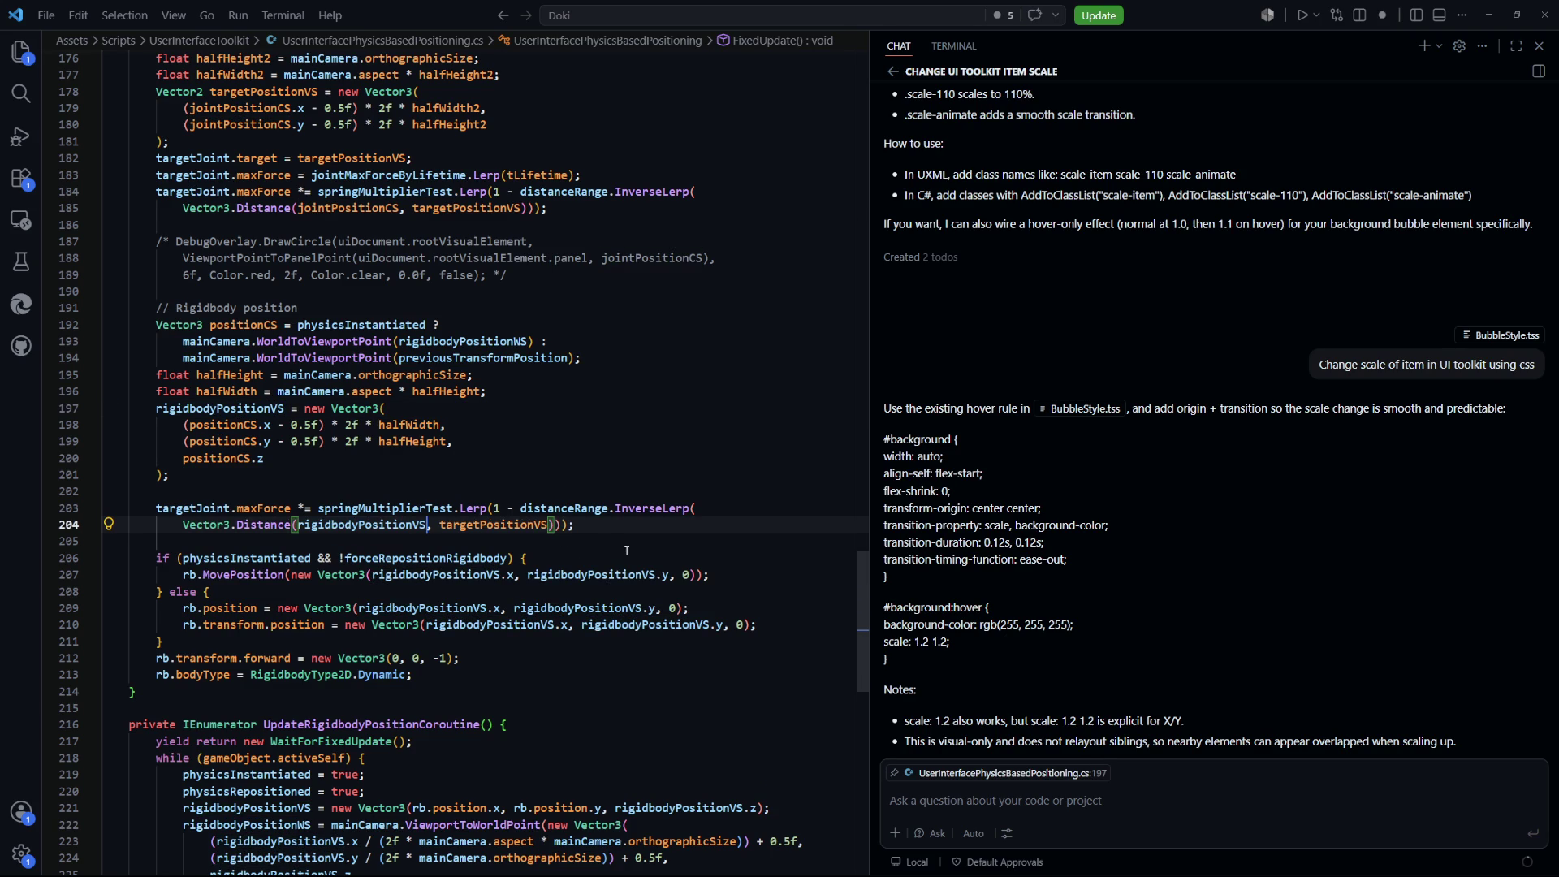
{"action": "key", "text": "End"}
{"action": "double_click", "coordinate": [579, 509]}
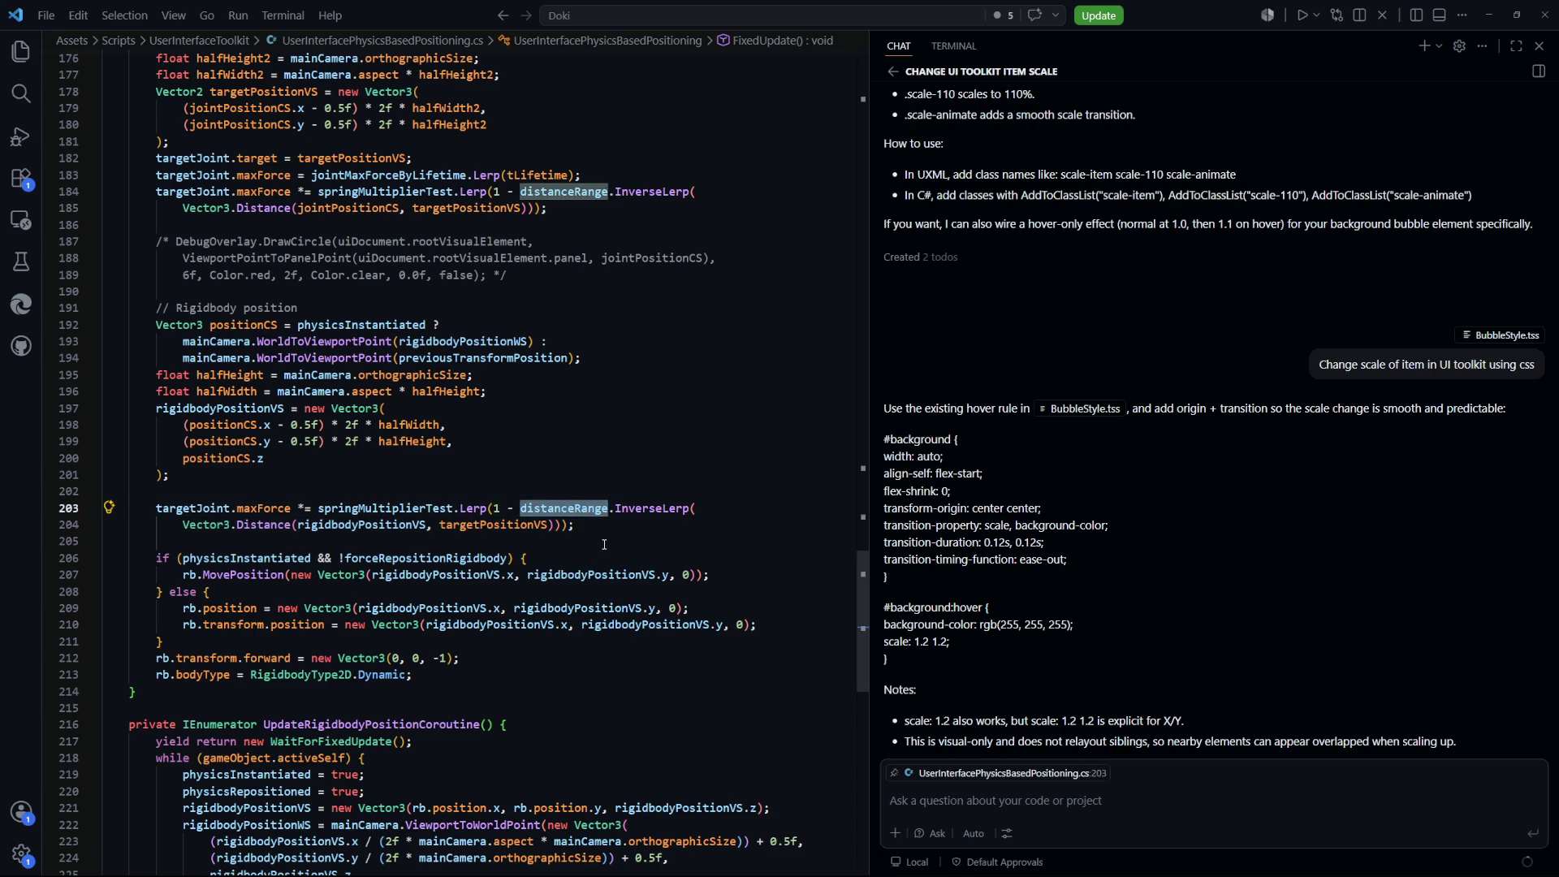
{"action": "key", "text": "Down"}
{"action": "key", "text": "Down"}
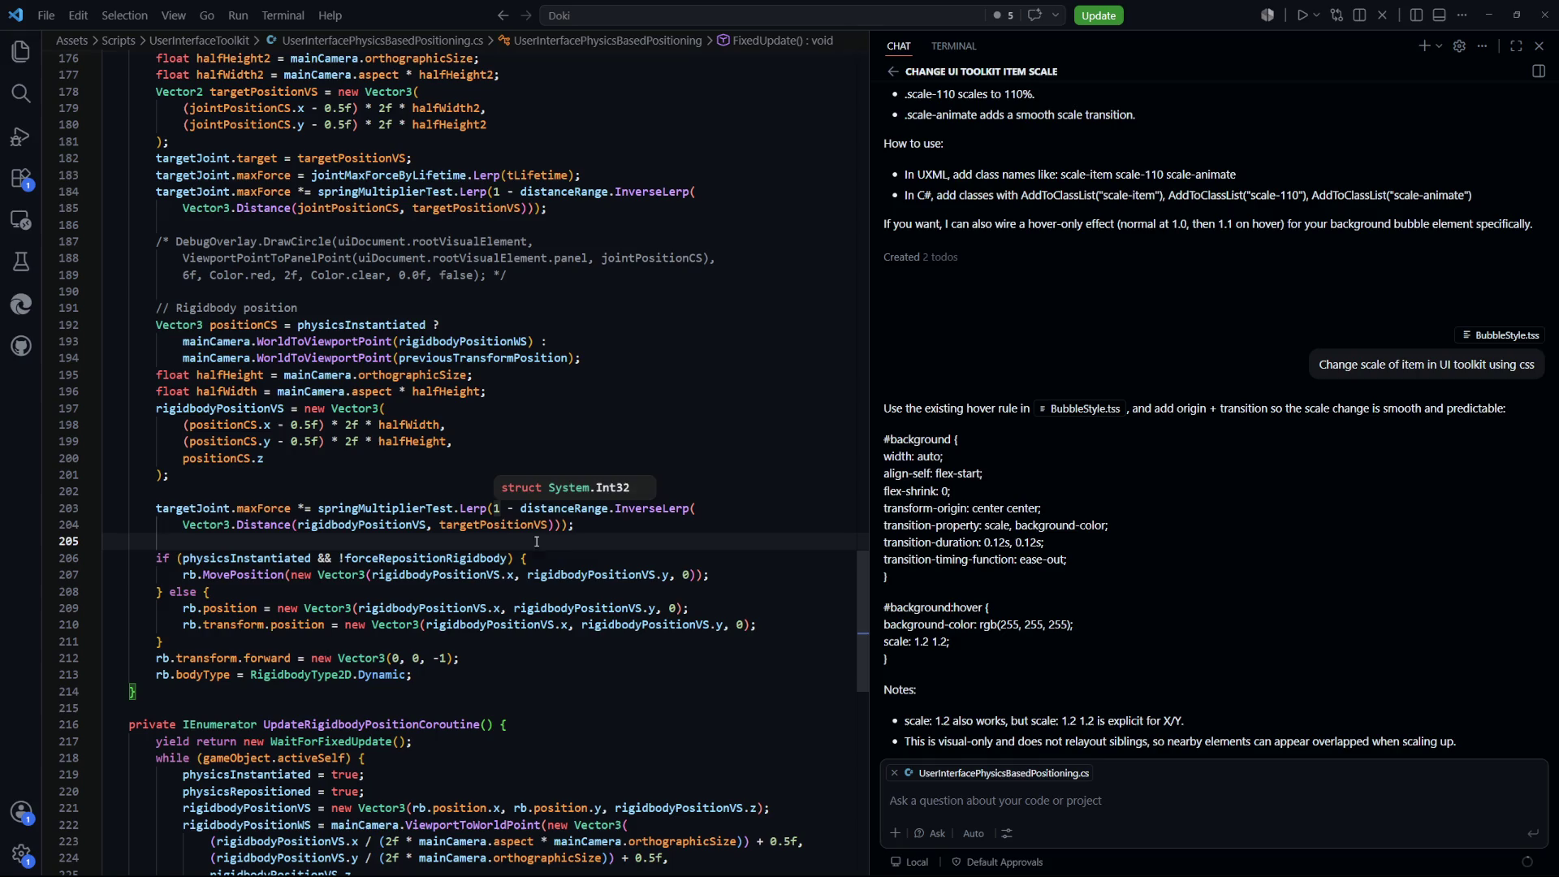
{"action": "left_click", "coordinate": [576, 526]}
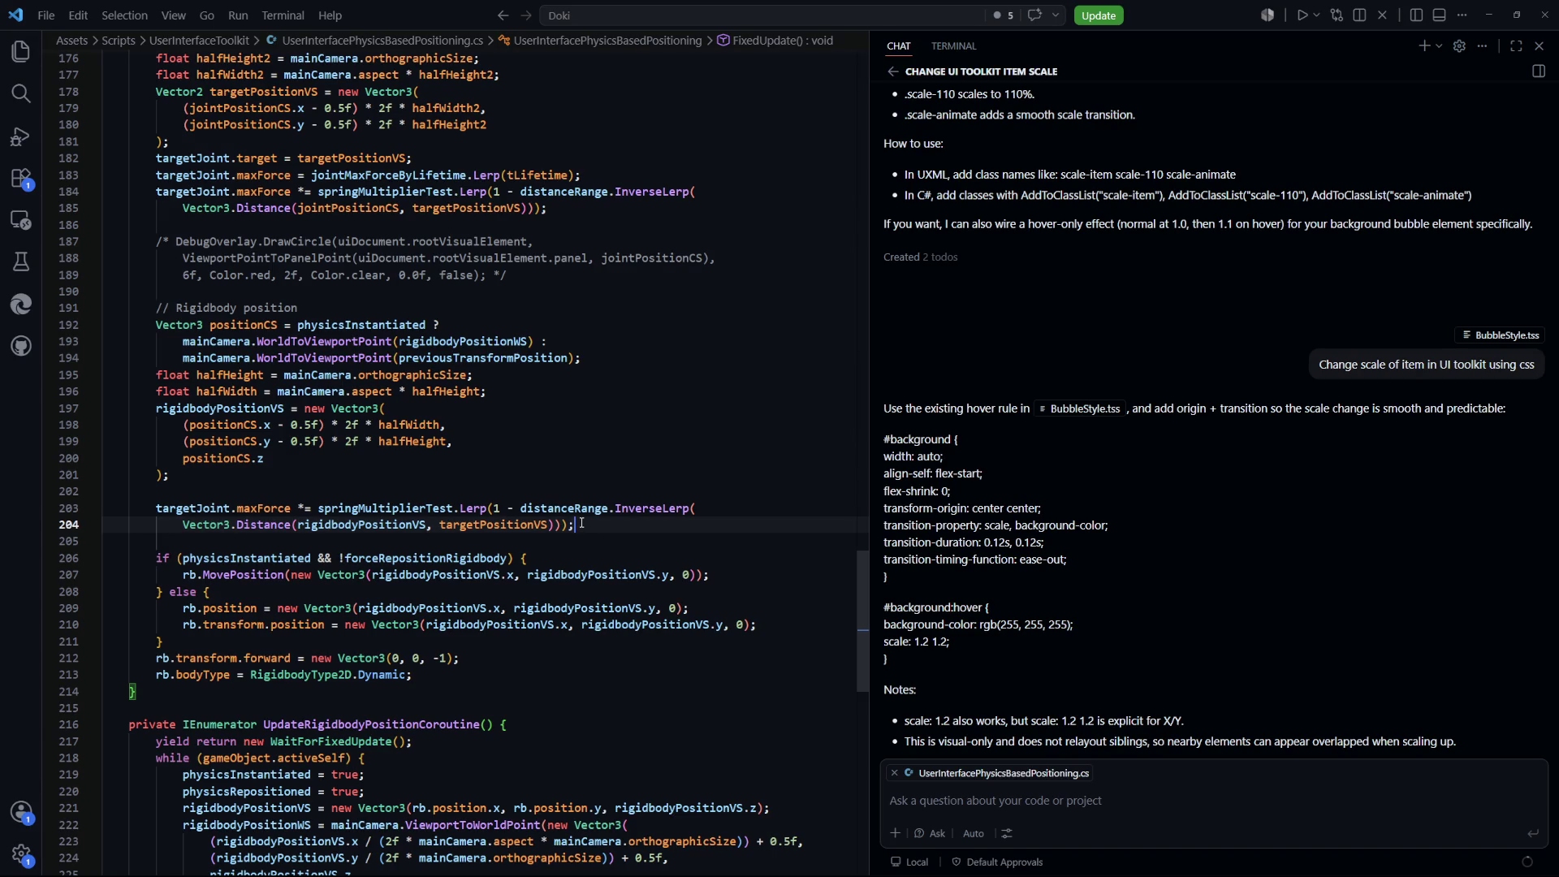
{"action": "key", "text": "alt+Tab"}
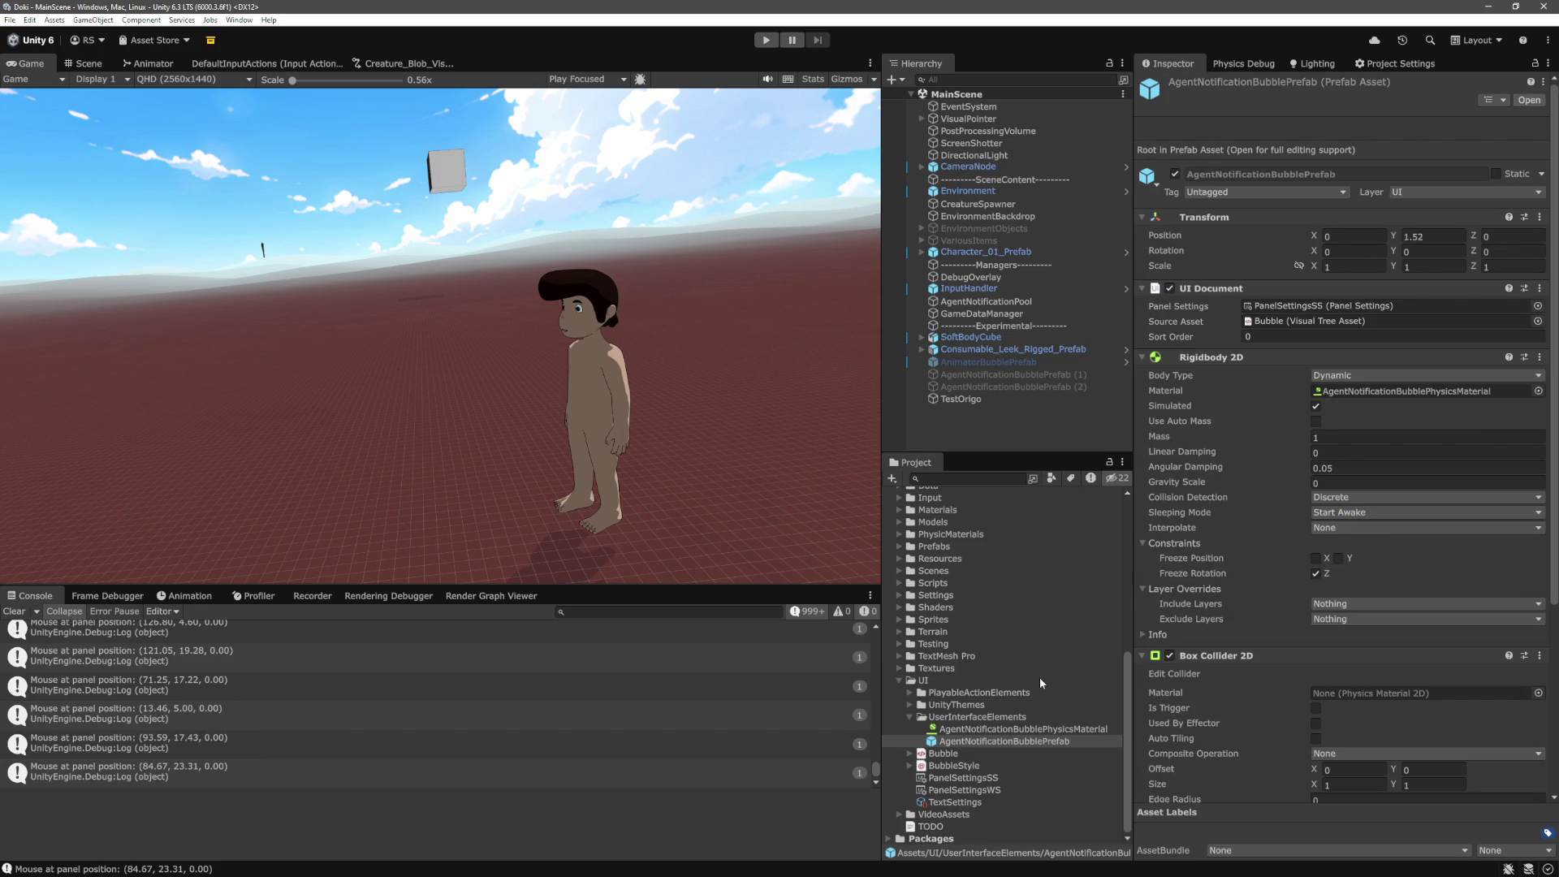
Select AgentNotificationBubblePrefab, check its positioning script fields in the Inspector, then return to VS Code
{"action": "scroll", "coordinate": [1276, 684], "scroll_direction": "down", "scroll_amount": 10}
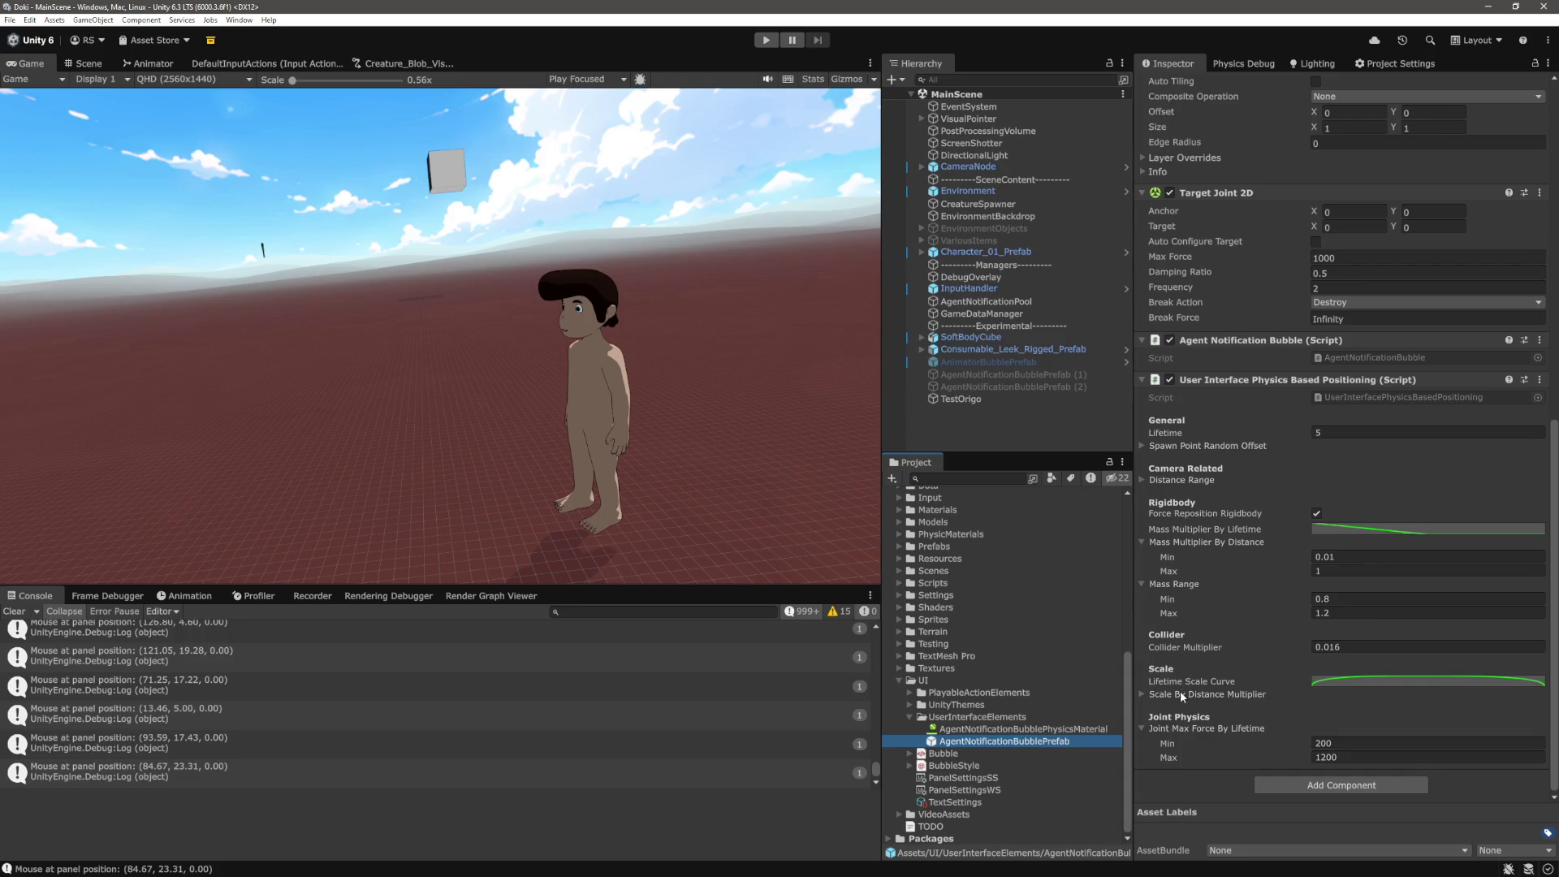
{"action": "left_click", "coordinate": [998, 729]}
{"action": "left_click", "coordinate": [996, 740]}
{"action": "scroll", "coordinate": [1254, 689], "scroll_direction": "down", "scroll_amount": 5}
{"action": "scroll", "coordinate": [1254, 683], "scroll_direction": "down", "scroll_amount": 3}
{"action": "key", "text": "alt+Tab"}
{"action": "scroll", "coordinate": [582, 533], "scroll_direction": "up", "scroll_amount": 10}
{"action": "scroll", "coordinate": [581, 534], "scroll_direction": "up", "scroll_amount": 20}
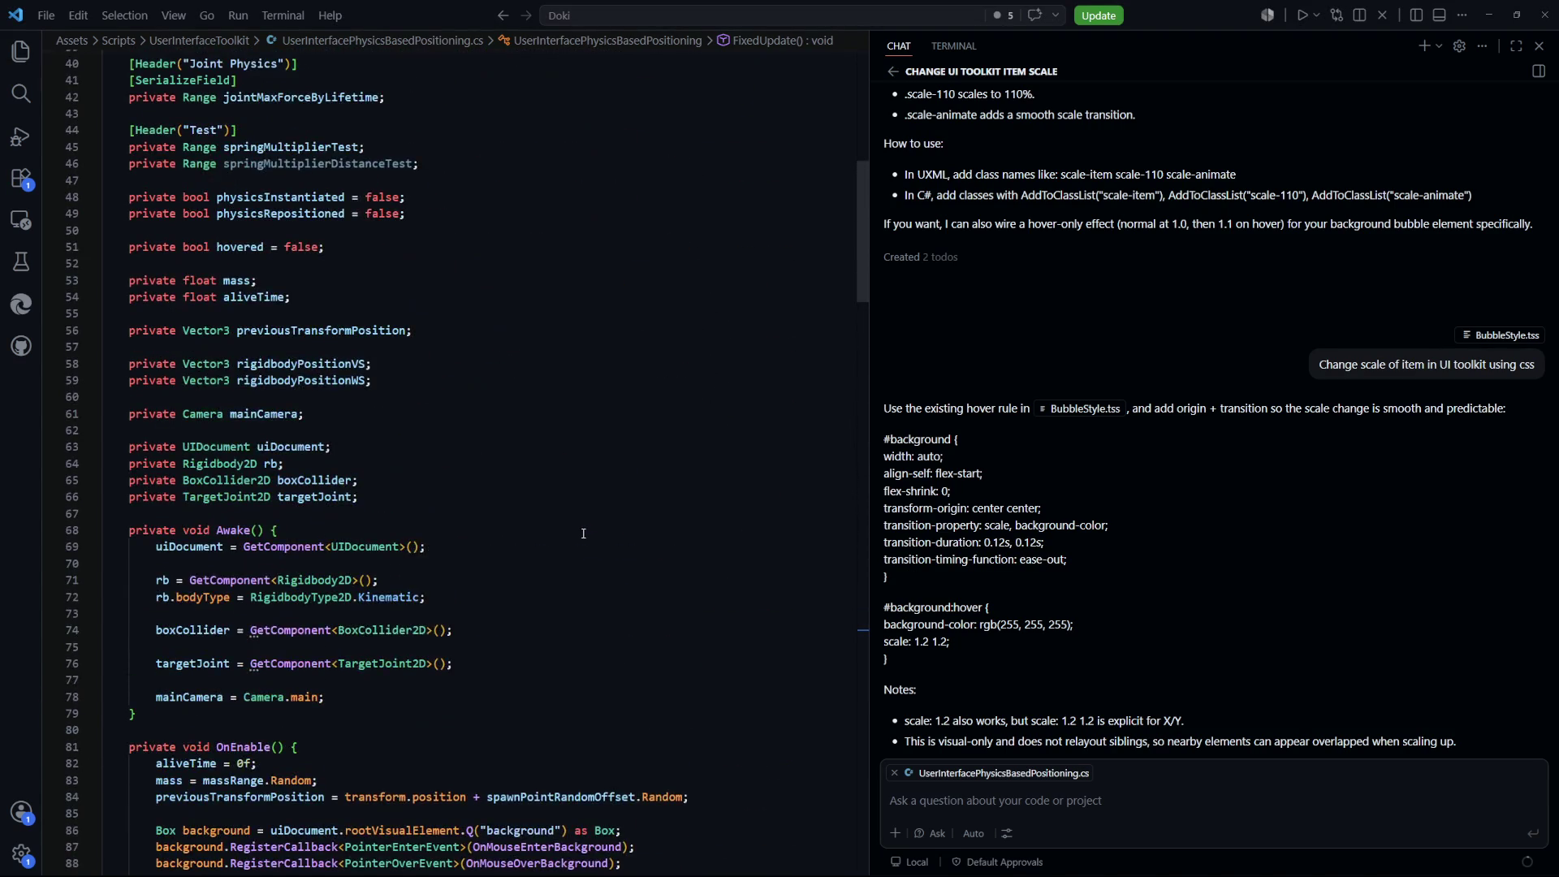
Add [SerializeField] above both springMultiplierTest and springMultiplierDistanceTest
{"action": "scroll", "coordinate": [486, 436], "scroll_direction": "up", "scroll_amount": 4}
{"action": "left_click", "coordinate": [285, 258]}
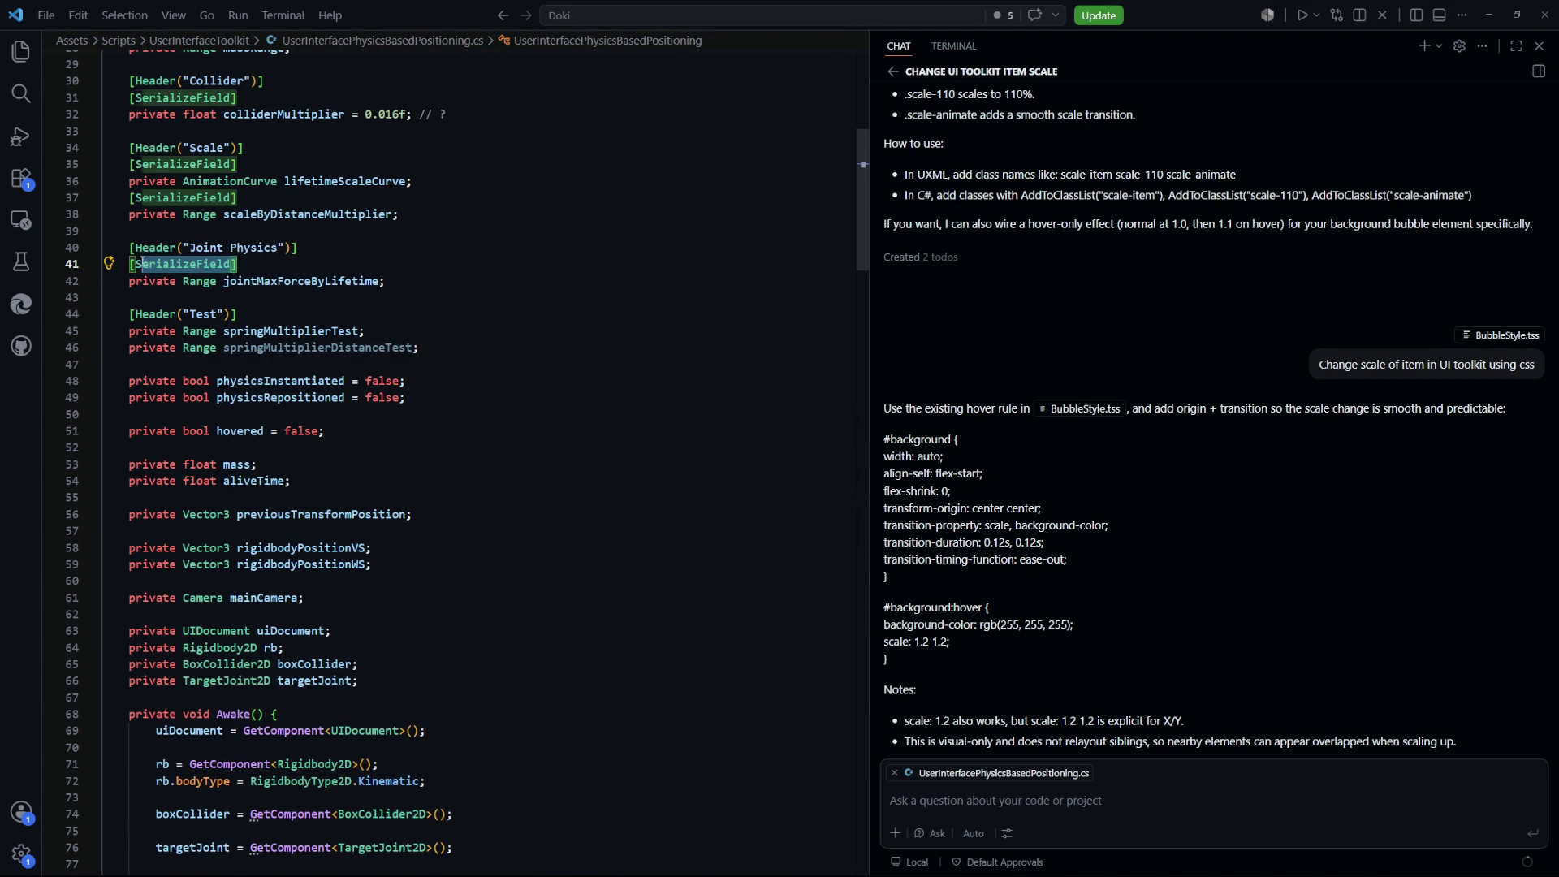
{"action": "left_click", "coordinate": [285, 312]}
{"action": "key", "text": "Return"}
{"action": "type", "text": "[SerializeField]"}
{"action": "key", "text": "Down"}
{"action": "key", "text": "End"}
{"action": "key", "text": "Return"}
{"action": "type", "text": "[SerializeField]"}
{"action": "double_click", "coordinate": [355, 382]}
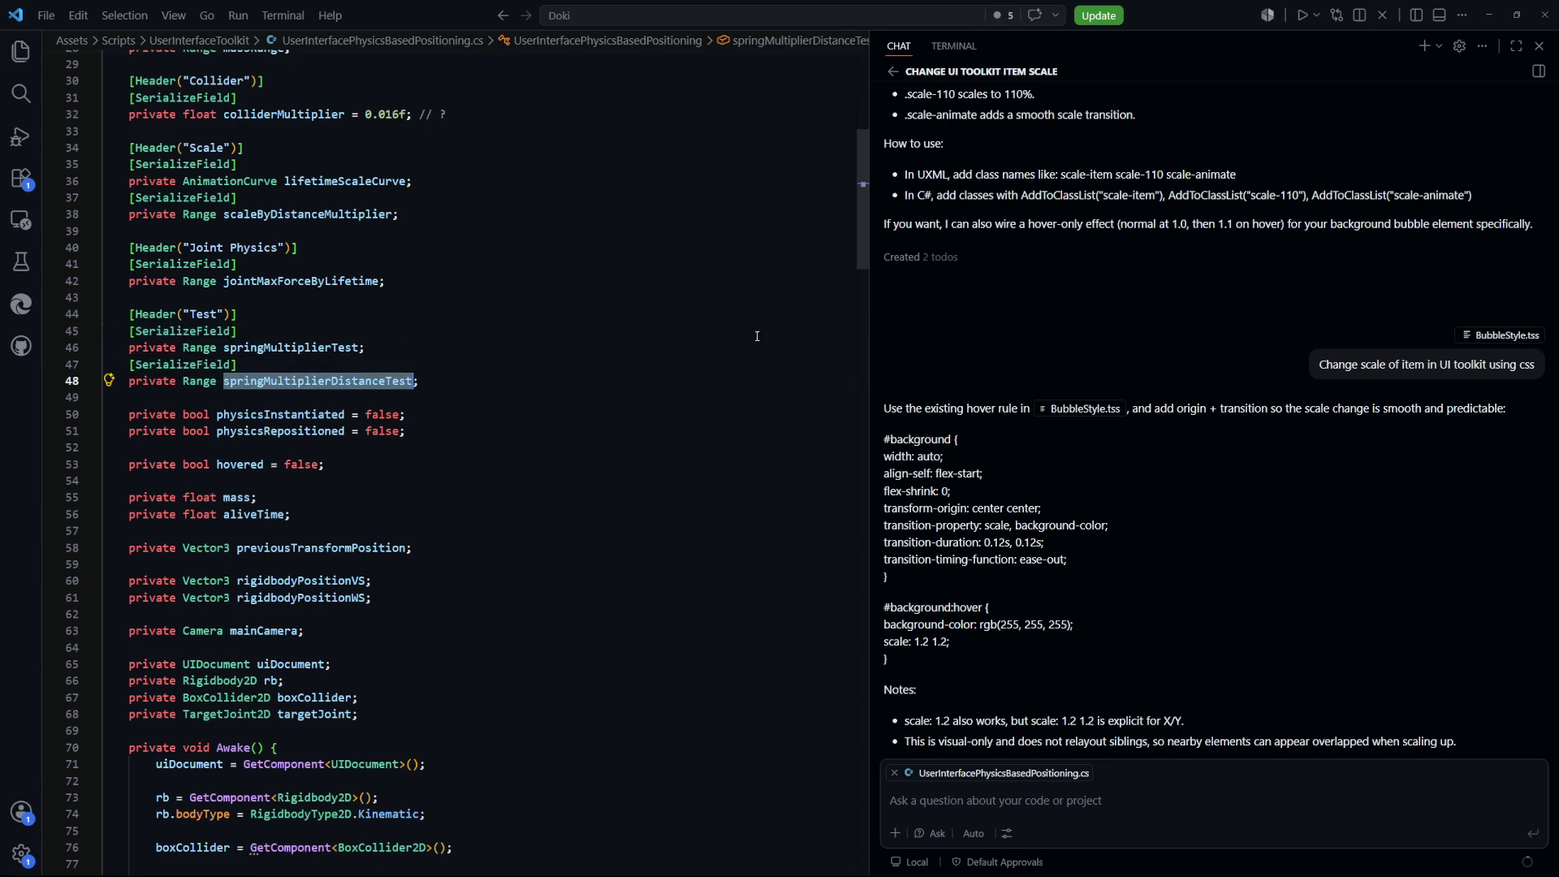
Delete the old joint-distance maxForce scaling lines
{"action": "left_click_drag", "start_coordinate": [863, 153], "coordinate": [859, 649]}
{"action": "scroll", "coordinate": [851, 640], "scroll_direction": "down", "scroll_amount": 4}
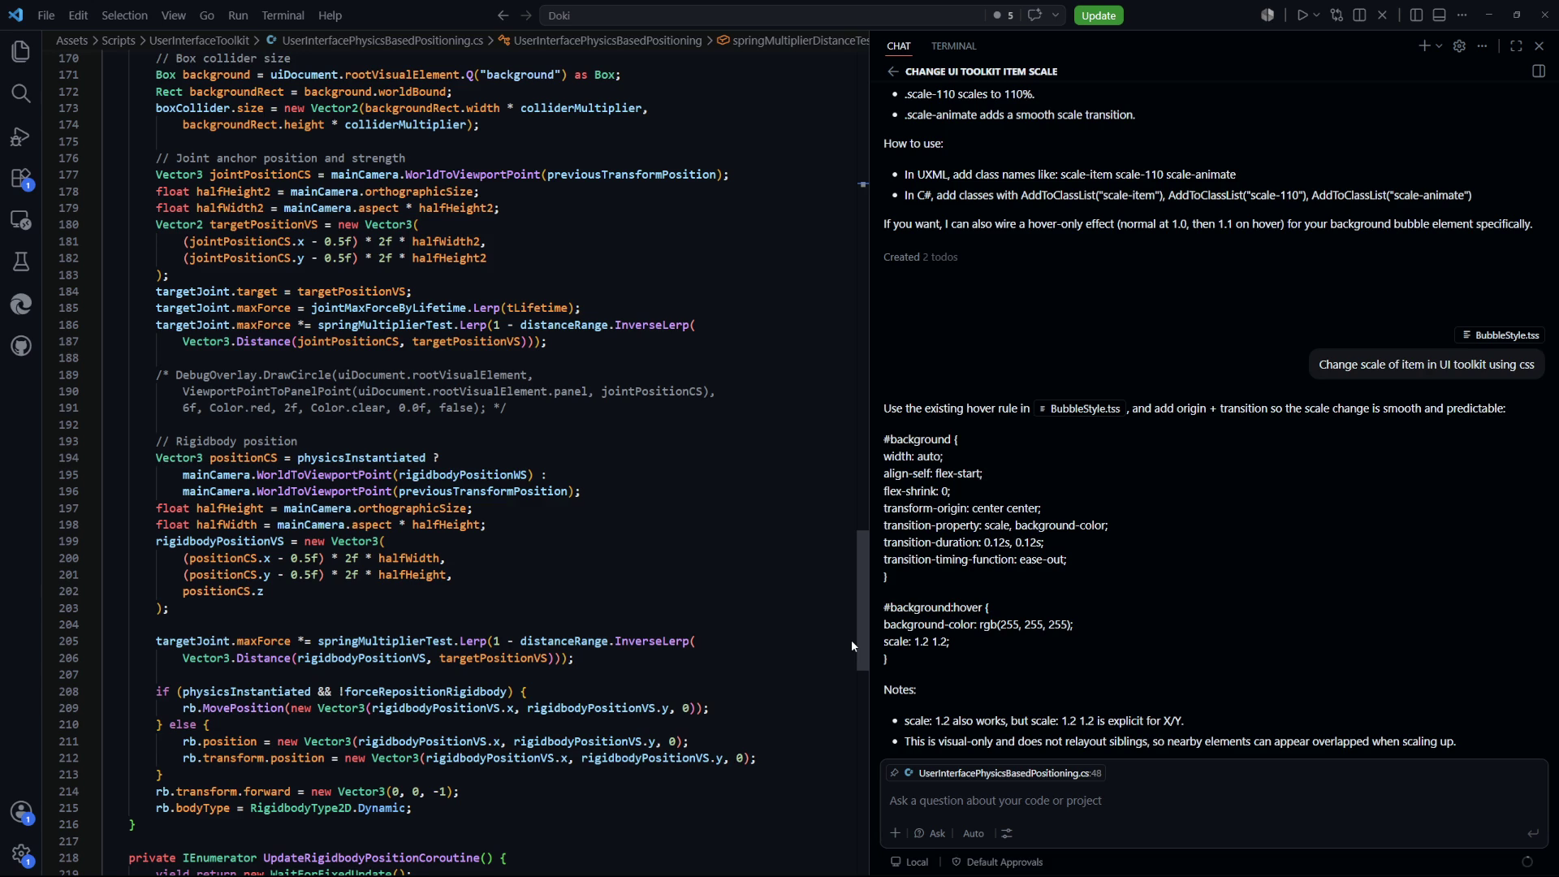
{"action": "scroll", "coordinate": [851, 639], "scroll_direction": "down", "scroll_amount": 1}
{"action": "left_click", "coordinate": [618, 284]}
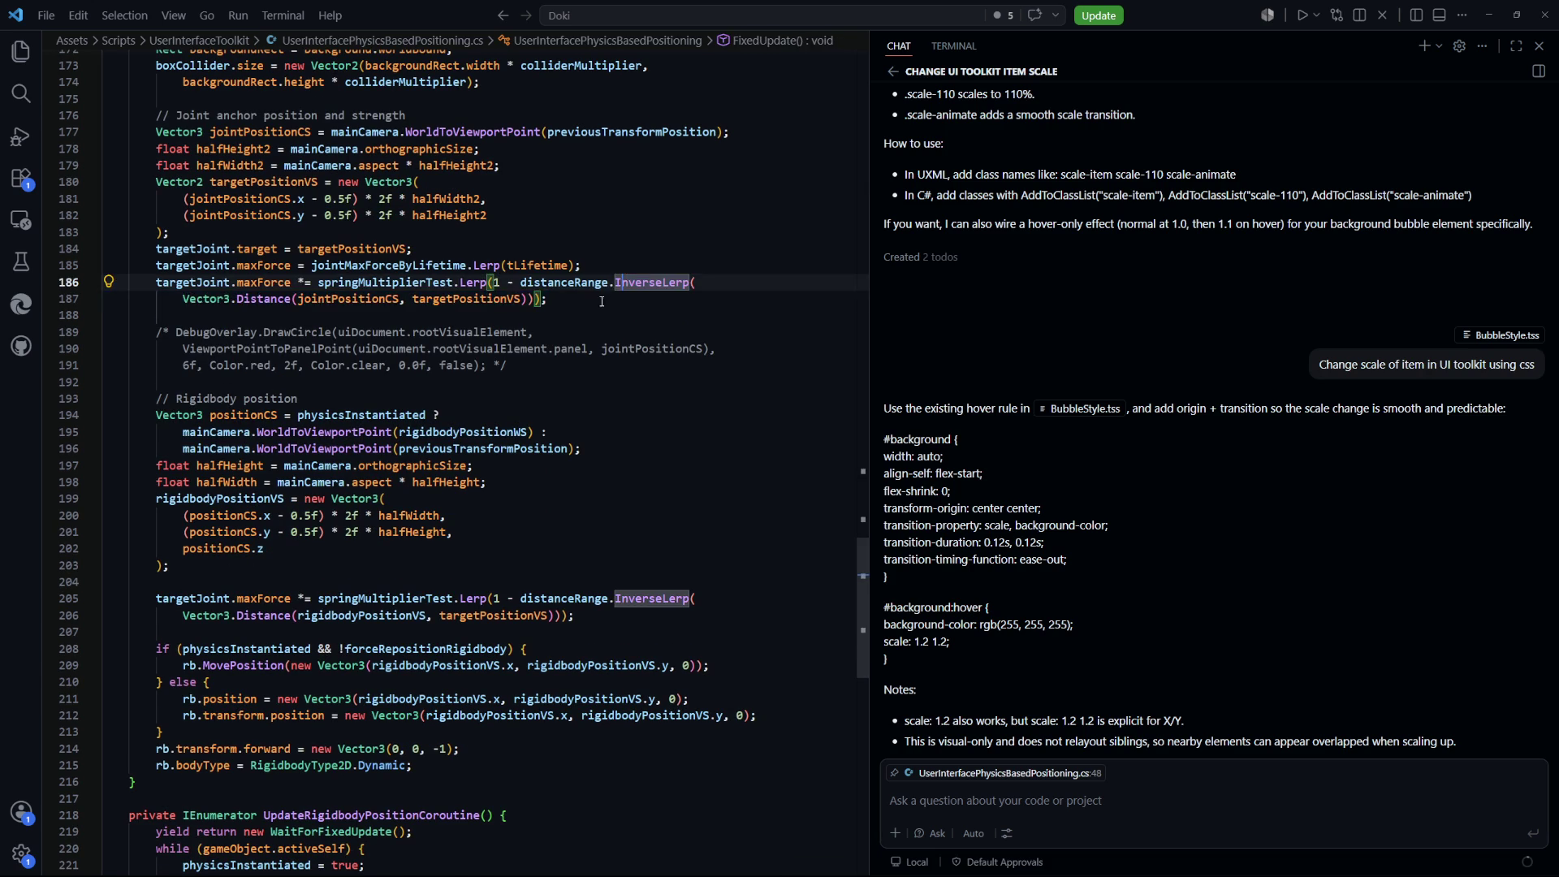
{"action": "left_click_drag", "start_coordinate": [609, 302], "coordinate": [589, 266]}
{"action": "key", "text": "BackSpace"}
Replace distanceRange with springMultiplierDistanceTest in the remaining scaling line, then switch to Unity
{"action": "scroll", "coordinate": [505, 493], "scroll_direction": "down", "scroll_amount": 3}
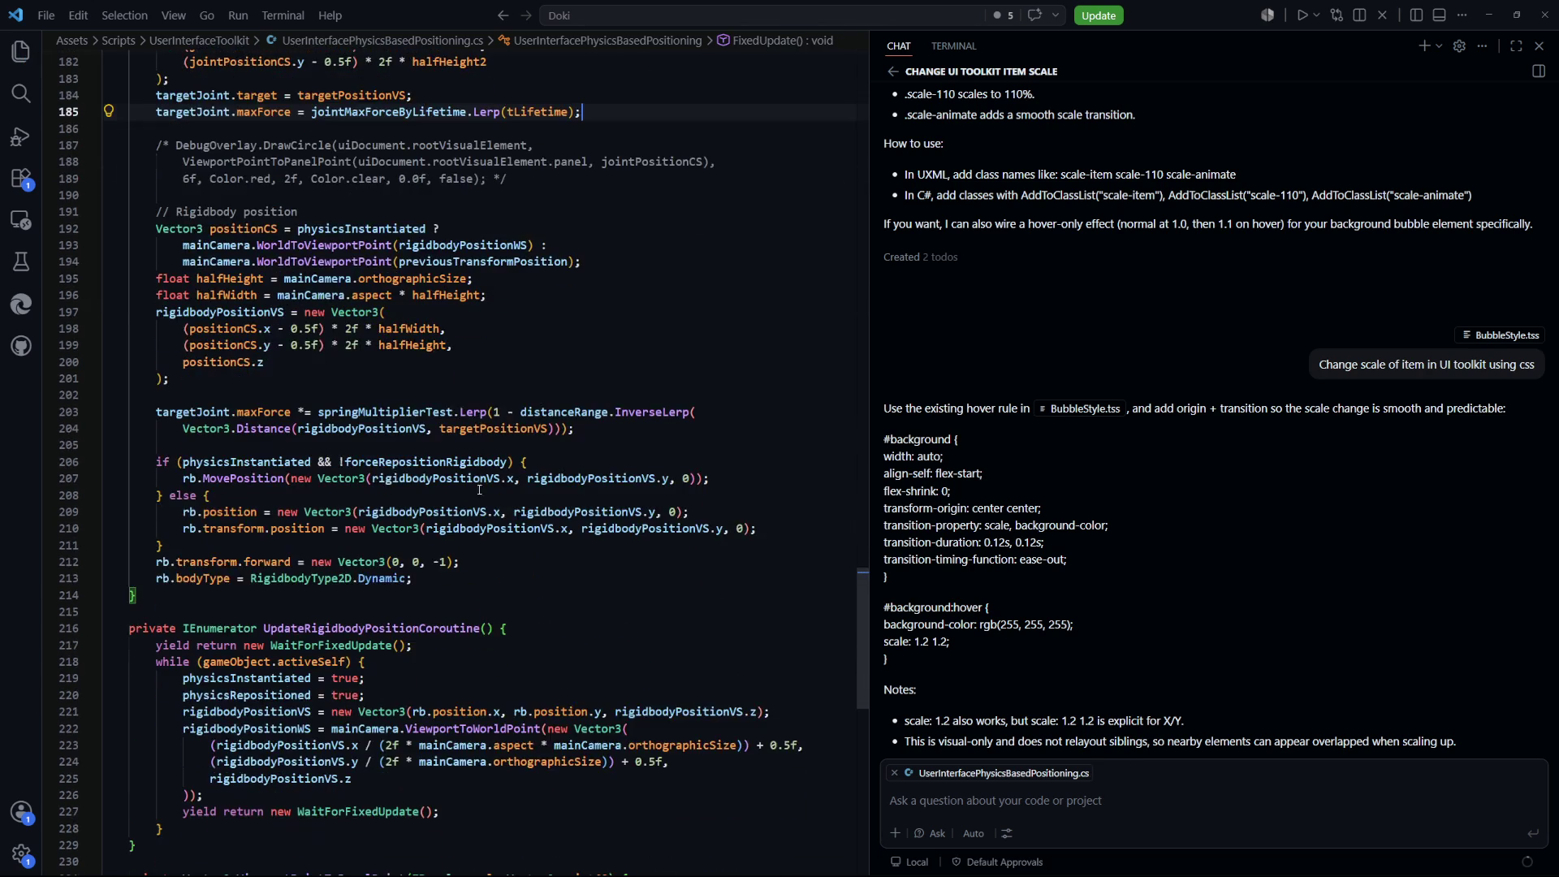
{"action": "double_click", "coordinate": [563, 412]}
{"action": "type", "text": "springMultiplierDistanceTest"}
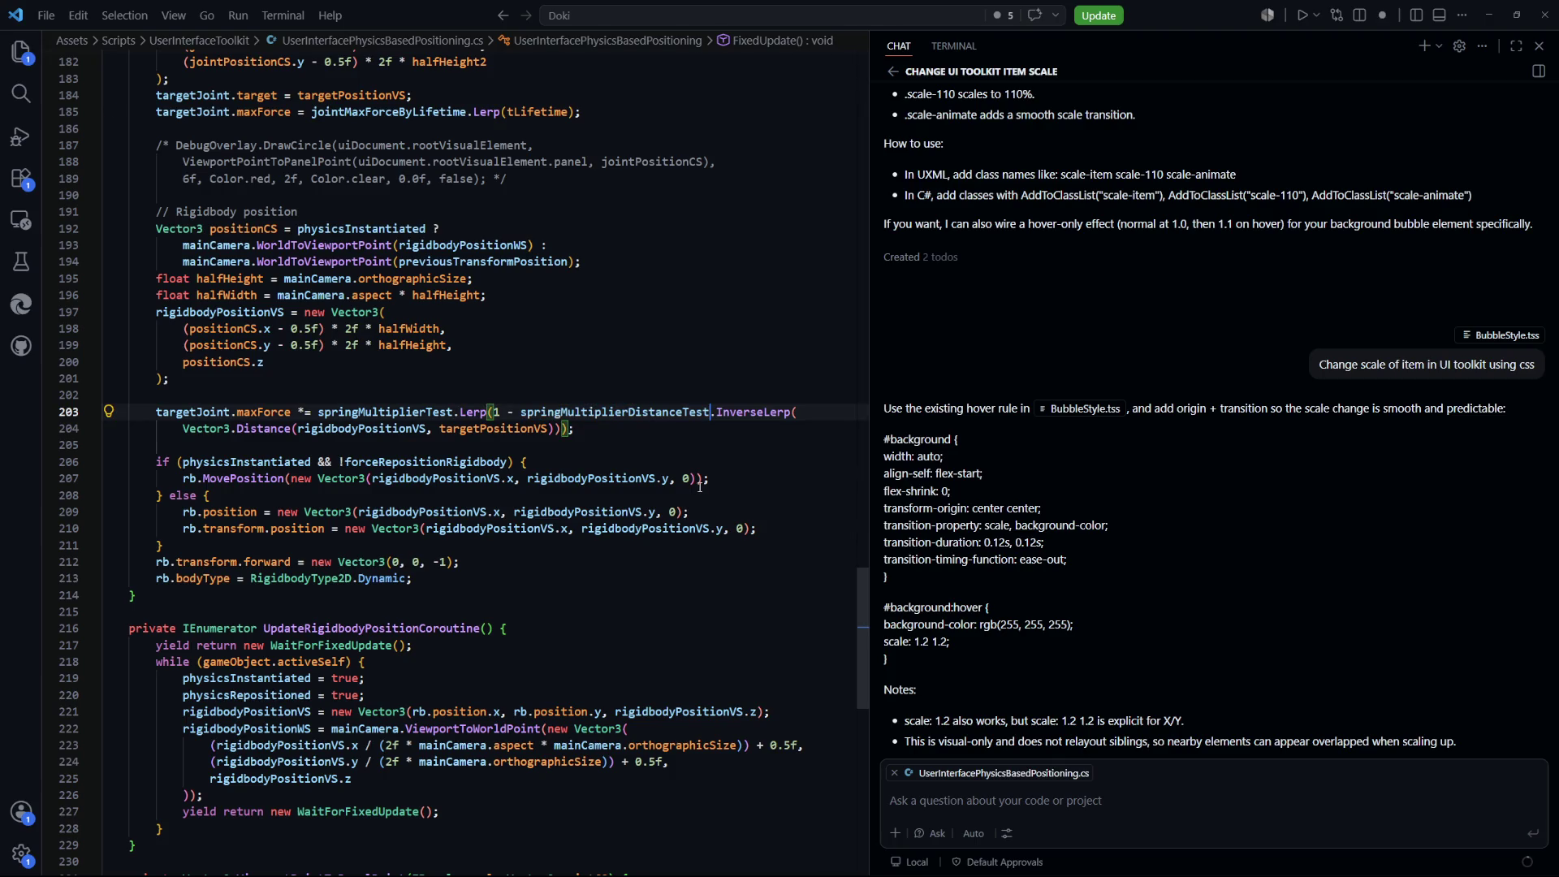
{"action": "left_click", "coordinate": [421, 412]}
{"action": "double_click", "coordinate": [617, 412]}
{"action": "left_click", "coordinate": [523, 461]}
{"action": "key", "text": "alt+Tab"}
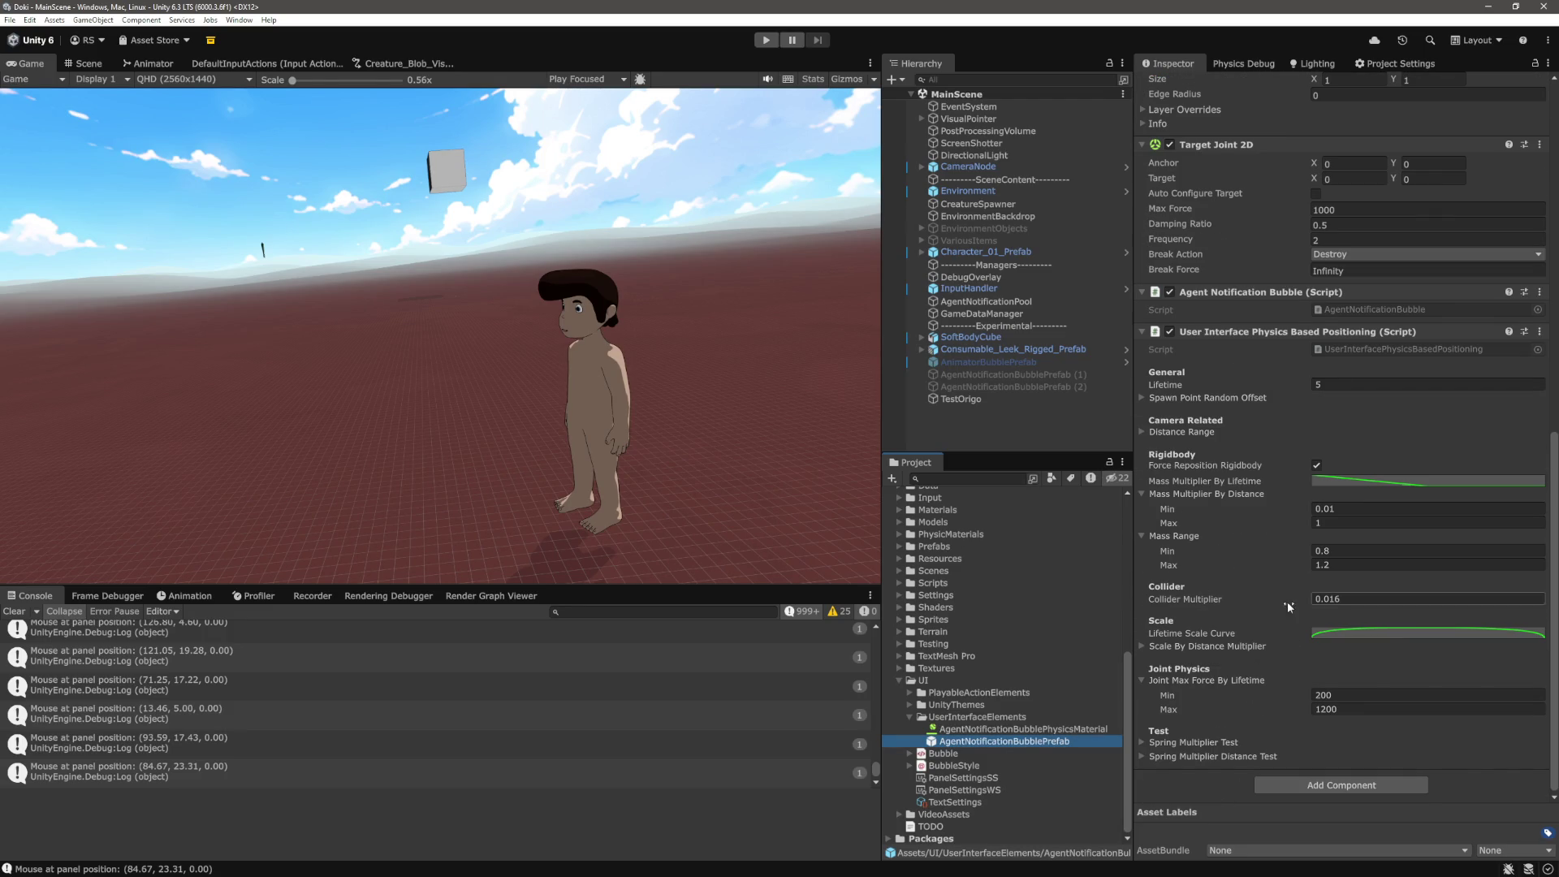
Expand the Spring Multiplier Test and Spring Multiplier Distance Test ranges and edit a range minimum
{"action": "left_click", "coordinate": [1216, 746]}
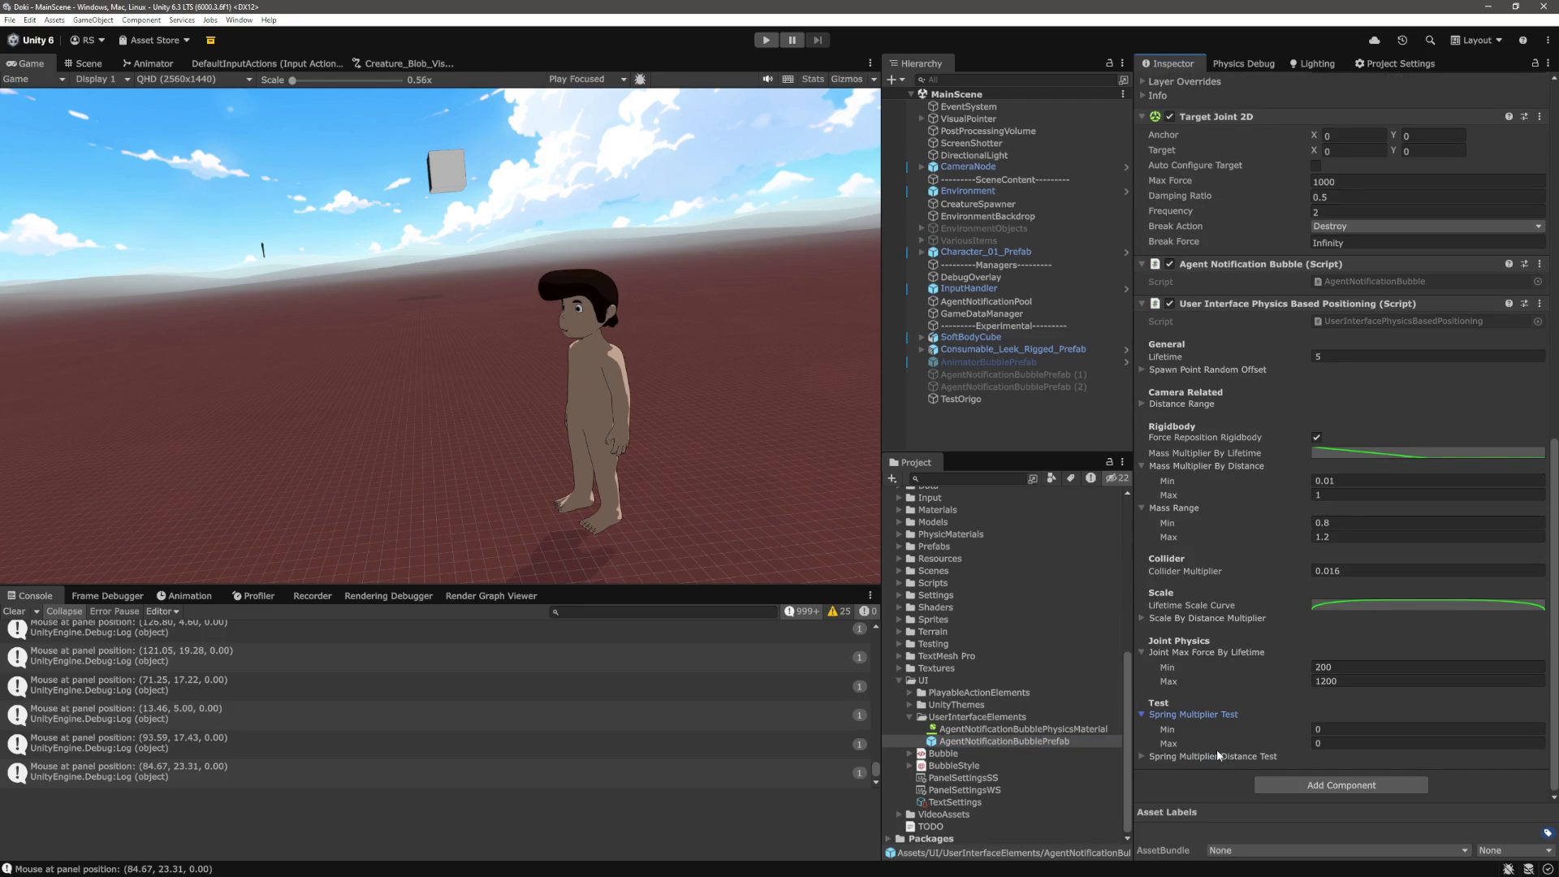
{"action": "left_click", "coordinate": [1215, 756]}
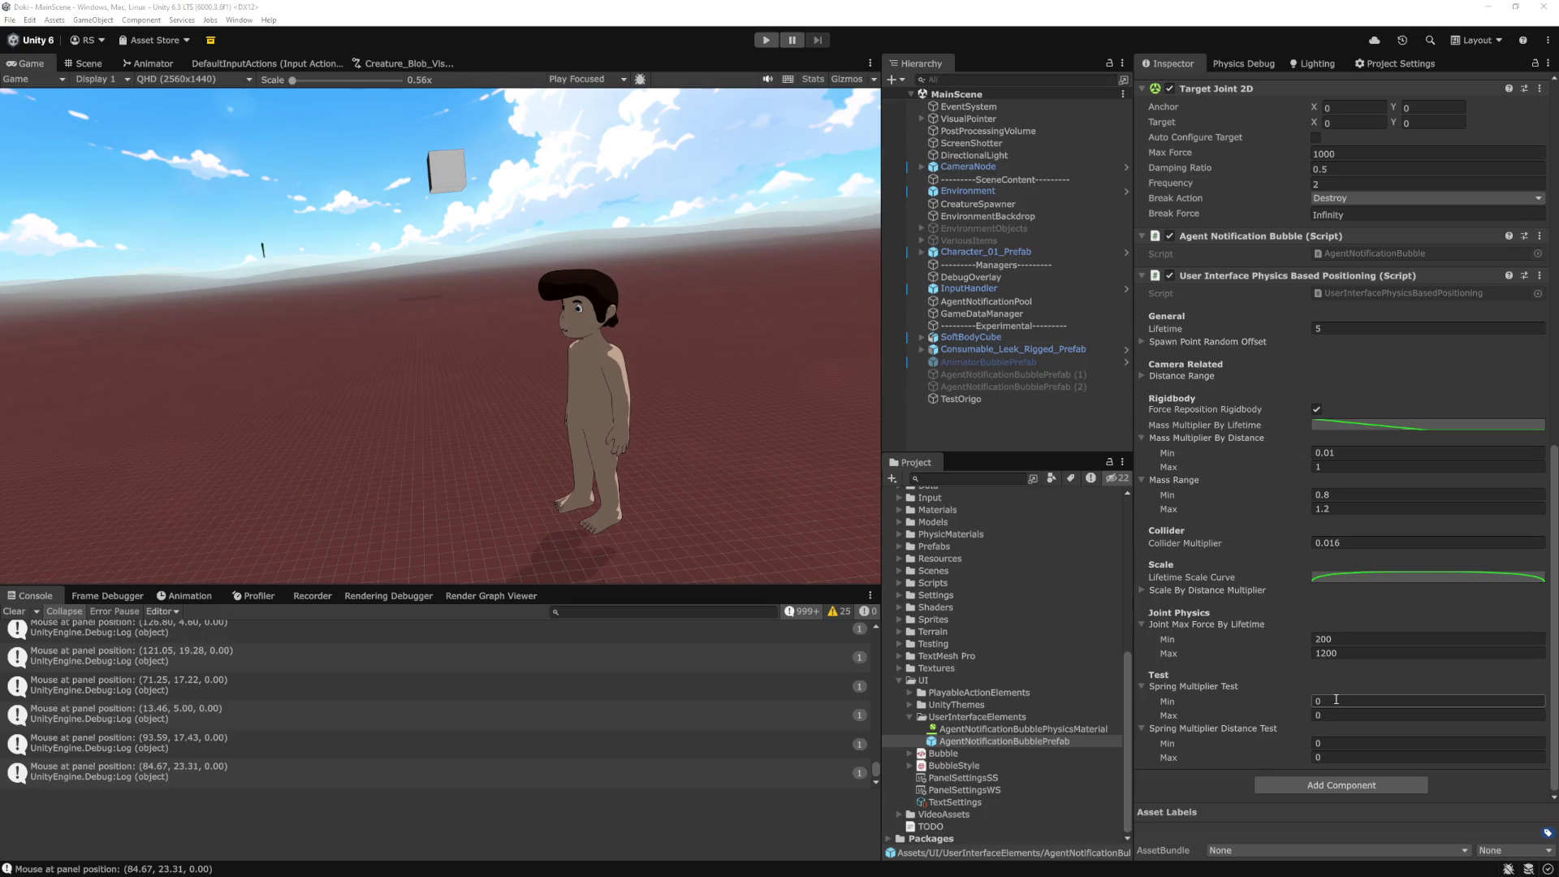
{"action": "left_click", "coordinate": [1331, 740]}
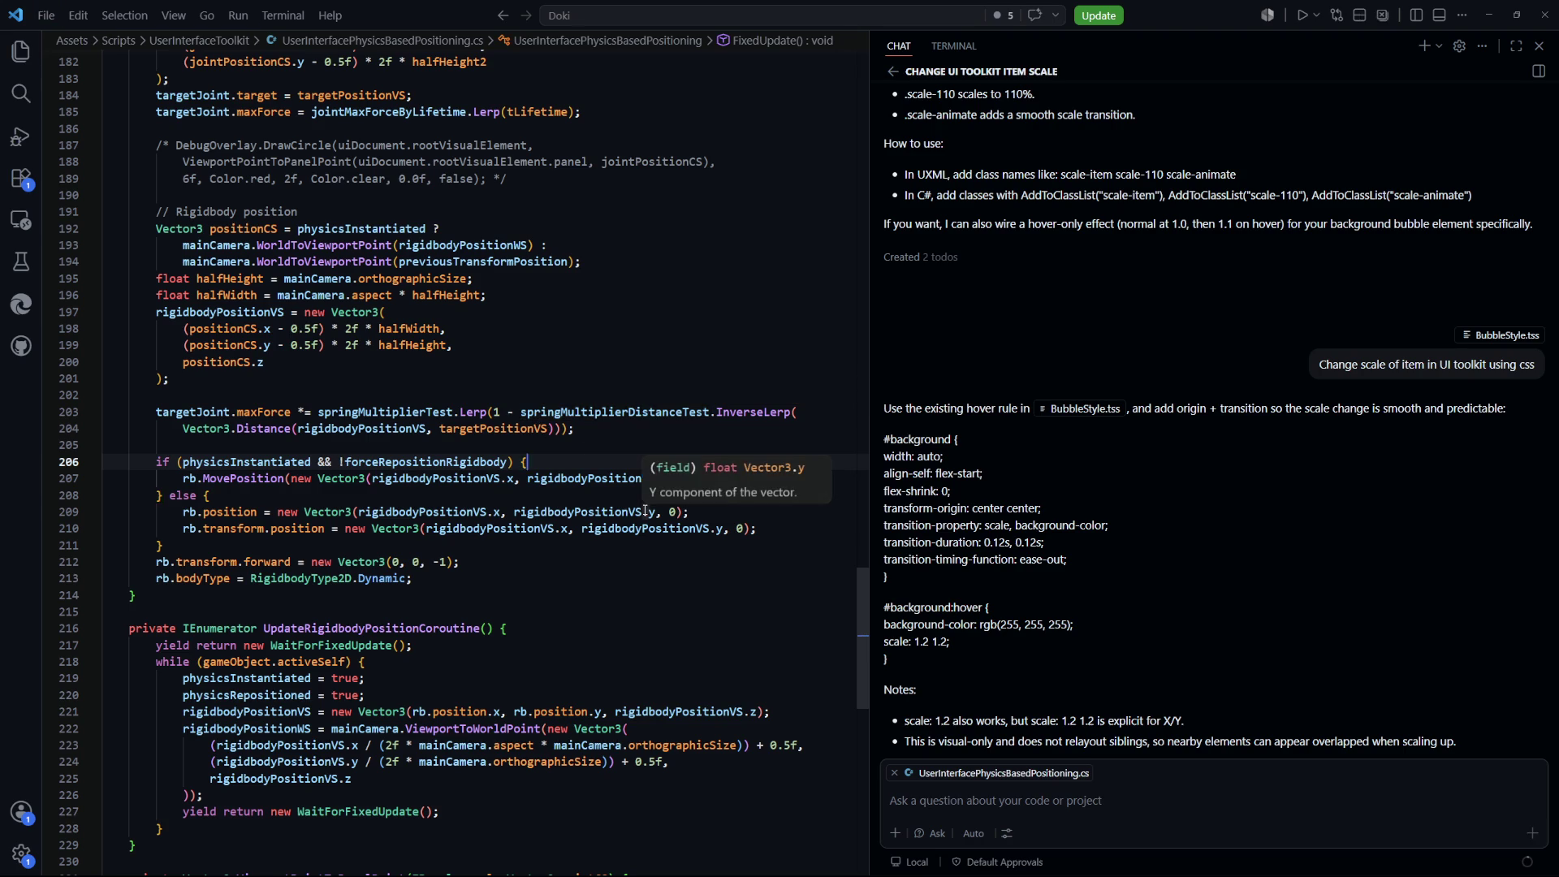
{"action": "key", "text": "alt+Tab"}
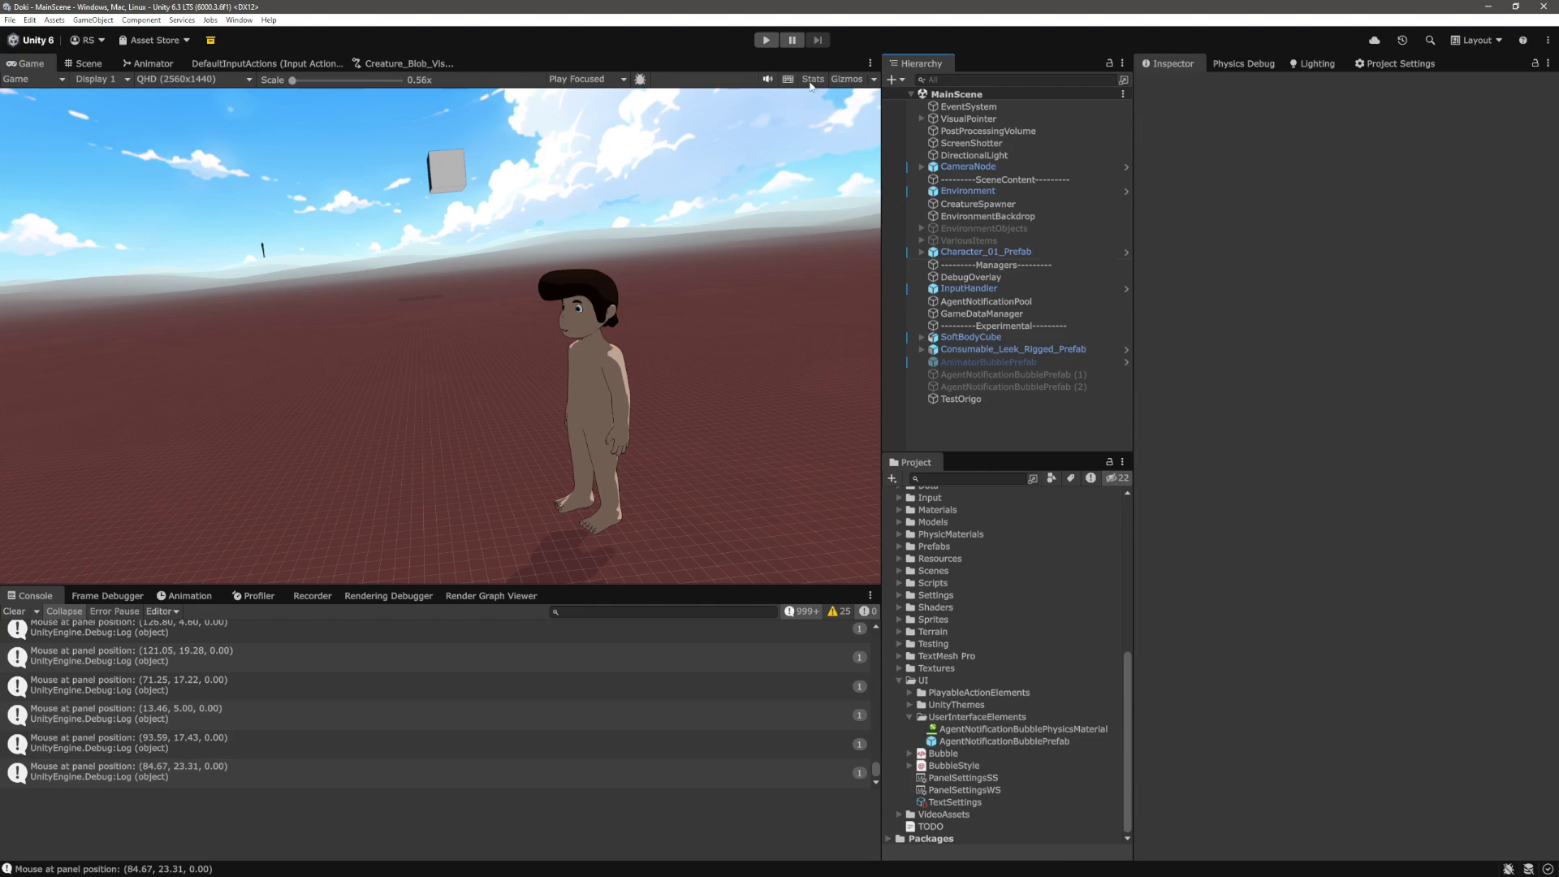
In Play mode, set Spring Multiplier Distance Test Max to 1 on all AgentNotificationBubblePrefab clones
{"action": "left_click", "coordinate": [759, 41]}
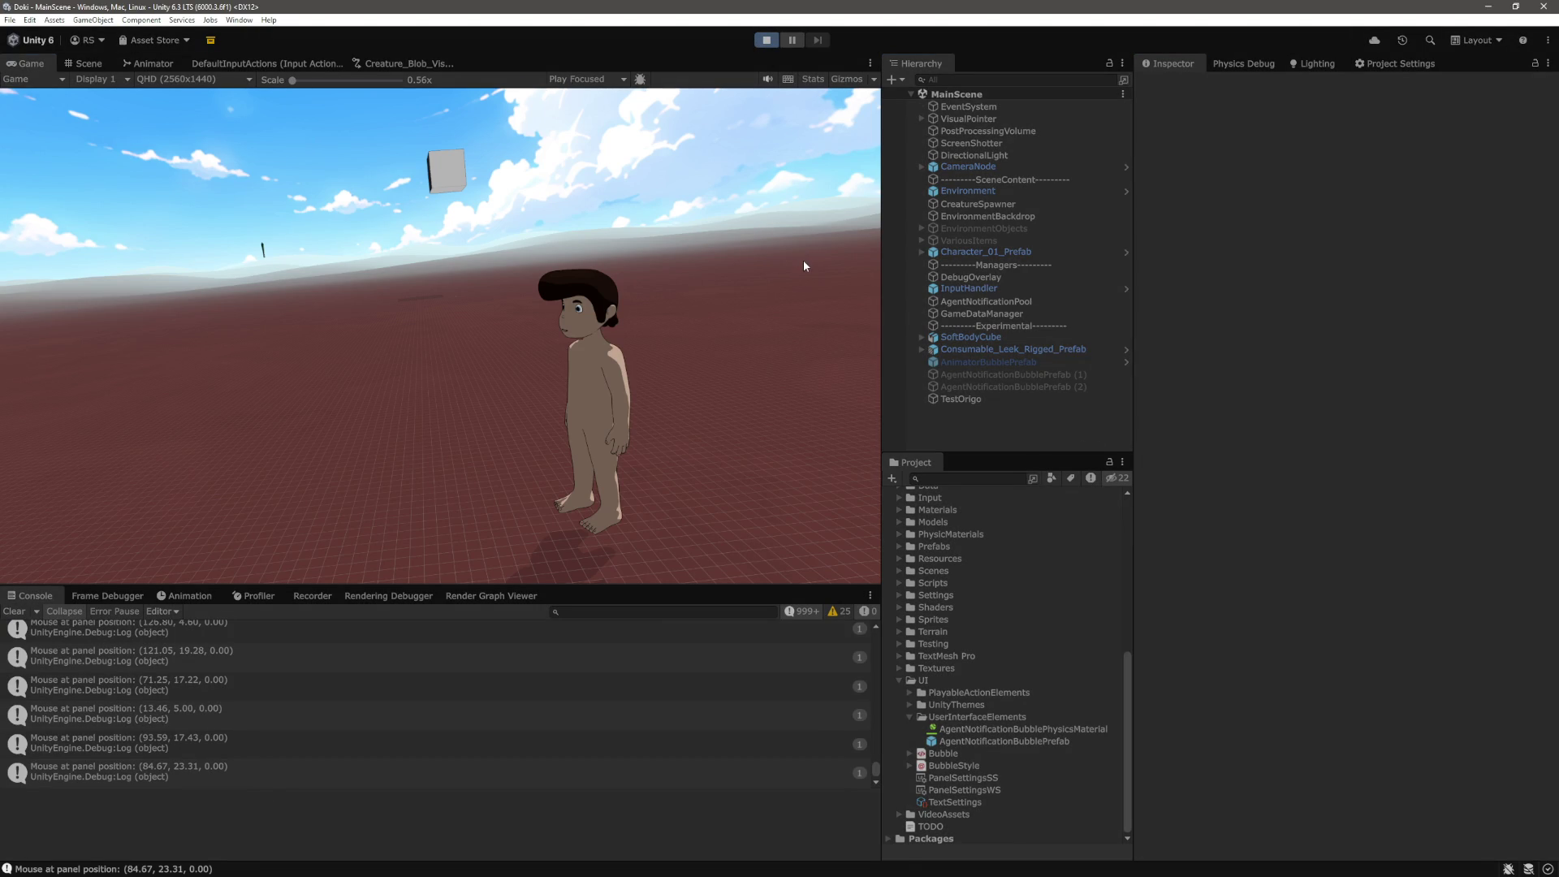
{"action": "scroll", "coordinate": [1046, 324], "scroll_direction": "down", "scroll_amount": 5}
{"action": "left_click", "coordinate": [1032, 219]}
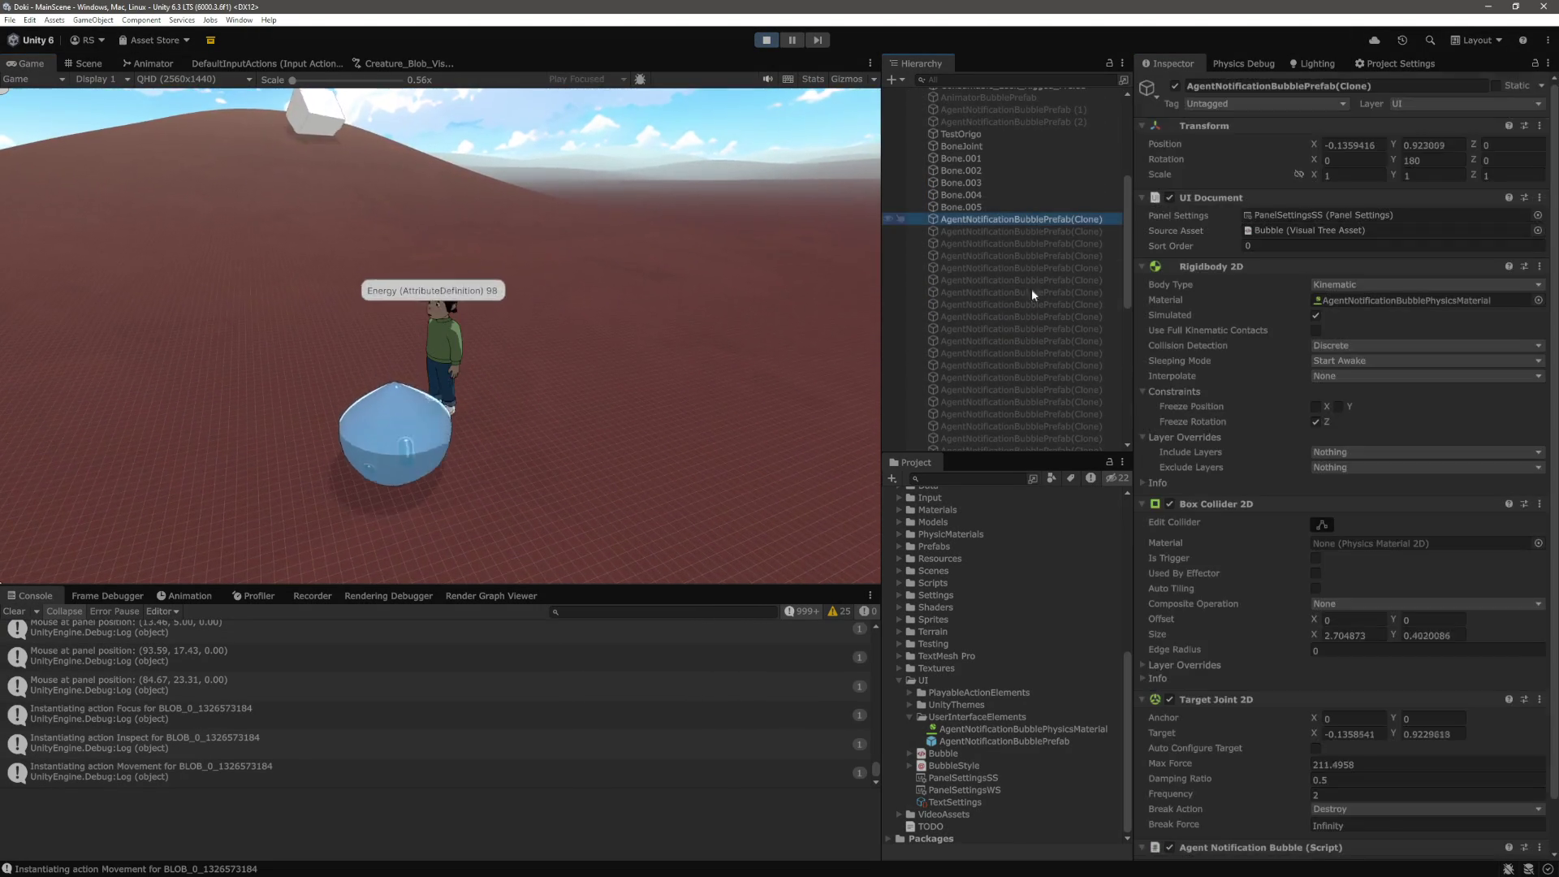
{"action": "left_click", "coordinate": [1055, 299], "text": "shift"}
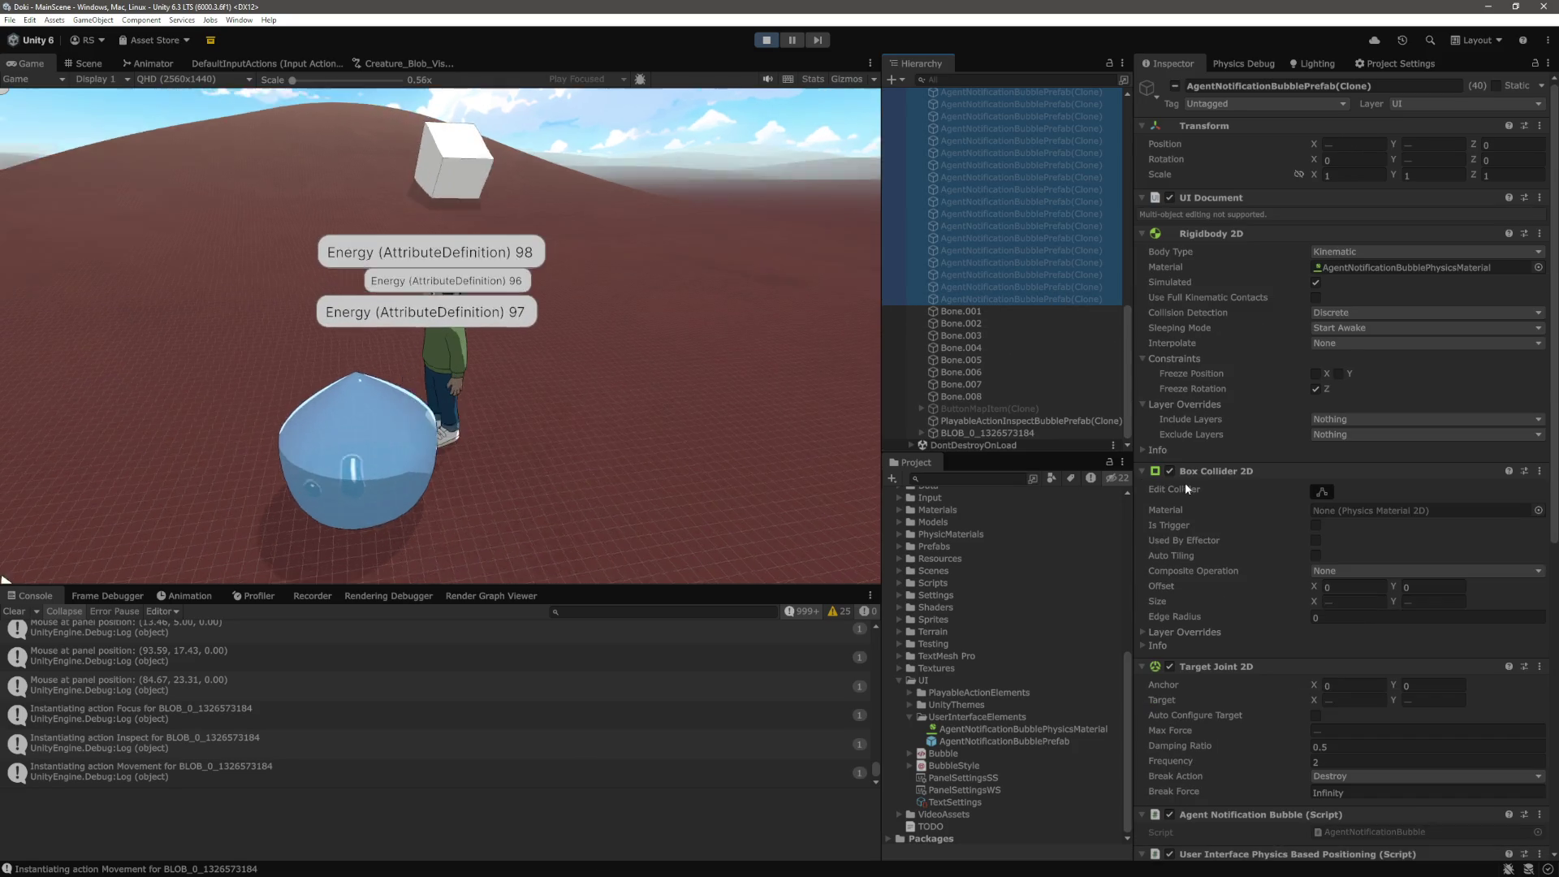
{"action": "scroll", "coordinate": [1369, 621], "scroll_direction": "down", "scroll_amount": 10}
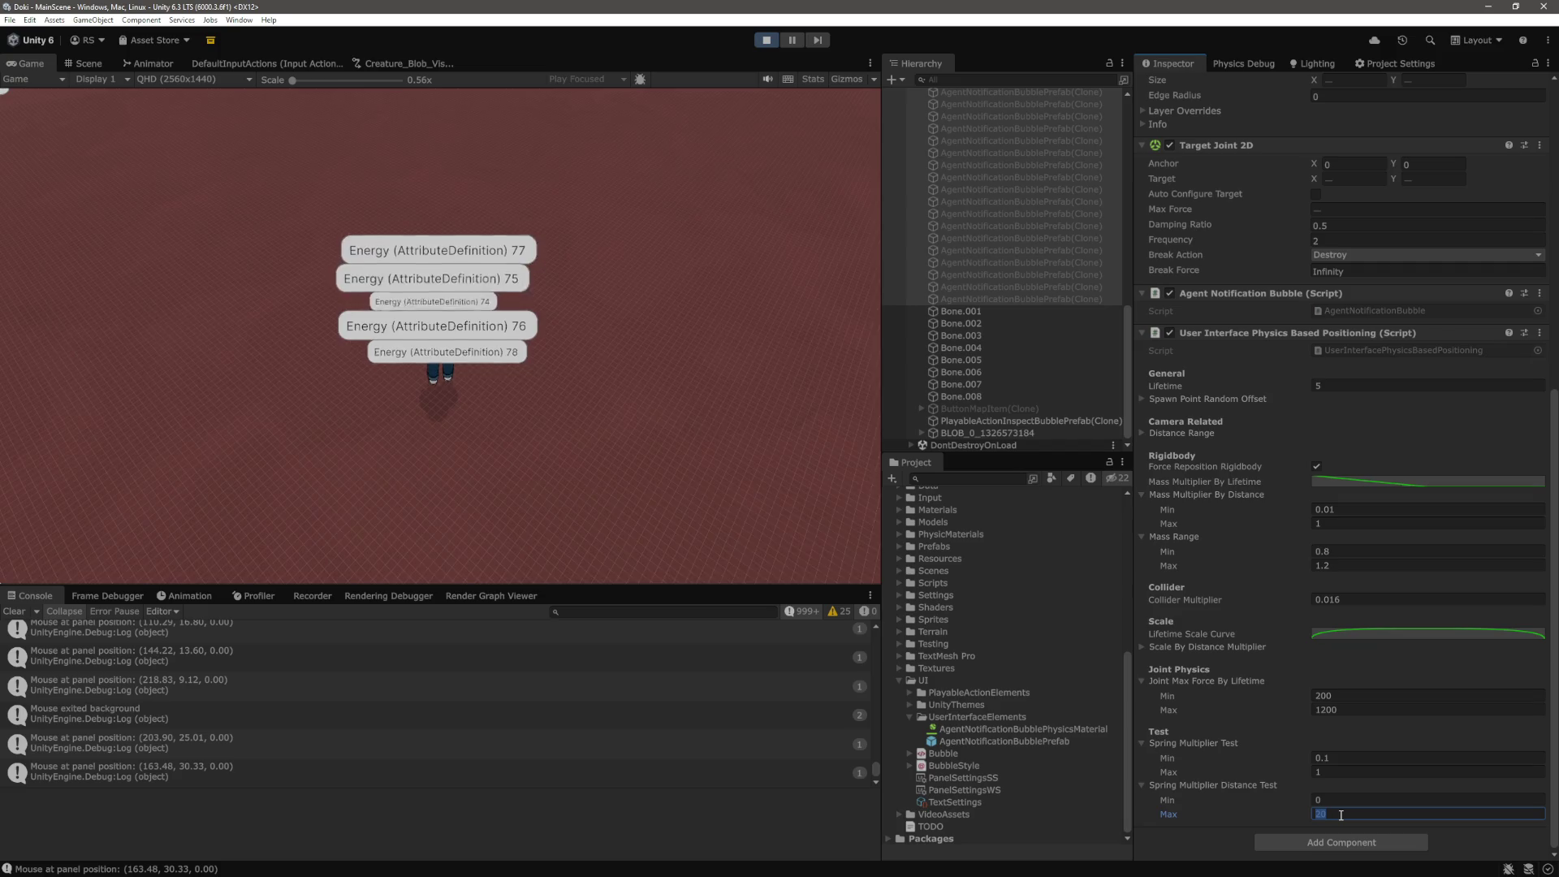
{"action": "type", "text": "1"}
{"action": "key", "text": "Return"}
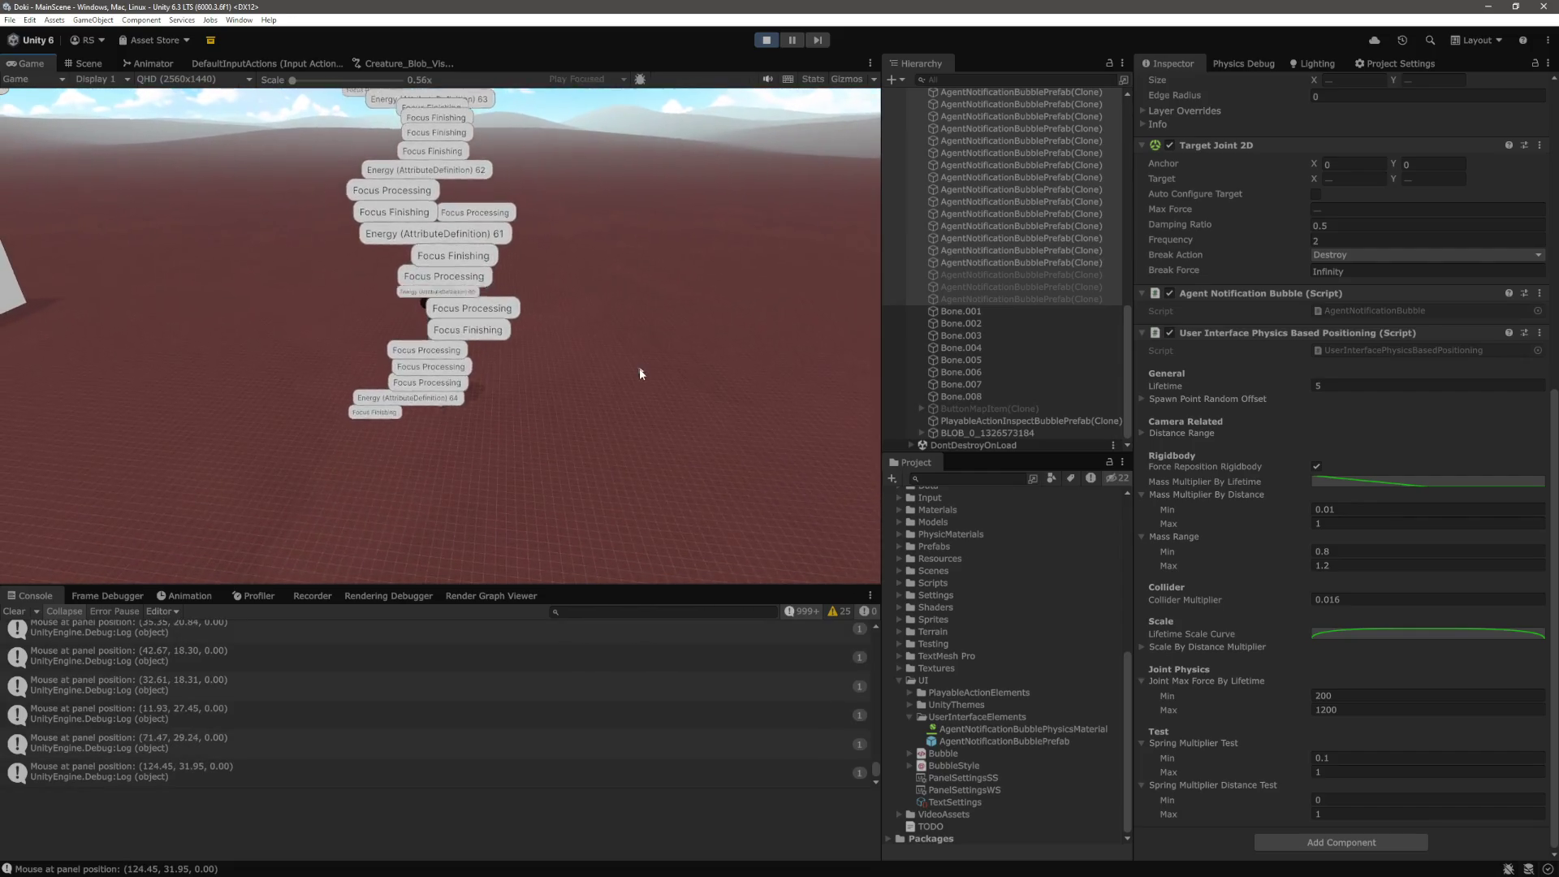
{"action": "key", "text": "alt+Tab"}
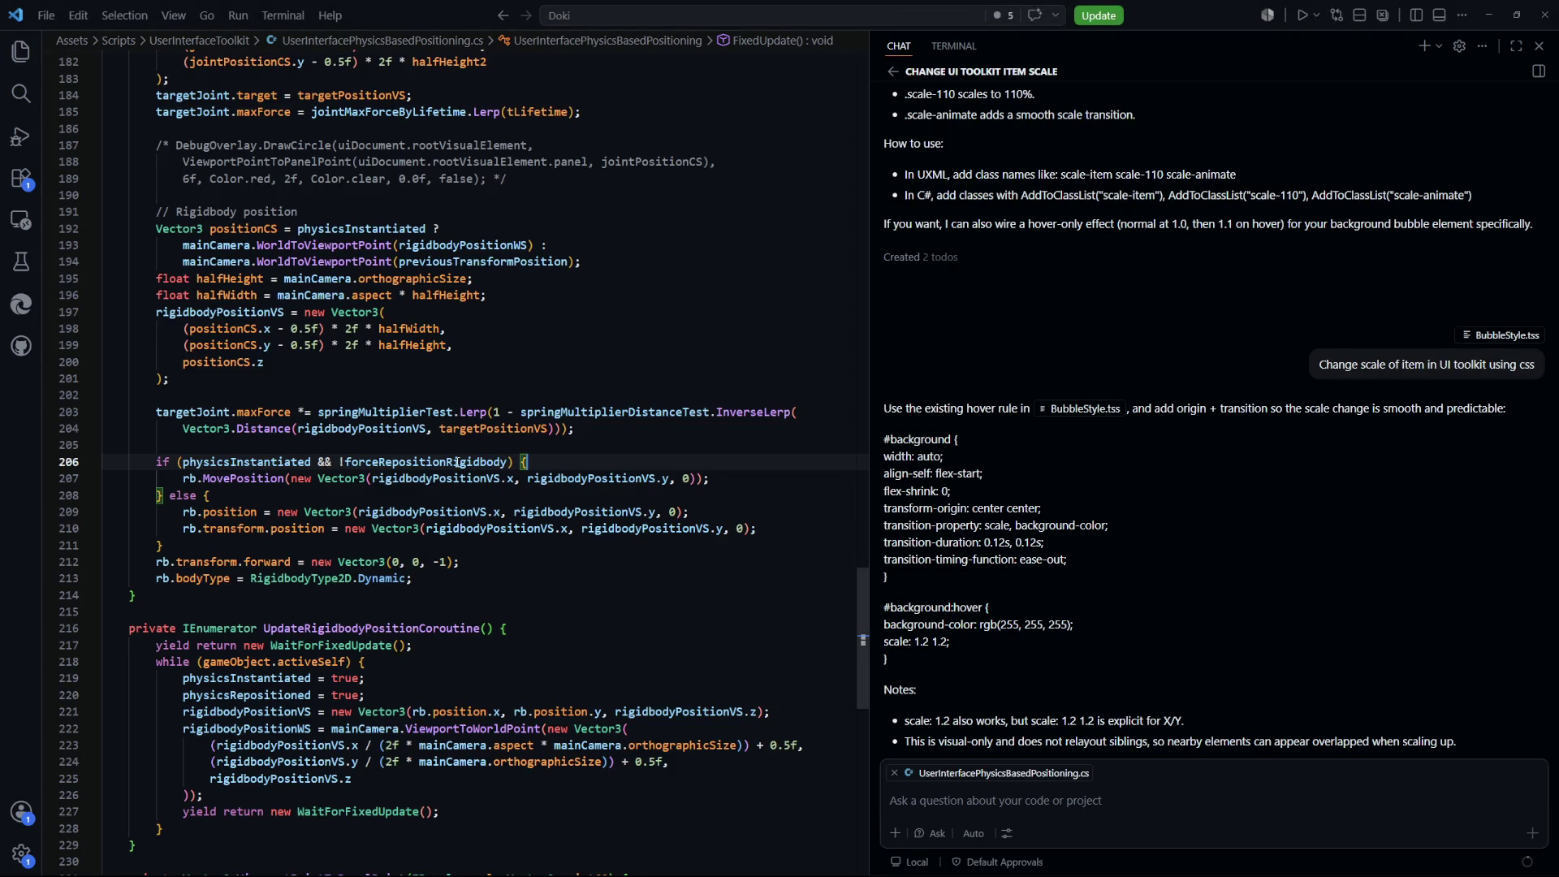
Back in Unity, scroll to the Test fields and set the Spring Multiplier Test value to 0
{"action": "key", "text": "alt+Tab"}
{"action": "scroll", "coordinate": [1273, 539], "scroll_direction": "up", "scroll_amount": 10}
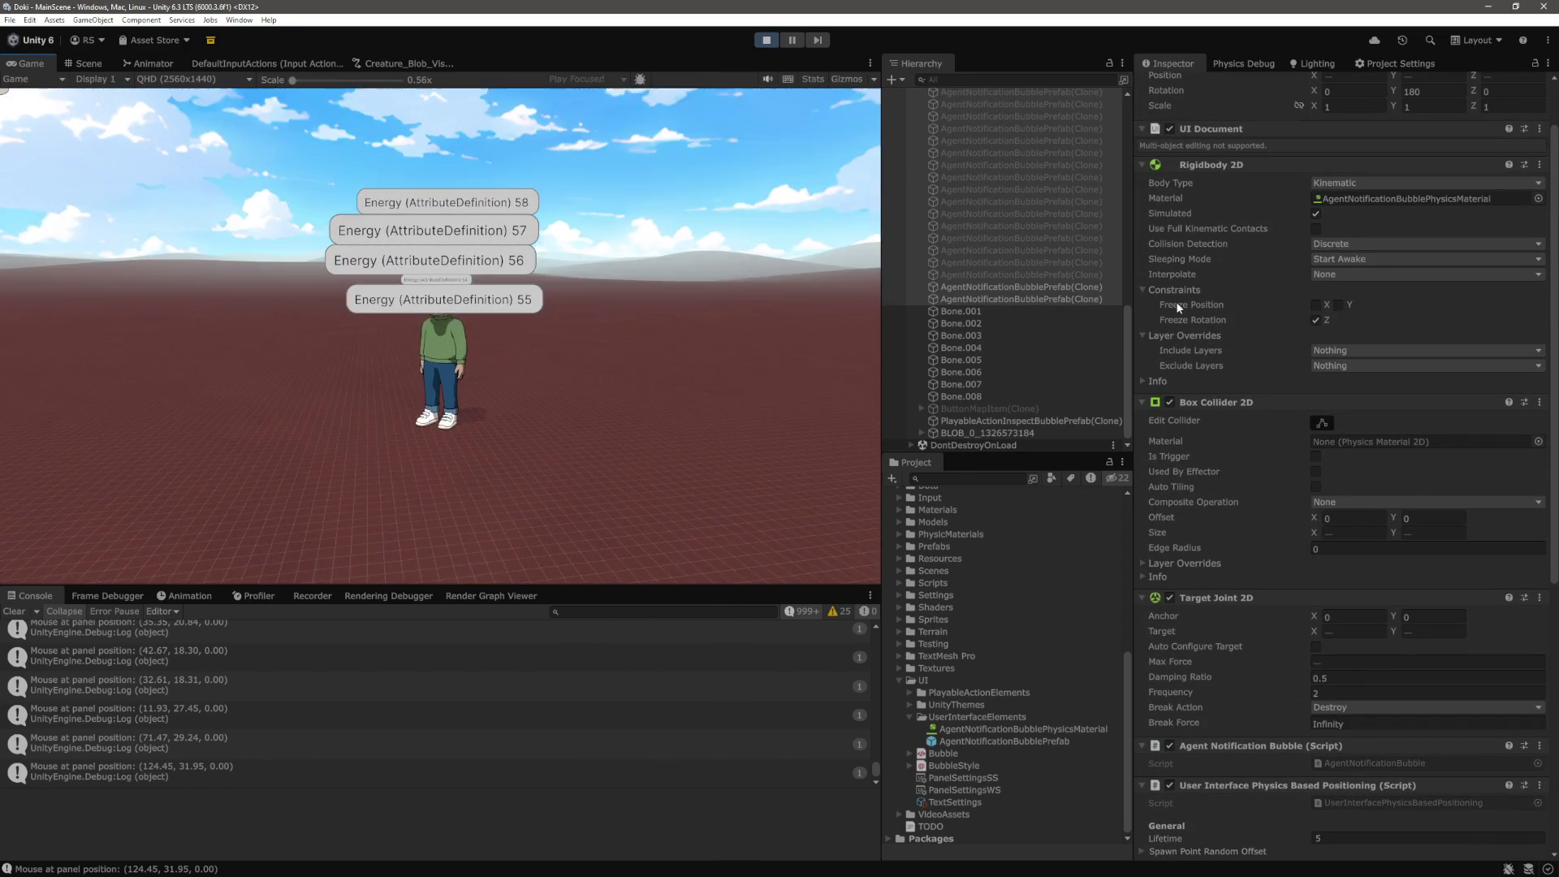
{"action": "scroll", "coordinate": [1204, 452], "scroll_direction": "down", "scroll_amount": 3}
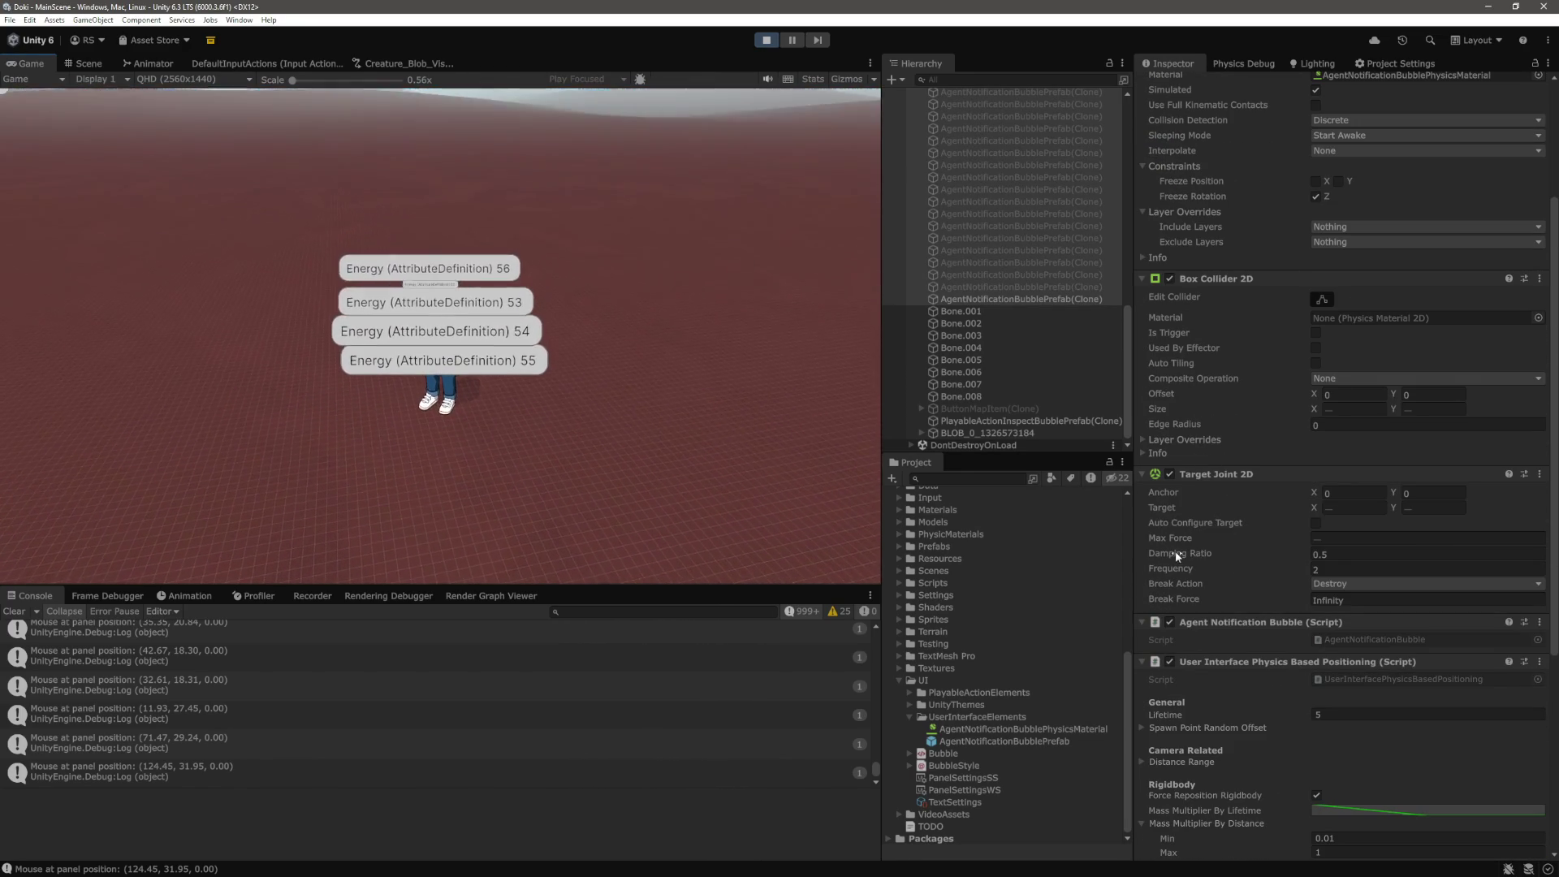
{"action": "scroll", "coordinate": [1258, 637], "scroll_direction": "down", "scroll_amount": 9}
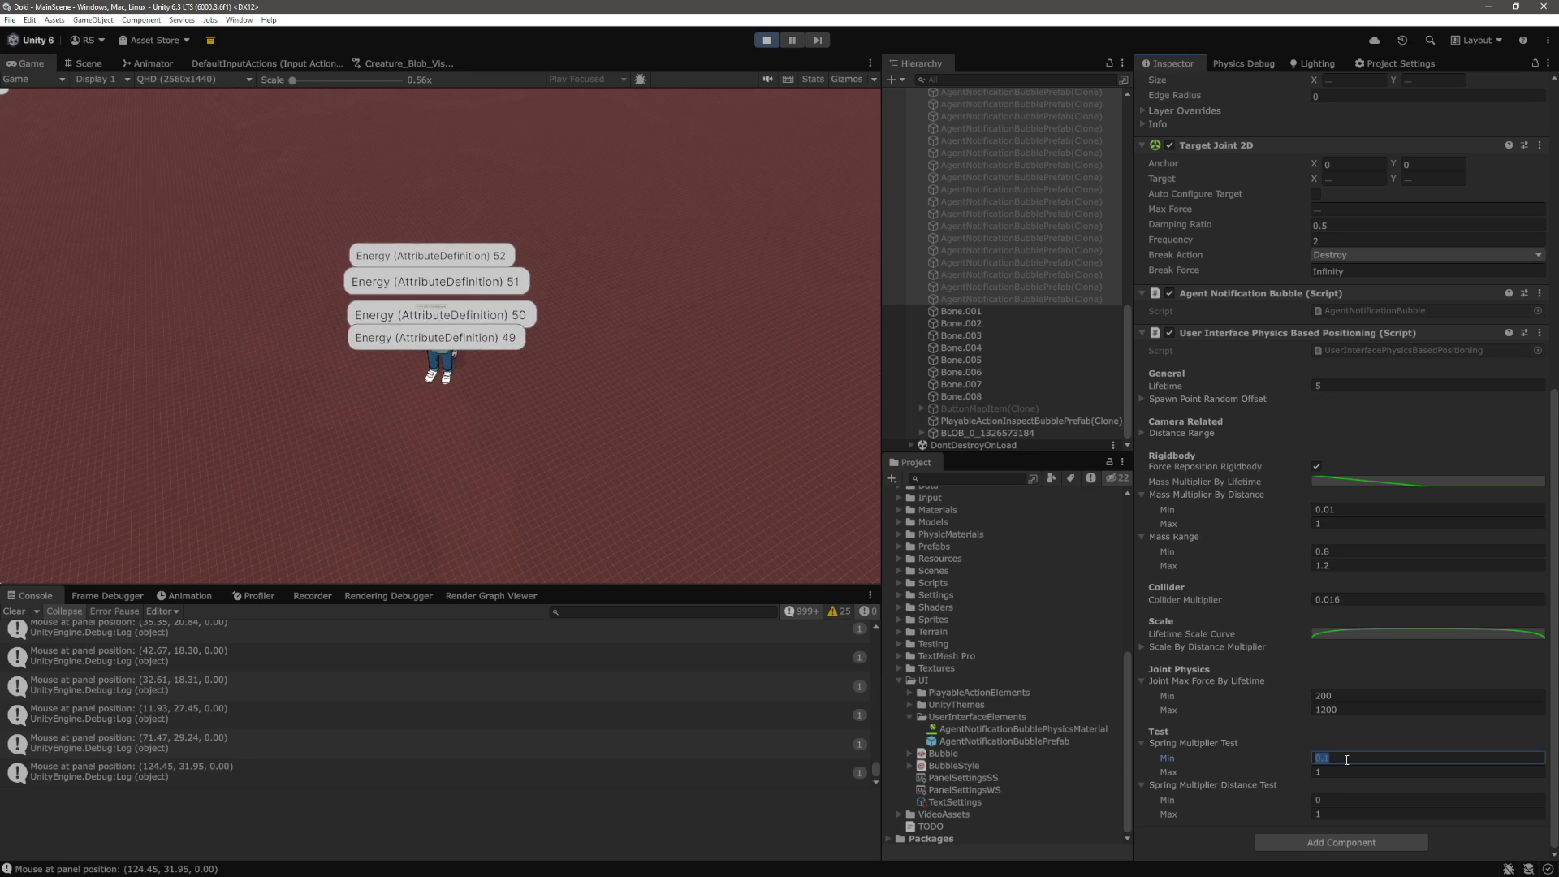
{"action": "type", "text": "0"}
{"action": "key", "text": "Tab"}
{"action": "type", "text": "0"}
{"action": "key", "text": "Return"}
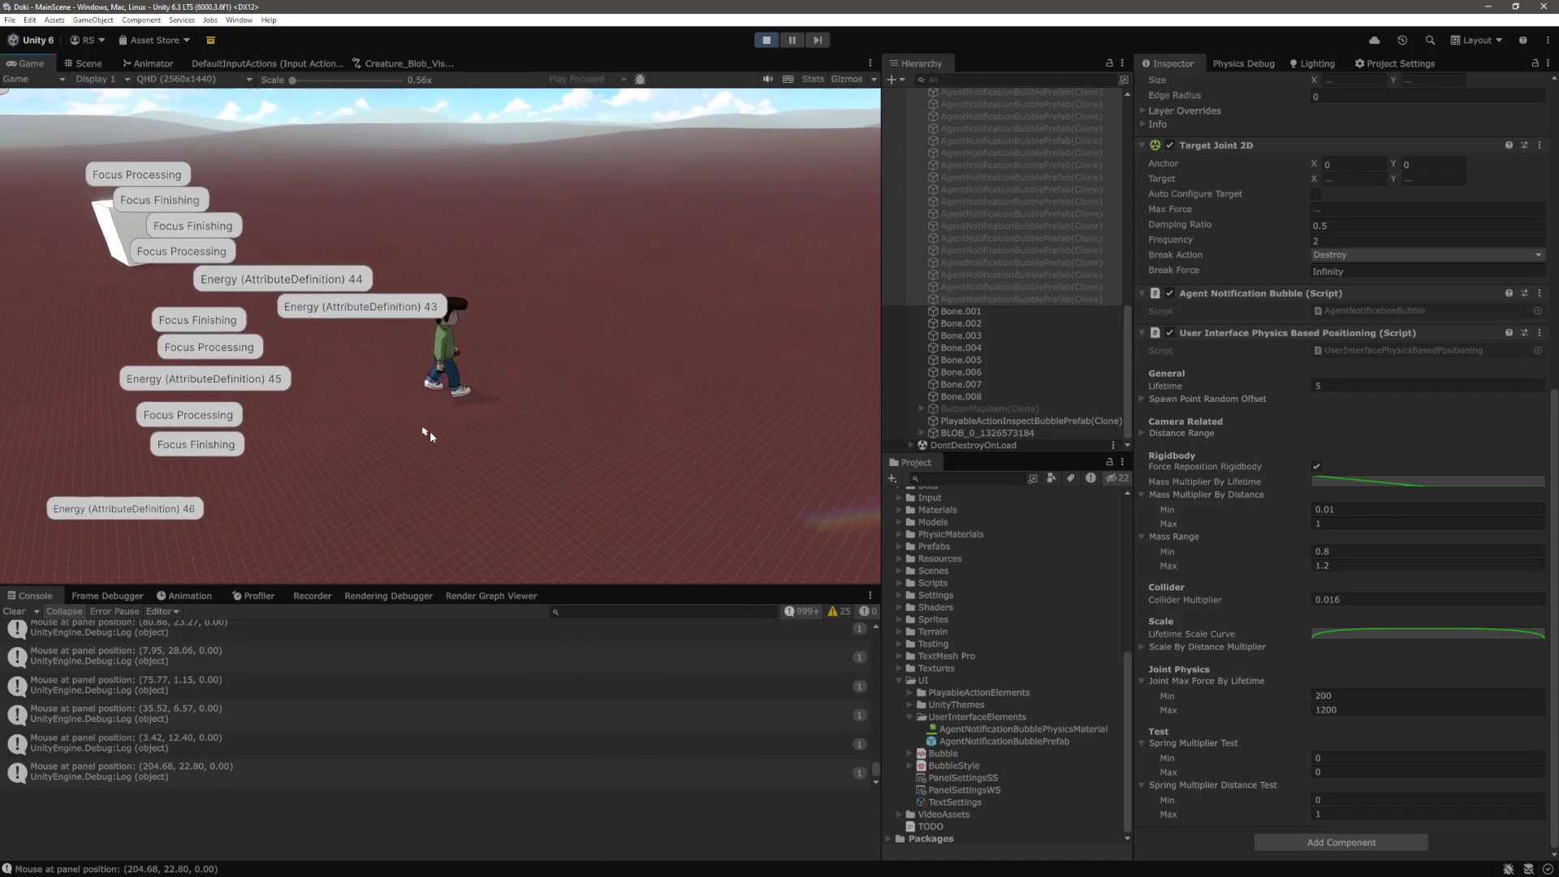
Set Spring Multiplier Test to Min 1 and Max 0.1, then open the Mass Multiplier By Lifetime curve
{"action": "left_click", "coordinate": [1336, 770]}
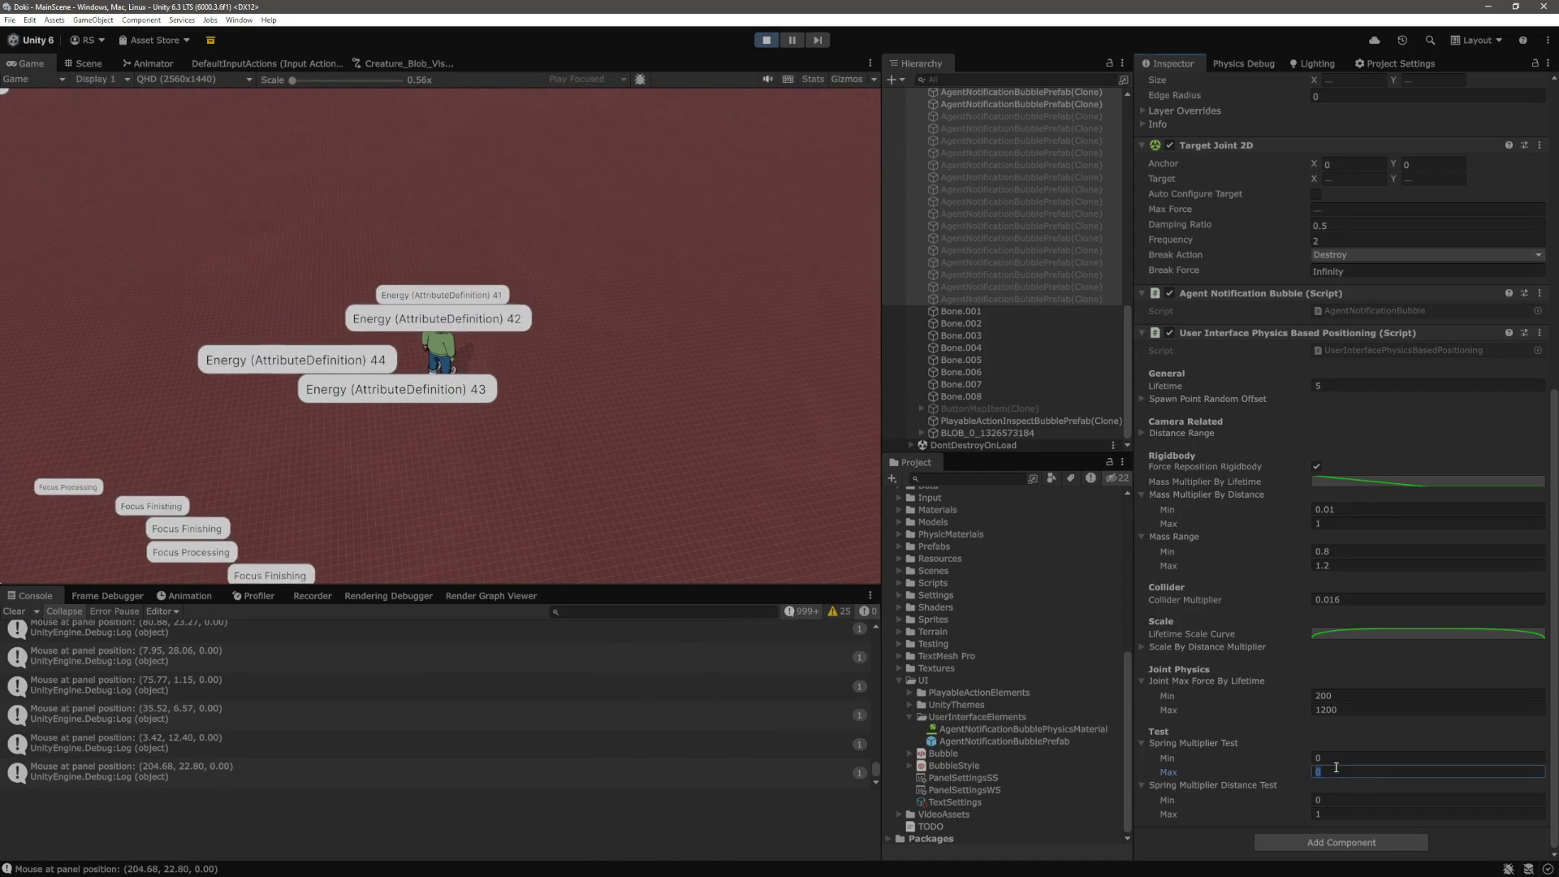
{"action": "left_click", "coordinate": [606, 437]}
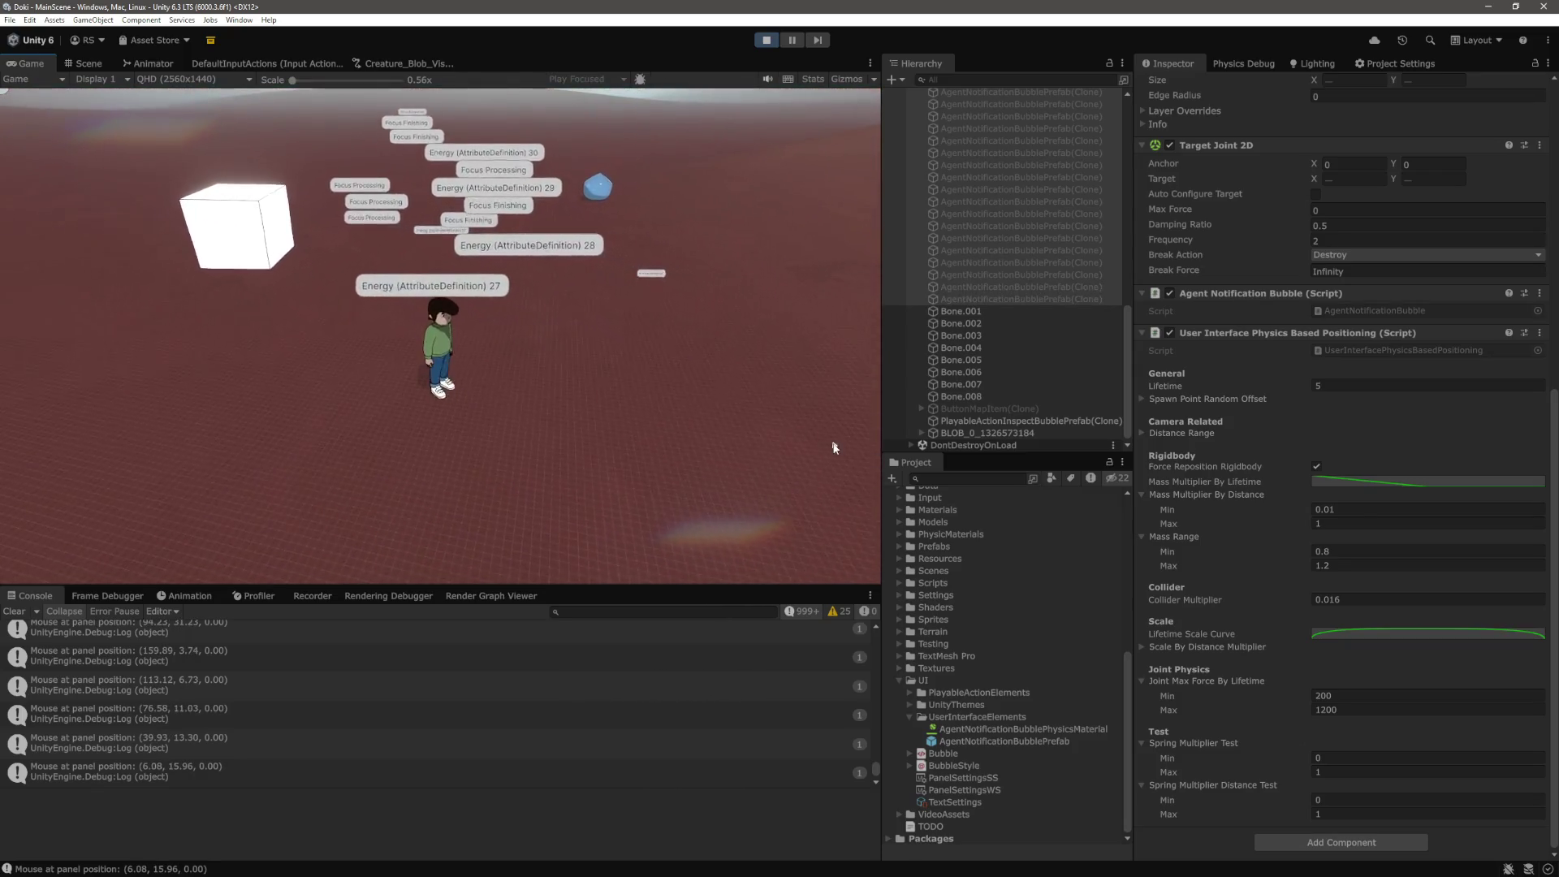
{"action": "left_click", "coordinate": [1328, 696]}
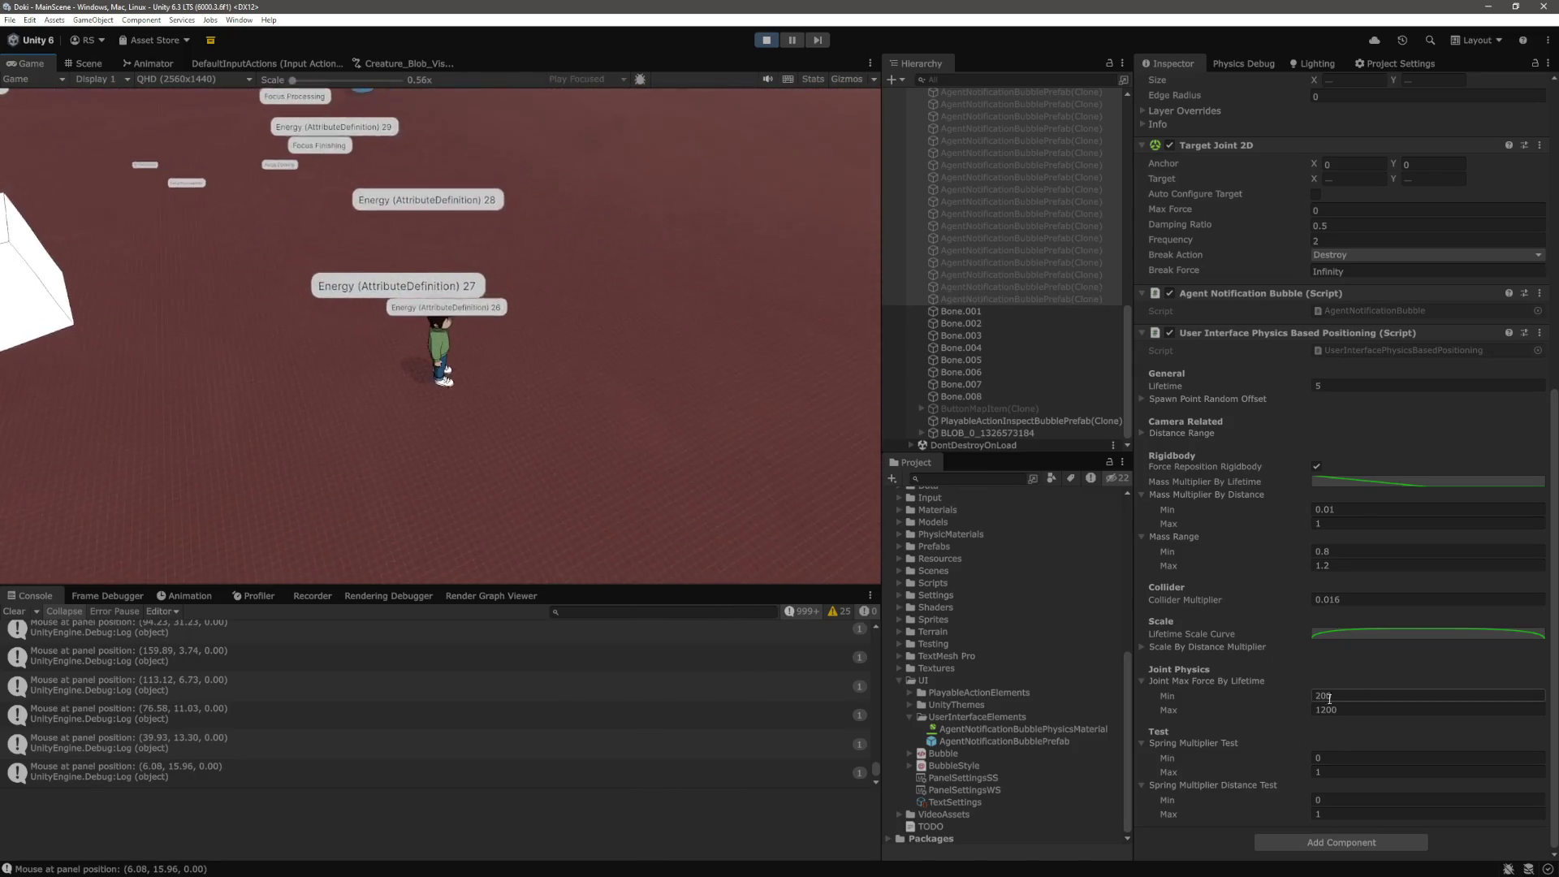
{"action": "left_click", "coordinate": [1339, 758]}
{"action": "type", "text": "1"}
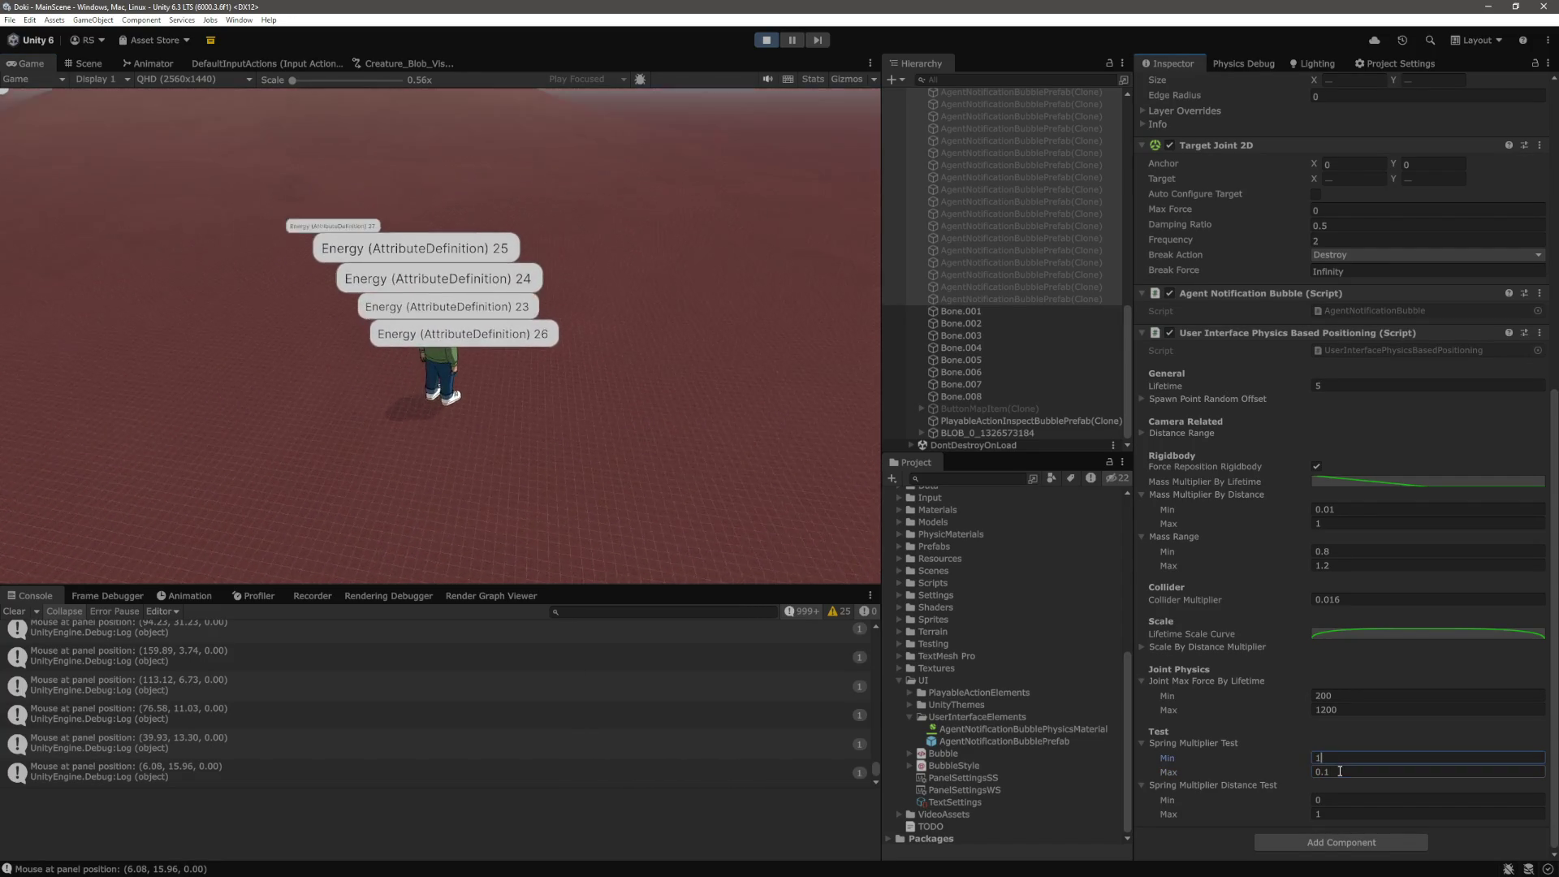
{"action": "left_click", "coordinate": [561, 382]}
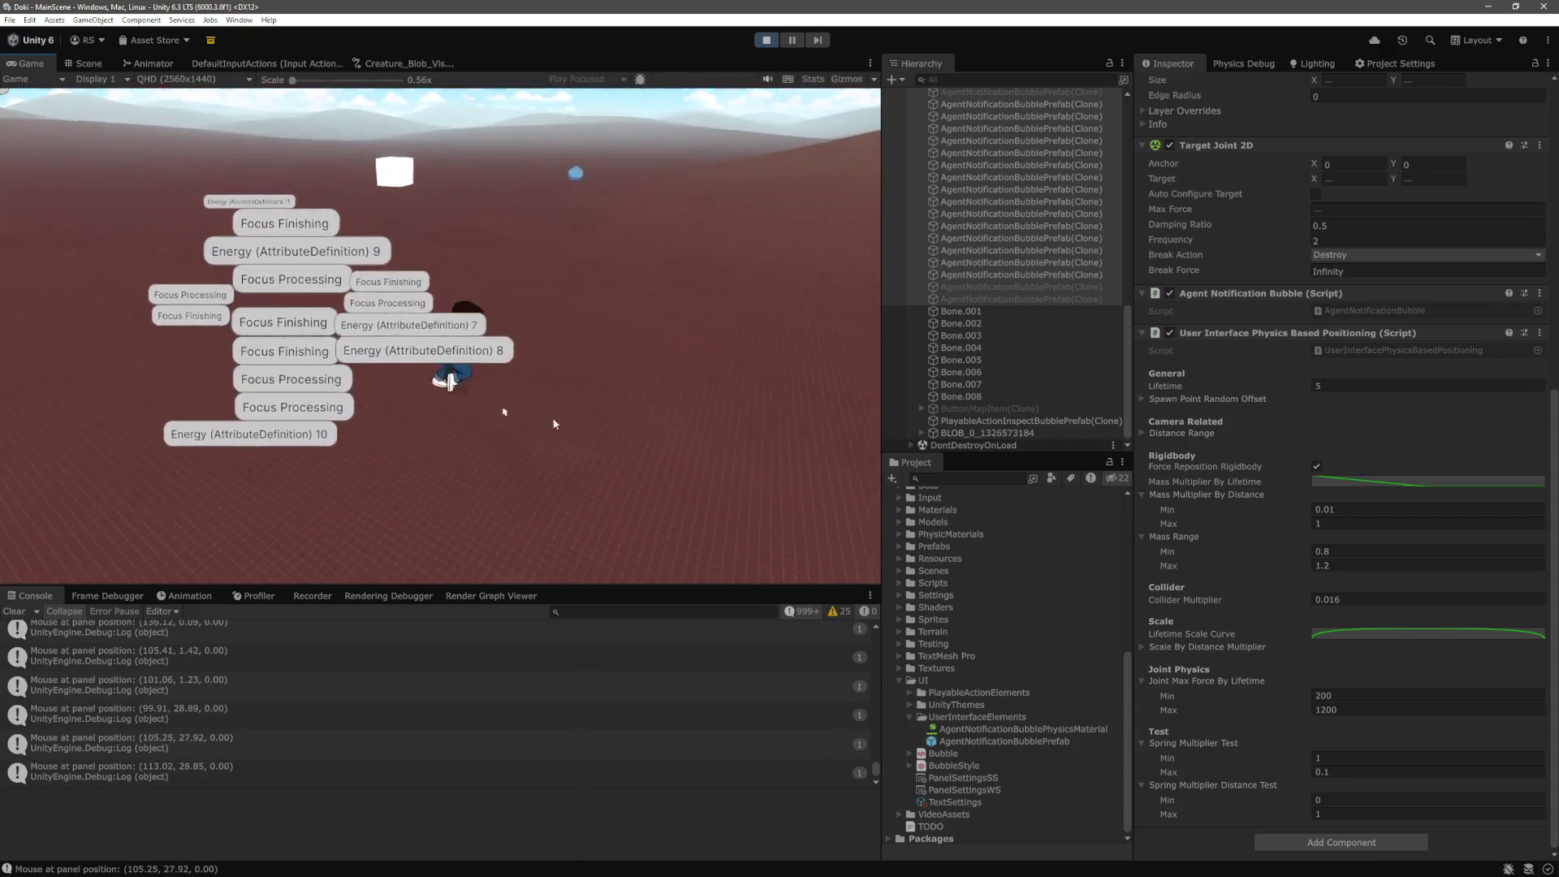
{"action": "left_click", "coordinate": [1395, 481]}
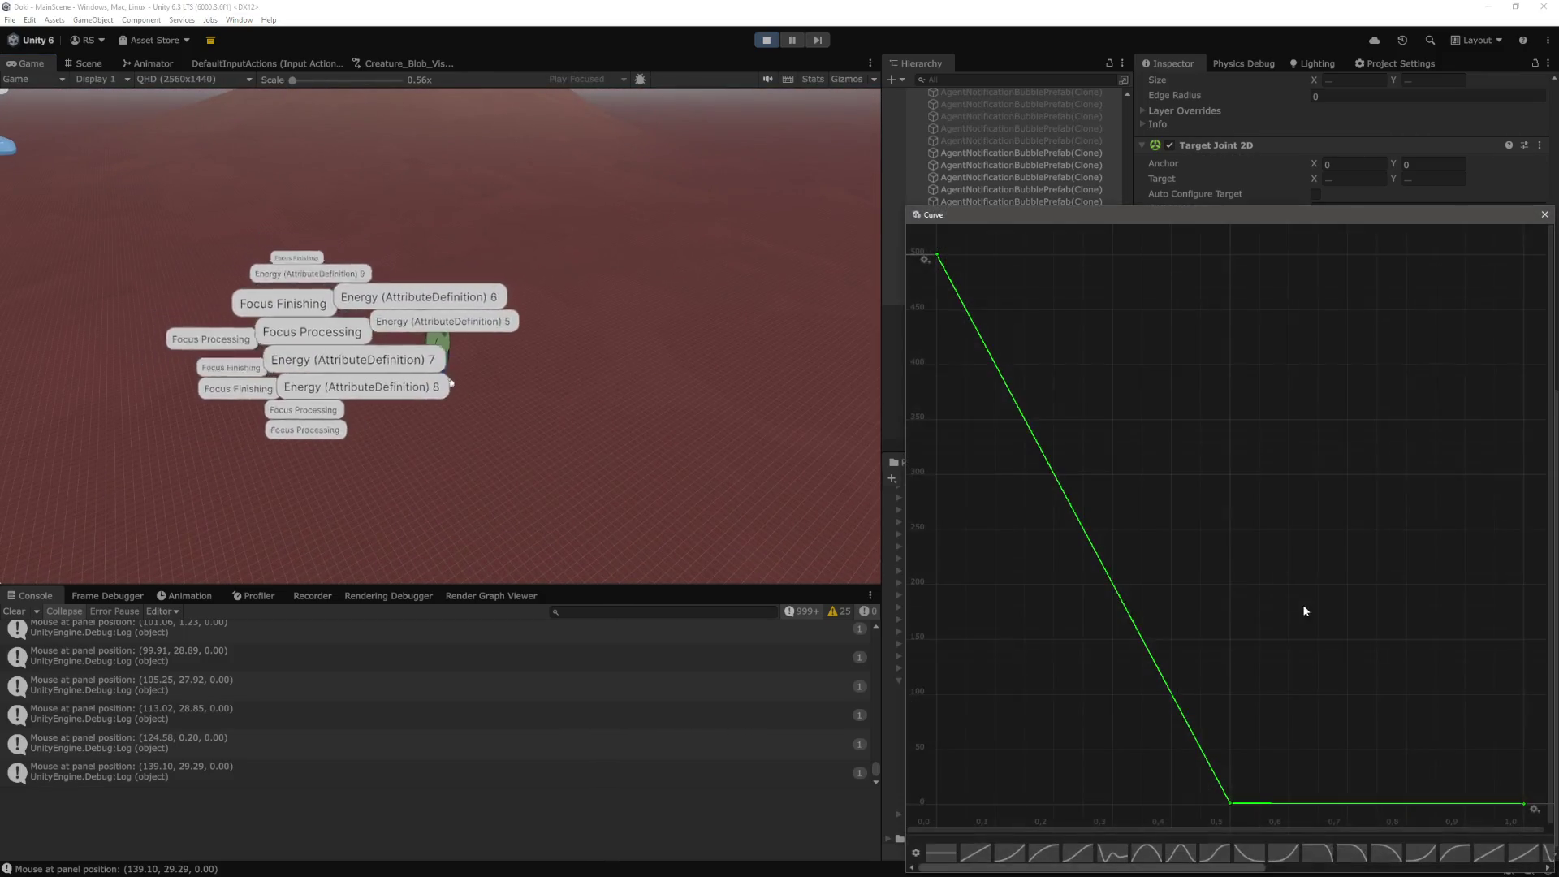
Try a flat Mass Multiplier By Lifetime curve, then replace it with a descending preset
{"action": "left_click", "coordinate": [948, 853]}
{"action": "left_click", "coordinate": [699, 522]}
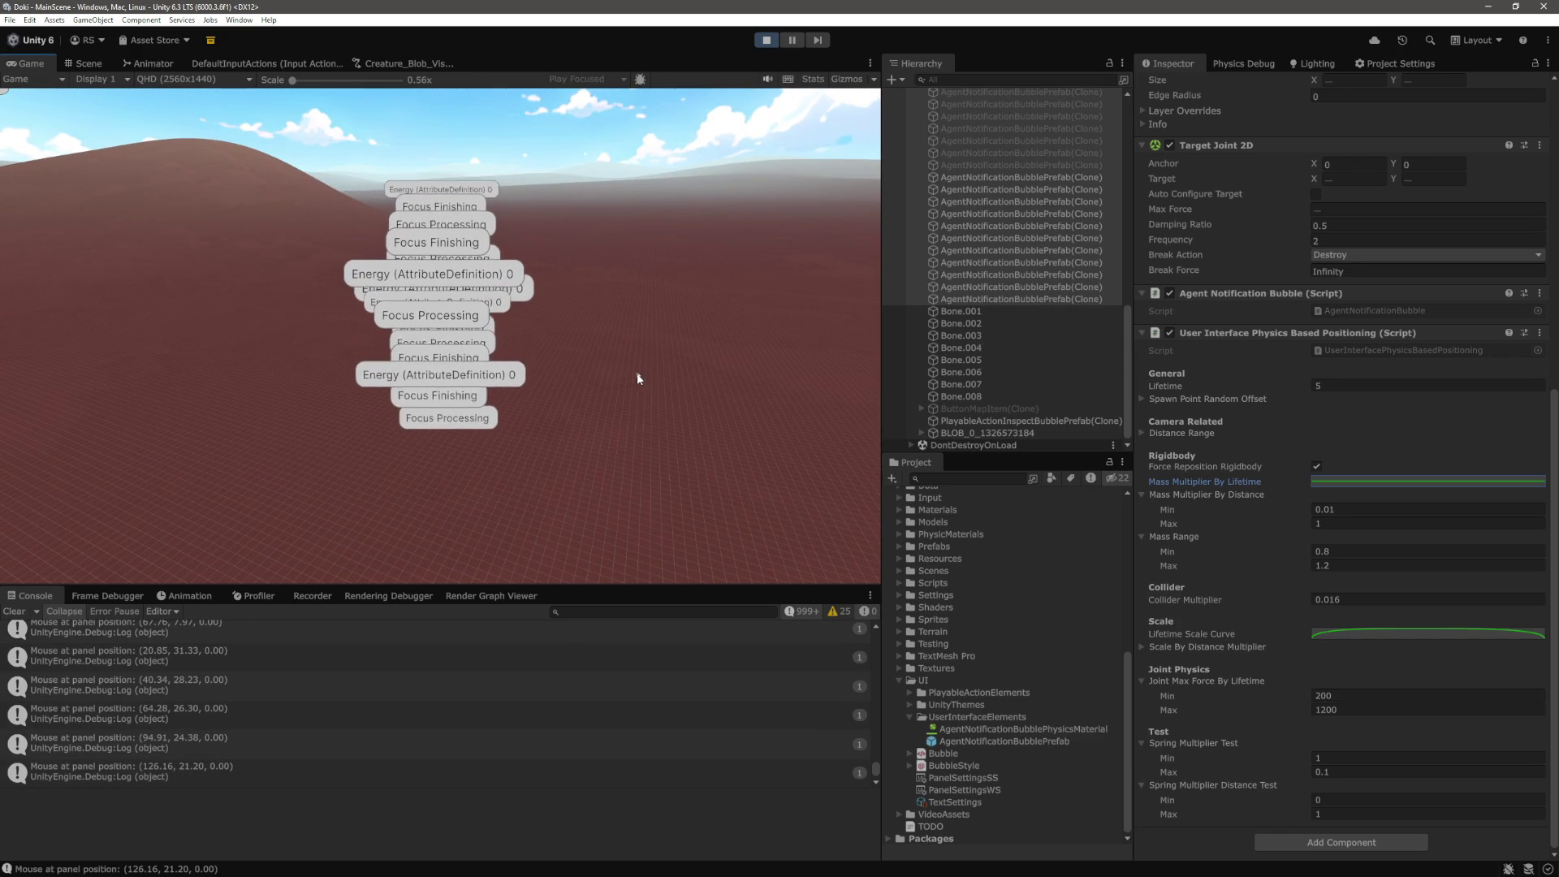
{"action": "left_click", "coordinate": [1370, 484]}
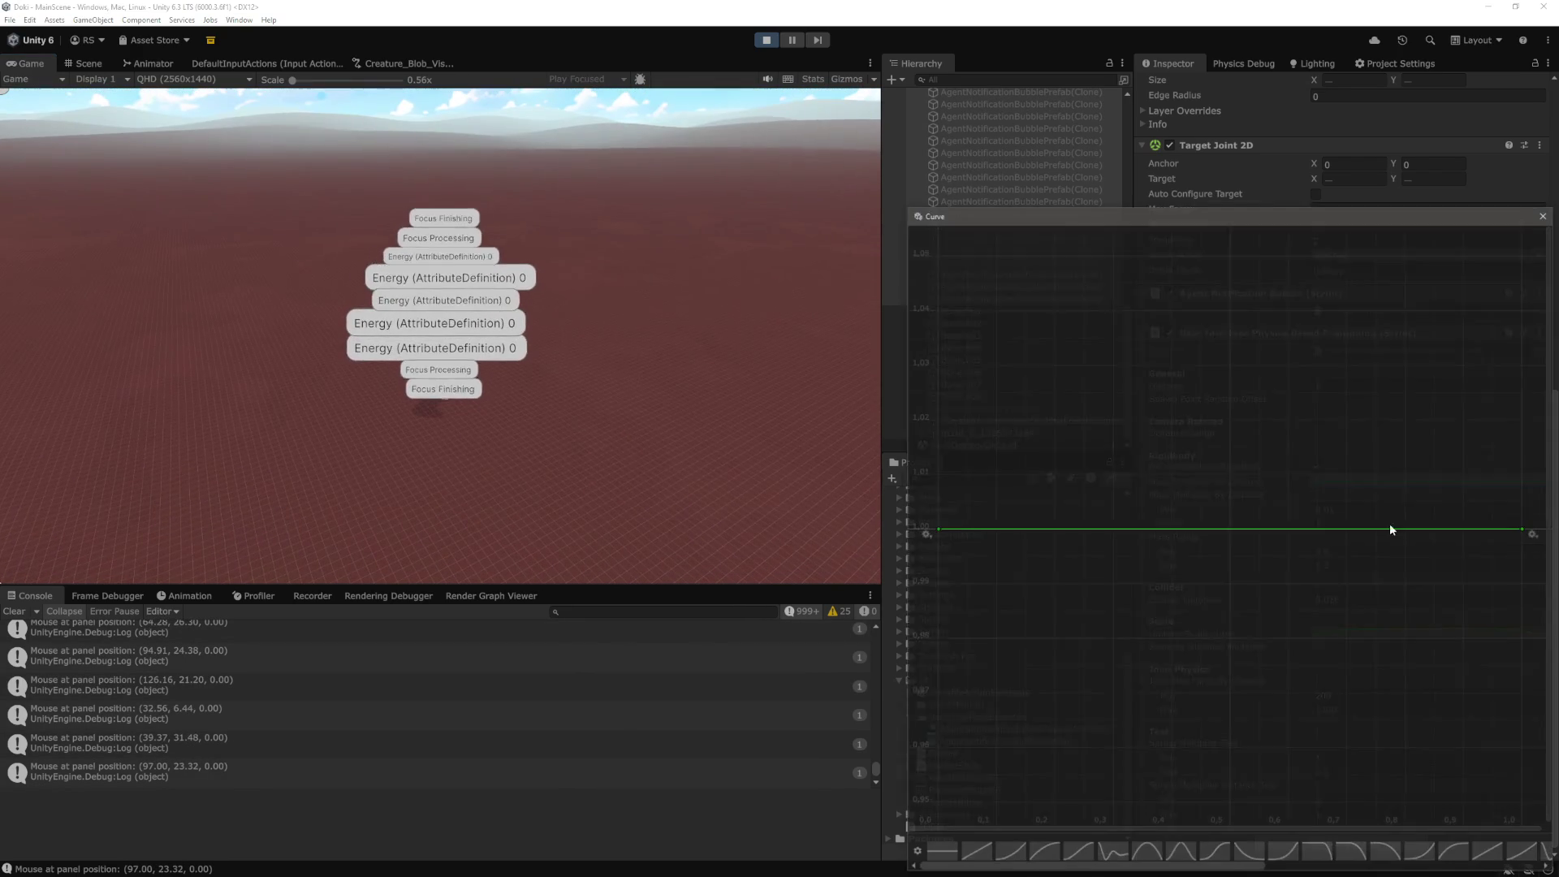
{"action": "left_click_drag", "start_coordinate": [1229, 873], "coordinate": [1521, 871]}
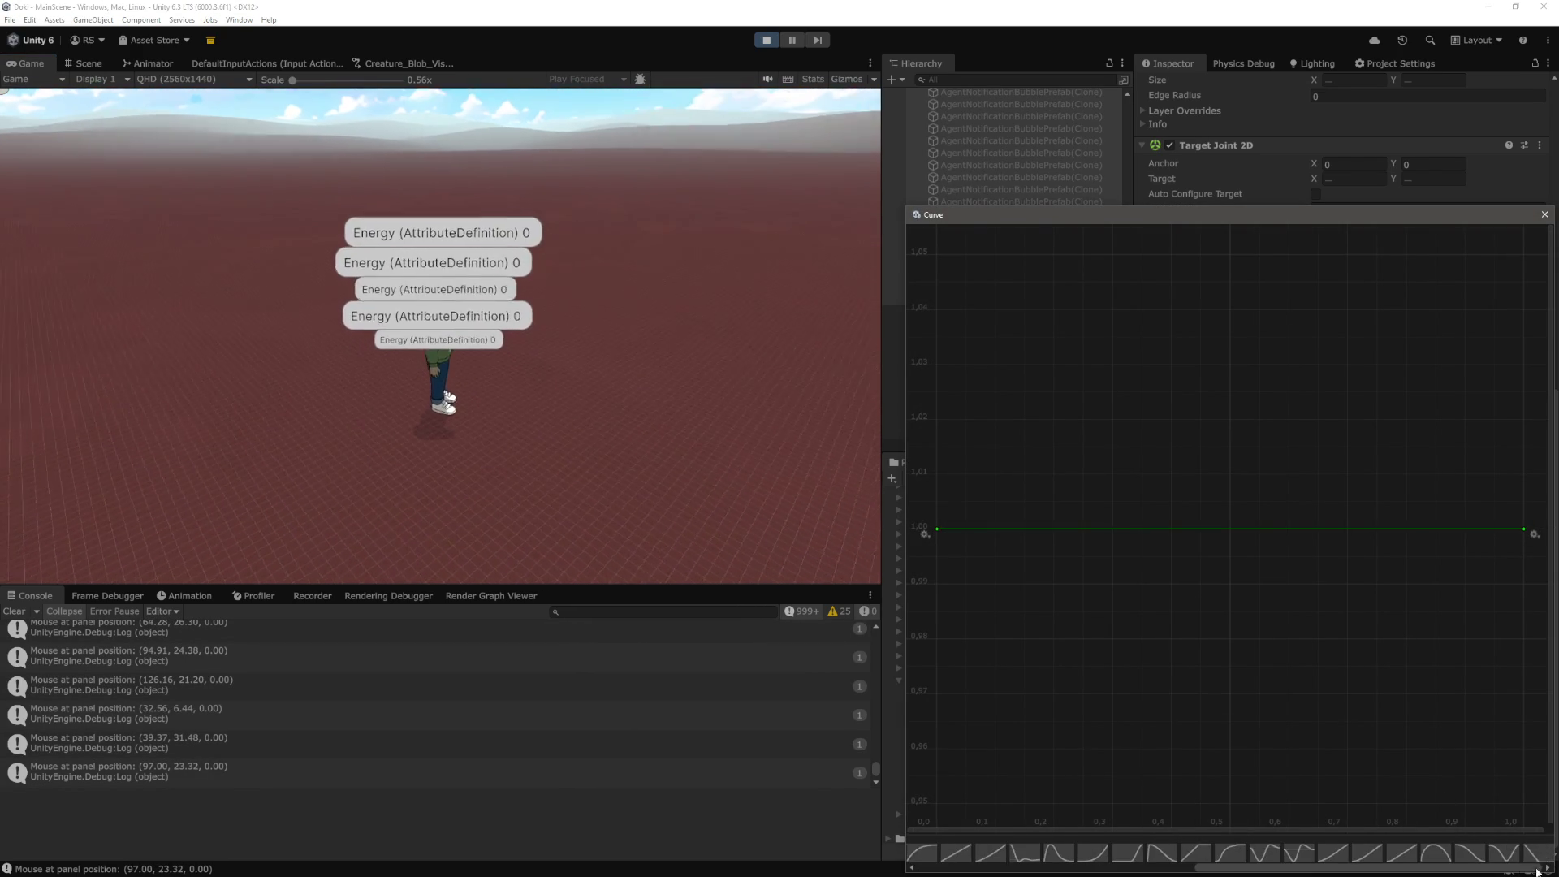
{"action": "left_click", "coordinate": [1536, 857]}
{"action": "left_click", "coordinate": [741, 462]}
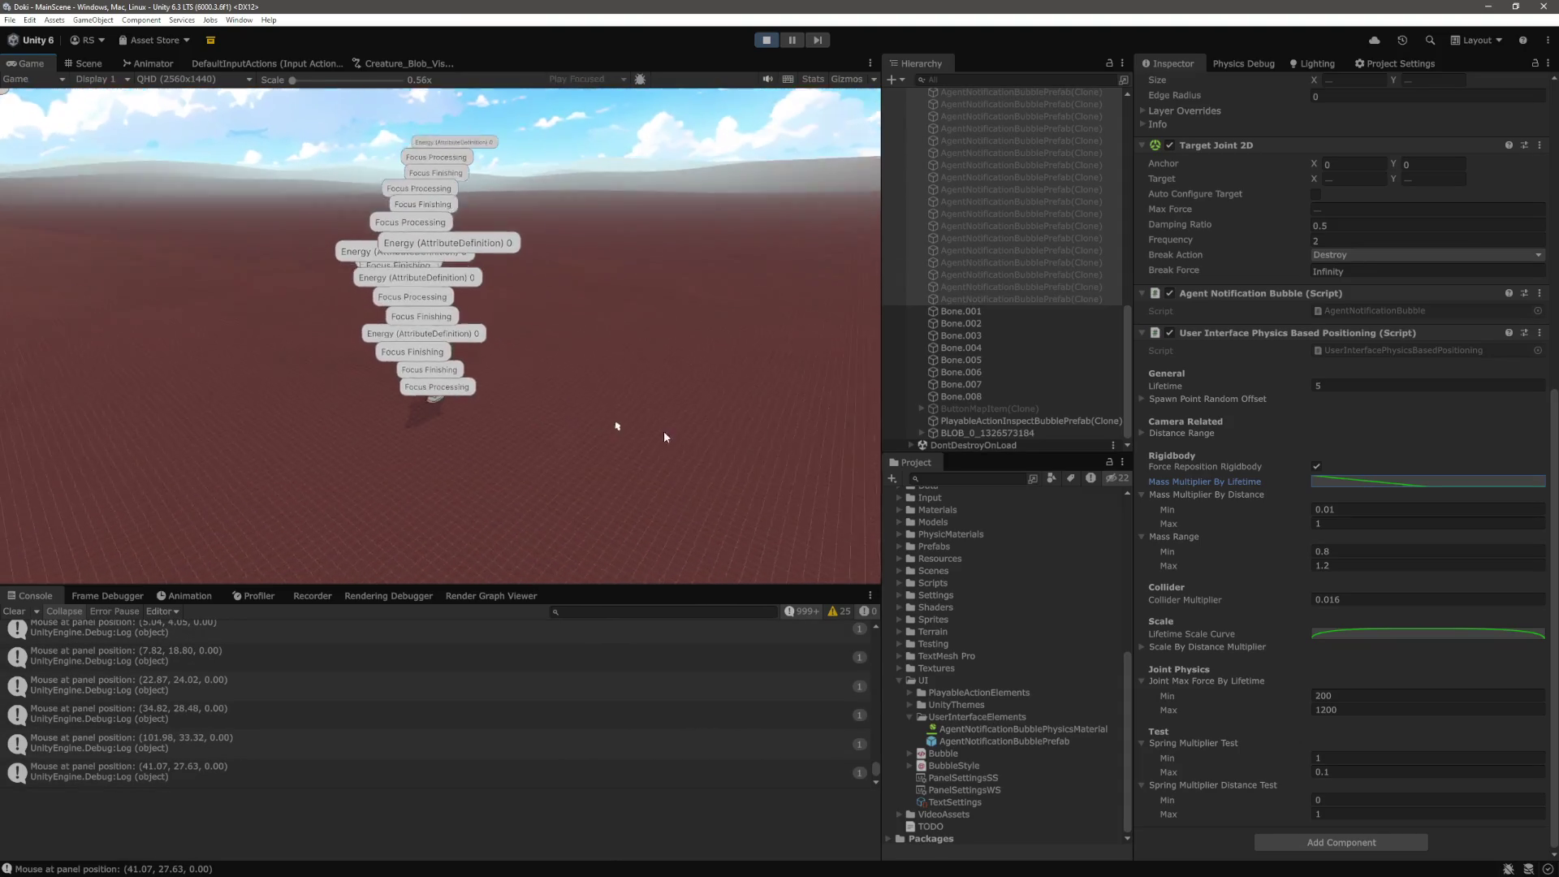
Change the Mass Multiplier By Distance minimum to 0.1, then to 1 to match its maximum
{"action": "left_click", "coordinate": [1355, 508]}
{"action": "type", "text": ".1"}
{"action": "key", "text": "Return"}
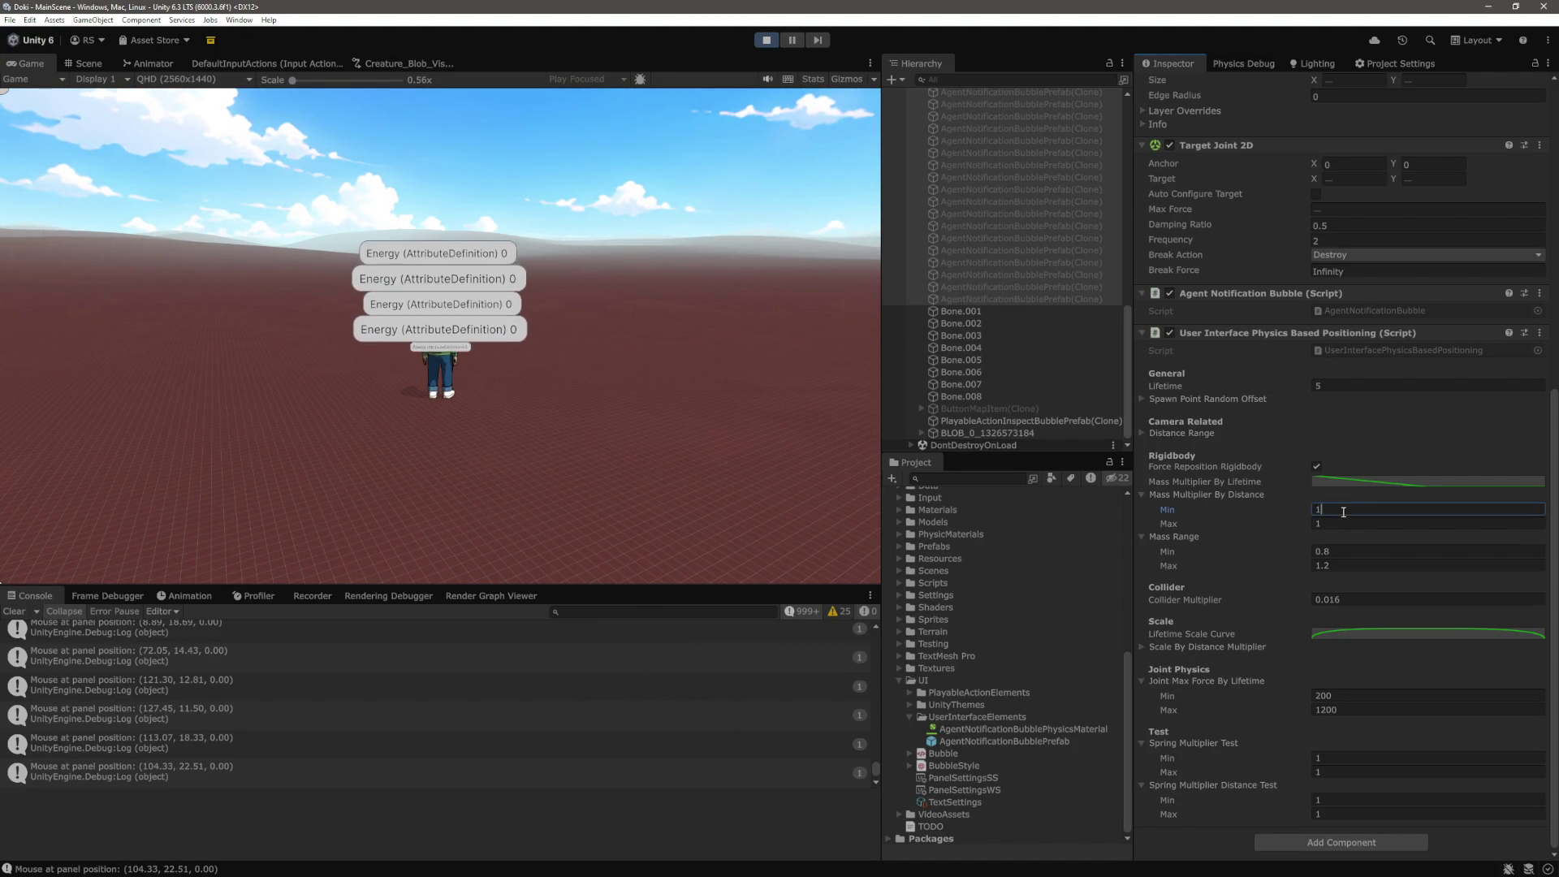
{"action": "left_click", "coordinate": [611, 408]}
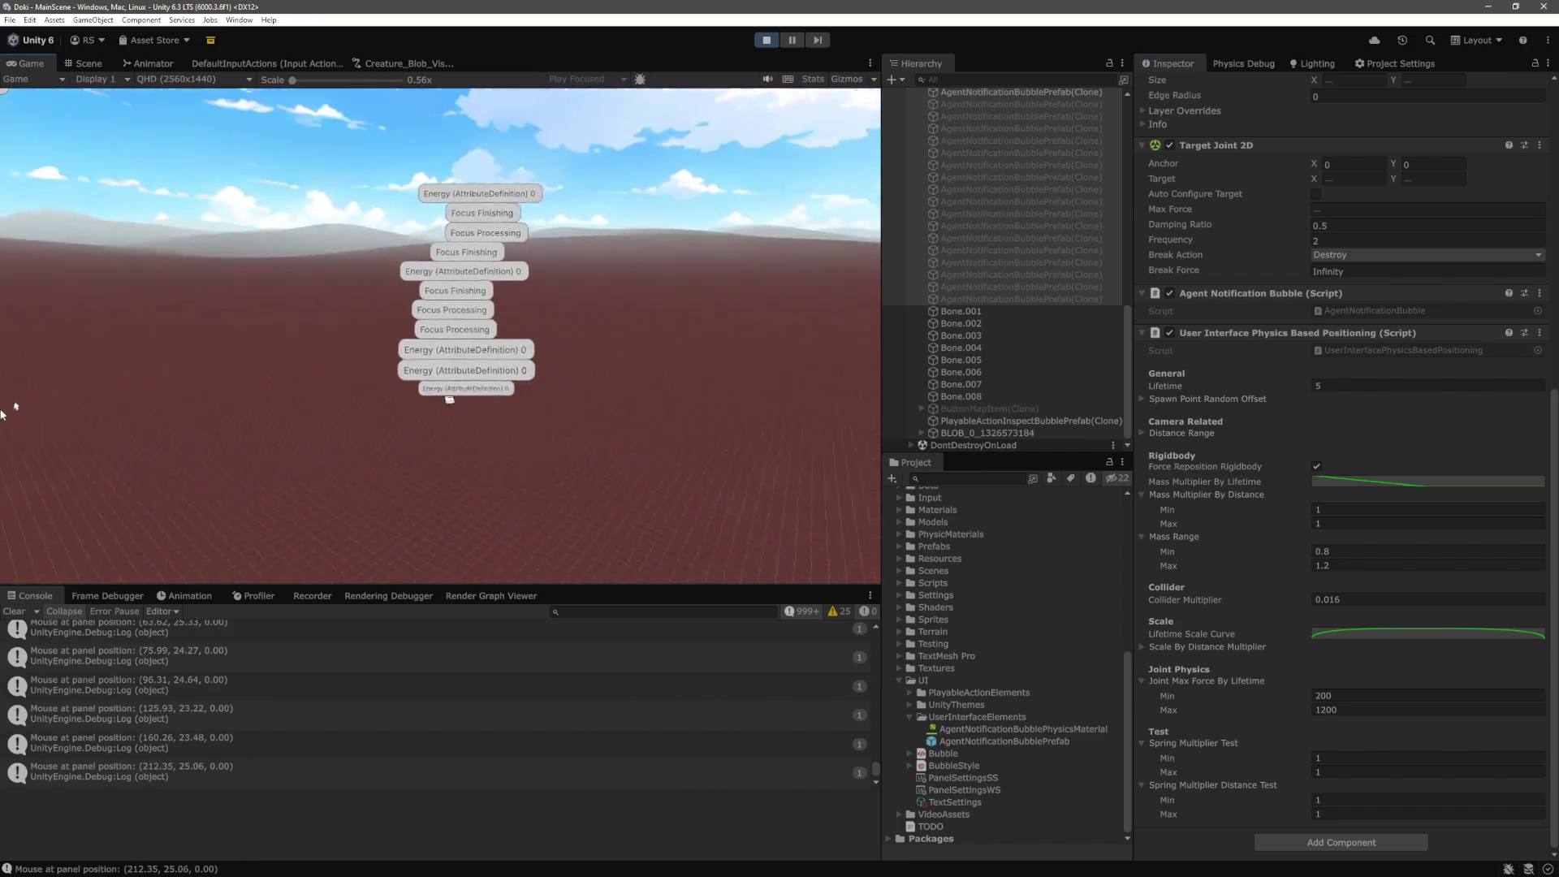
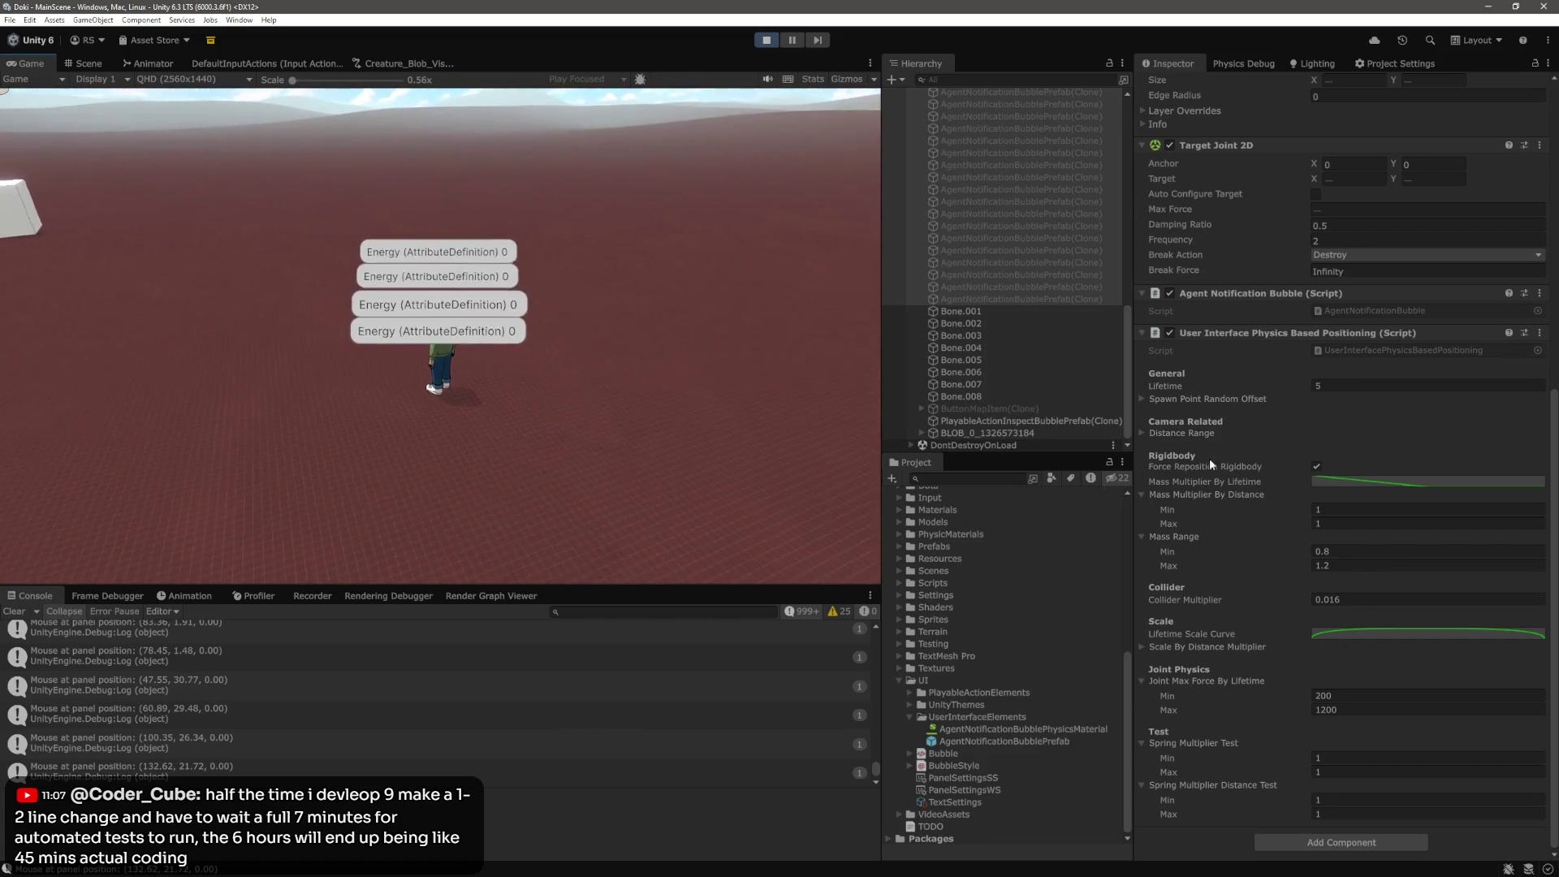
Expand Spawn Point Random Offset and set the X, Y and Z Min and Max values to 0
{"action": "left_click", "coordinate": [1203, 401]}
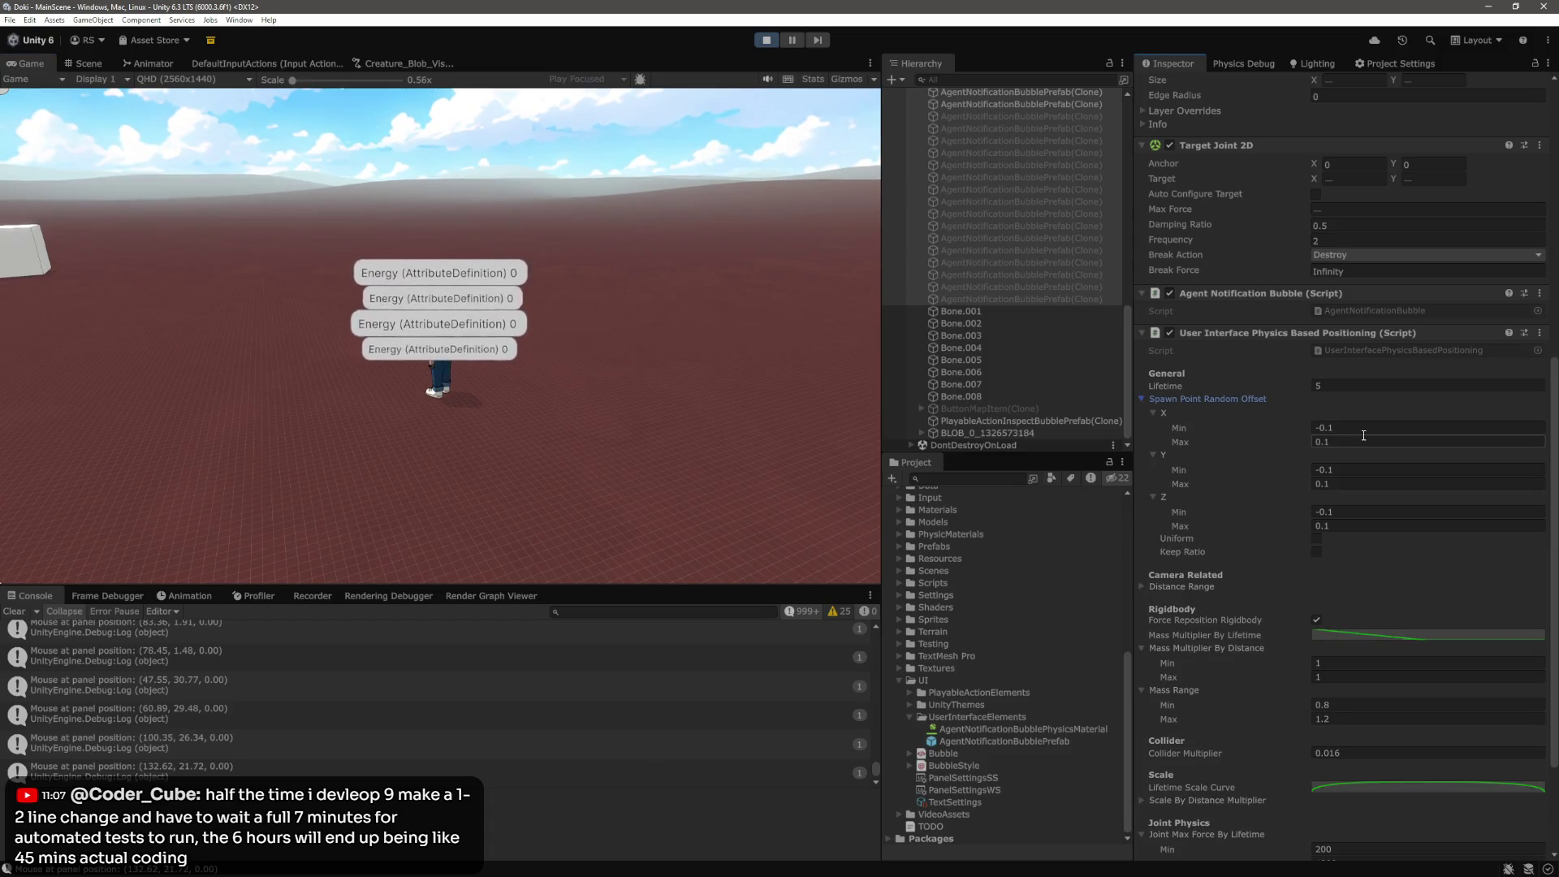
{"action": "type", "text": "0"}
{"action": "key", "text": "Tab"}
{"action": "type", "text": "0"}
{"action": "key", "text": "Tab"}
{"action": "type", "text": "0"}
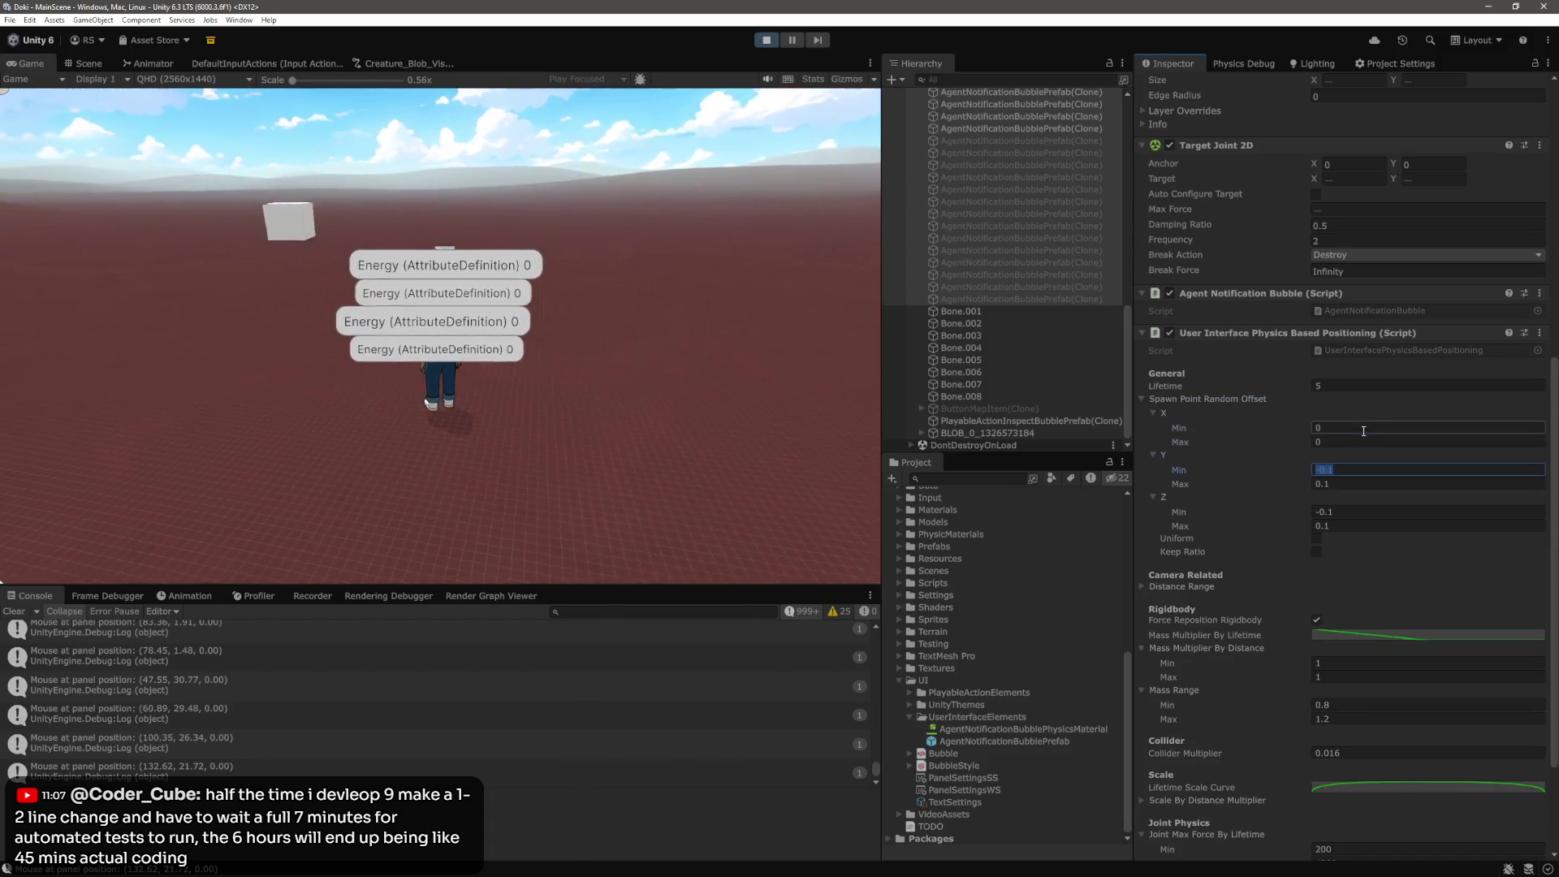
{"action": "key", "text": "Tab"}
{"action": "type", "text": "0"}
{"action": "key", "text": "Tab"}
{"action": "left_click", "coordinate": [675, 370]}
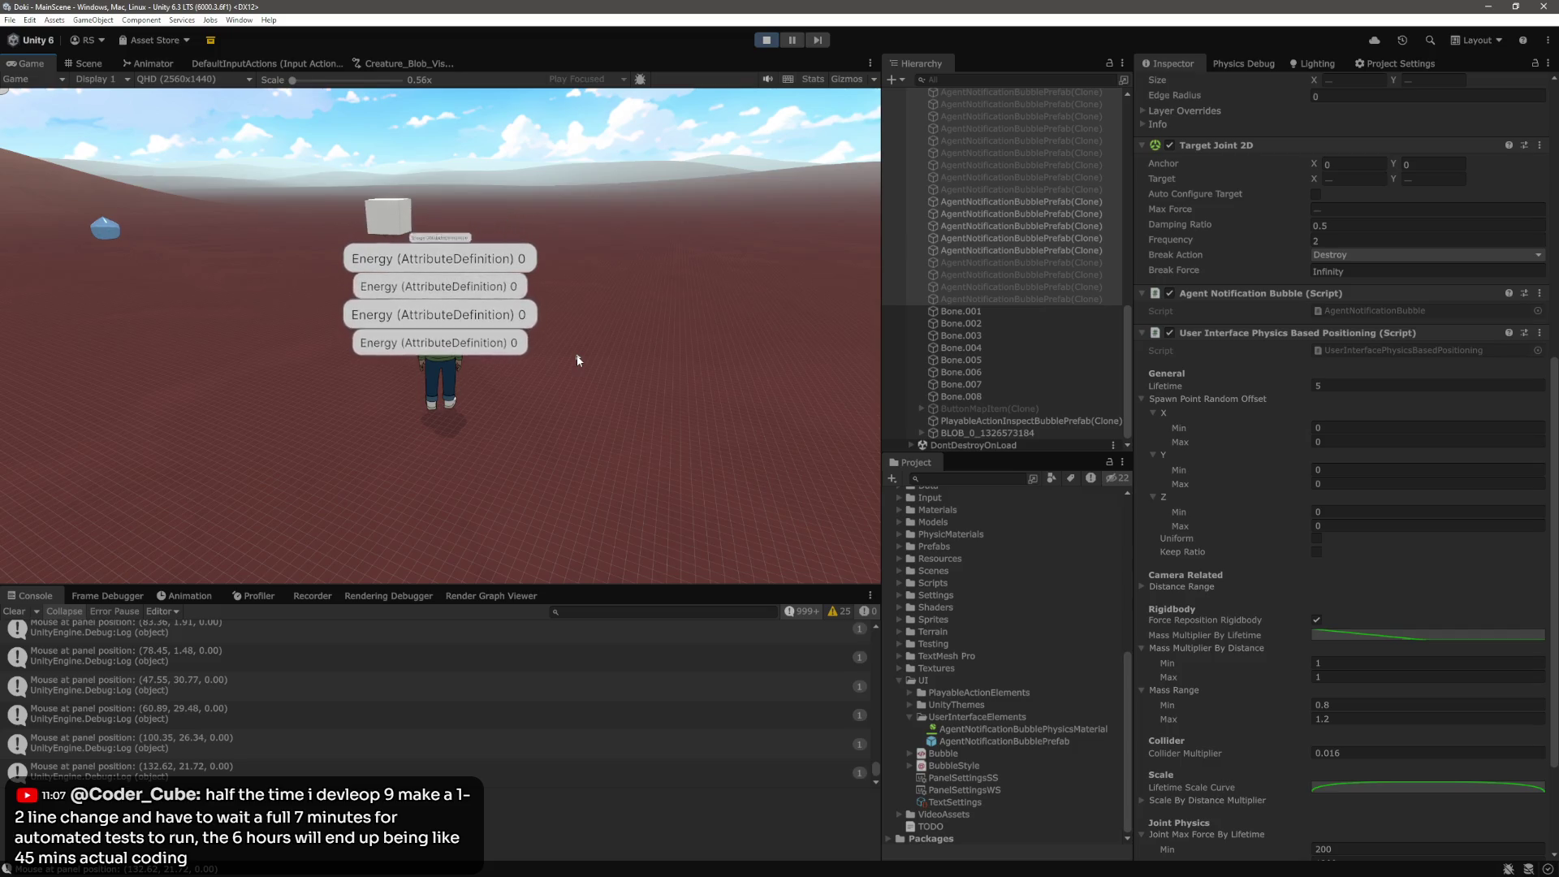
{"action": "mouse_move", "coordinate": [493, 375]}
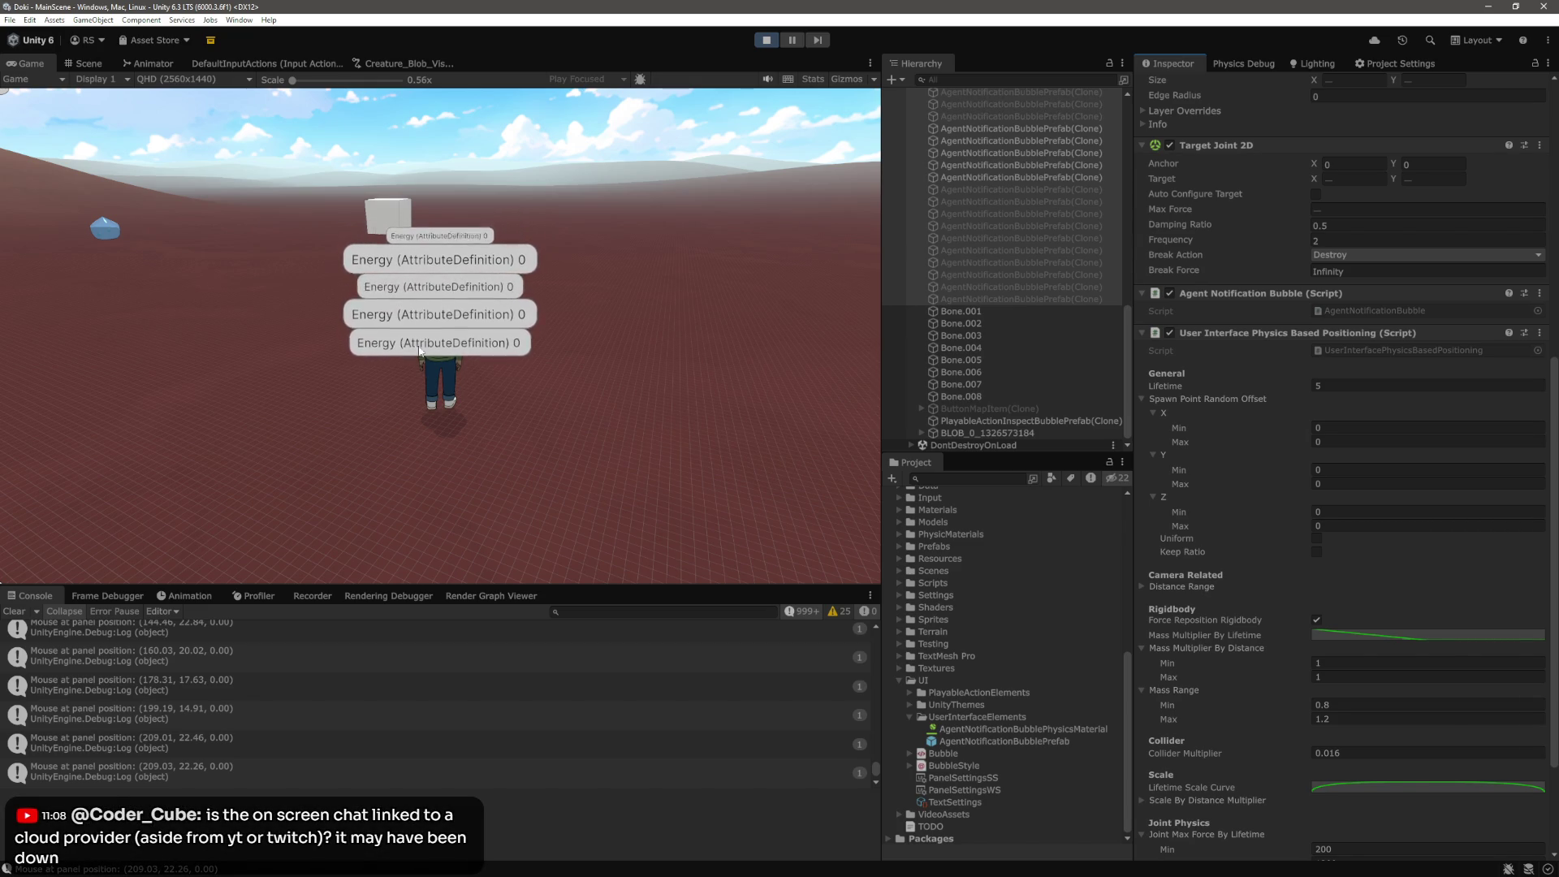
{"action": "left_click", "coordinate": [639, 378]}
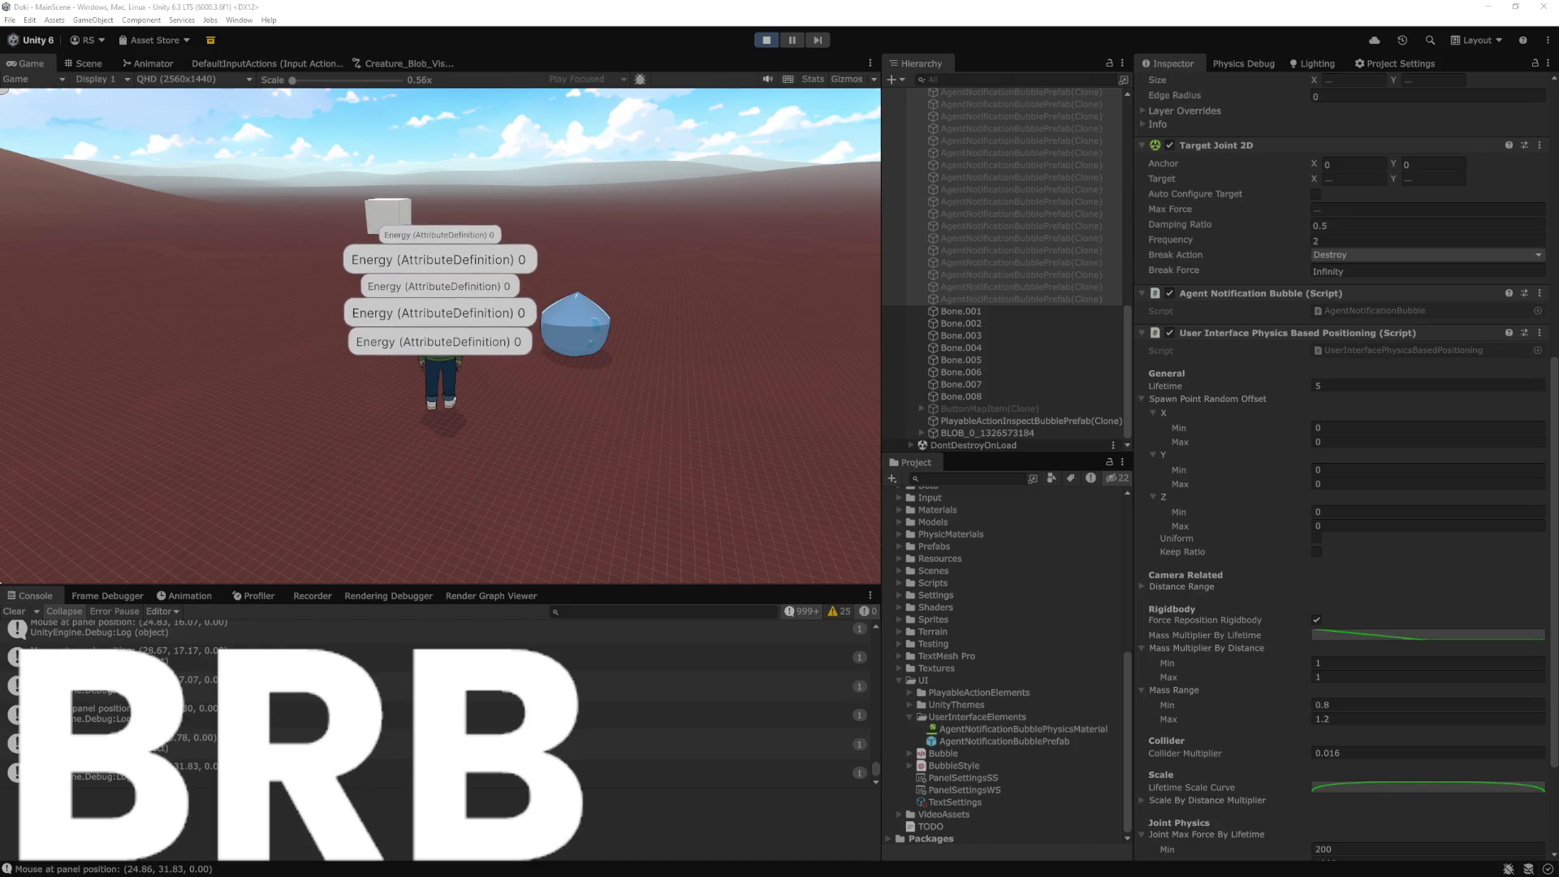
{"action": "left_click", "coordinate": [643, 403]}
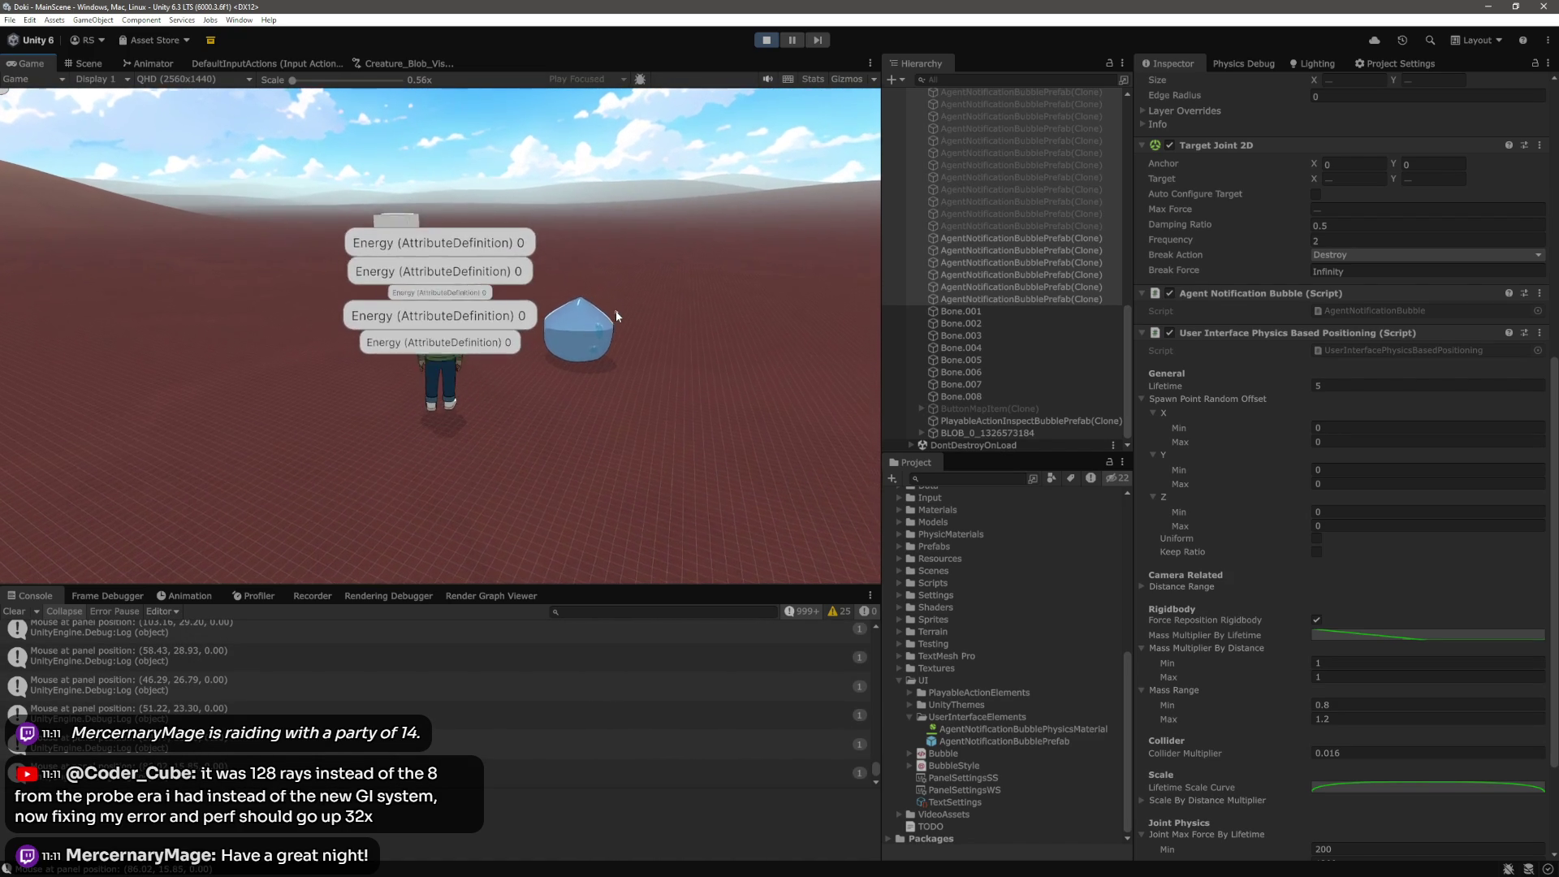
Open the Mass Multiplier By Lifetime curve in the Curve editor
{"action": "mouse_move", "coordinate": [562, 345]}
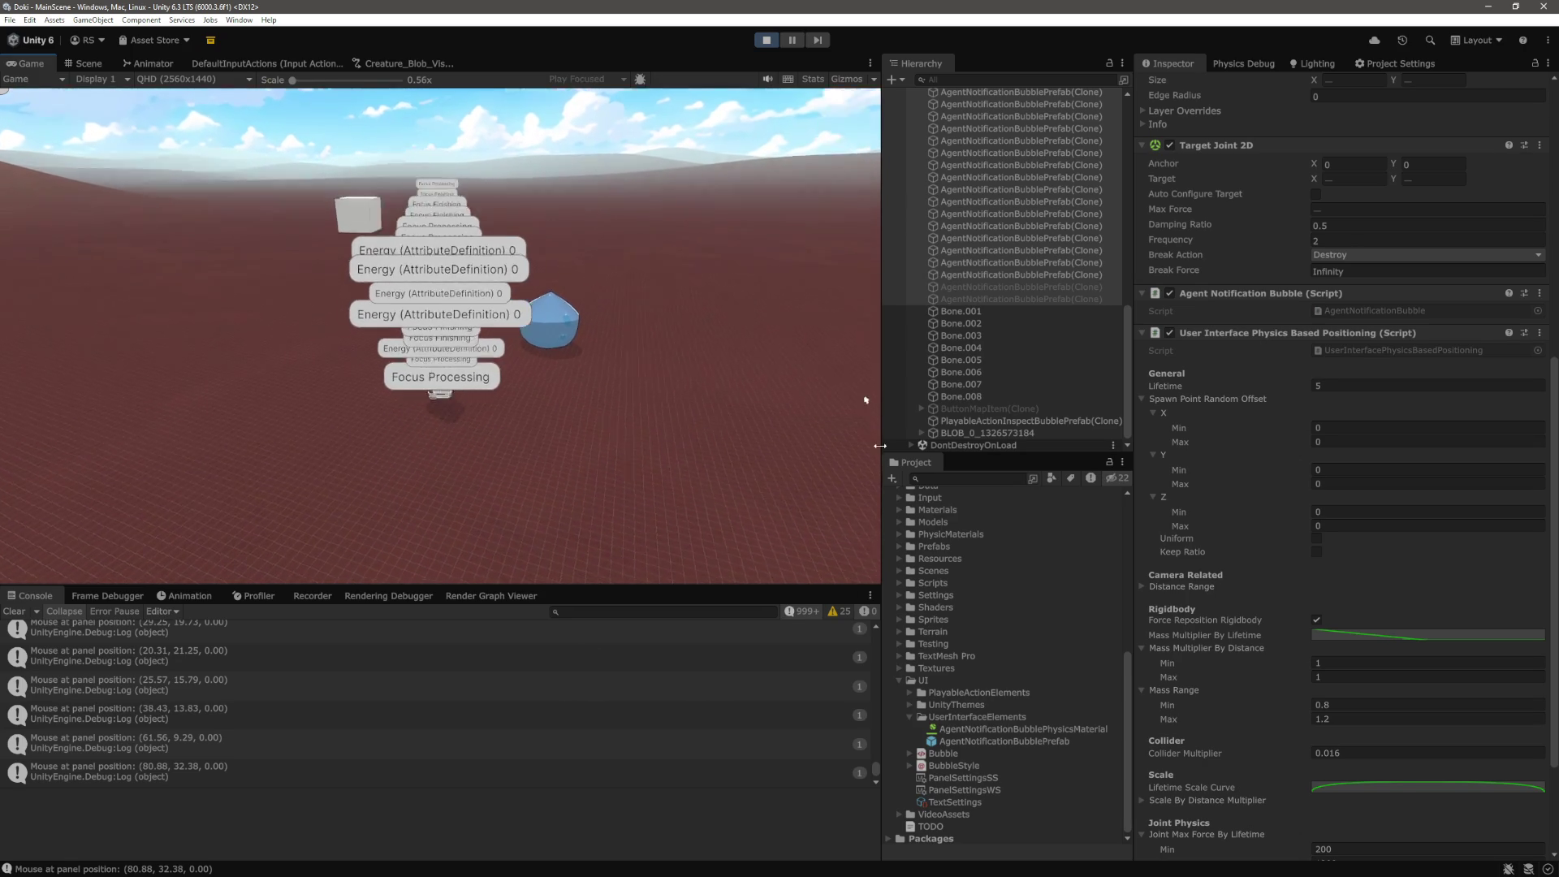
{"action": "left_click", "coordinate": [1402, 631]}
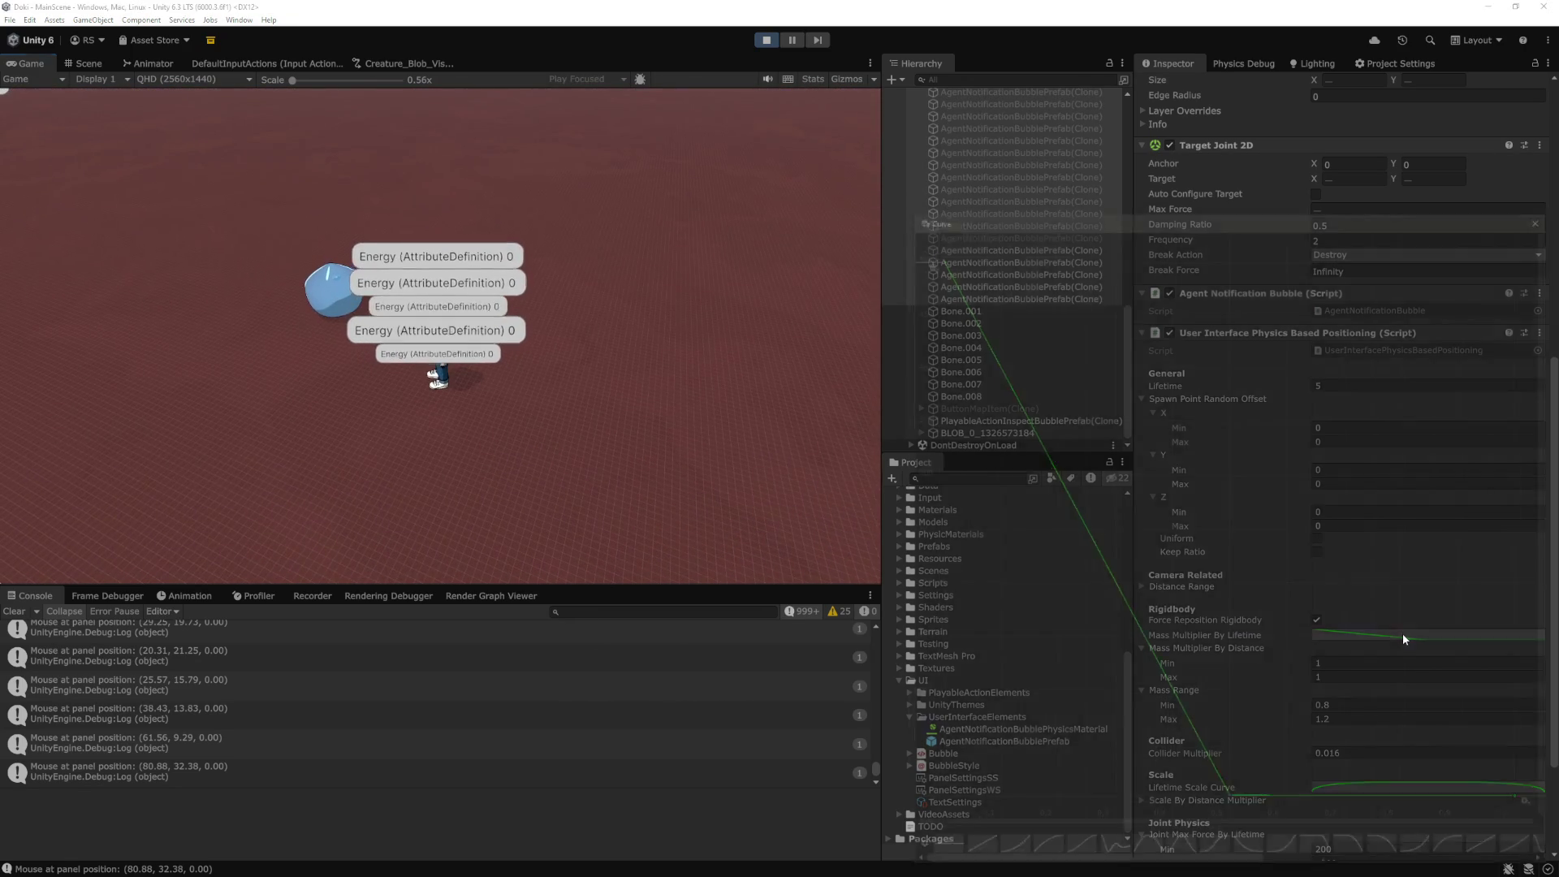
Move the Curve window aside and delete the mass curve's middle key, leaving a straight diagonal
{"action": "left_click_drag", "start_coordinate": [1209, 208], "coordinate": [805, 173]}
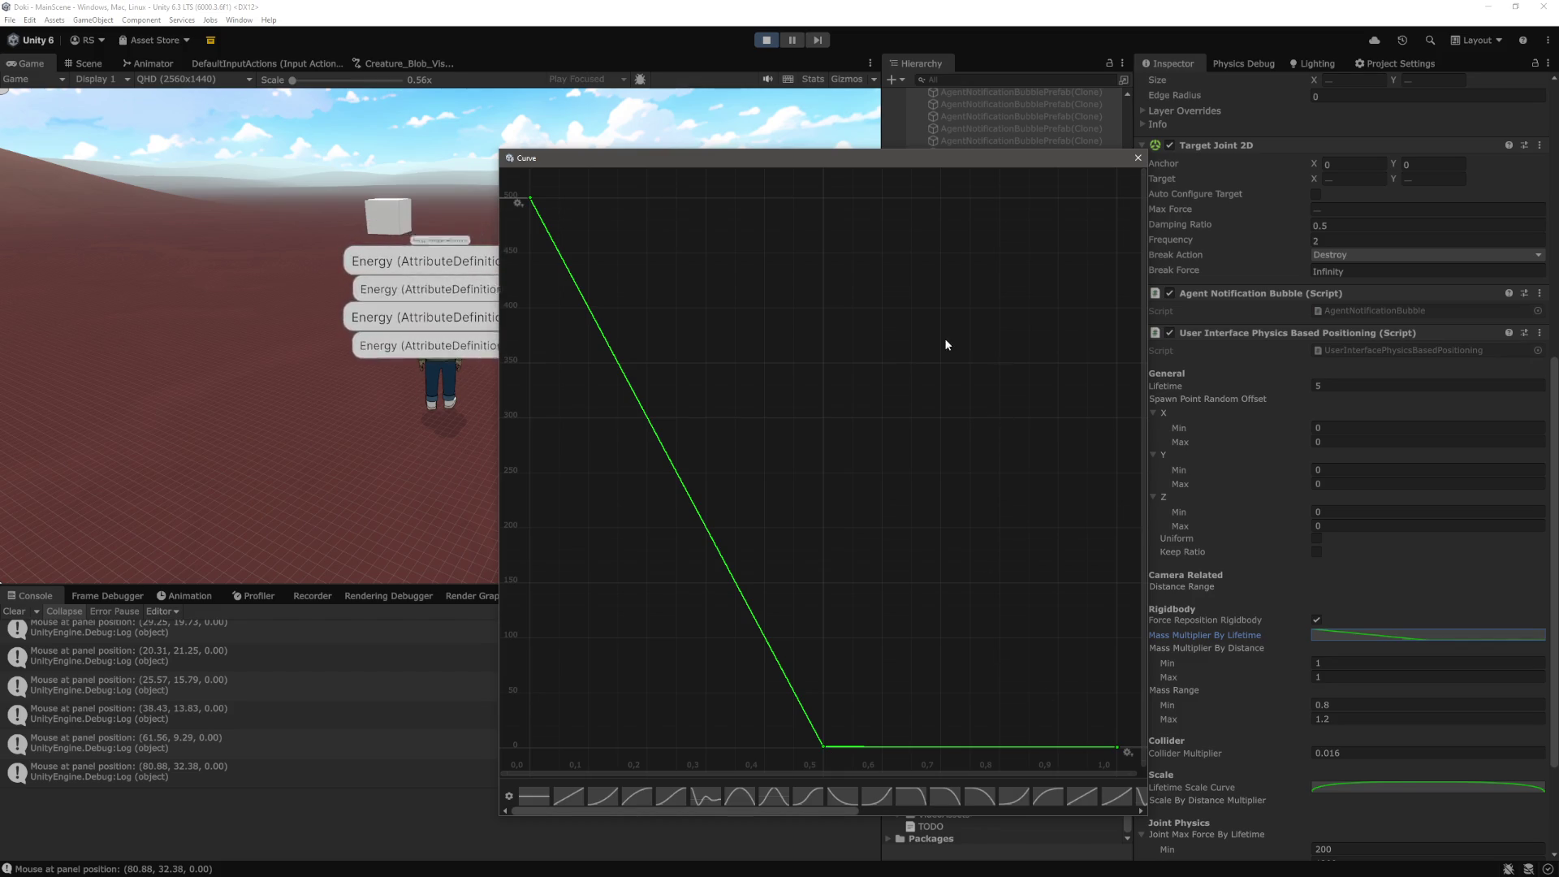
{"action": "left_click_drag", "start_coordinate": [949, 160], "coordinate": [783, 141]}
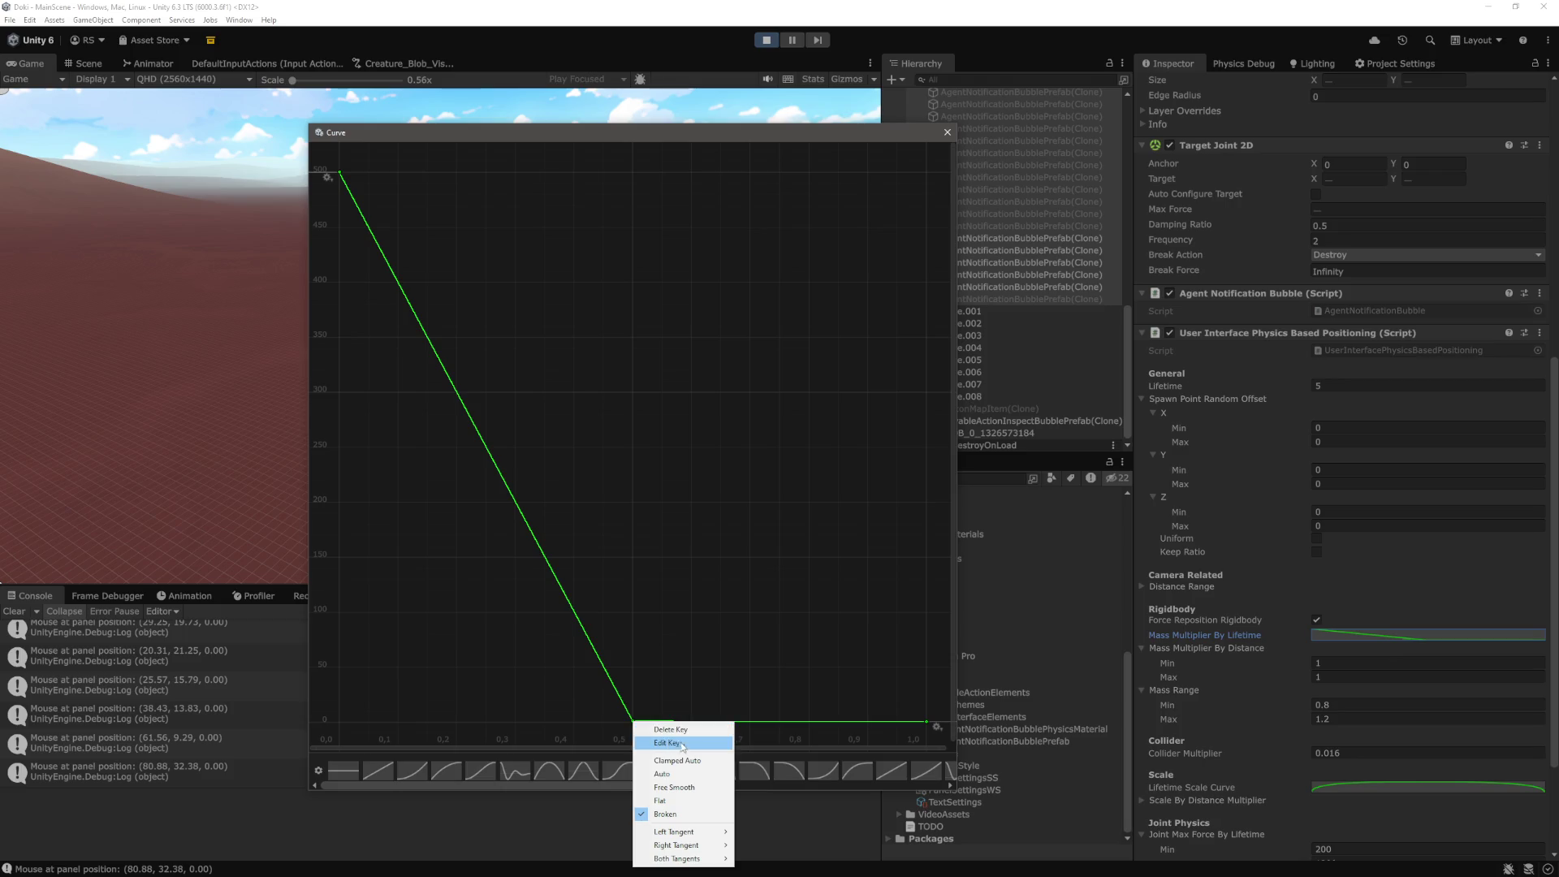
{"action": "left_click", "coordinate": [691, 731]}
{"action": "key", "text": "Escape"}
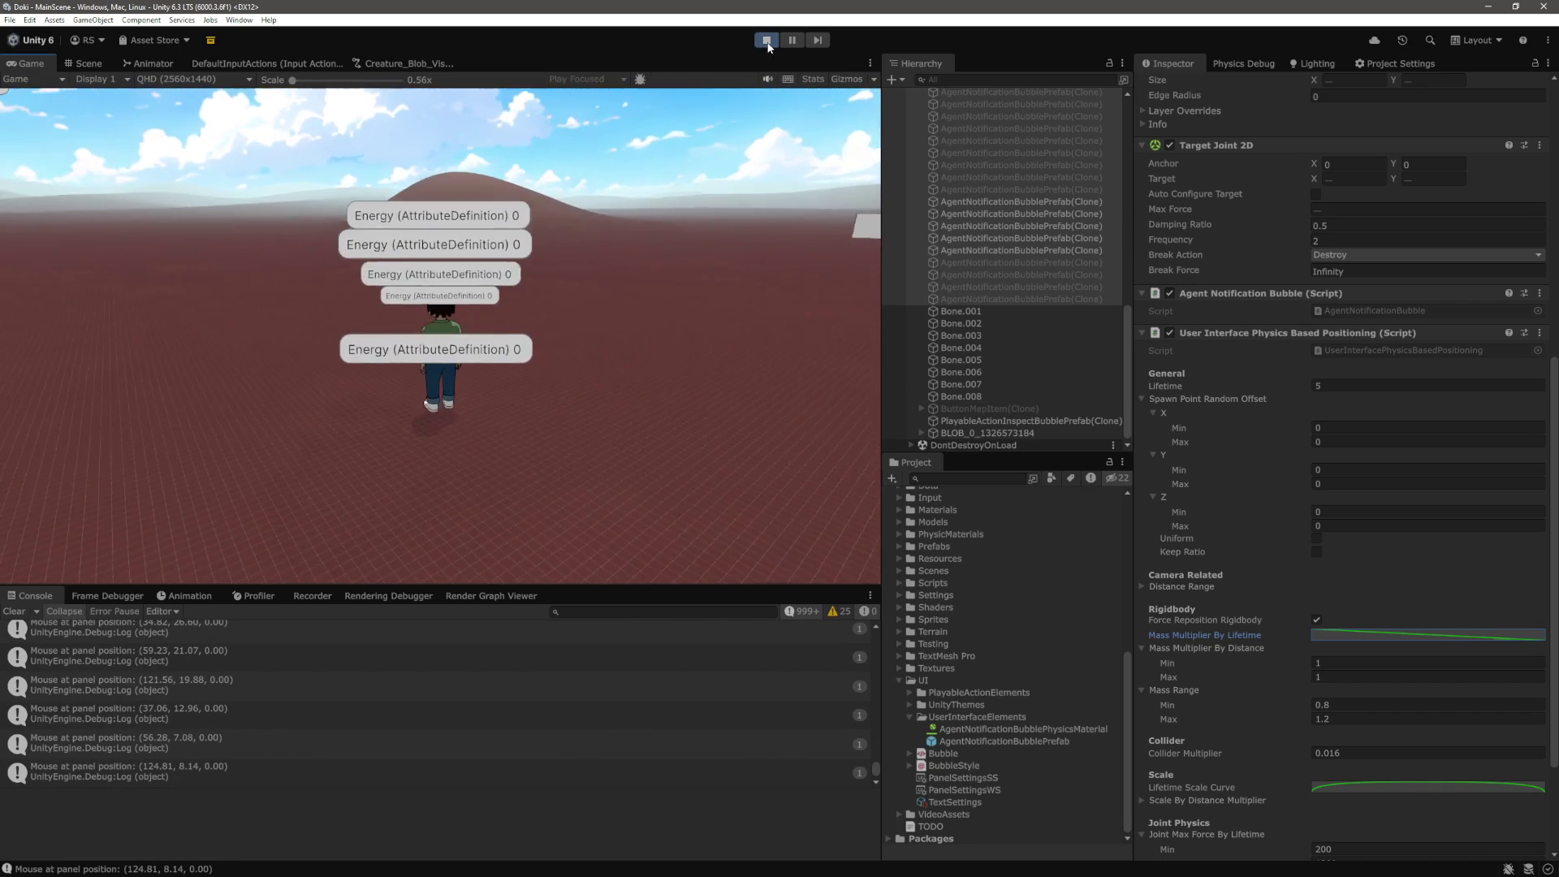
Stop the running game after watching the Energy bubbles stack above the character
{"action": "left_click", "coordinate": [766, 40]}
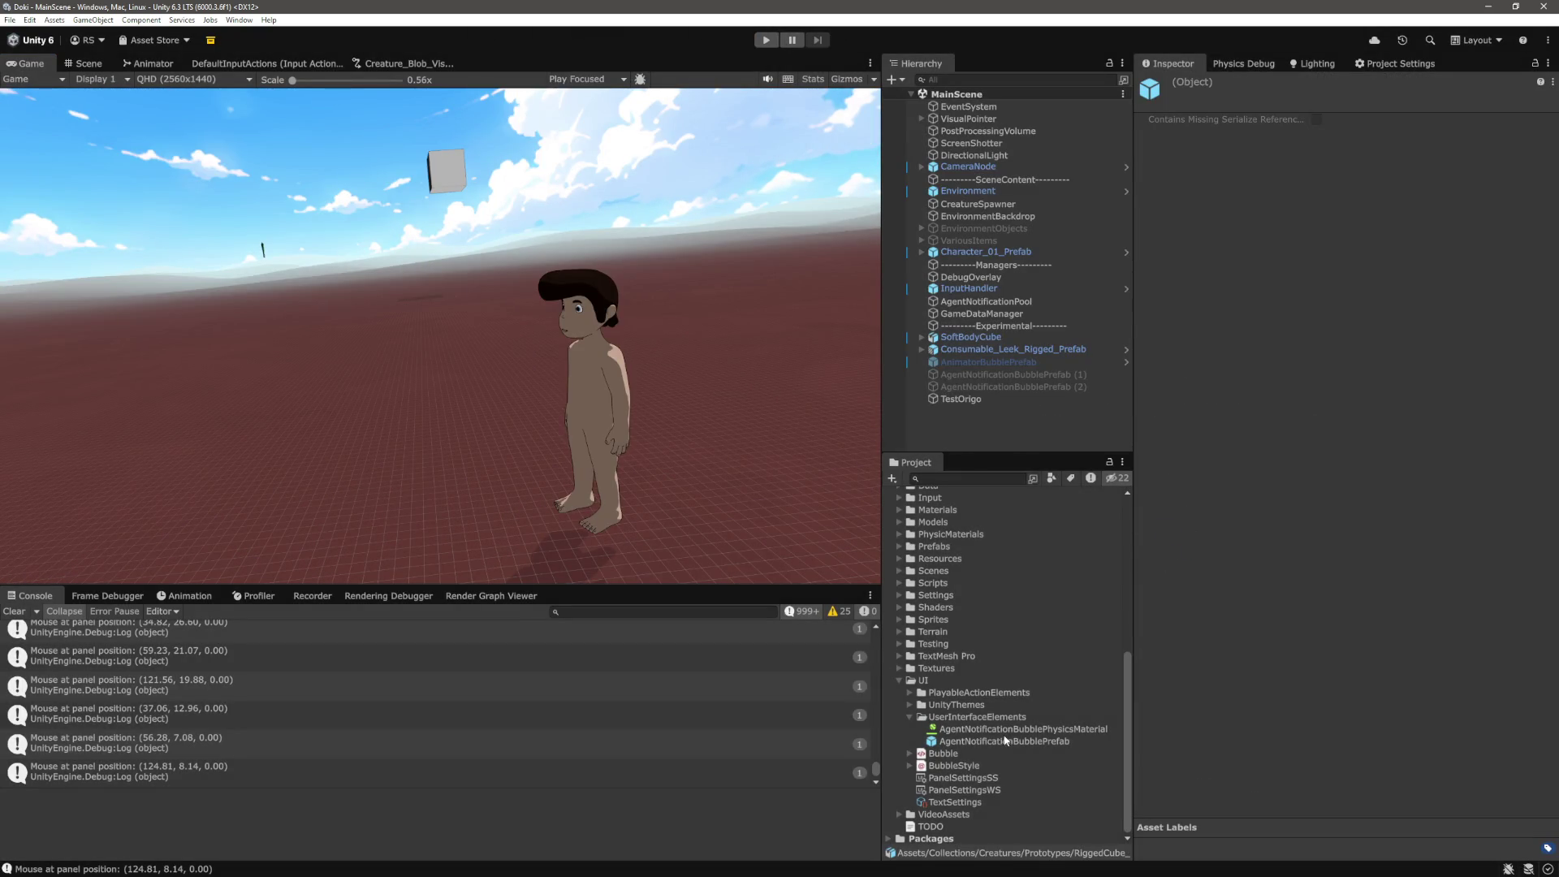
Select AgentNotificationBubblePrefab and scroll to its spawn offsets and Mass Range 0.8–1.2
{"action": "left_click", "coordinate": [1005, 740]}
{"action": "scroll", "coordinate": [1343, 571], "scroll_direction": "down", "scroll_amount": 10}
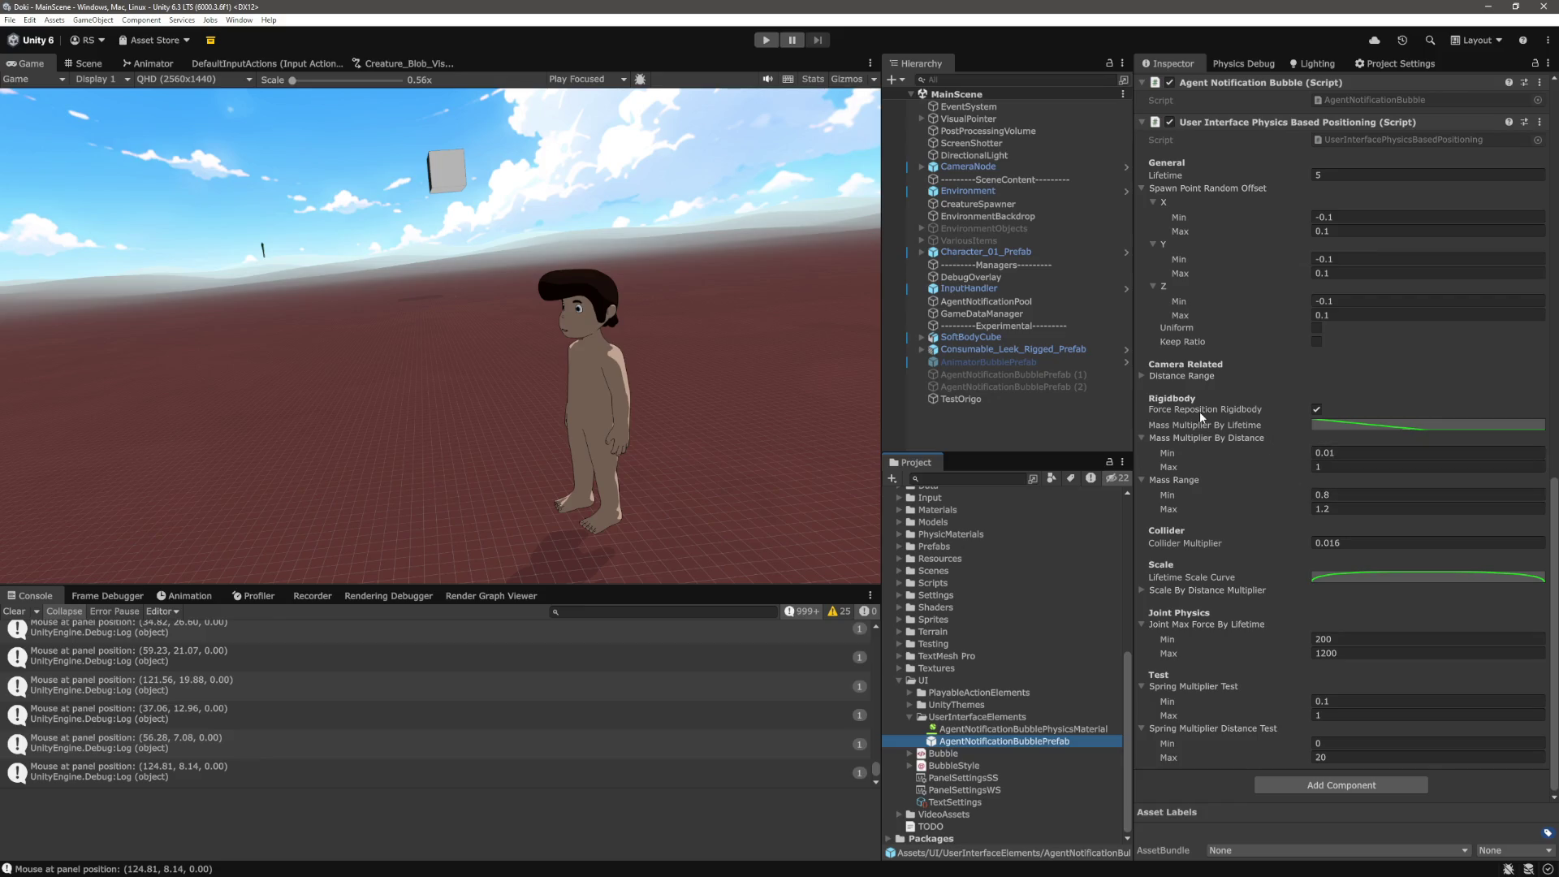
In VS Code, find where massMultiplier is used in the positioning script
{"action": "left_click", "coordinate": [1333, 422]}
{"action": "key", "text": "alt+Tab"}
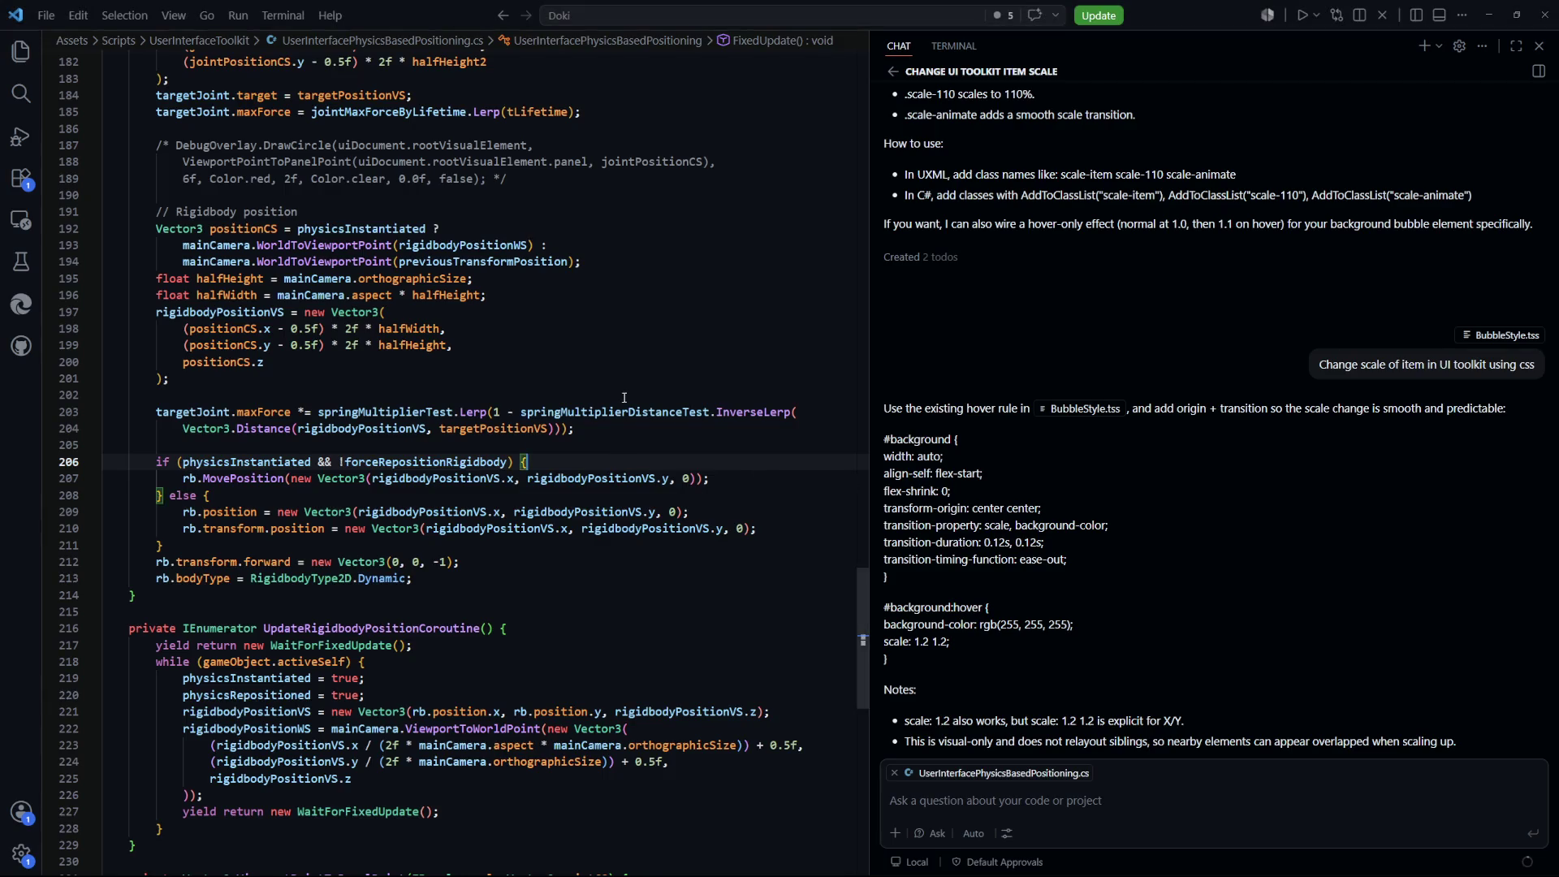
{"action": "scroll", "coordinate": [400, 391], "scroll_direction": "up", "scroll_amount": 4}
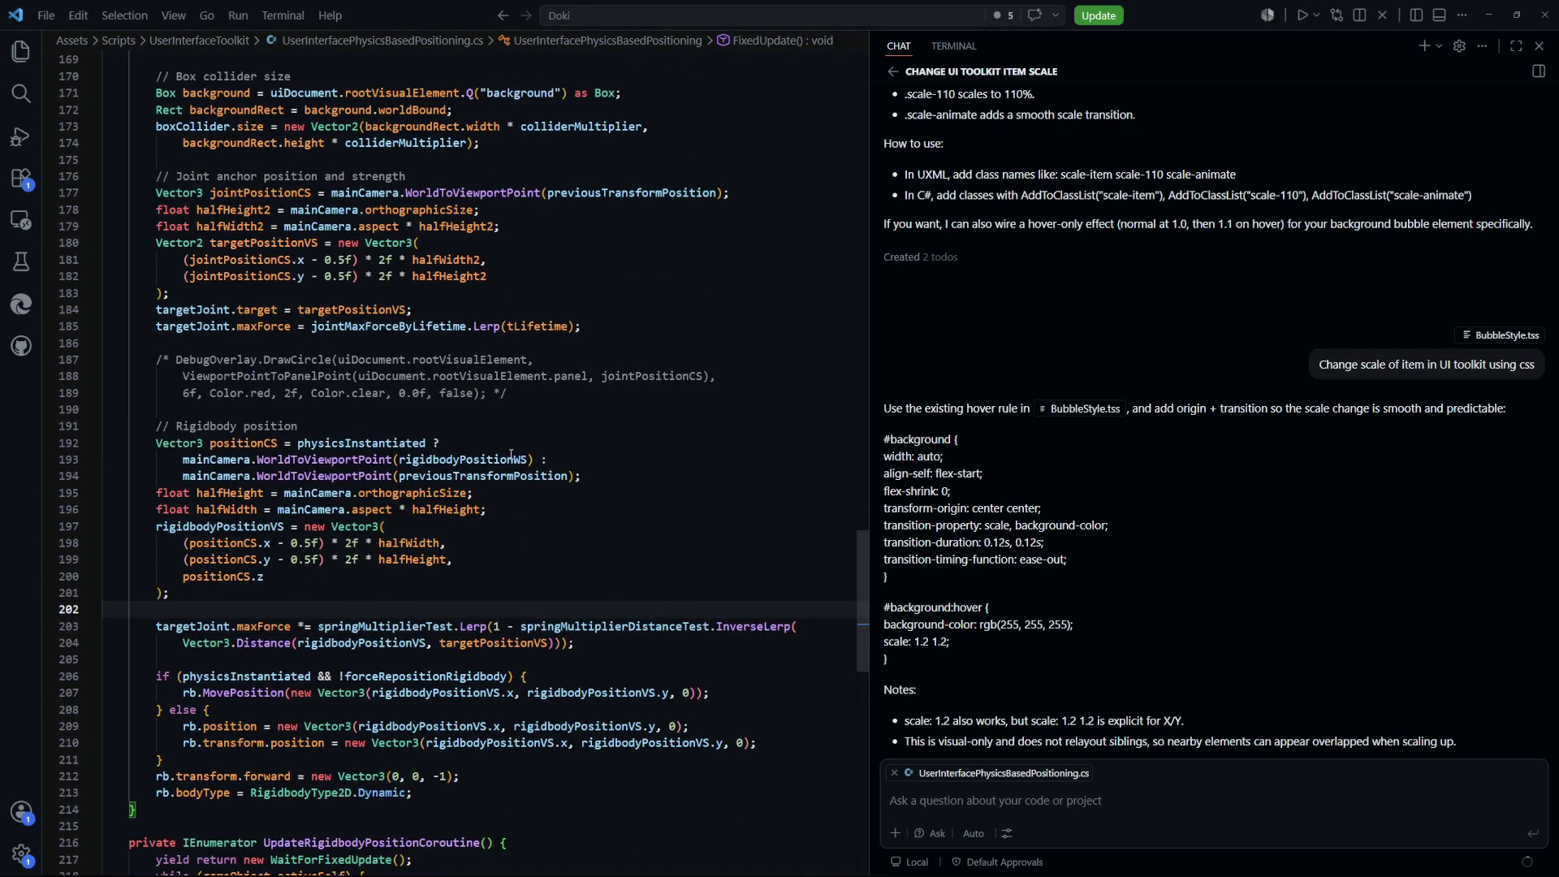
{"action": "scroll", "coordinate": [434, 443], "scroll_direction": "up", "scroll_amount": 5}
{"action": "scroll", "coordinate": [400, 427], "scroll_direction": "down", "scroll_amount": 3}
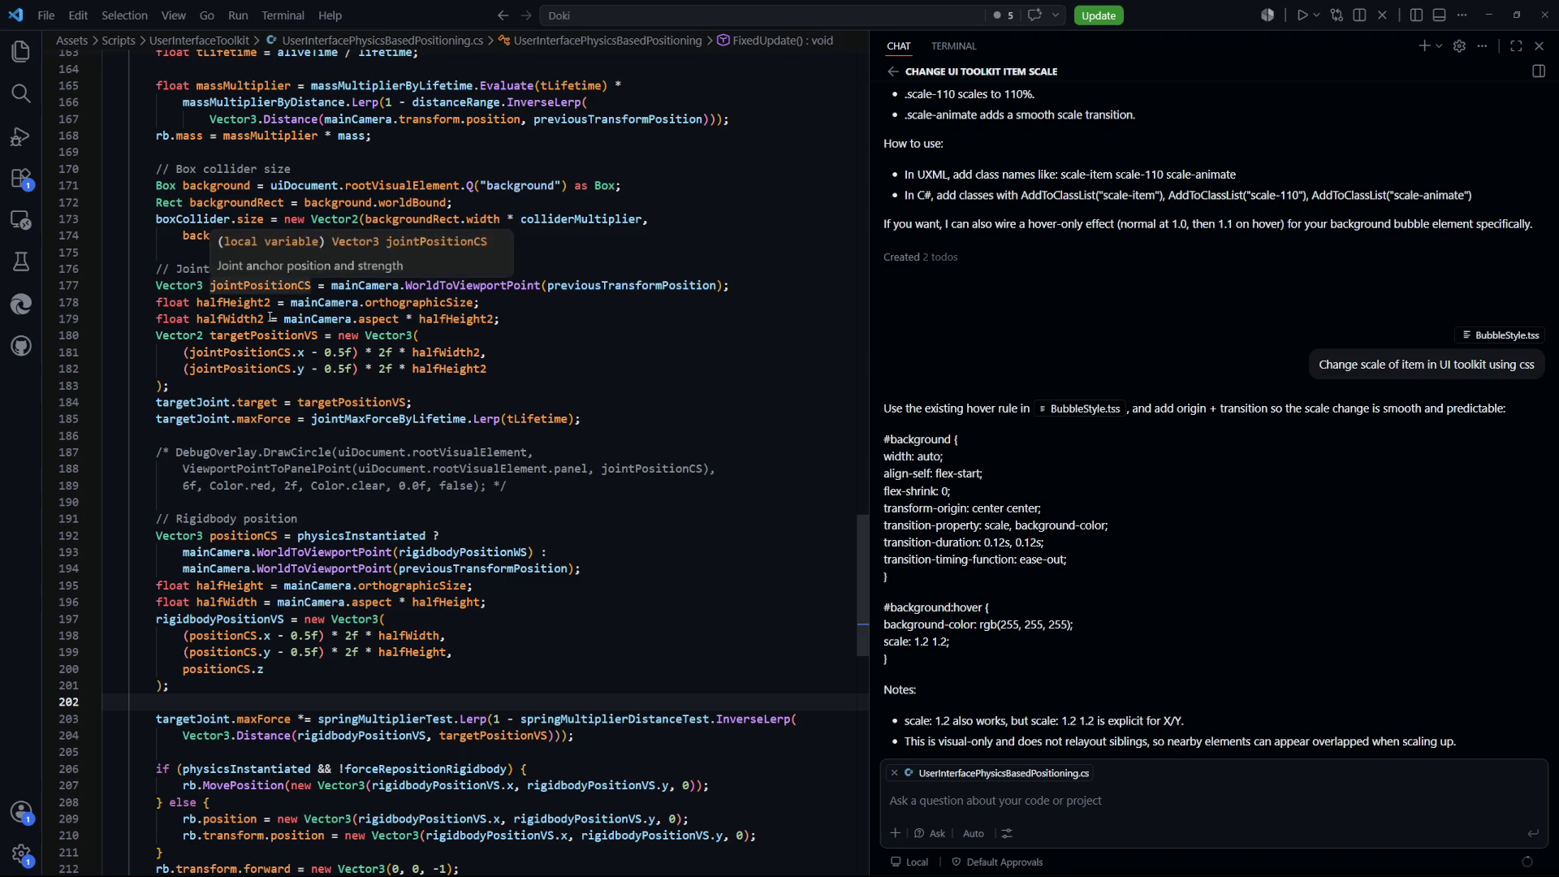
{"action": "scroll", "coordinate": [371, 273], "scroll_direction": "up", "scroll_amount": 3}
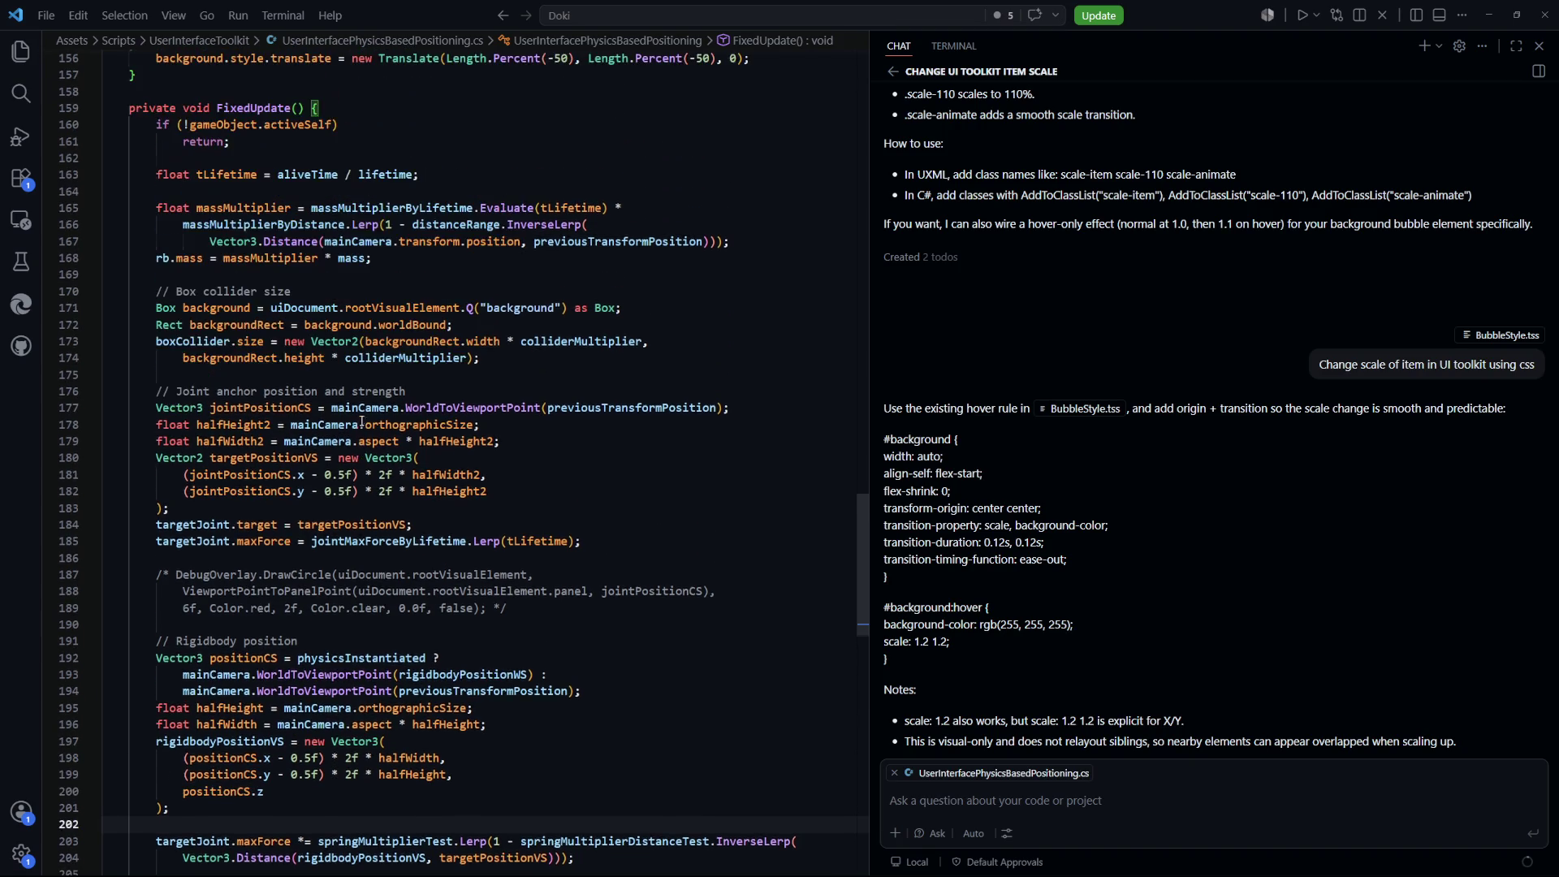
{"action": "scroll", "coordinate": [374, 433], "scroll_direction": "up", "scroll_amount": 1}
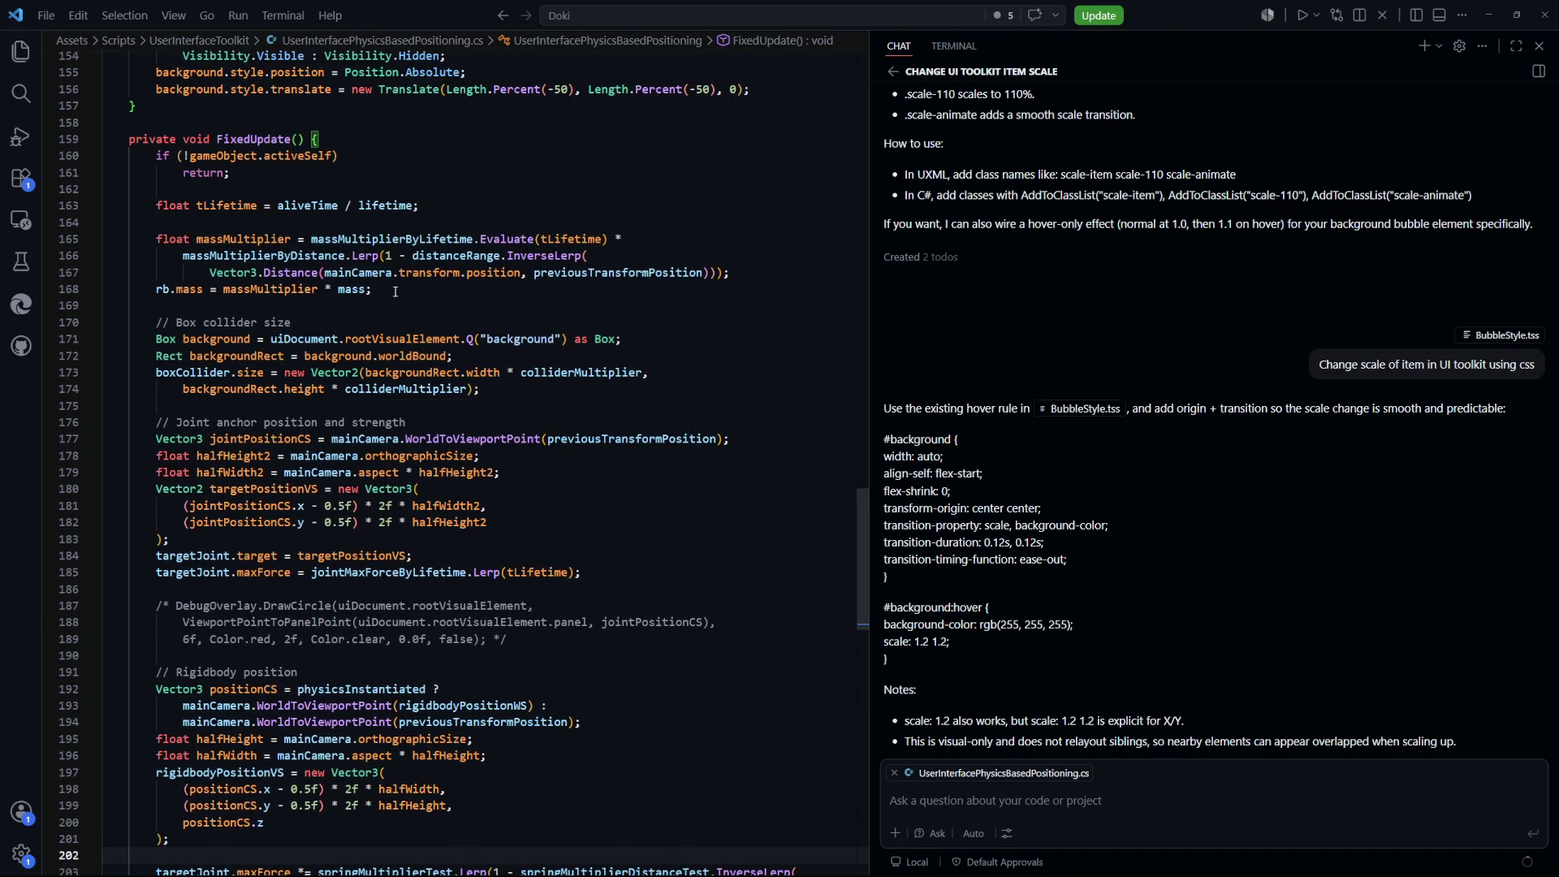
{"action": "double_click", "coordinate": [270, 289]}
{"action": "mouse_move", "coordinate": [429, 237]}
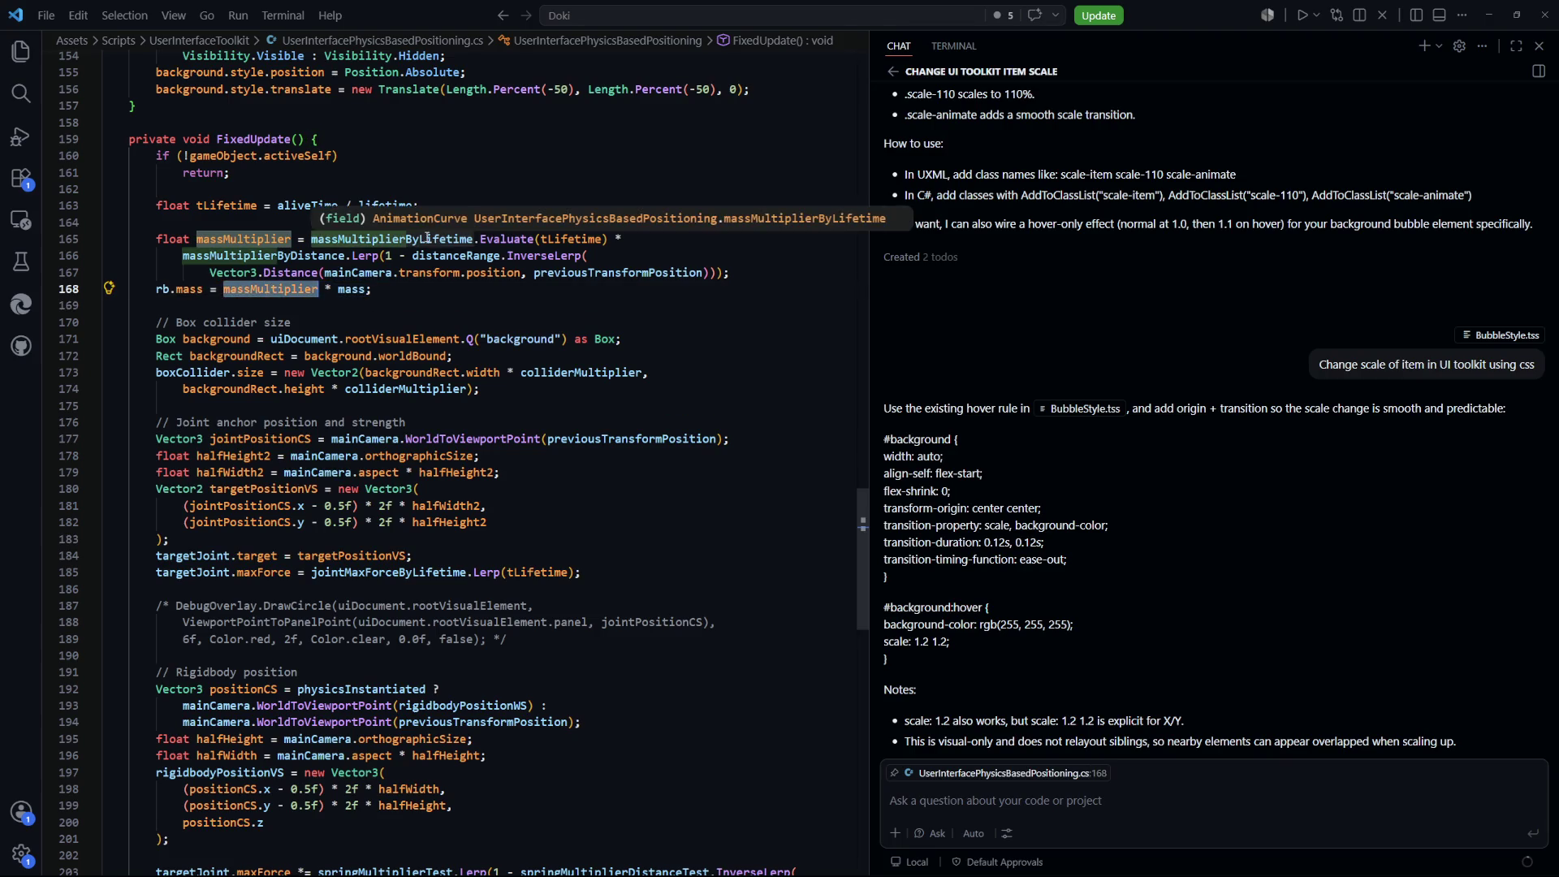
{"action": "mouse_move", "coordinate": [286, 294]}
{"action": "scroll", "coordinate": [402, 330], "scroll_direction": "down", "scroll_amount": 3}
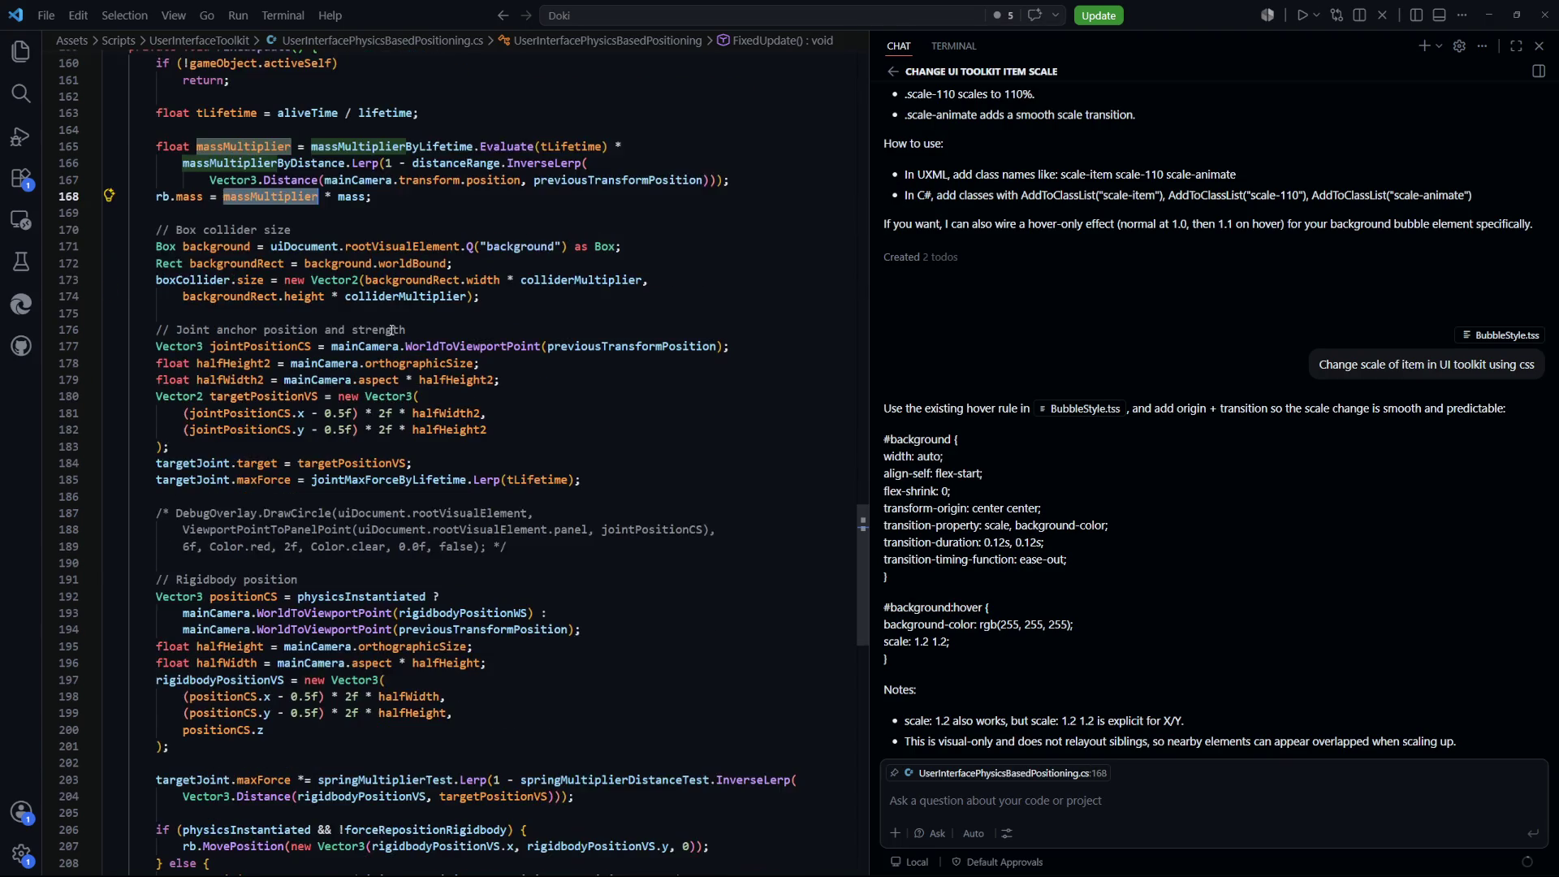
{"action": "scroll", "coordinate": [306, 398], "scroll_direction": "up", "scroll_amount": 1}
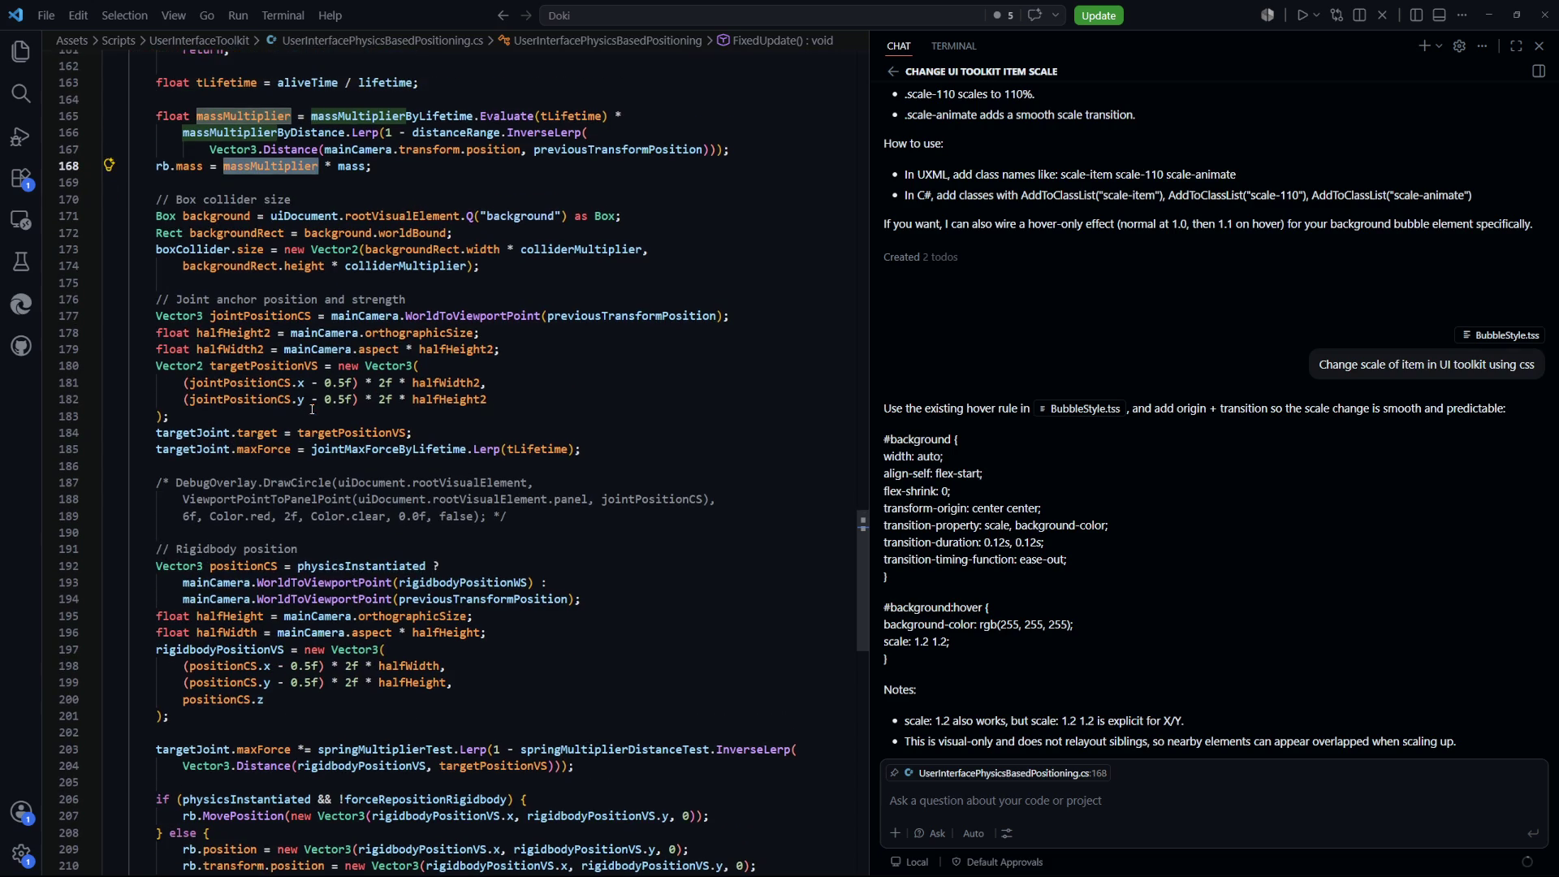
Insert 'massMultiplier *' before jointMaxForceByLifetime on line 185 and save the script
{"action": "left_click", "coordinate": [310, 449]}
{"action": "type", "text": "massMultiplier *"}
{"action": "key", "text": "ctrl+s"}
{"action": "key", "text": "alt+Tab"}
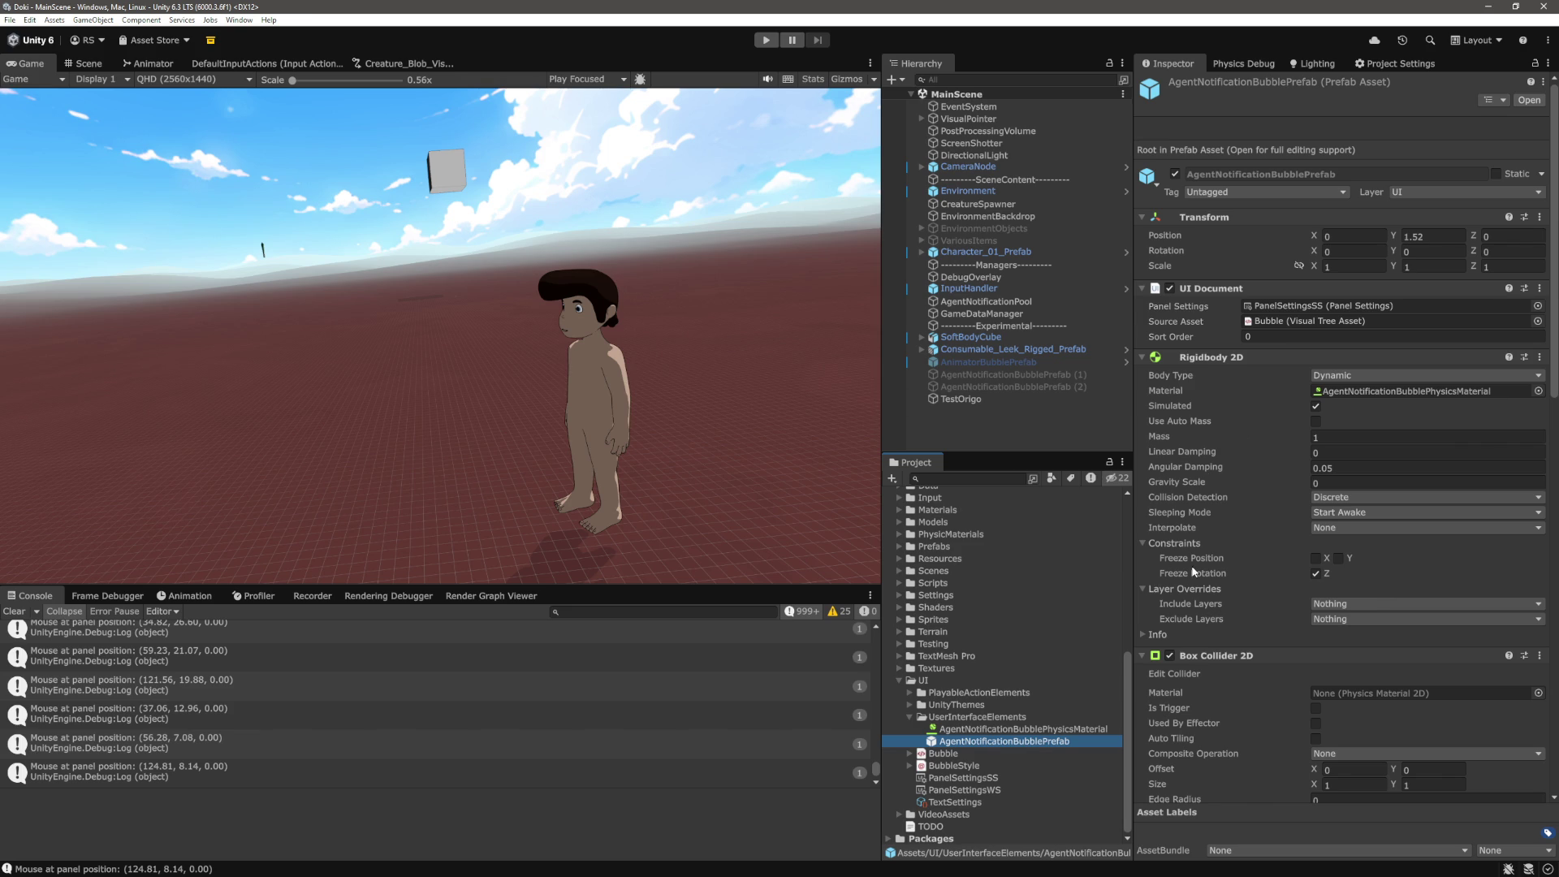
Run the game and inspect the bottom key of the Mass Multiplier By Lifetime curve
{"action": "scroll", "coordinate": [1193, 572], "scroll_direction": "down", "scroll_amount": 15}
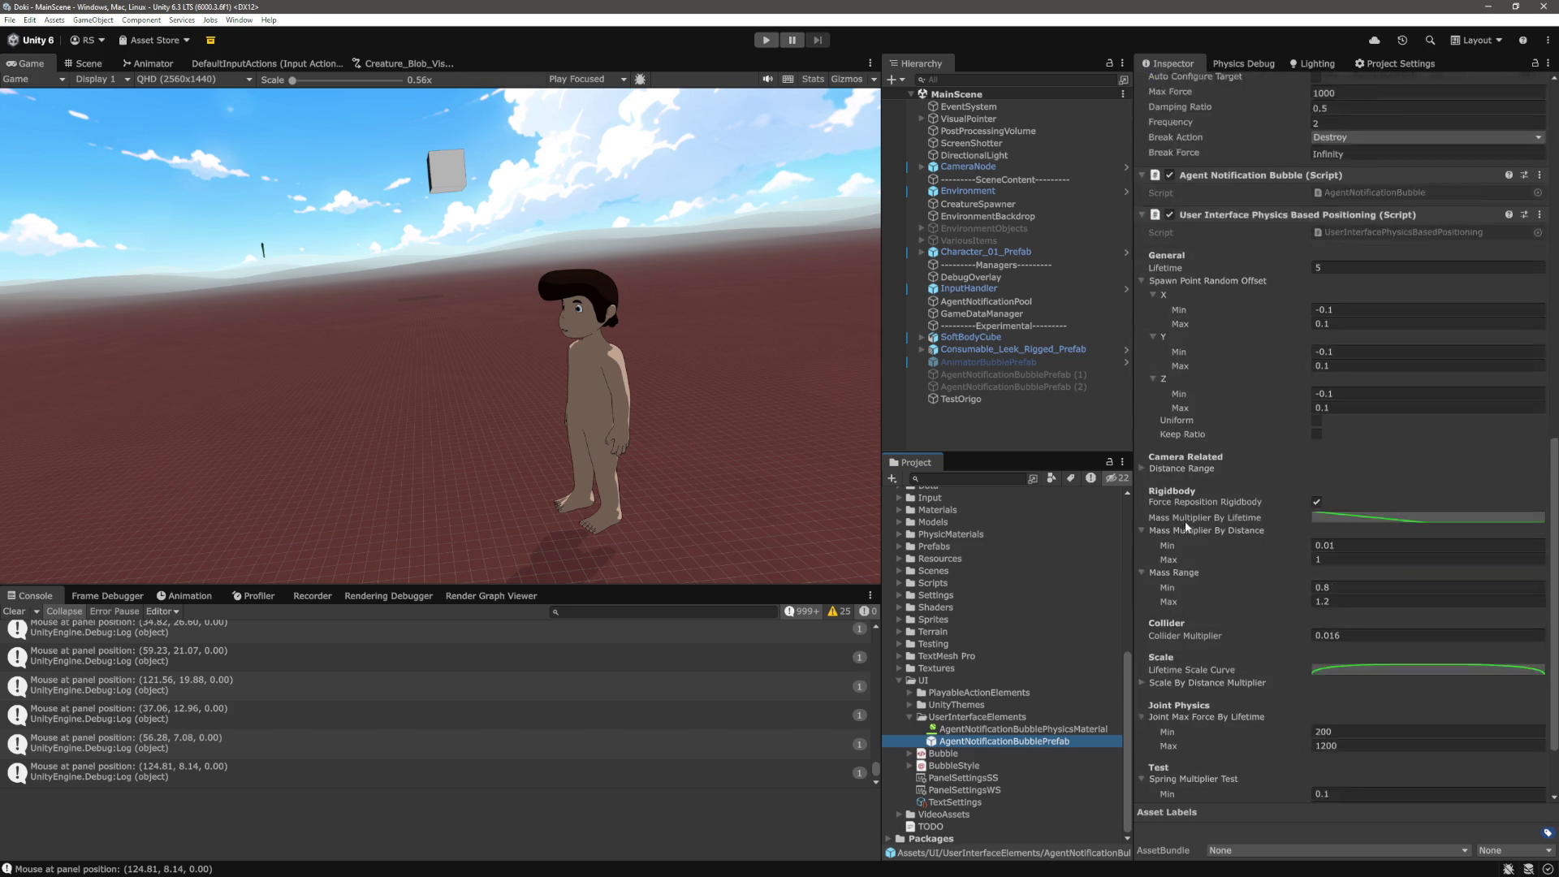
{"action": "scroll", "coordinate": [1186, 526], "scroll_direction": "down", "scroll_amount": 2}
{"action": "key", "text": "ctrl+p"}
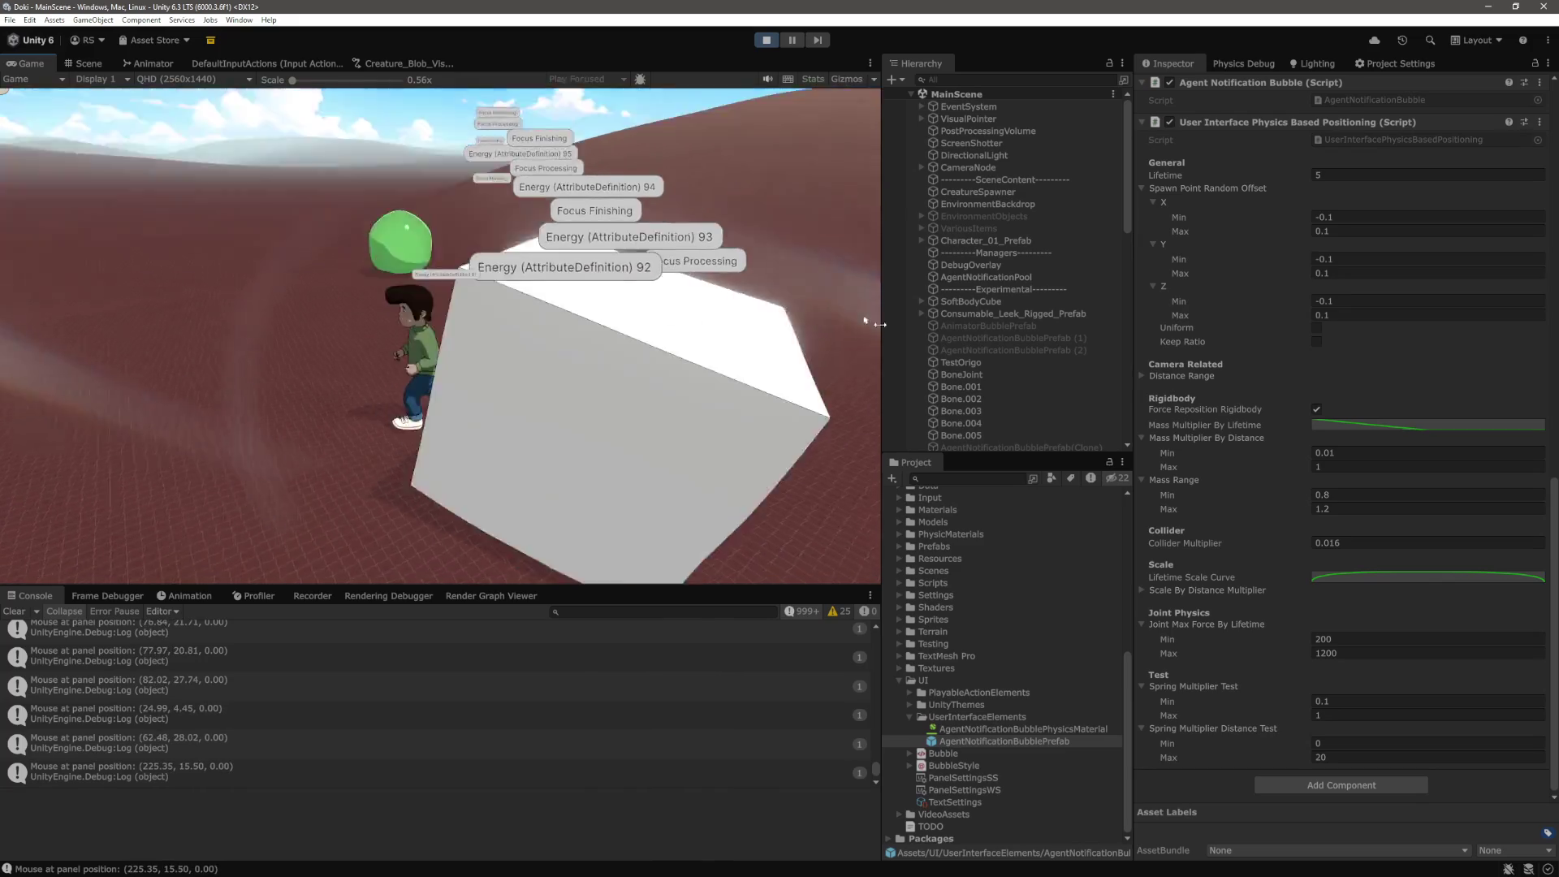
{"action": "left_click", "coordinate": [1400, 421]}
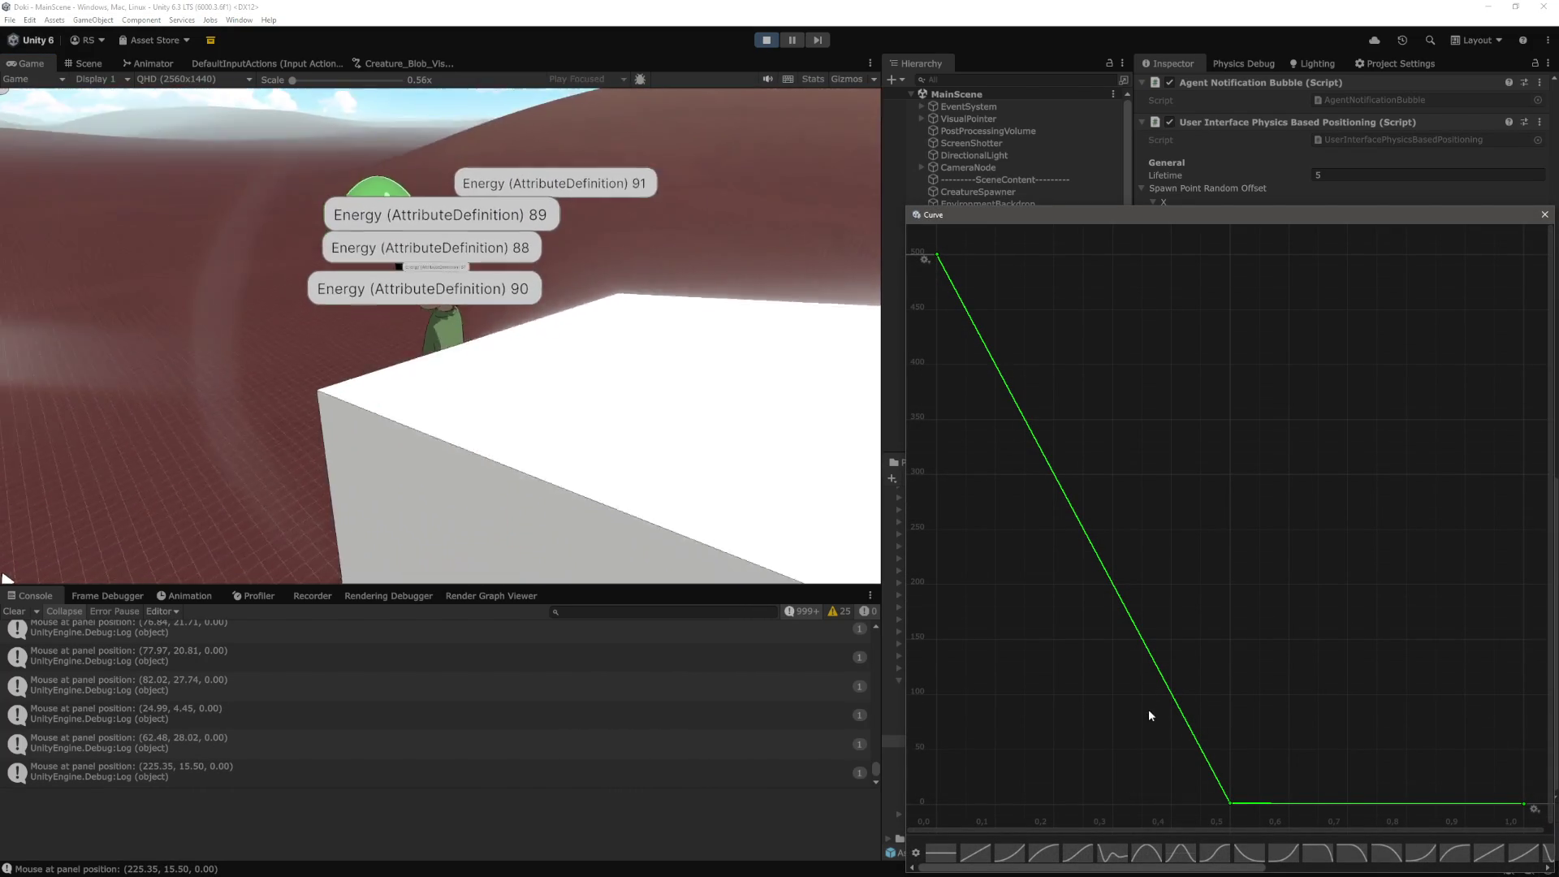
{"action": "right_click", "coordinate": [1231, 804]}
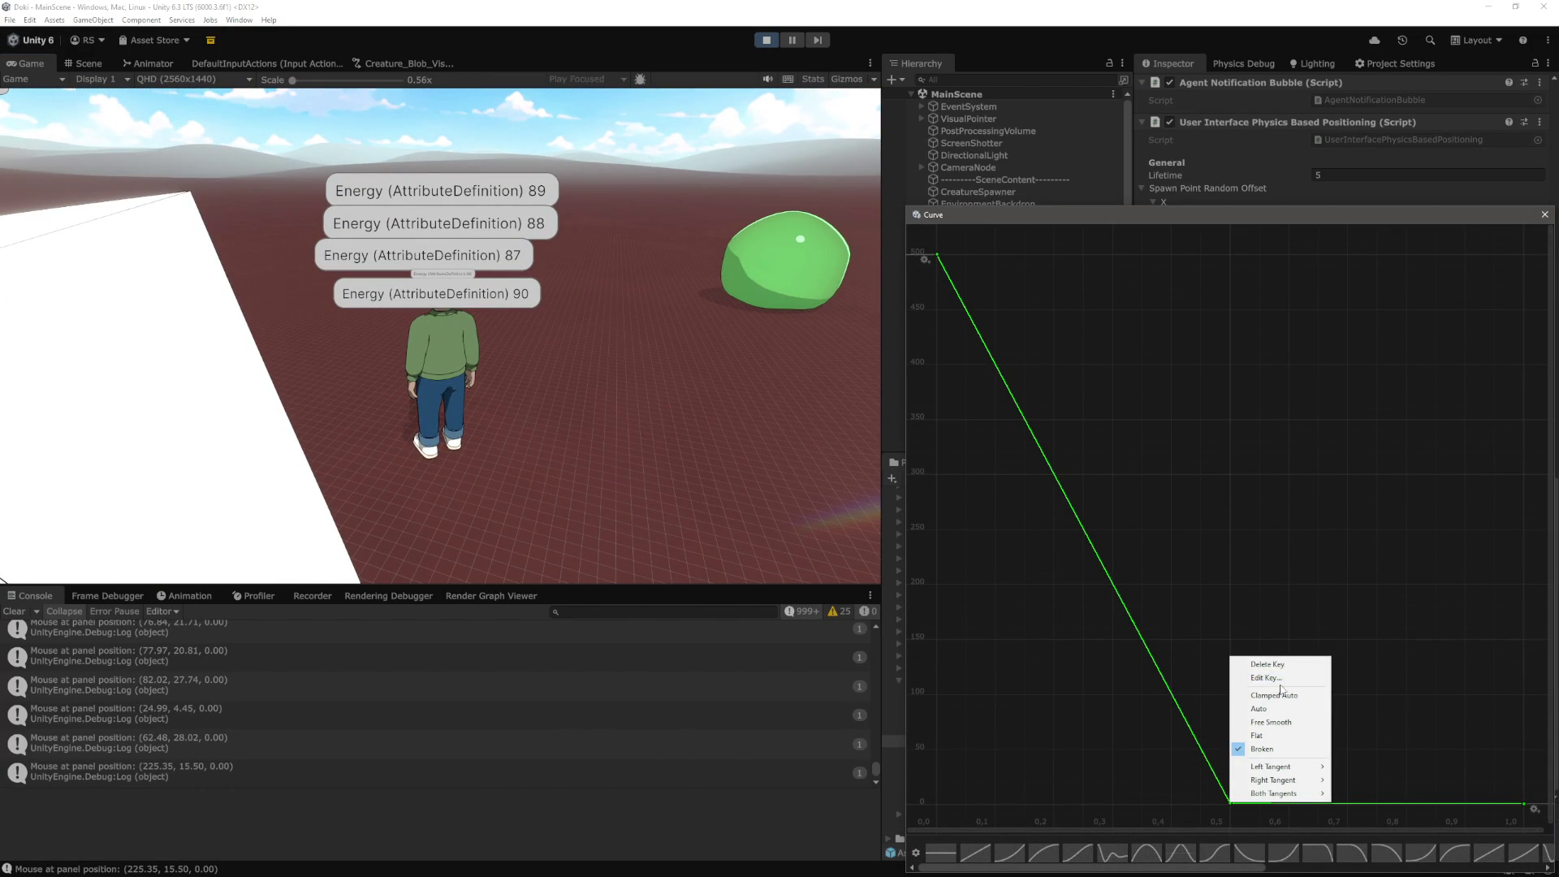
{"action": "key", "text": "Escape"}
{"action": "key", "text": "Escape"}
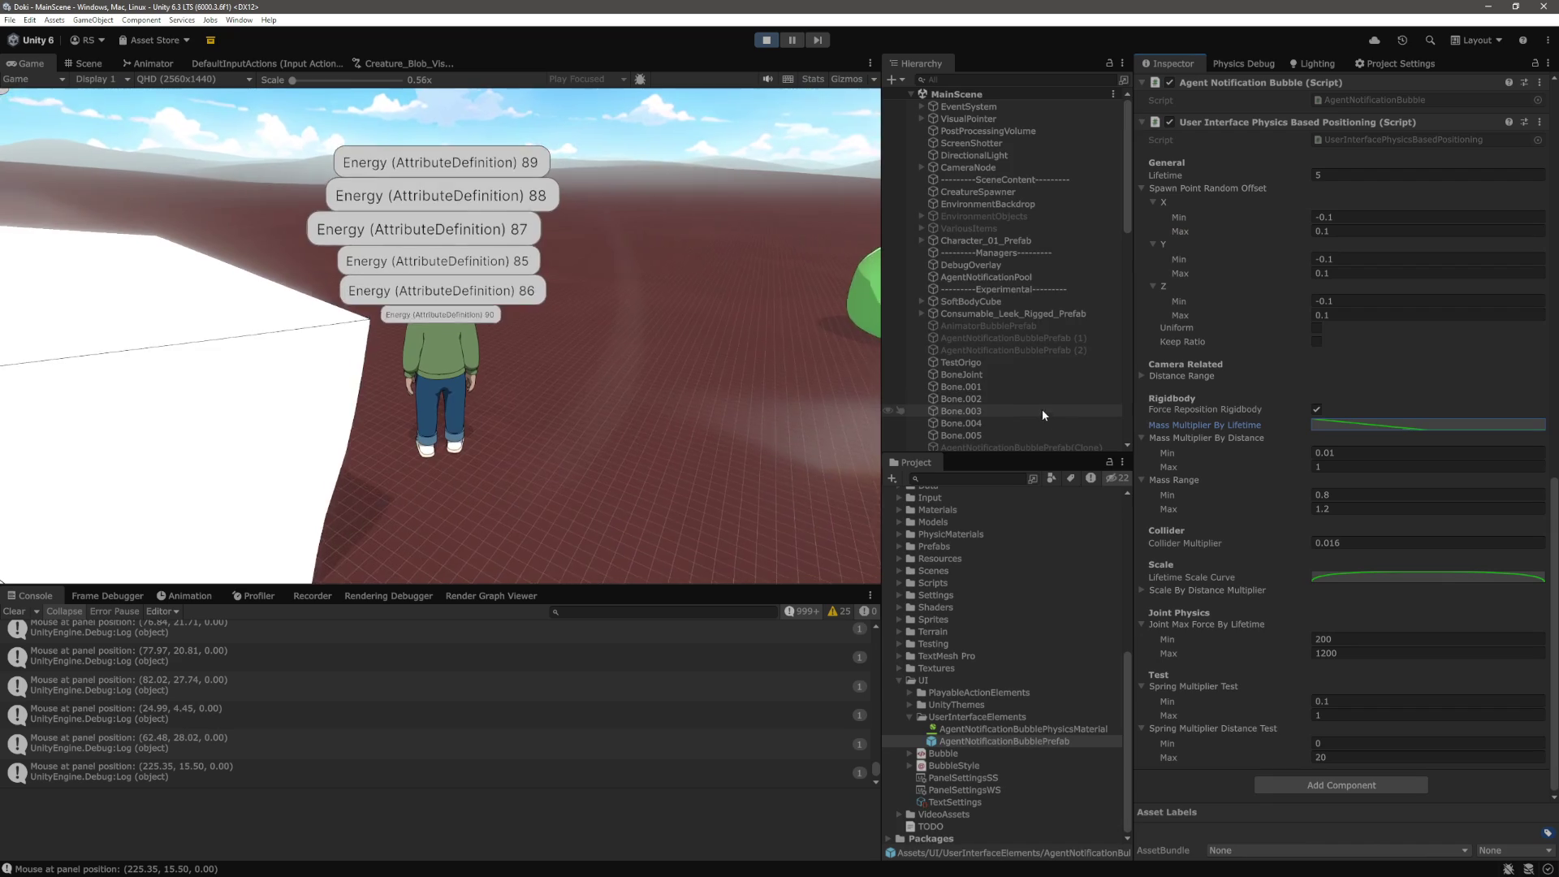
Select several spawned bubble clones and check the end key of their mass-by-lifetime curve
{"action": "left_click", "coordinate": [1054, 170]}
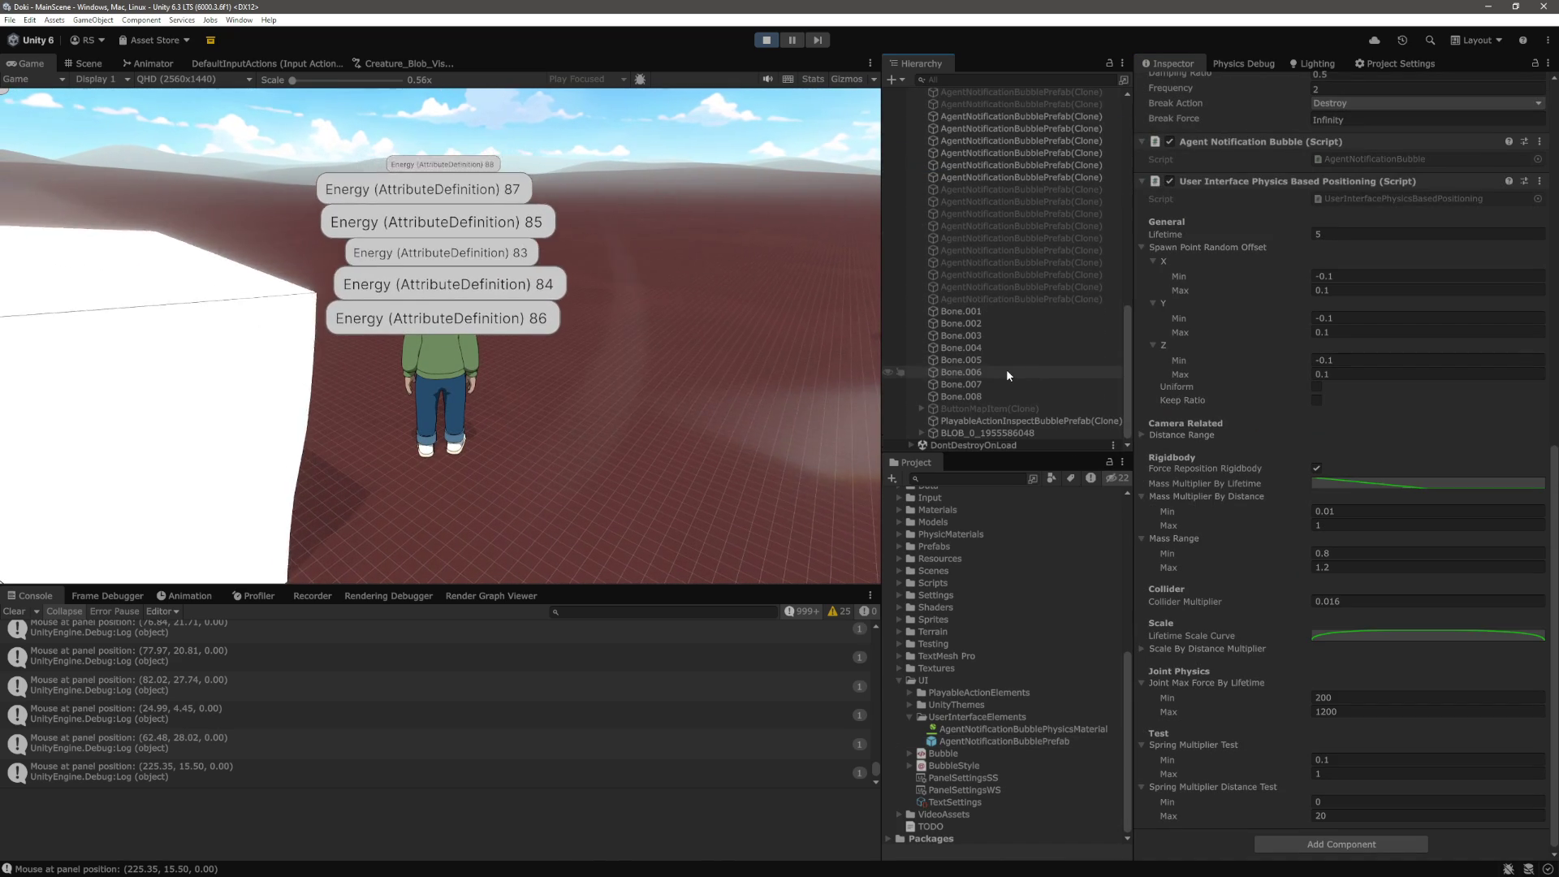
{"action": "left_click", "coordinate": [1051, 304], "text": "shift"}
{"action": "left_click", "coordinate": [1040, 379], "text": "shift"}
{"action": "scroll", "coordinate": [1040, 380], "scroll_direction": "up", "scroll_amount": 3}
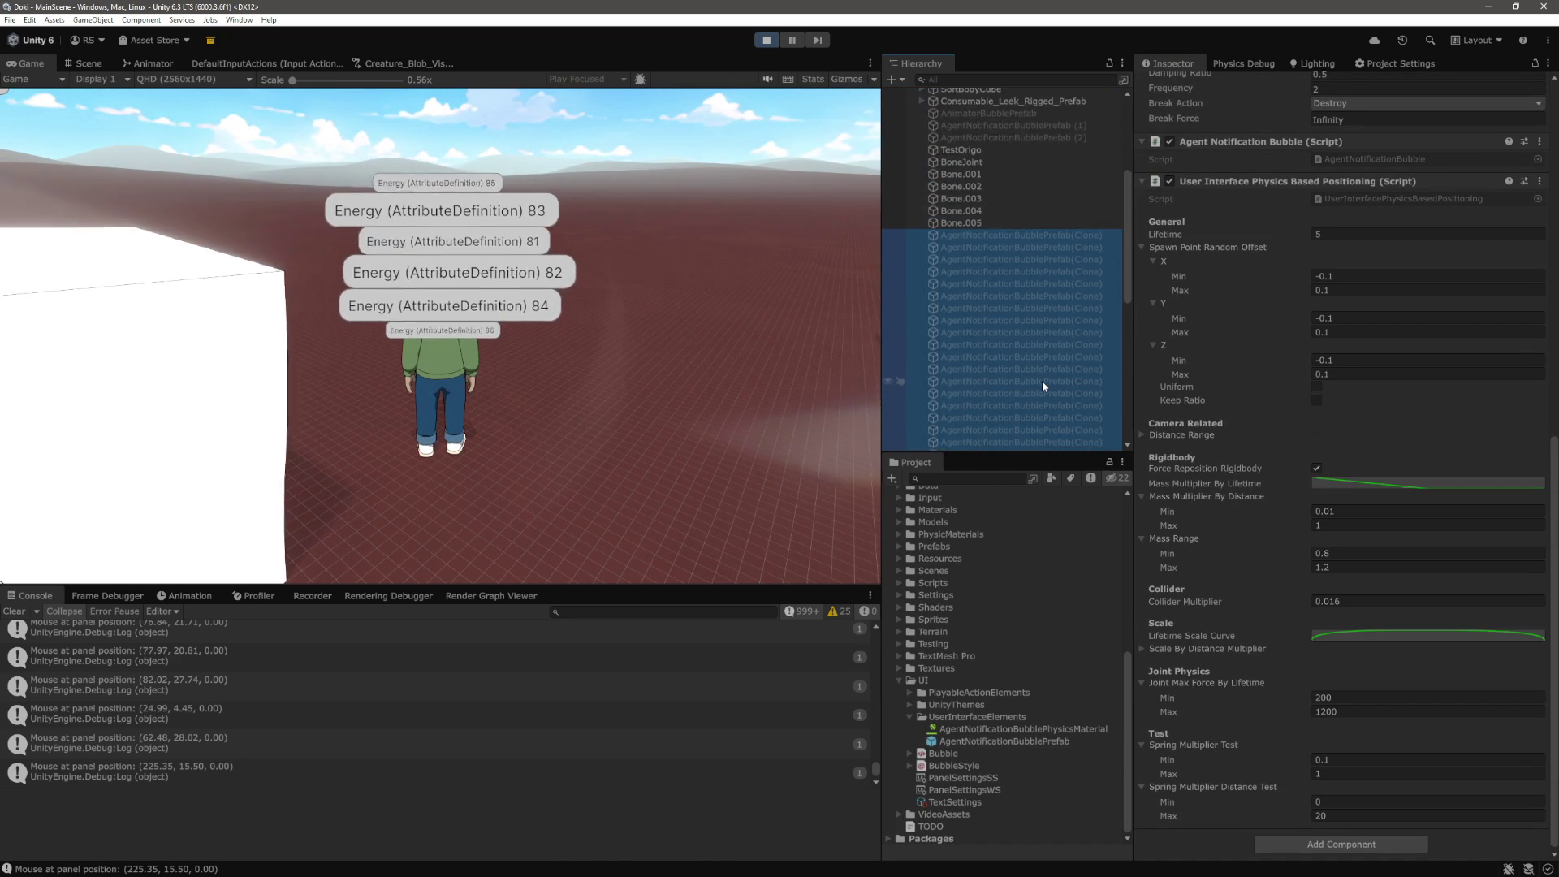
{"action": "left_click", "coordinate": [1356, 485]}
{"action": "right_click", "coordinate": [1230, 802]}
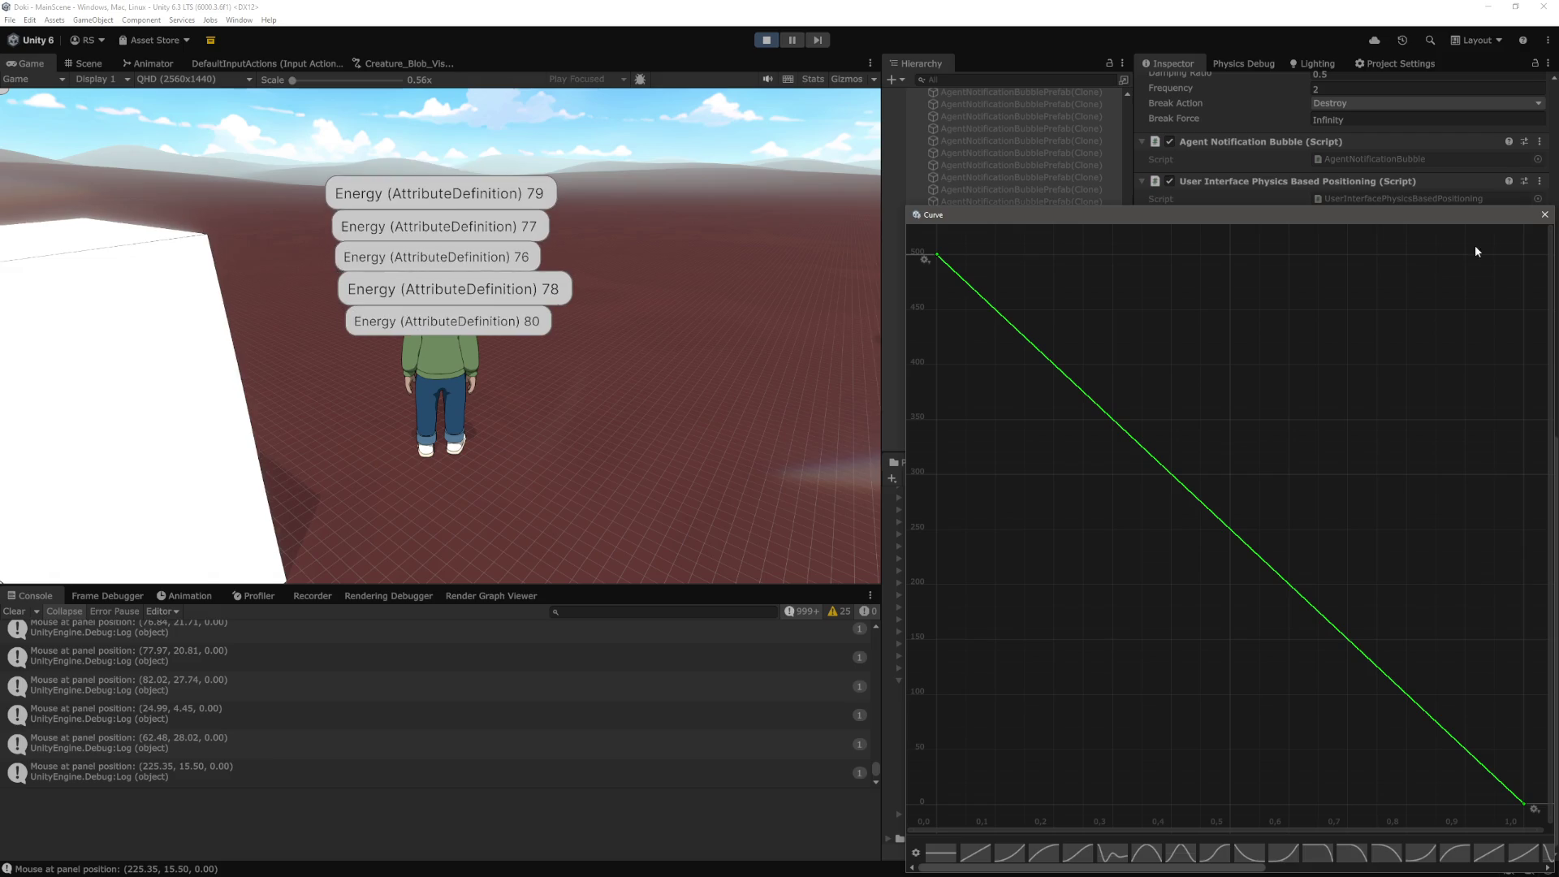
{"action": "left_click", "coordinate": [1544, 214]}
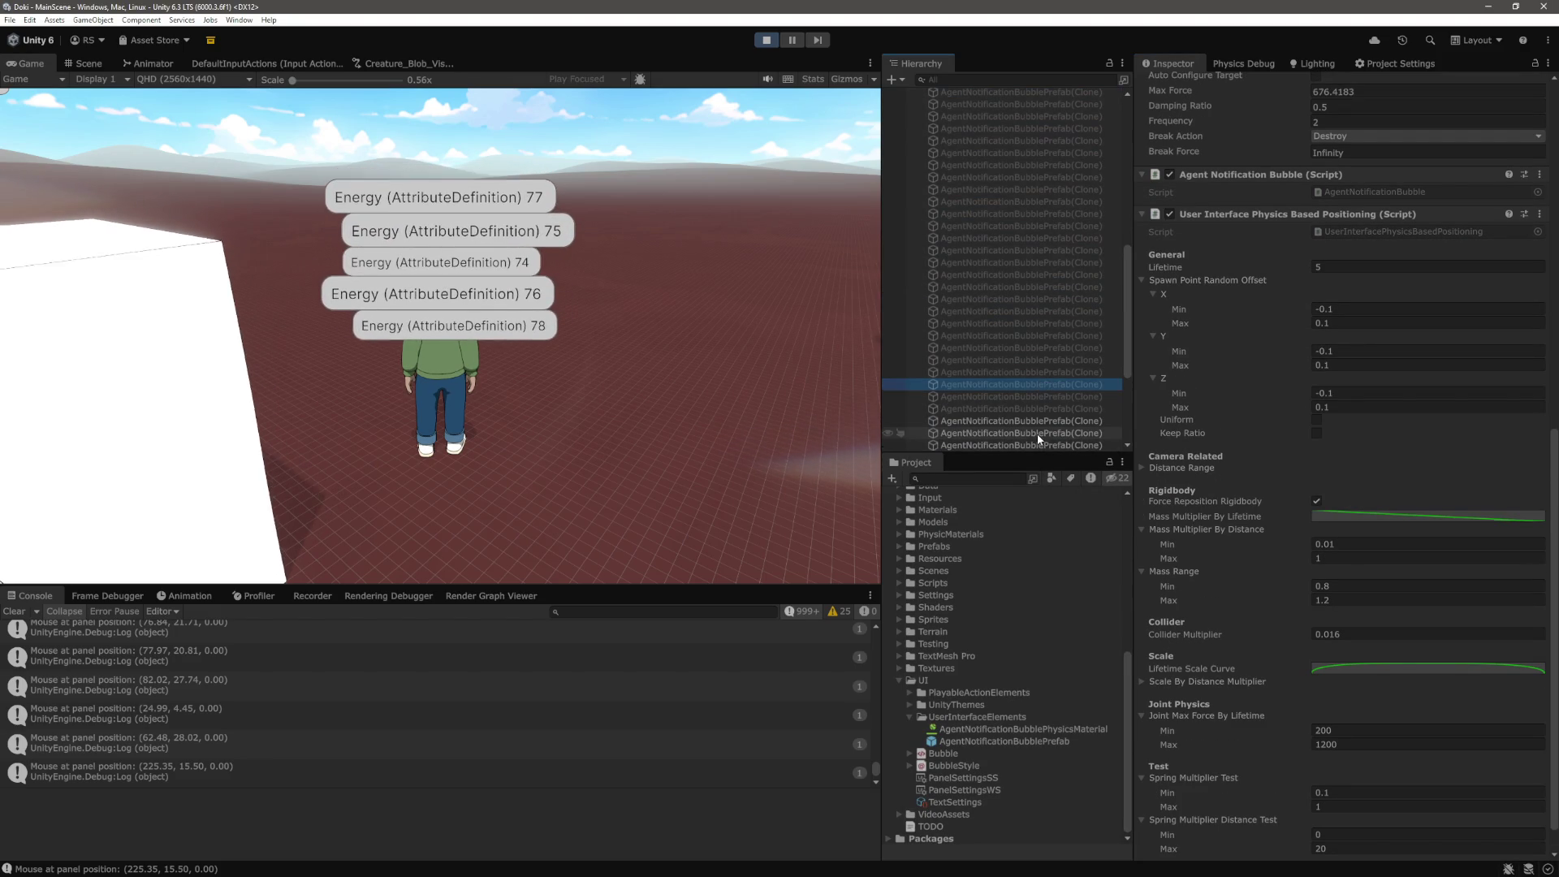
{"action": "left_click", "coordinate": [522, 420]}
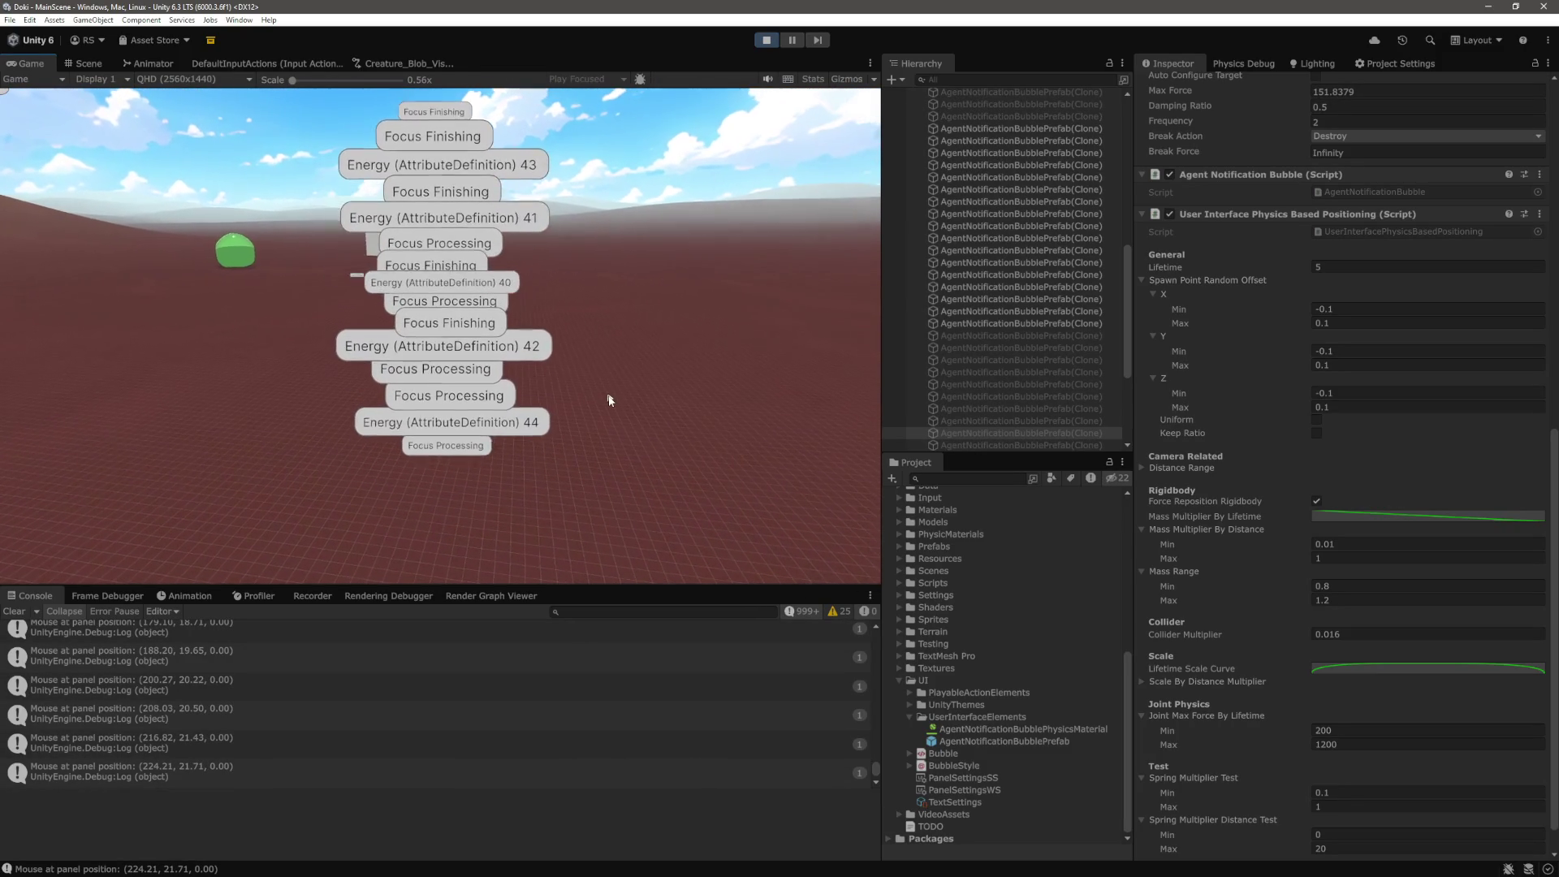
Stop the game and ask VS Code's chat about Rigidbody2D priority 'other than mass'
{"action": "key", "text": "ctrl+p"}
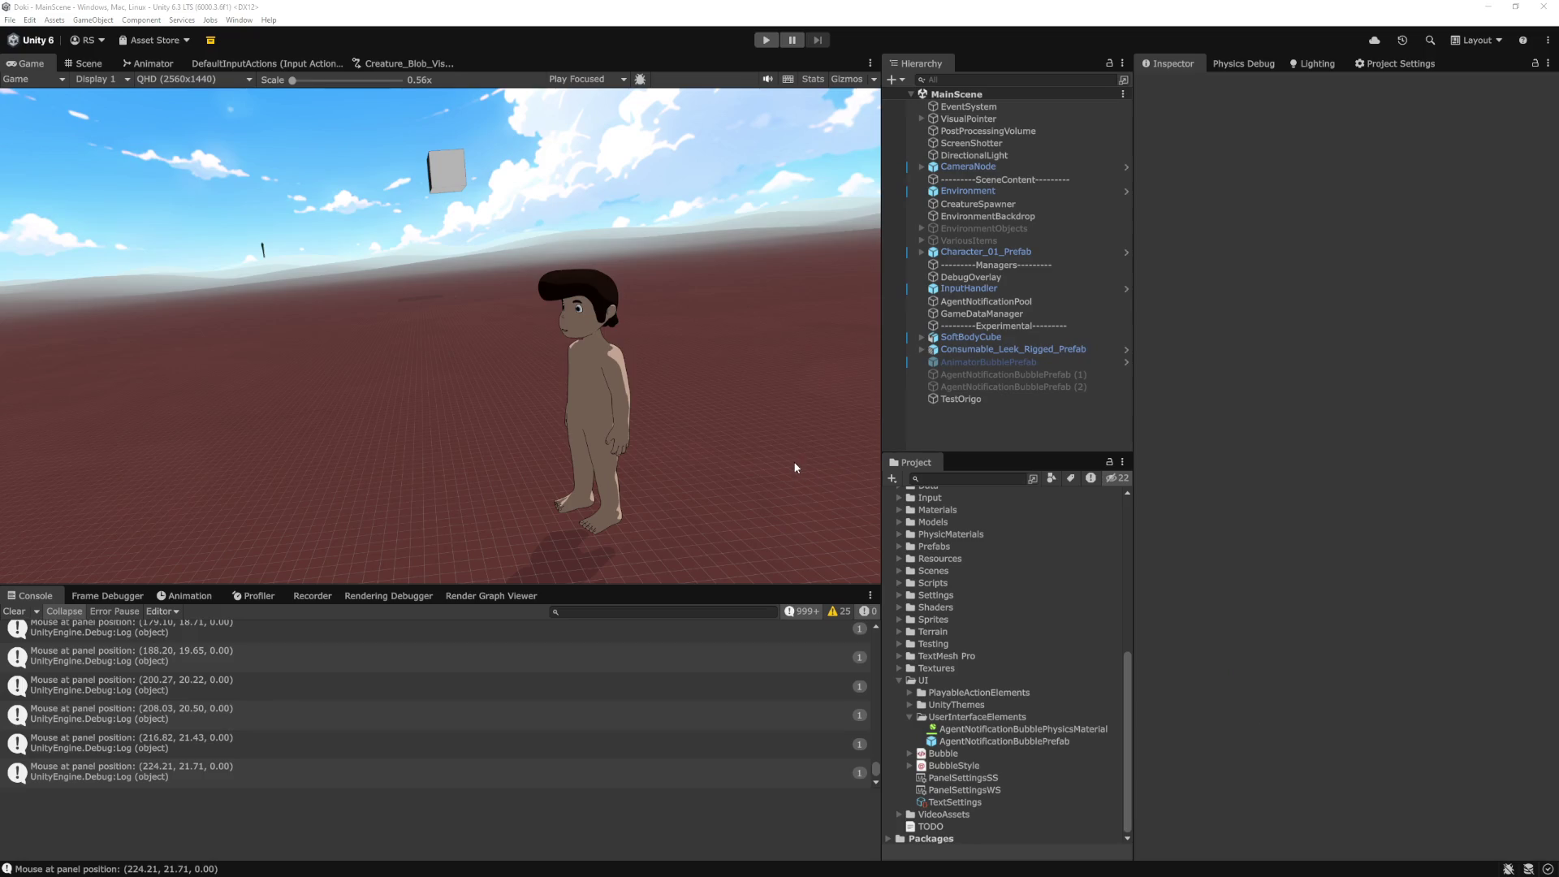
{"action": "key", "text": "alt+Tab"}
{"action": "scroll", "coordinate": [1120, 700], "scroll_direction": "down", "scroll_amount": 3}
{"action": "left_click", "coordinate": [1093, 801]}
{"action": "type", "text": "Does i"}
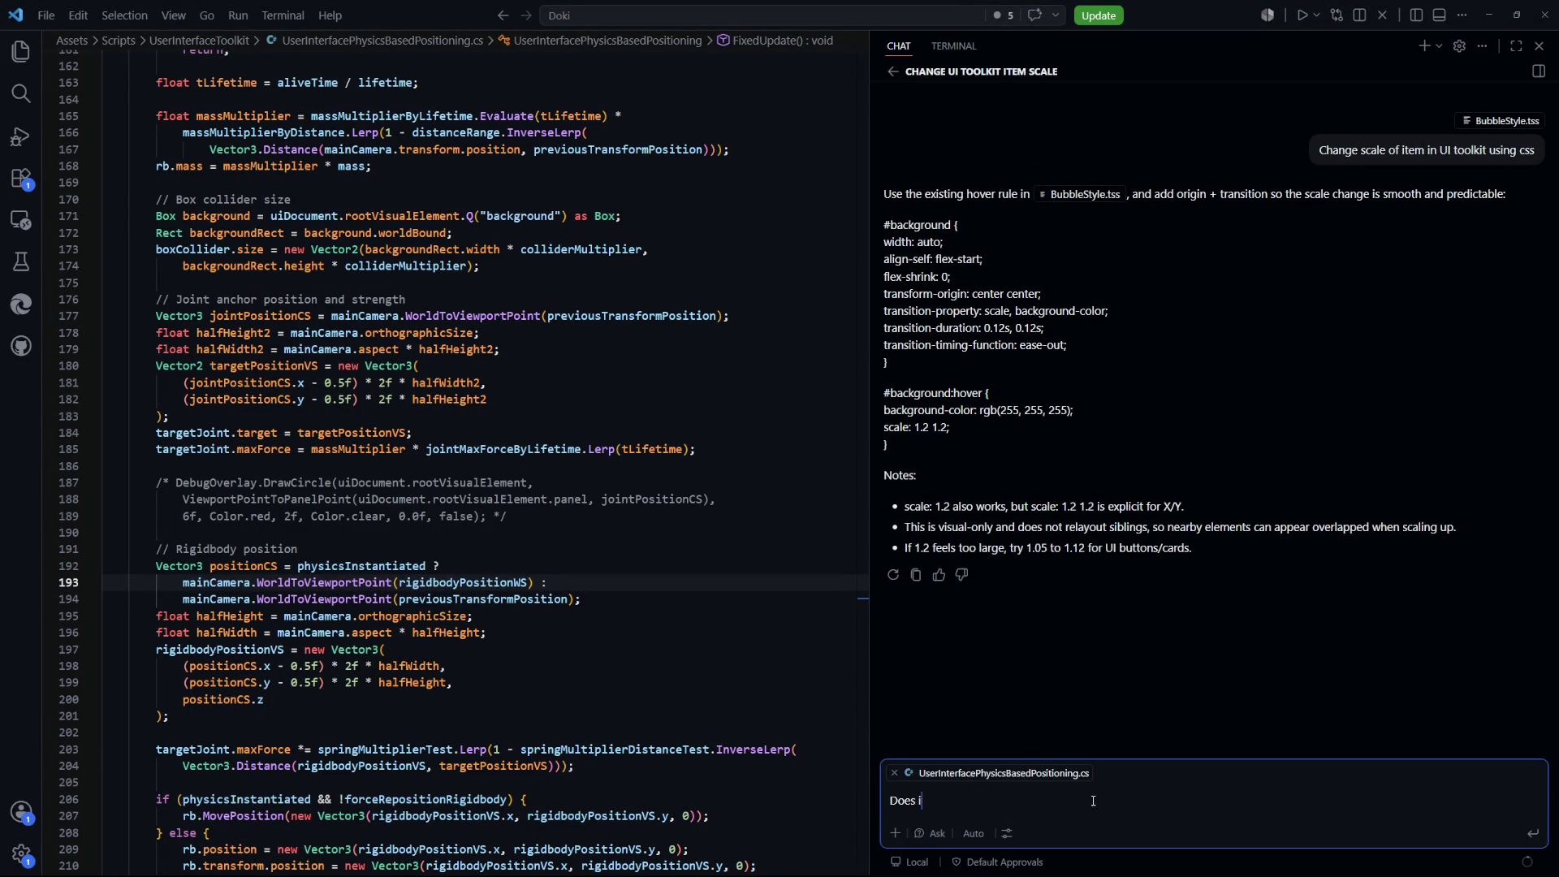
{"action": "key", "text": "BackSpace"}
{"action": "key", "text": "BackSpace"}
{"action": "key", "text": "BackSpace"}
{"action": "type", "text": "IS there any other"}
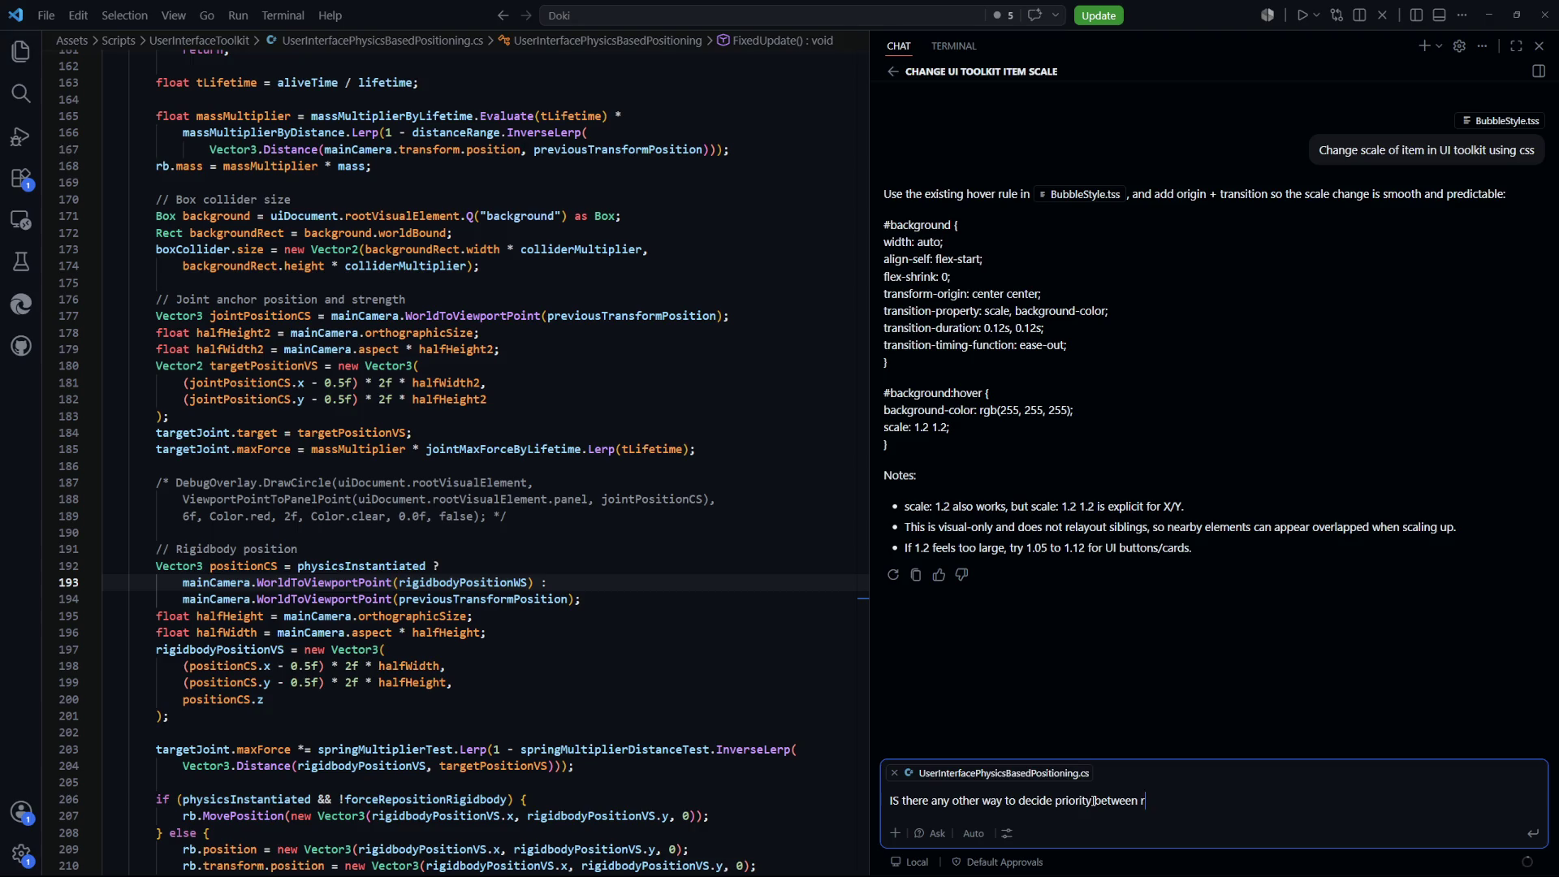
{"action": "type", "text": "body2d o"}
{"action": "type", "text": "ther than mass?"}
{"action": "key", "text": "Return"}
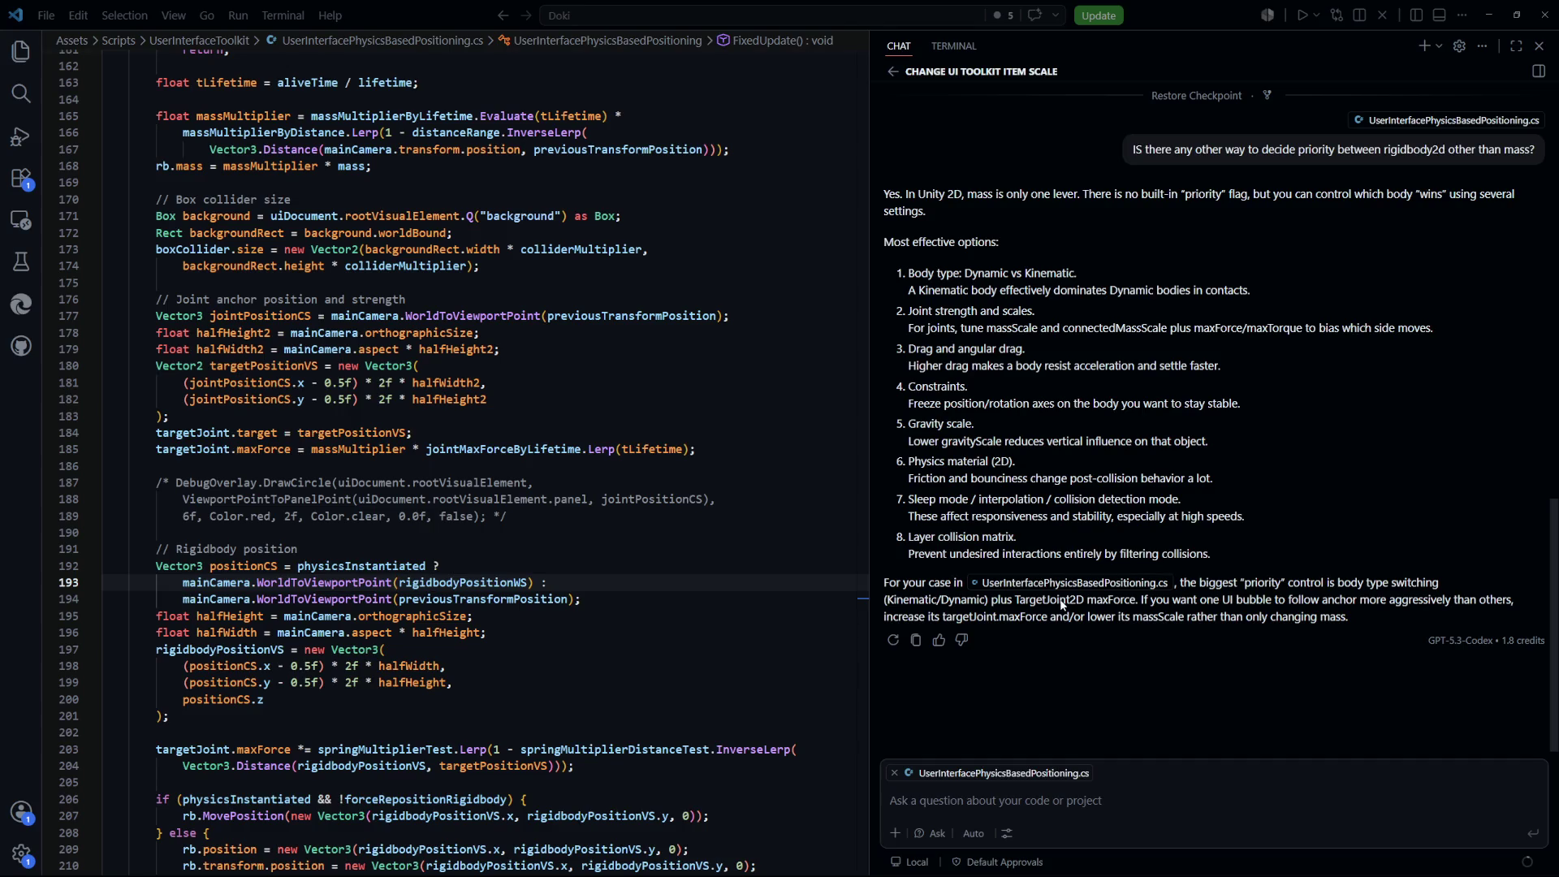
Read the assistant's alternatives, put the caret on line 190, and return to the running game
{"action": "left_click", "coordinate": [686, 533]}
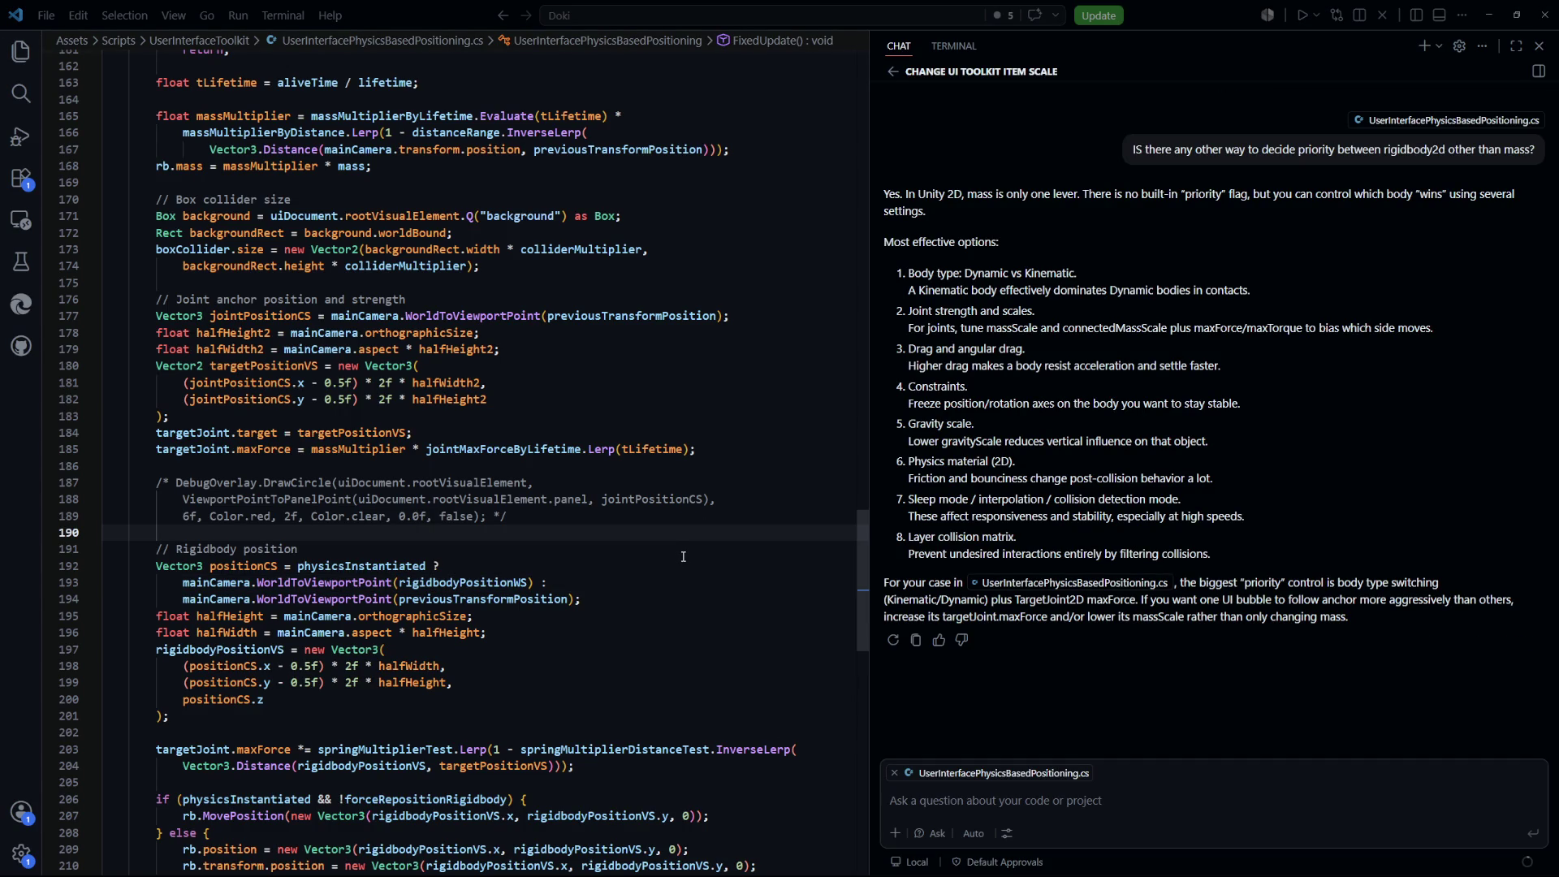
{"action": "key", "text": "alt+Tab"}
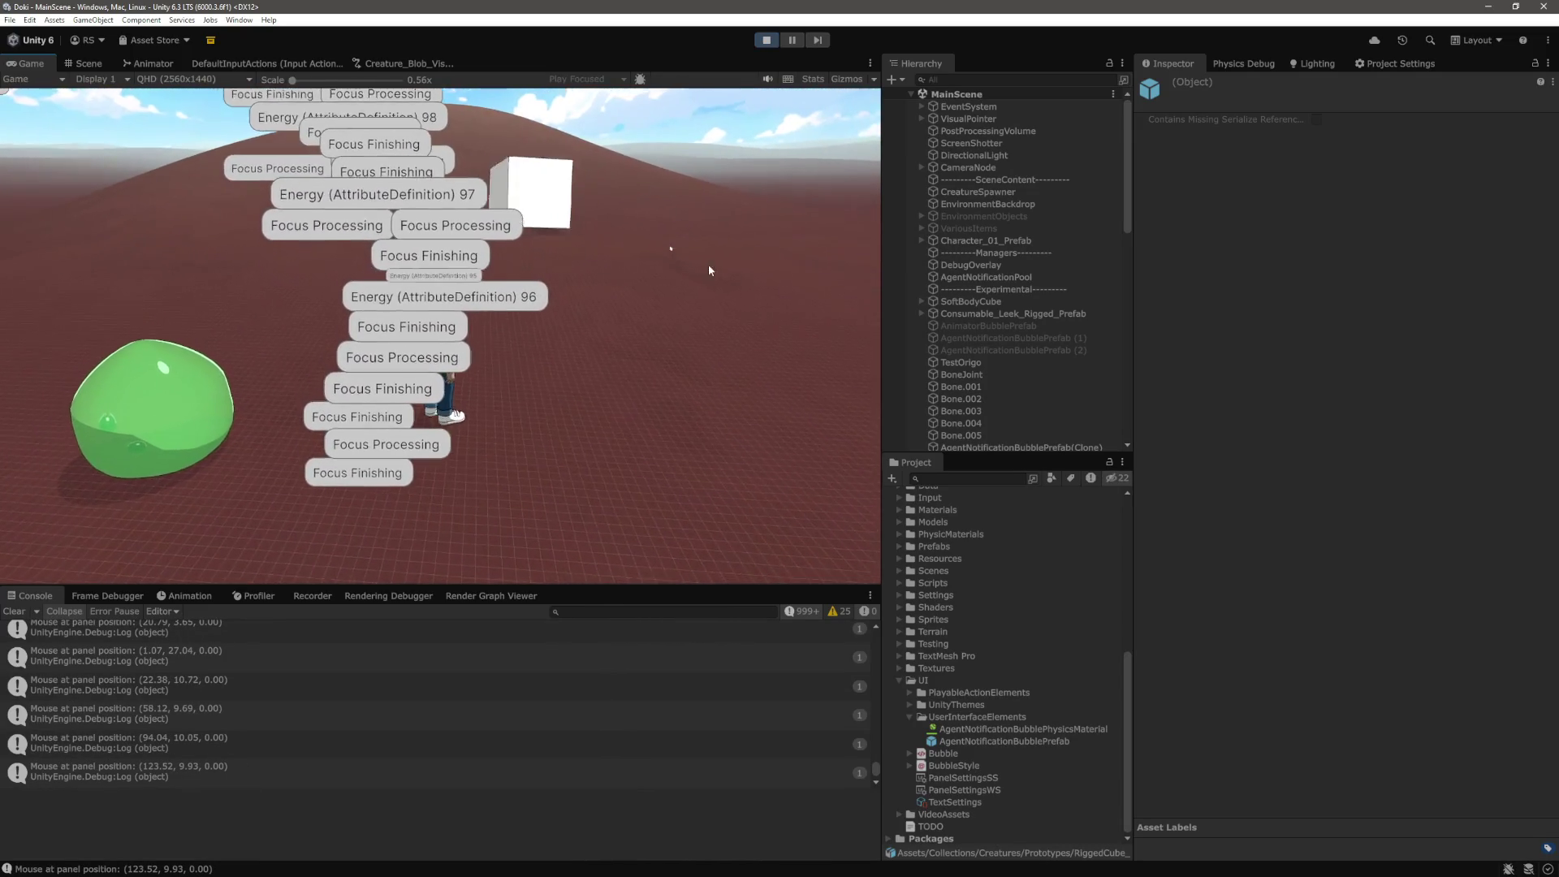
Select an AgentNotificationBubblePrefab(Clone) and review its Kinematic Rigidbody 2D and positioning script values
{"action": "scroll", "coordinate": [1017, 325], "scroll_direction": "down", "scroll_amount": 10}
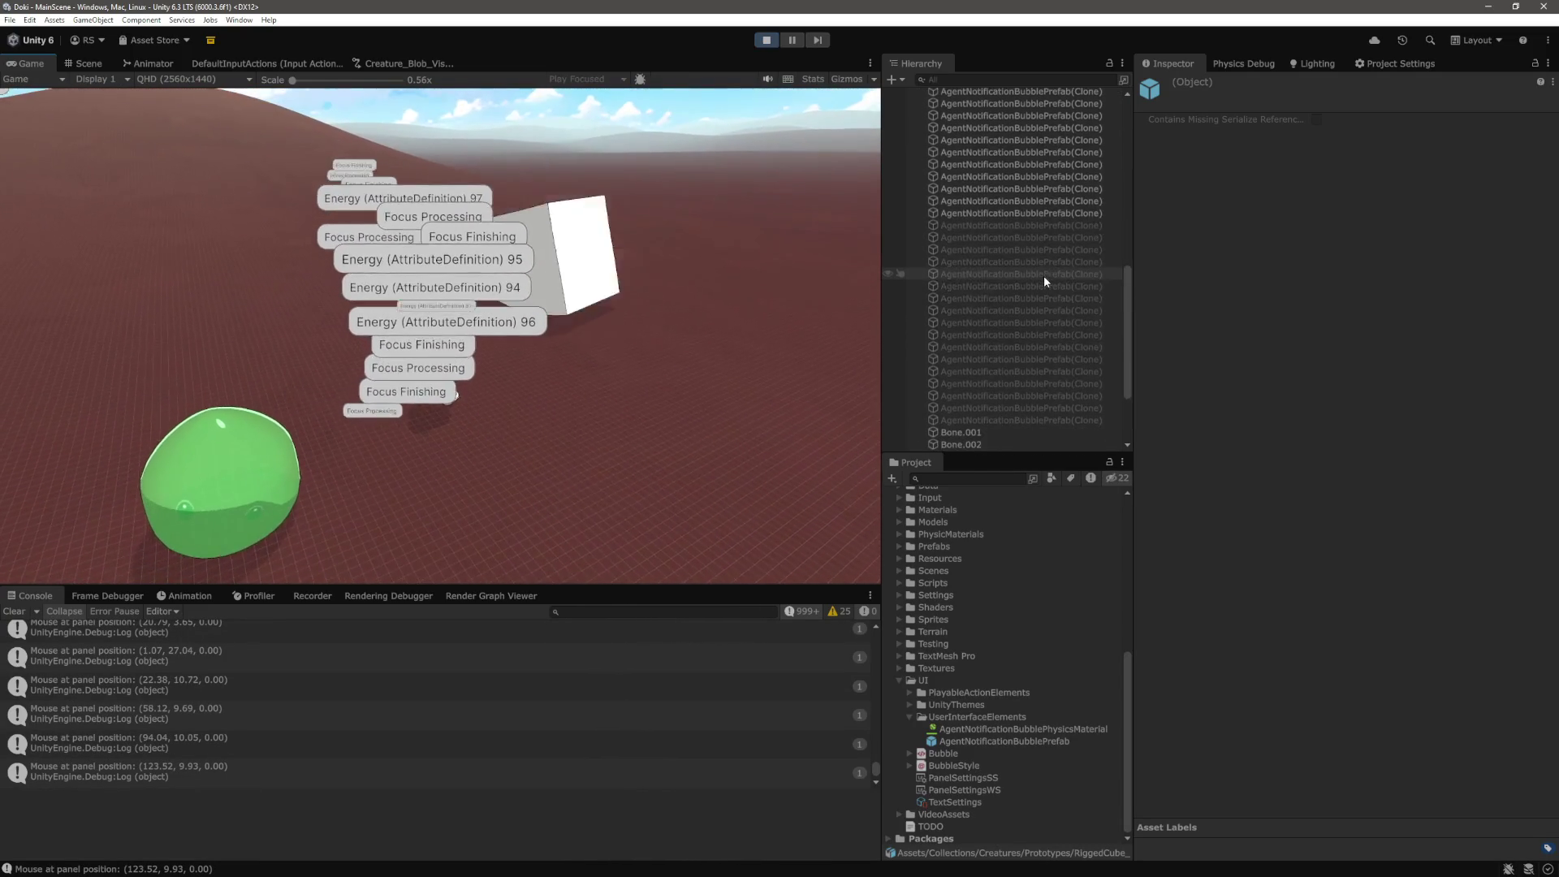
{"action": "left_click", "coordinate": [1039, 333]}
{"action": "left_click", "coordinate": [1031, 379], "text": "shift"}
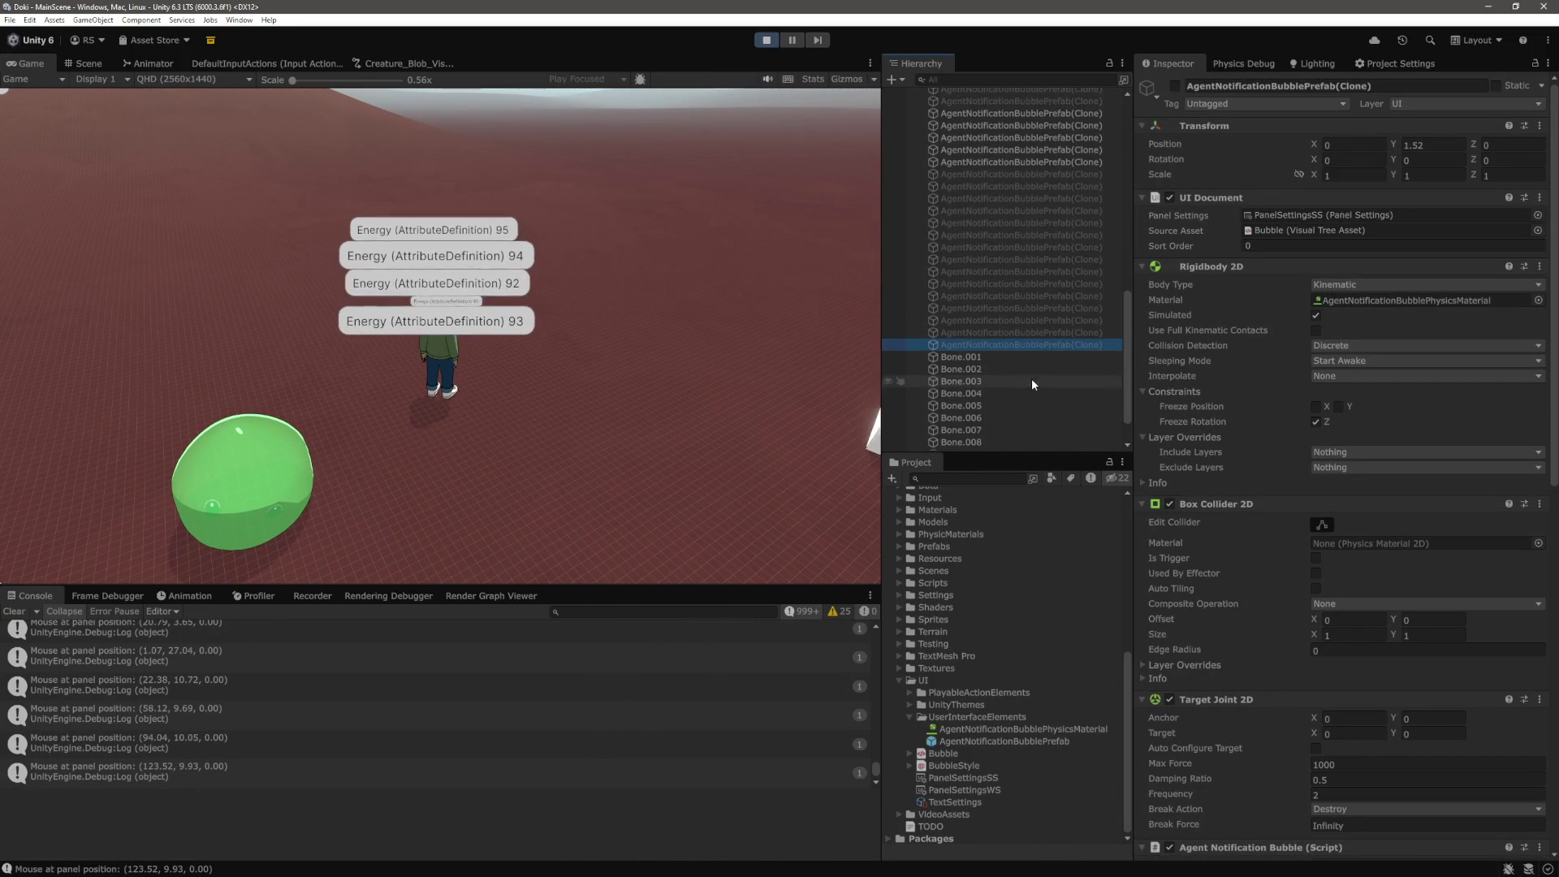
{"action": "scroll", "coordinate": [1279, 481], "scroll_direction": "down", "scroll_amount": 15}
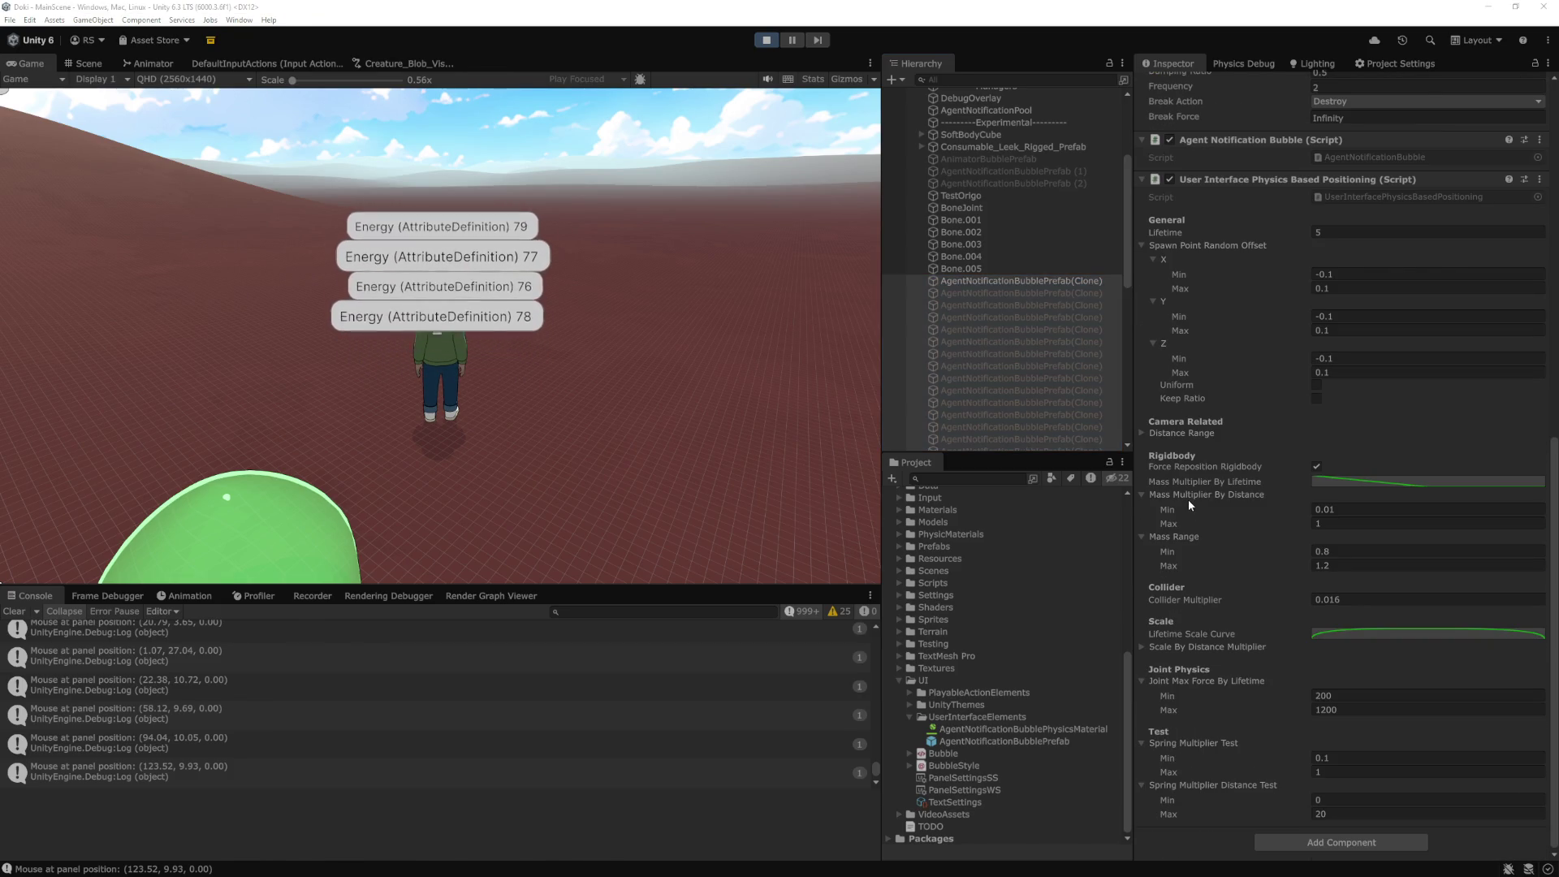
{"action": "key", "text": "alt+Tab"}
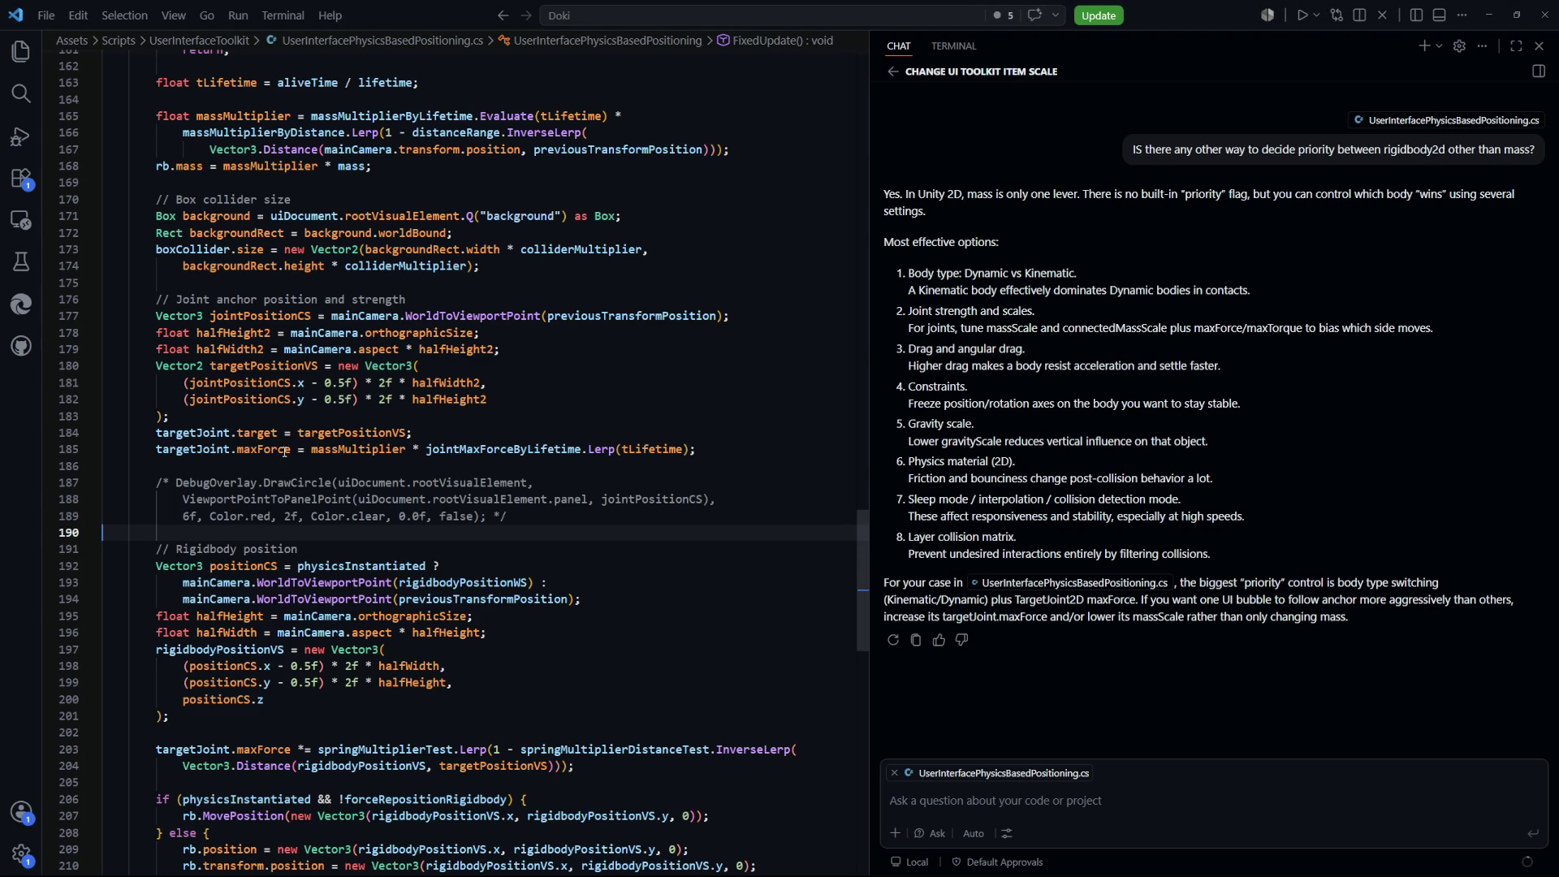
Inspect the jointMaxForceByLifetime expression on line 185 of the positioning script, then return to Unity
{"action": "double_click", "coordinate": [357, 449]}
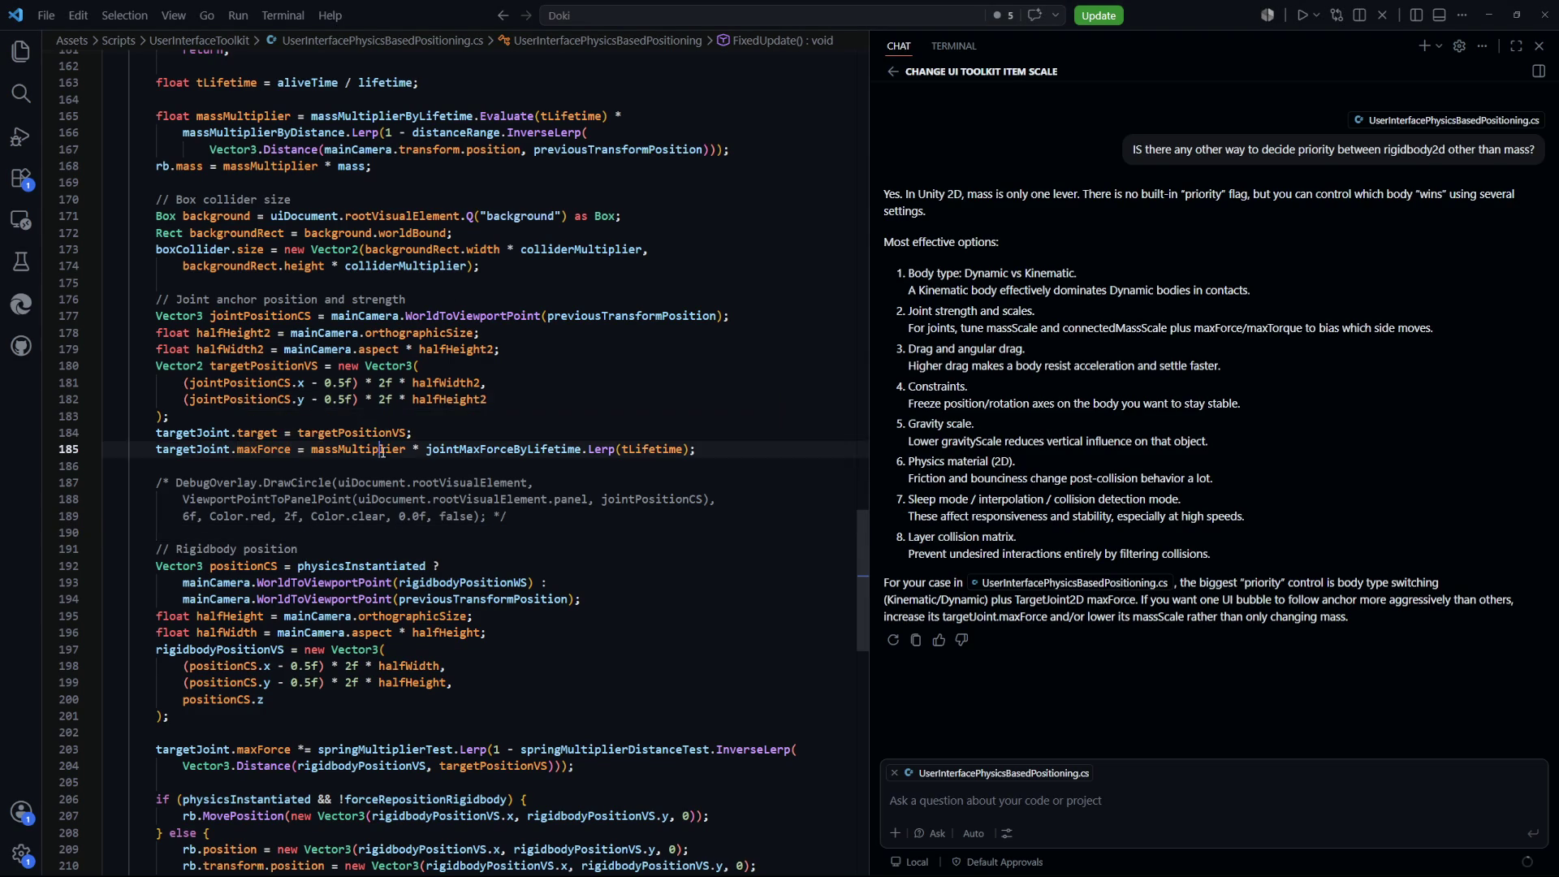
{"action": "double_click", "coordinate": [509, 451]}
{"action": "left_click_drag", "start_coordinate": [695, 449], "coordinate": [316, 449]}
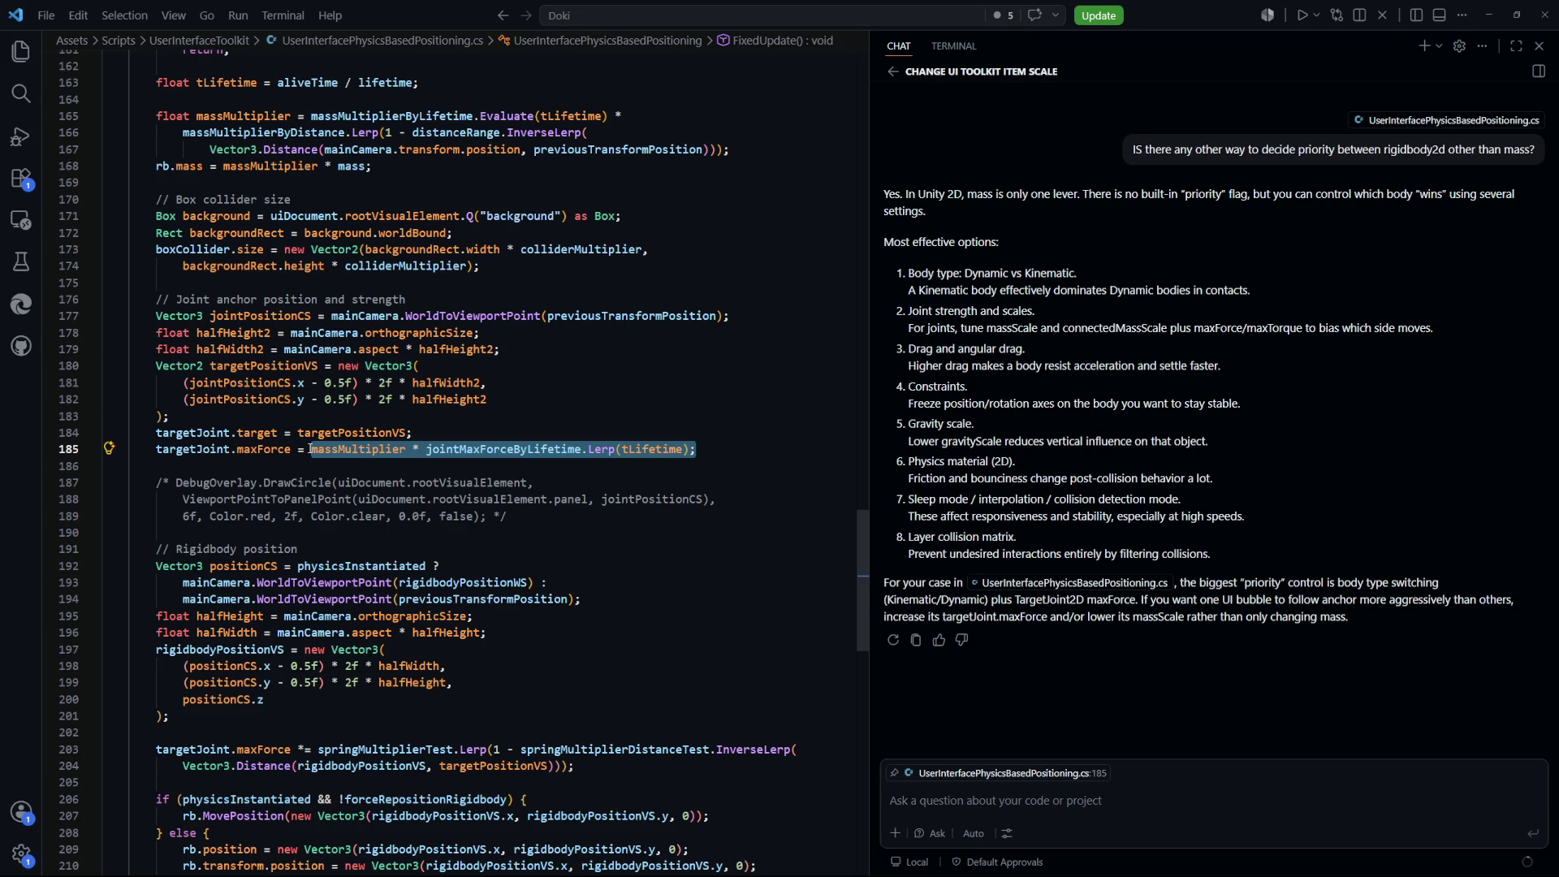
{"action": "left_click", "coordinate": [205, 435]}
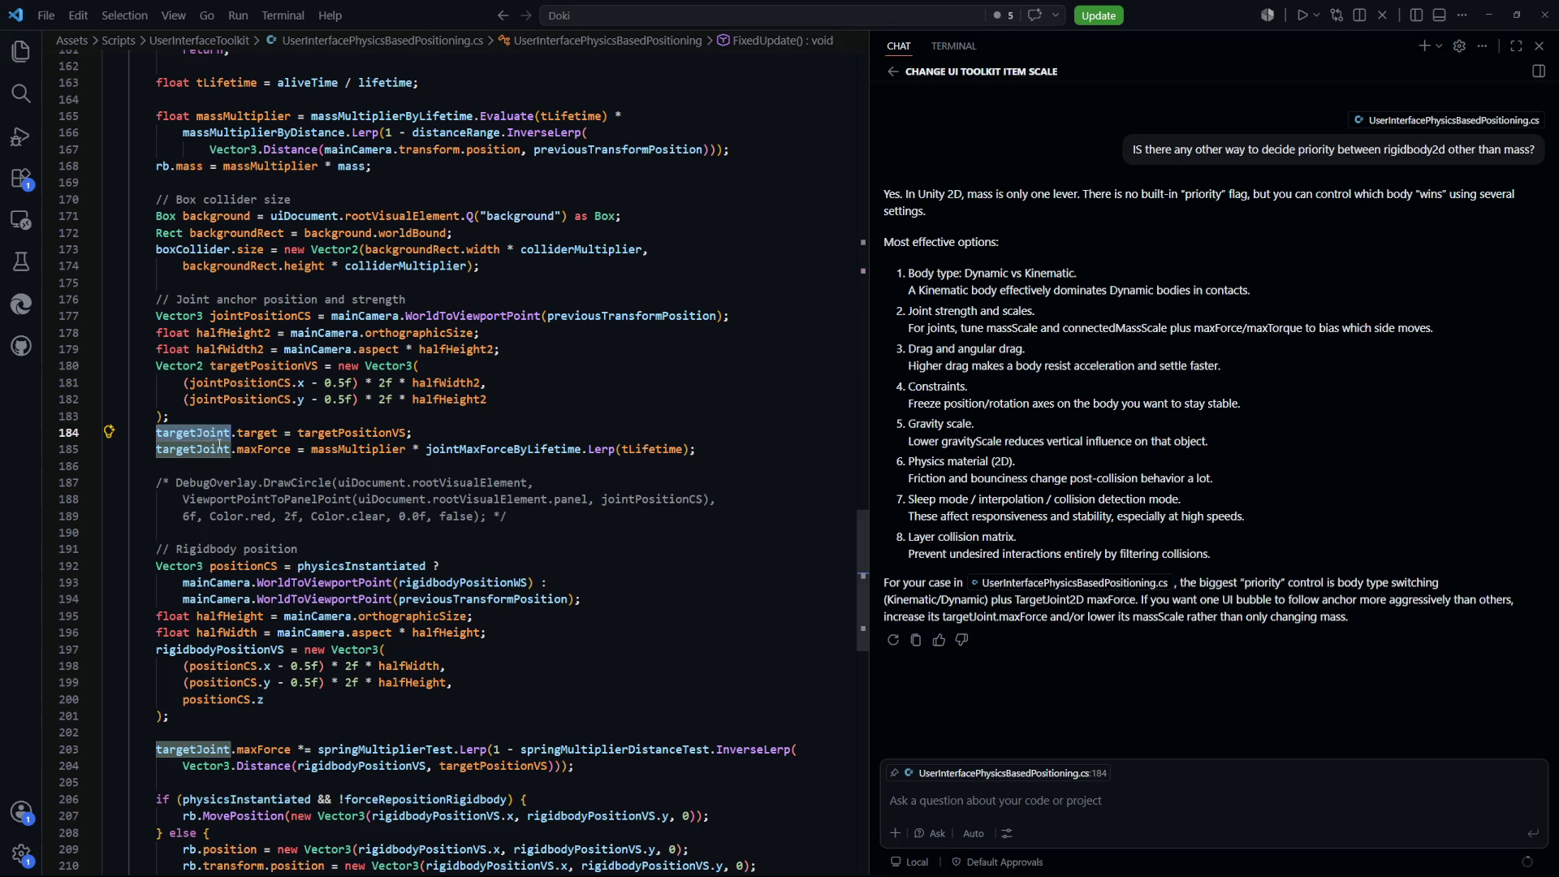
{"action": "left_click", "coordinate": [331, 464]}
{"action": "left_click_drag", "start_coordinate": [567, 448], "coordinate": [363, 448]}
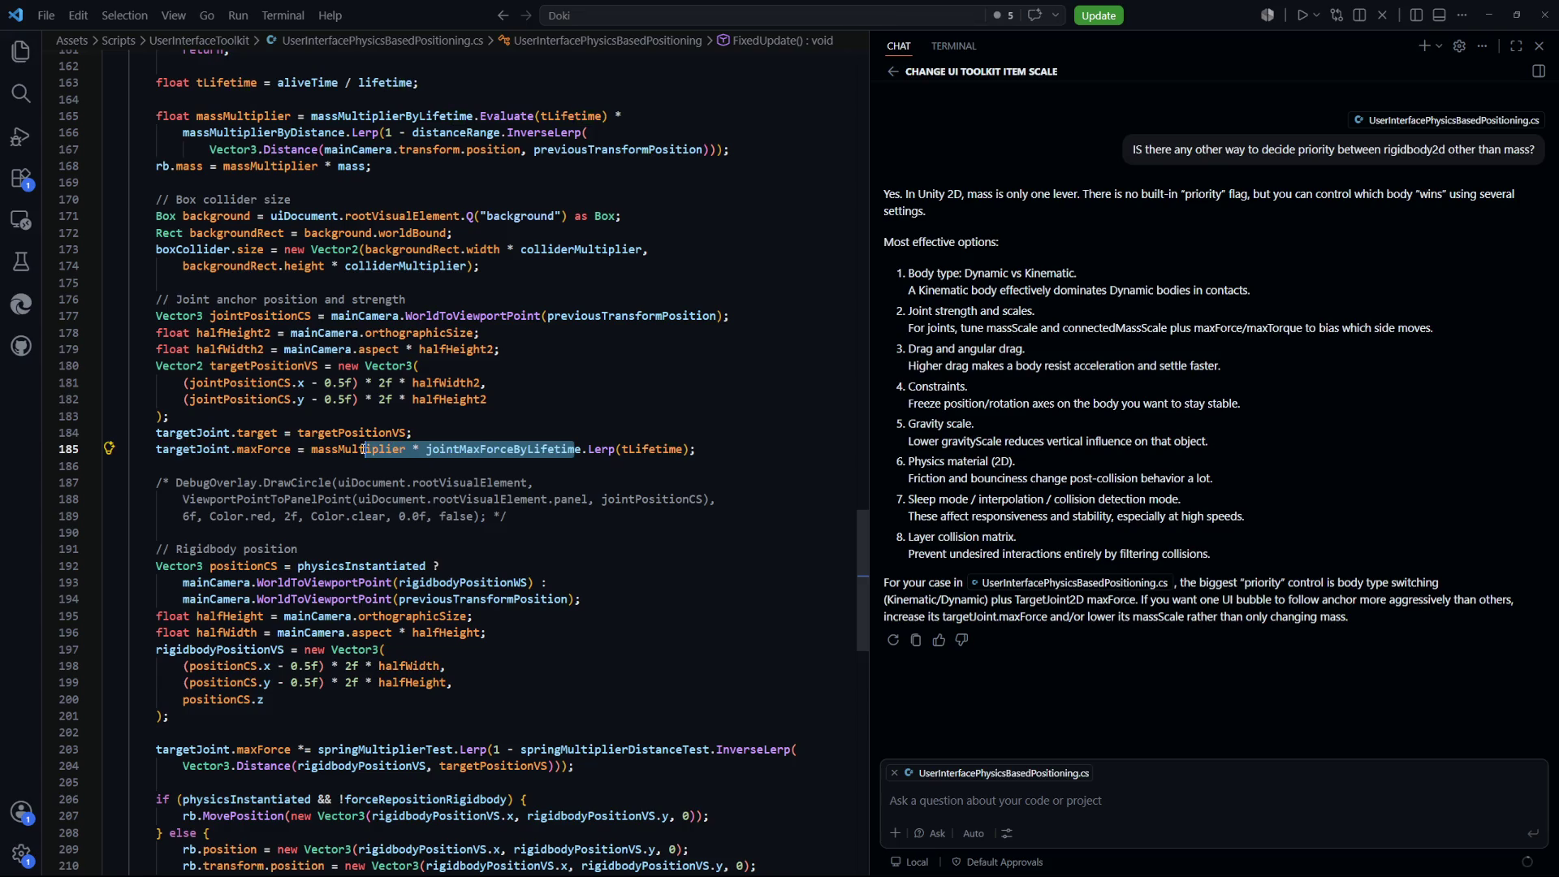
{"action": "key", "text": "alt+Tab"}
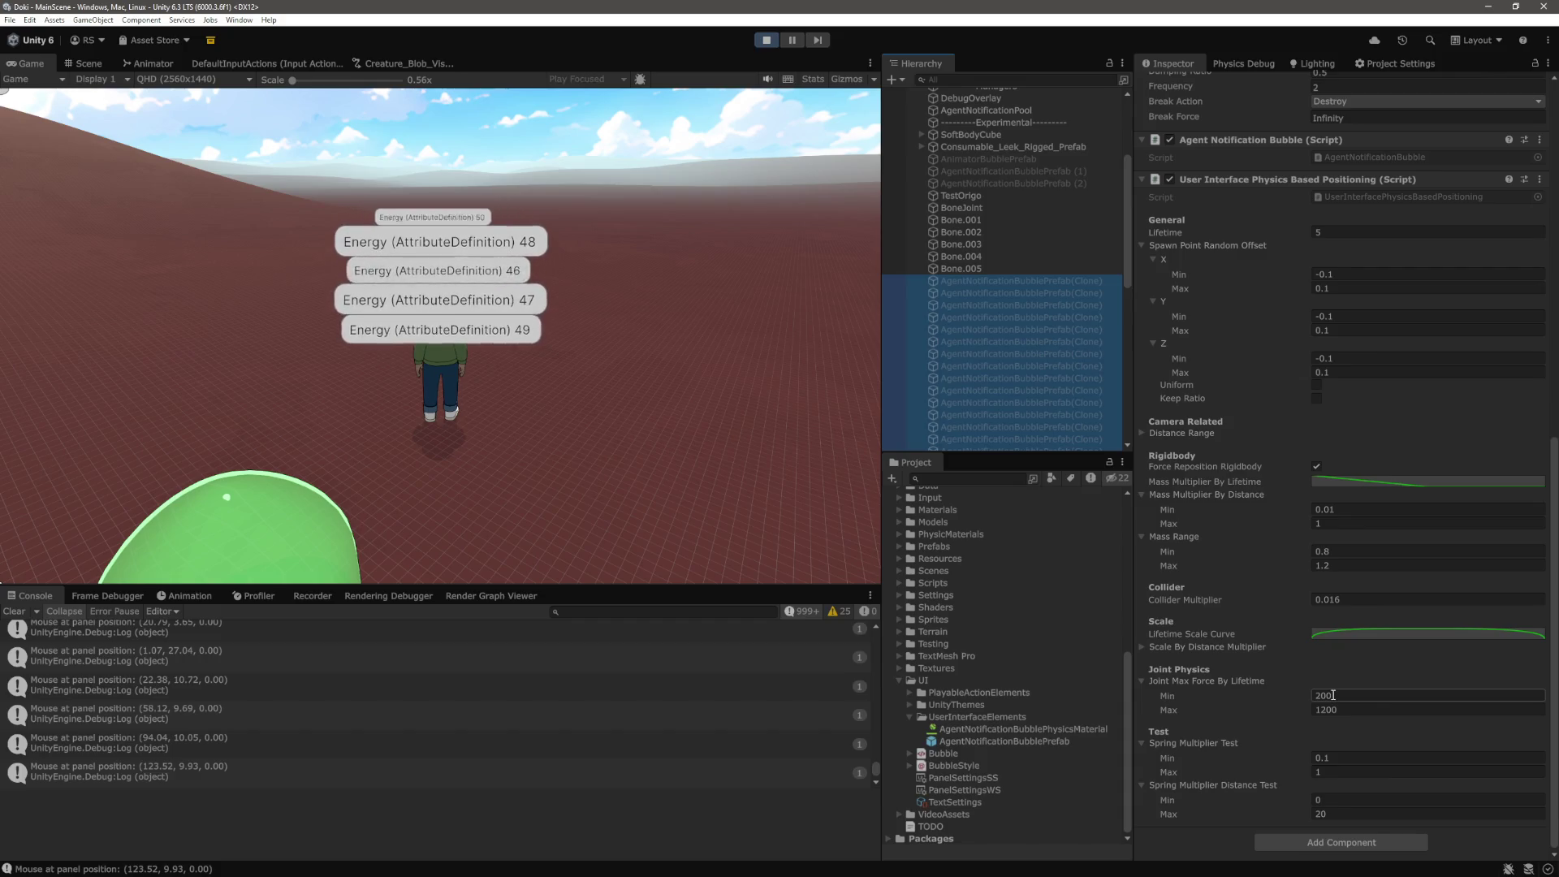
Commit 200 as the Joint Max Force By Lifetime minimum and open the Mass Multiplier By Lifetime curve
{"action": "left_click", "coordinate": [442, 393]}
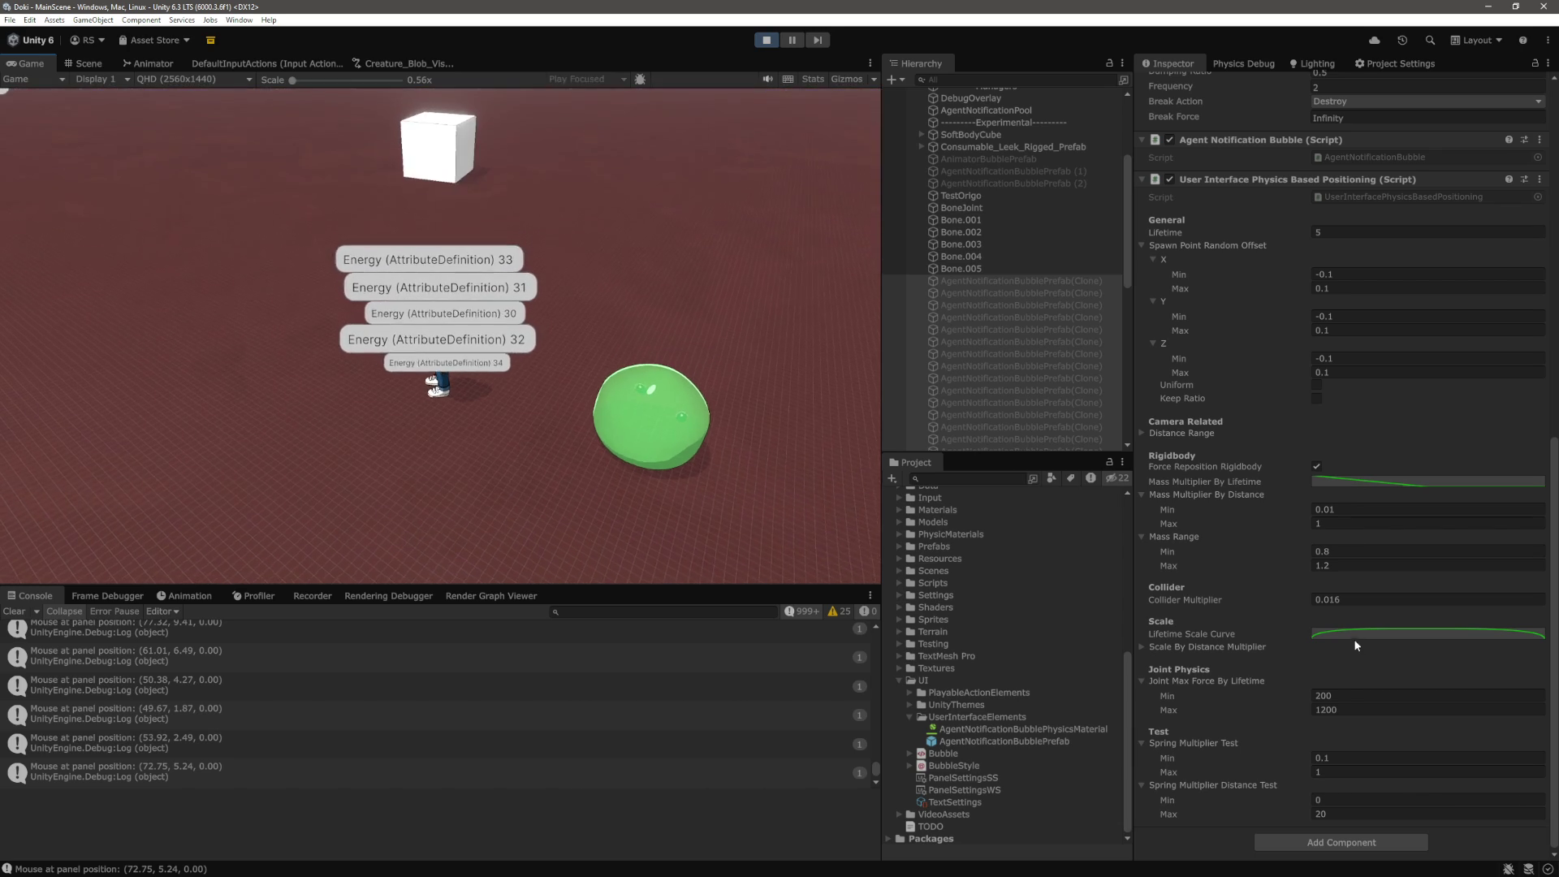
{"action": "left_click", "coordinate": [1333, 480]}
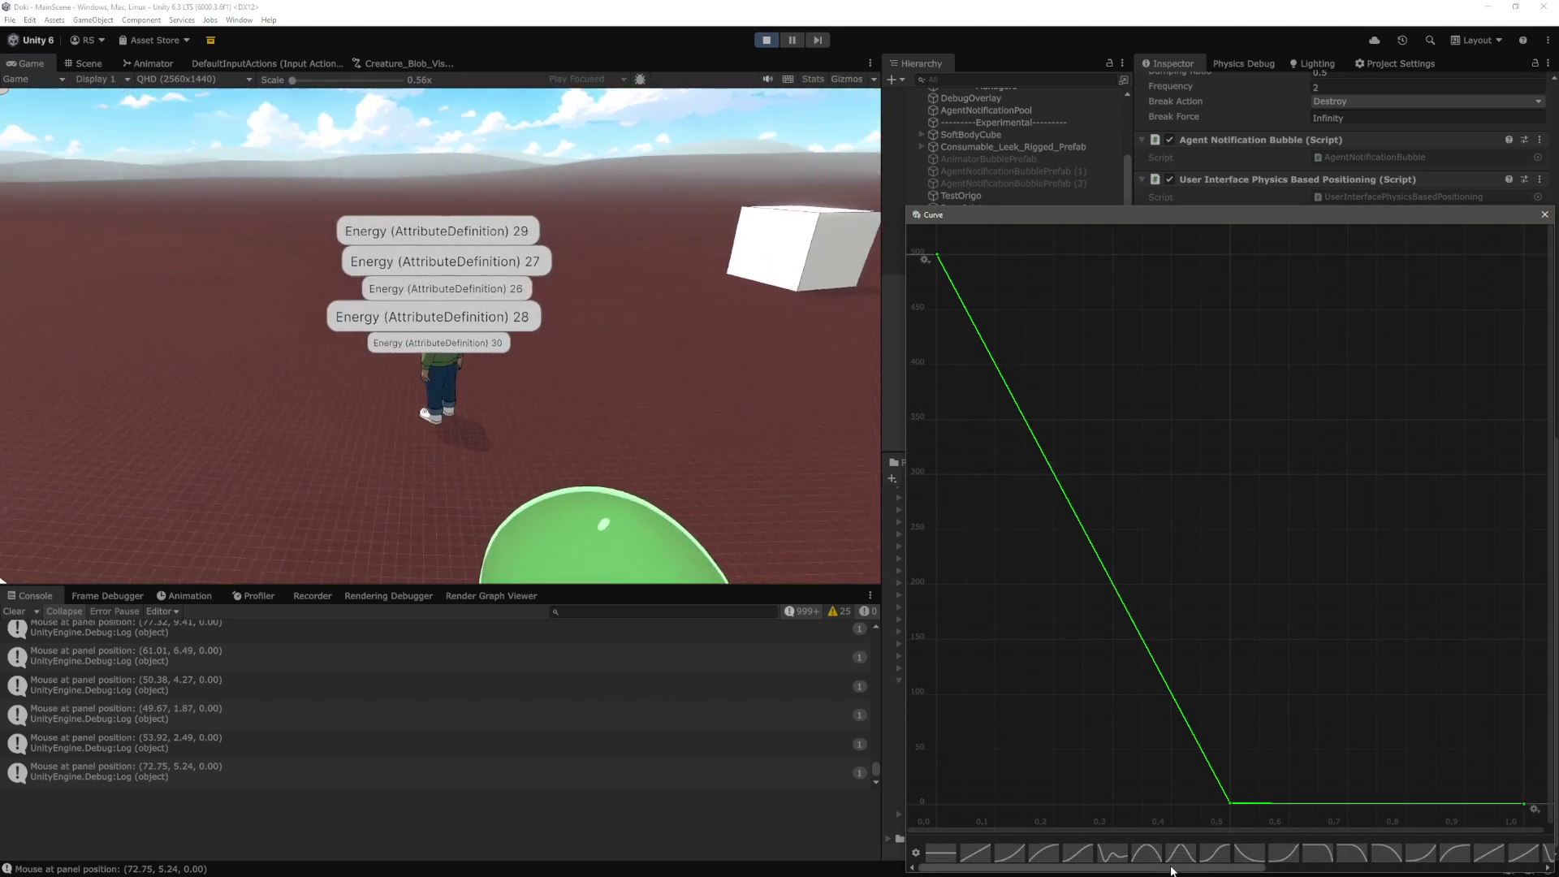
Set the mass curve's last key value to 0 so it falls straight from 1 to 0
{"action": "left_click_drag", "start_coordinate": [1168, 867], "coordinate": [1420, 867]}
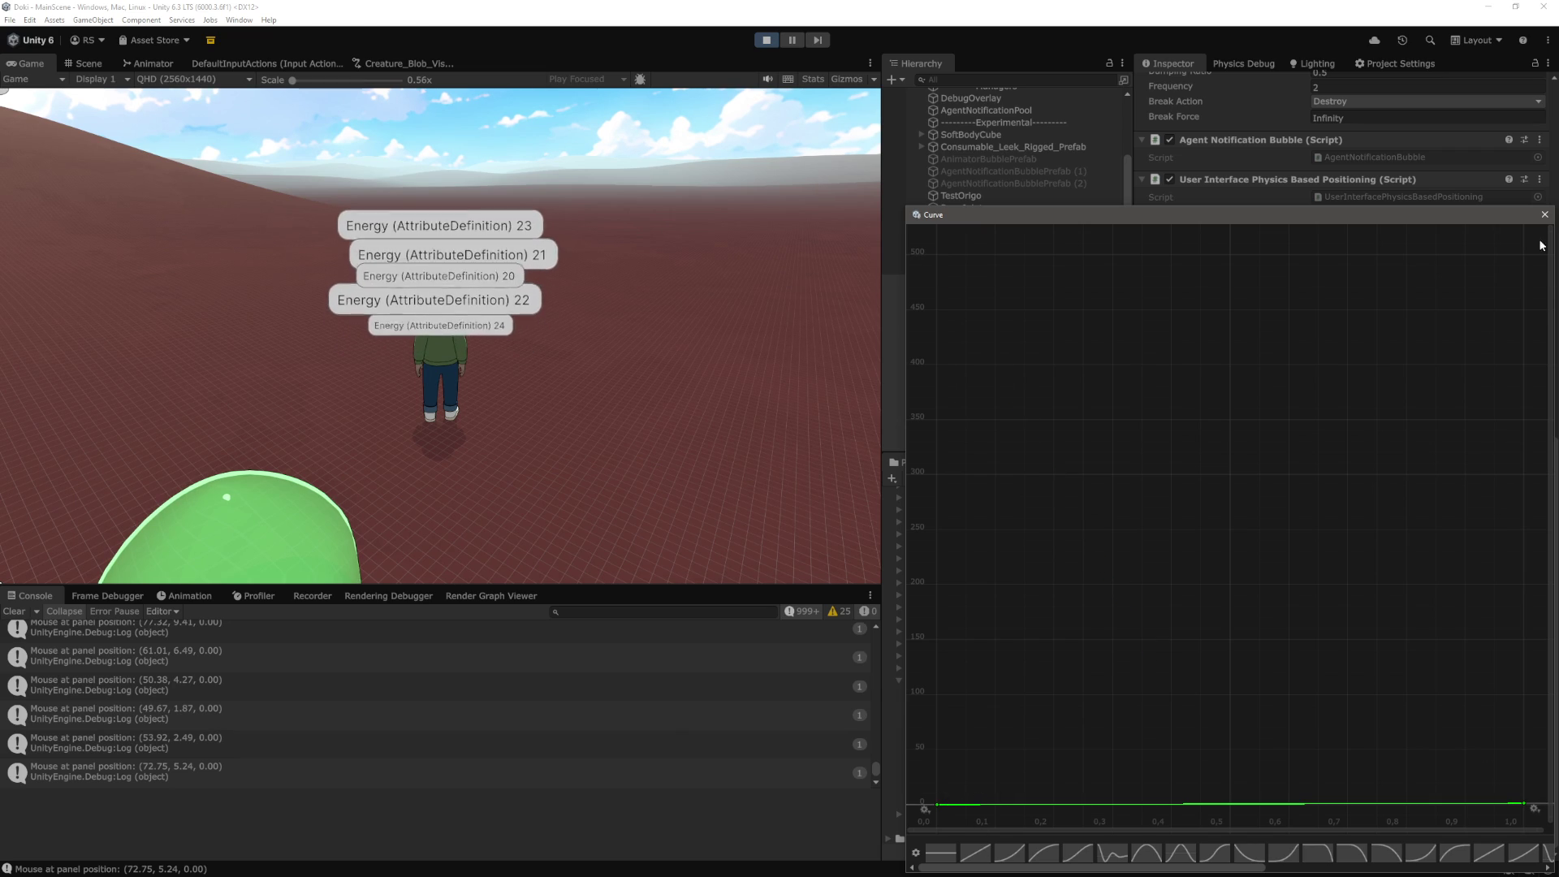
{"action": "left_click", "coordinate": [1544, 215]}
{"action": "left_click", "coordinate": [1393, 482]}
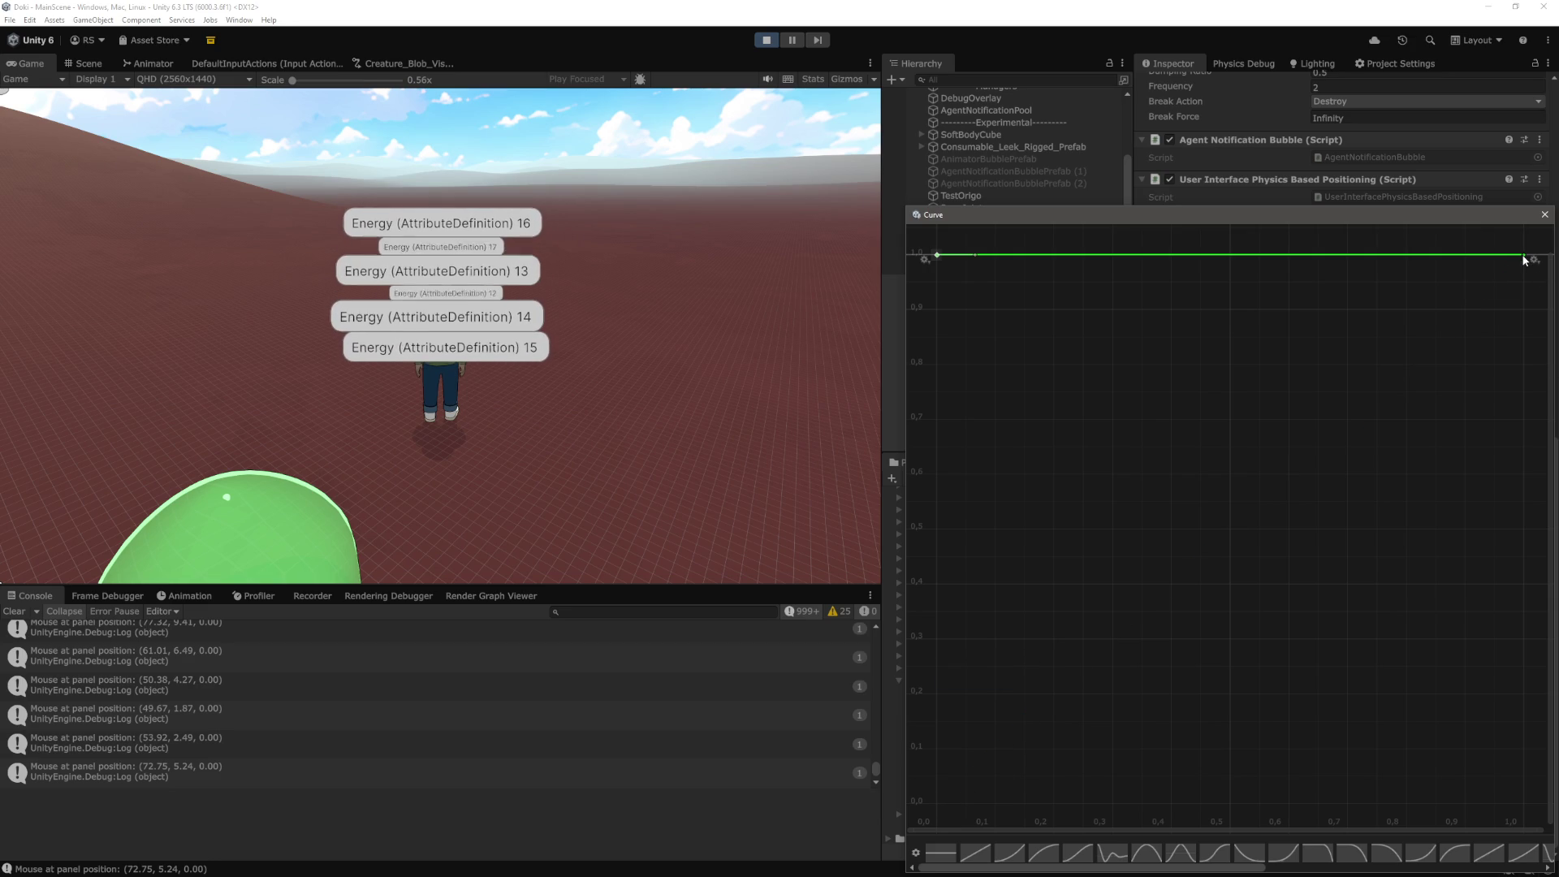
{"action": "left_click", "coordinate": [1523, 280]}
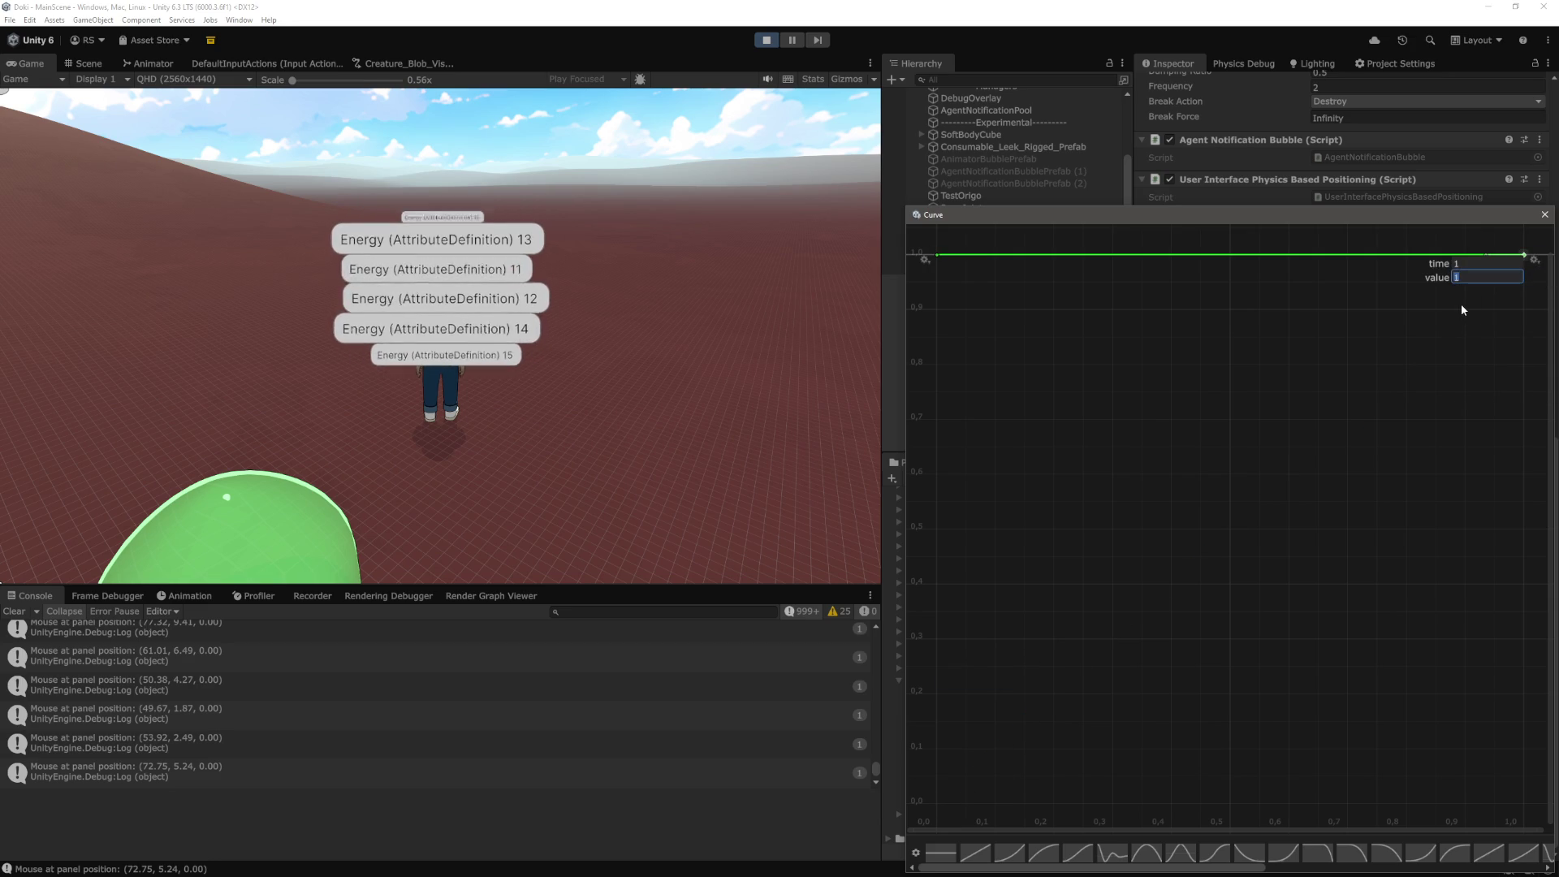
{"action": "type", "text": "0"}
{"action": "key", "text": "Return"}
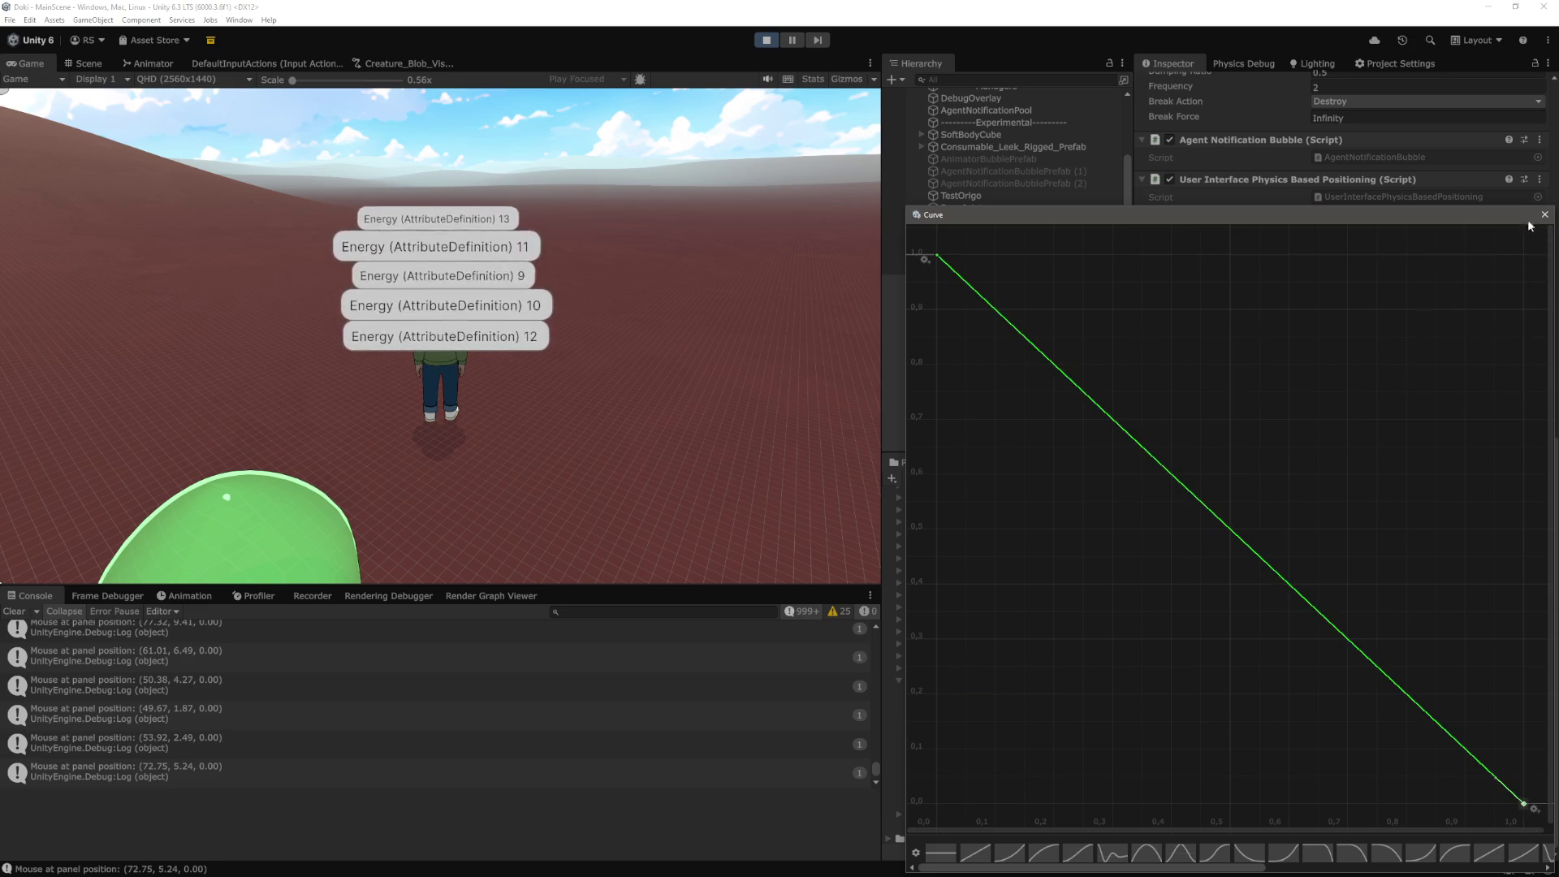
{"action": "left_click", "coordinate": [1544, 214]}
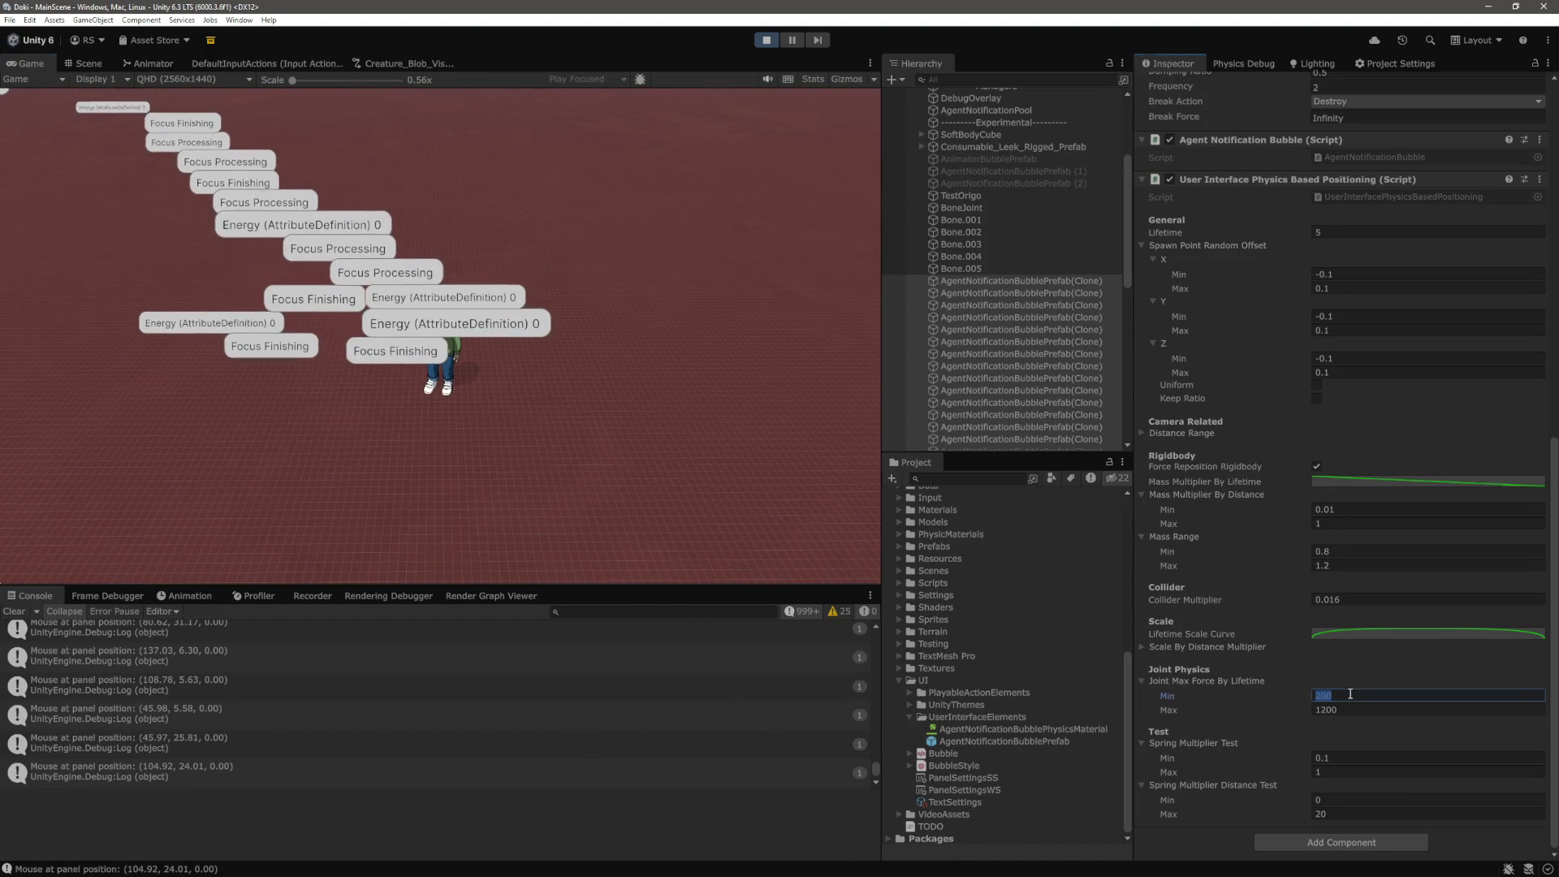
Set the Joint Max Force By Lifetime minimum to 2 and maximum to 10000
{"action": "left_click", "coordinate": [1355, 708]}
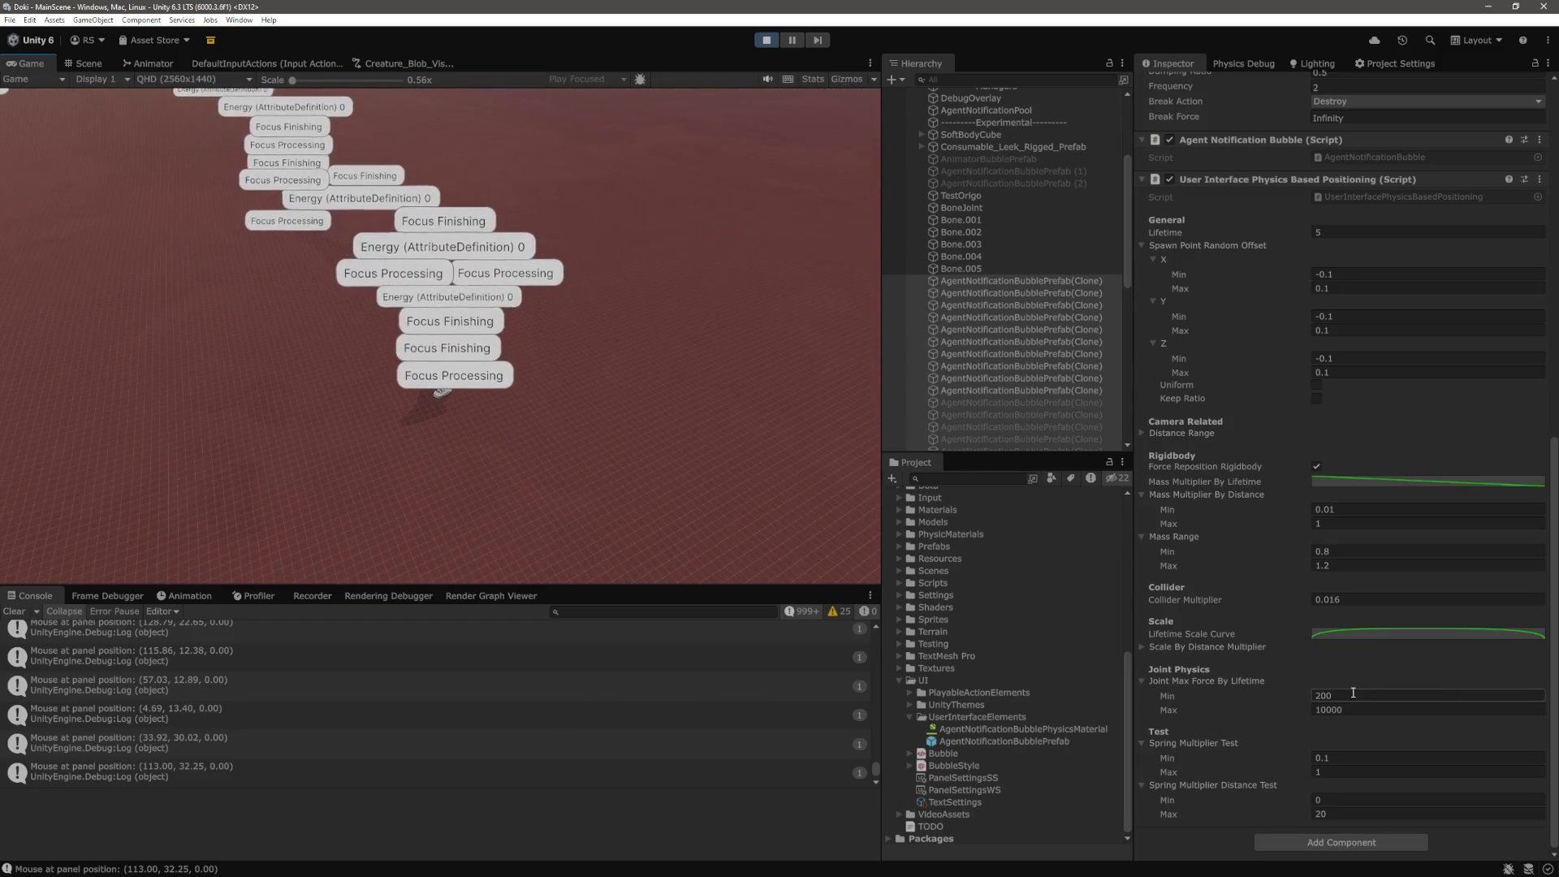
{"action": "left_click", "coordinate": [769, 448]}
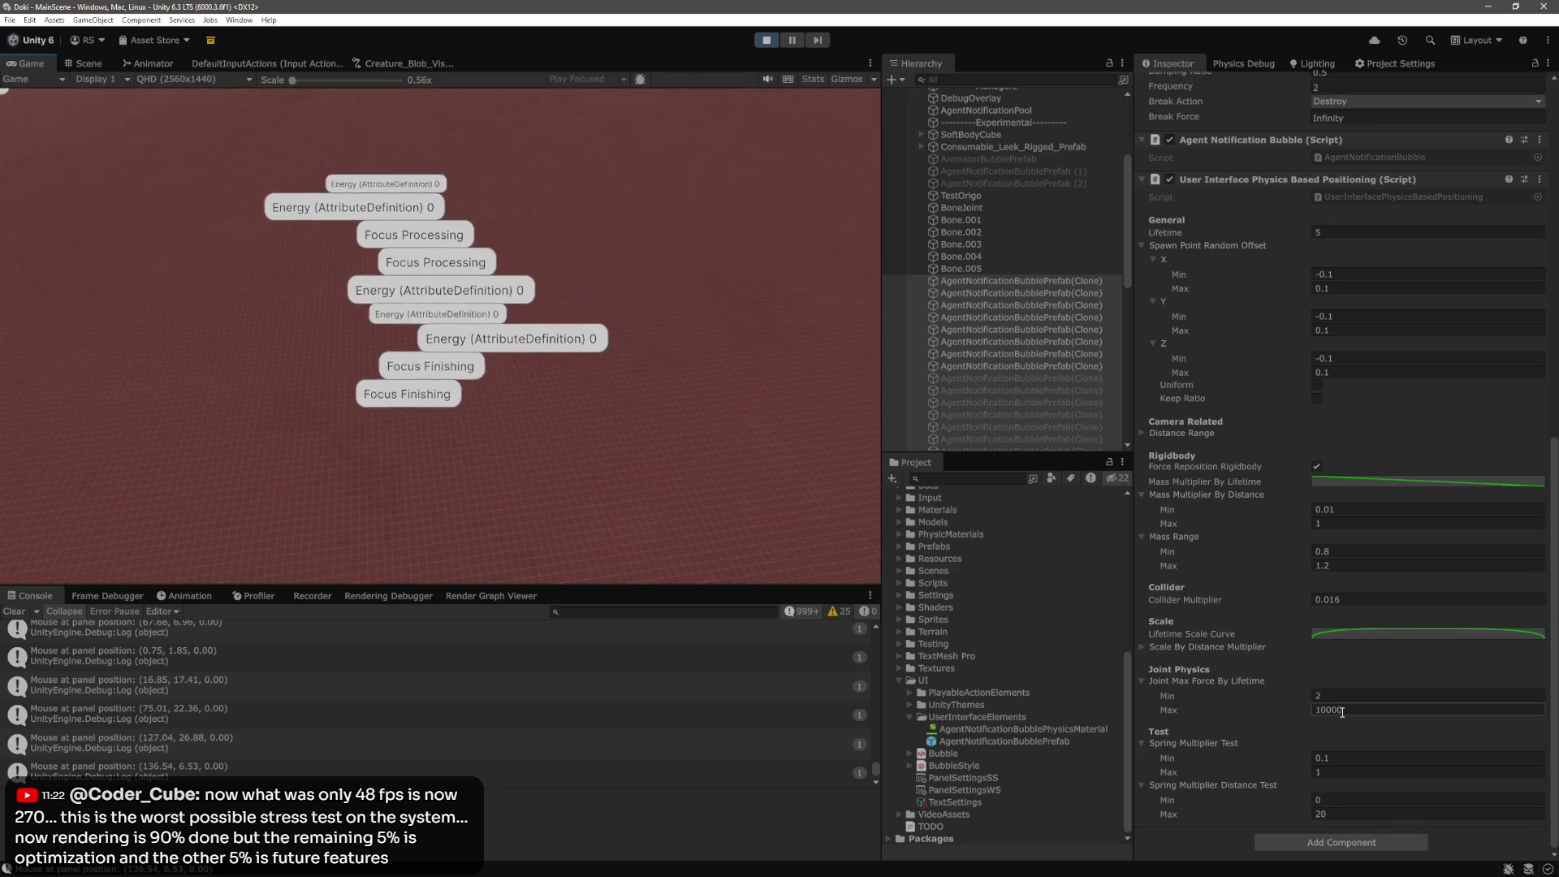
{"action": "left_click", "coordinate": [1332, 482]}
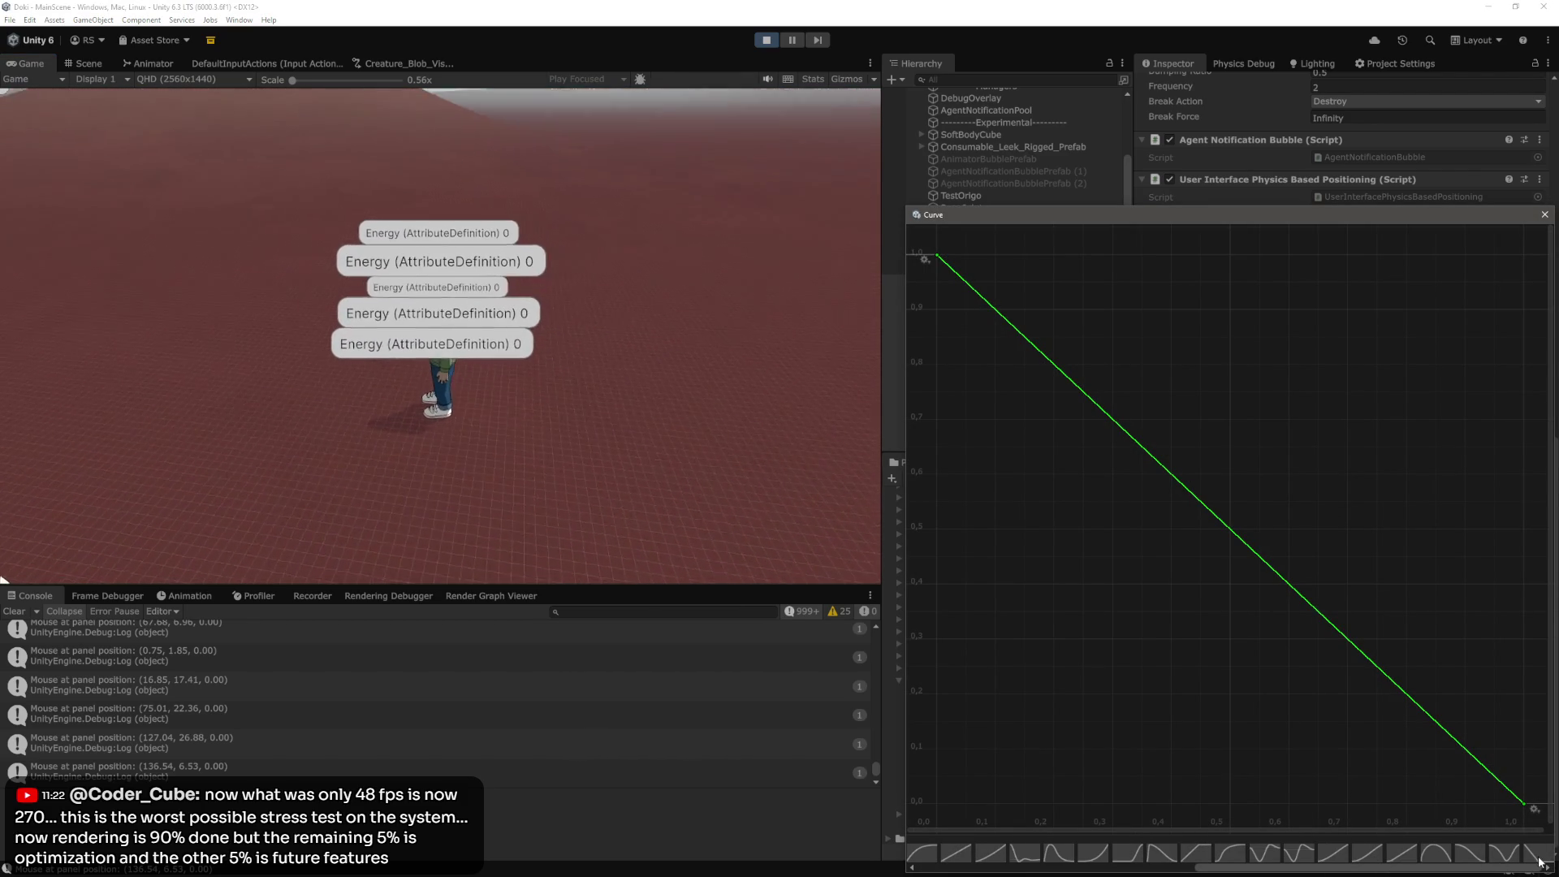
Delete the mass curve's stray key at 0.5 and set Mass Range min and max to 1
{"action": "left_click", "coordinate": [1540, 862]}
{"action": "right_click", "coordinate": [1227, 253]}
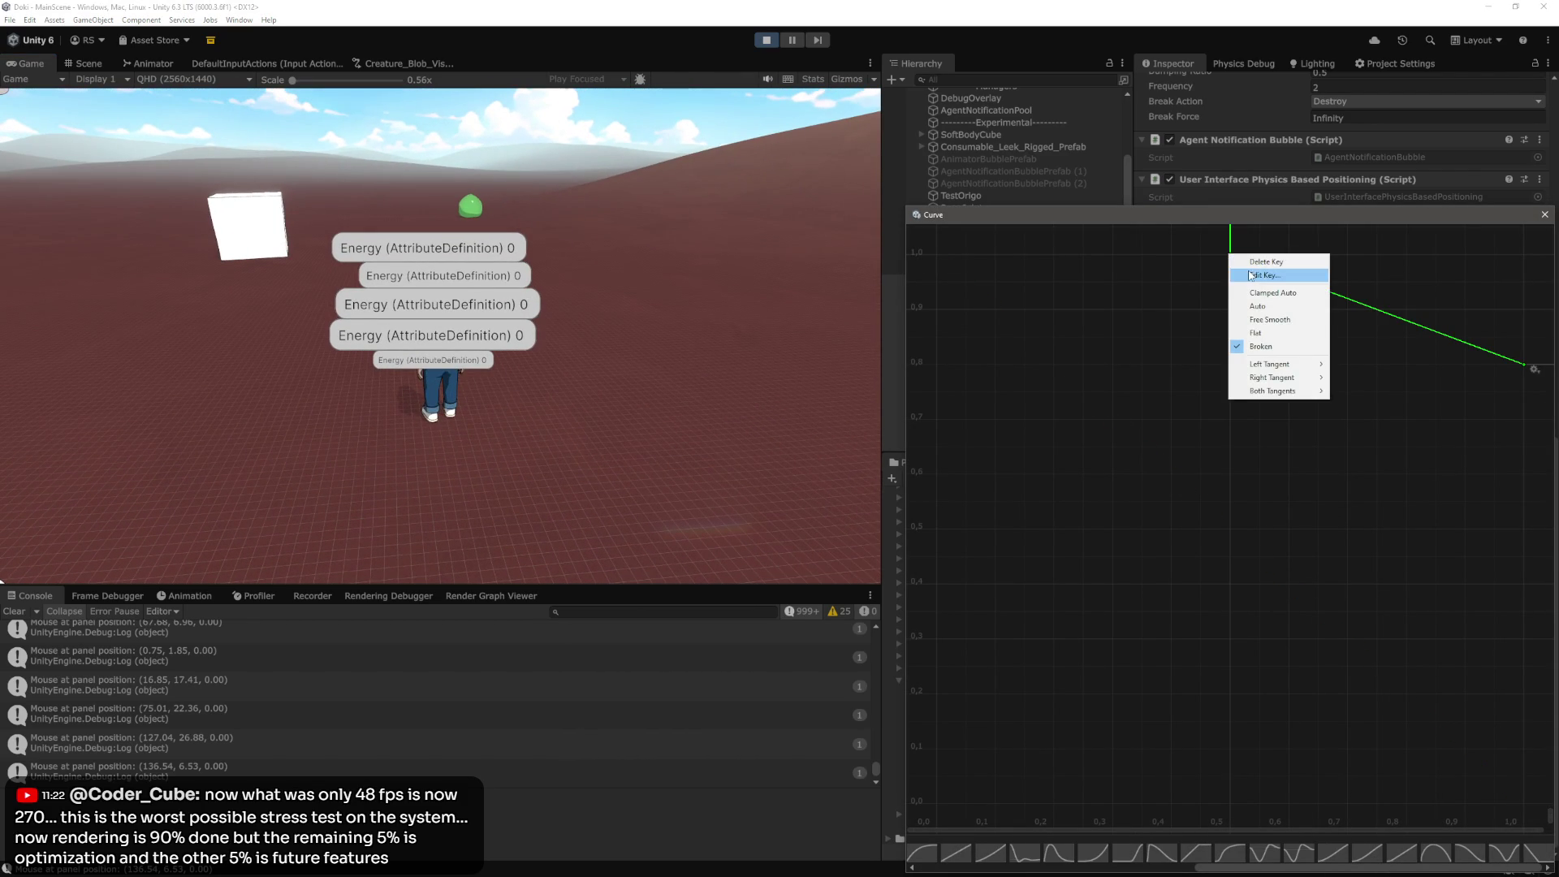
{"action": "left_click", "coordinate": [1282, 263]}
{"action": "left_click", "coordinate": [1543, 216]}
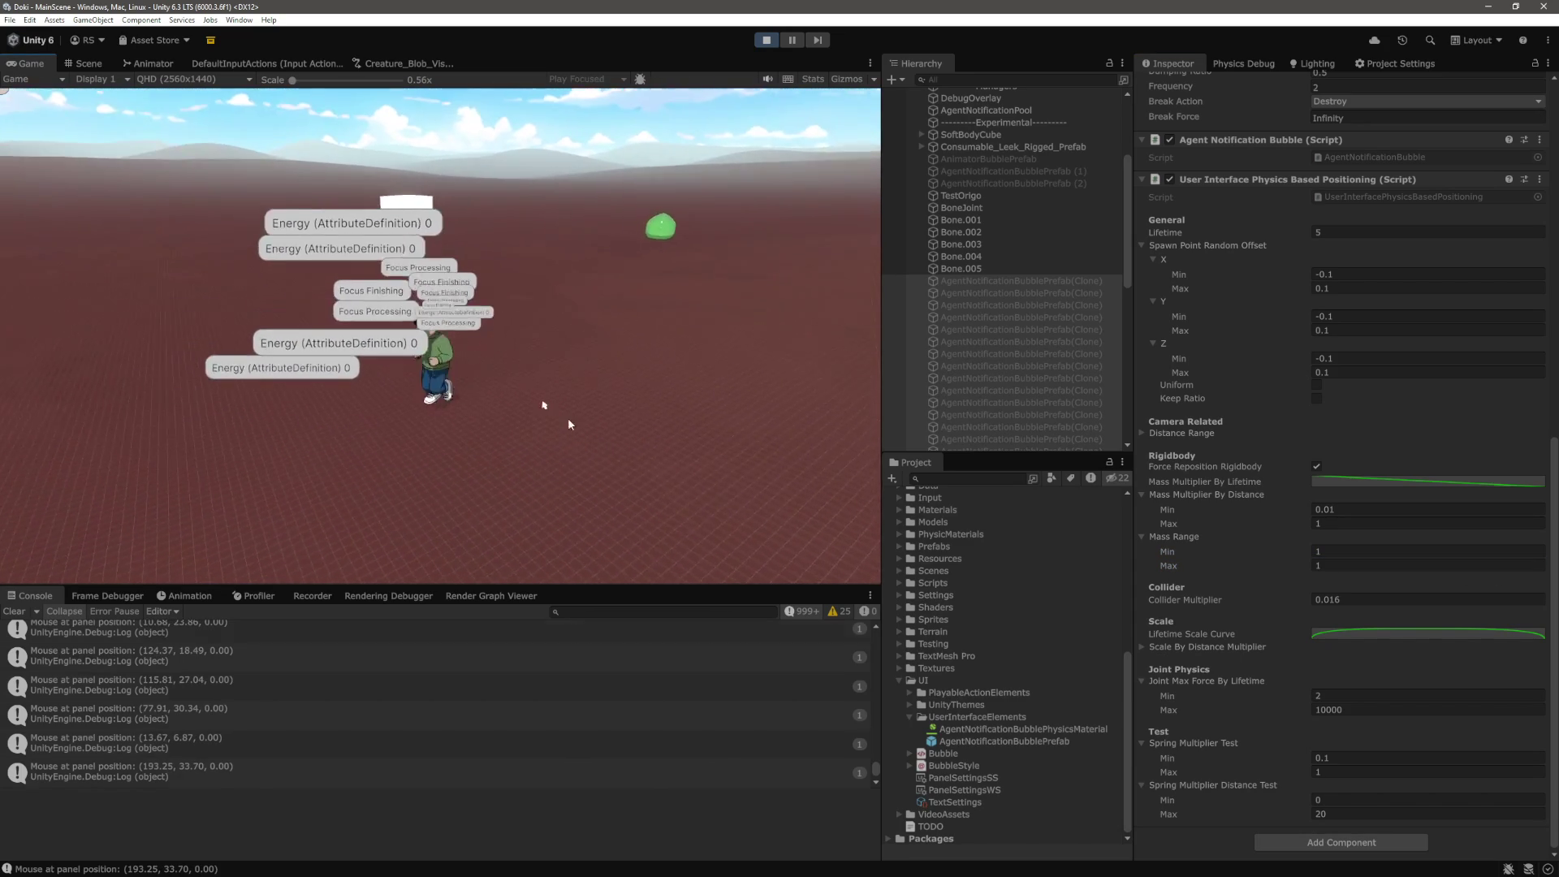
{"action": "left_click", "coordinate": [531, 393]}
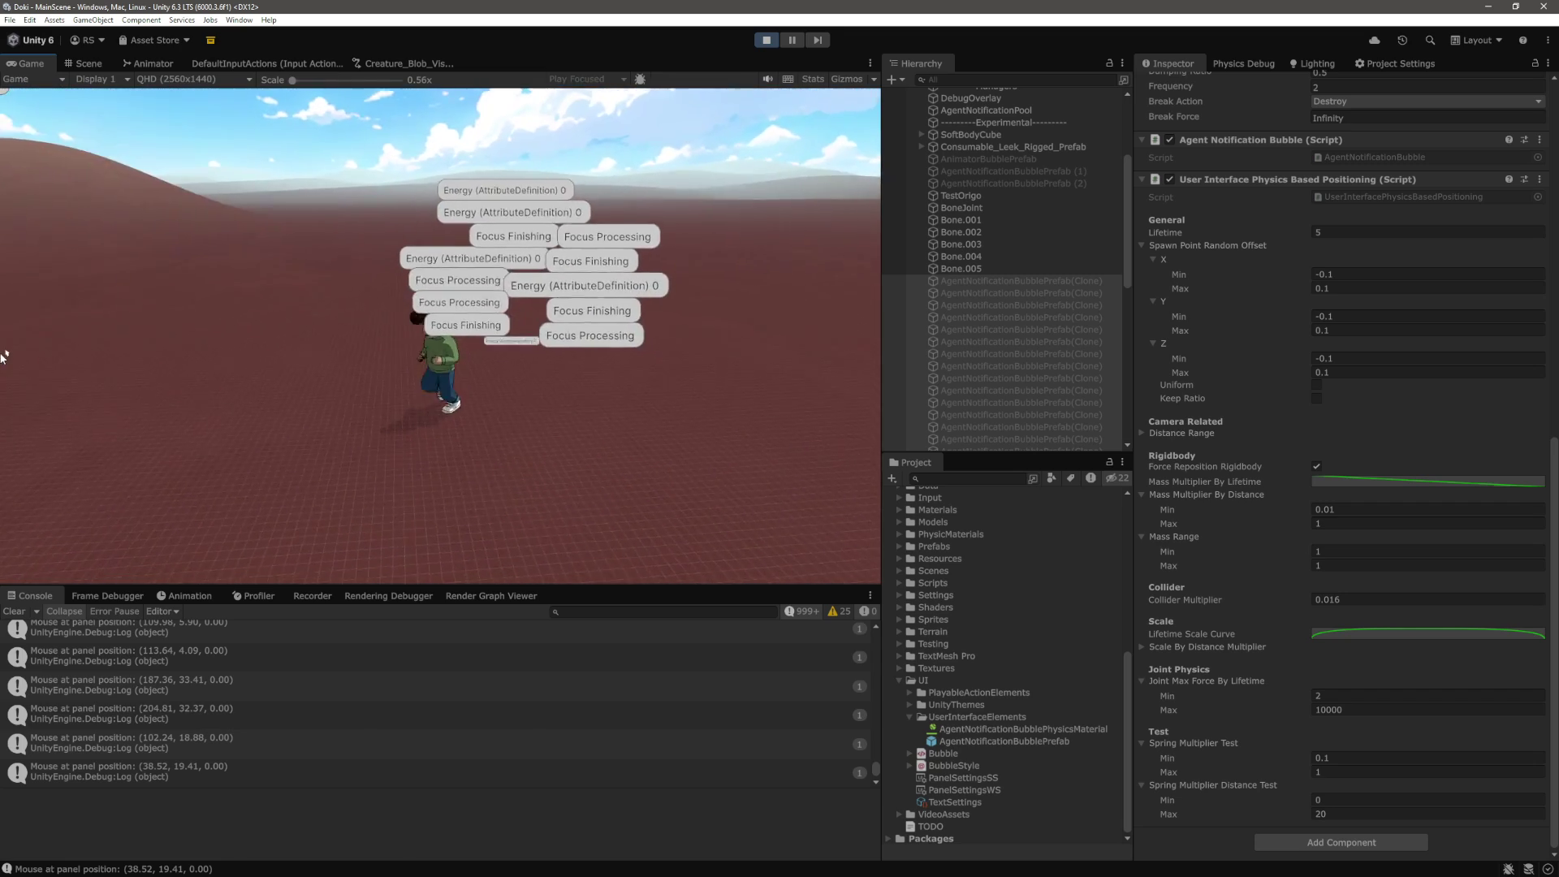
Change the Joint Max Force By Lifetime maximum from 10000 to 1000
{"action": "mouse_move", "coordinate": [505, 378]}
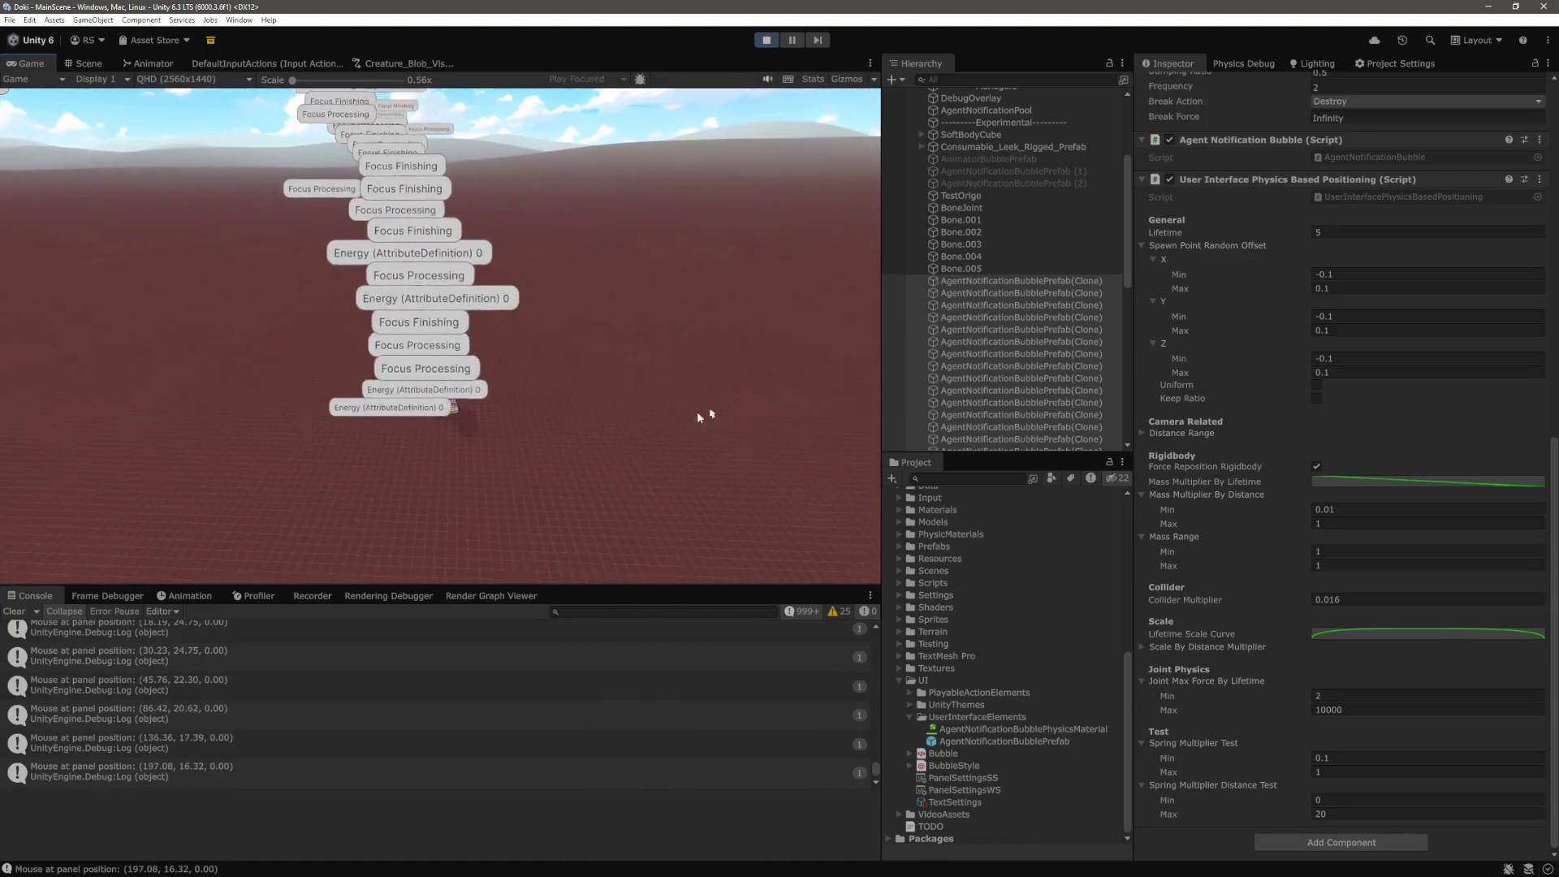
{"action": "left_click", "coordinate": [1395, 711]}
{"action": "key", "text": "BackSpace"}
{"action": "key", "text": "Return"}
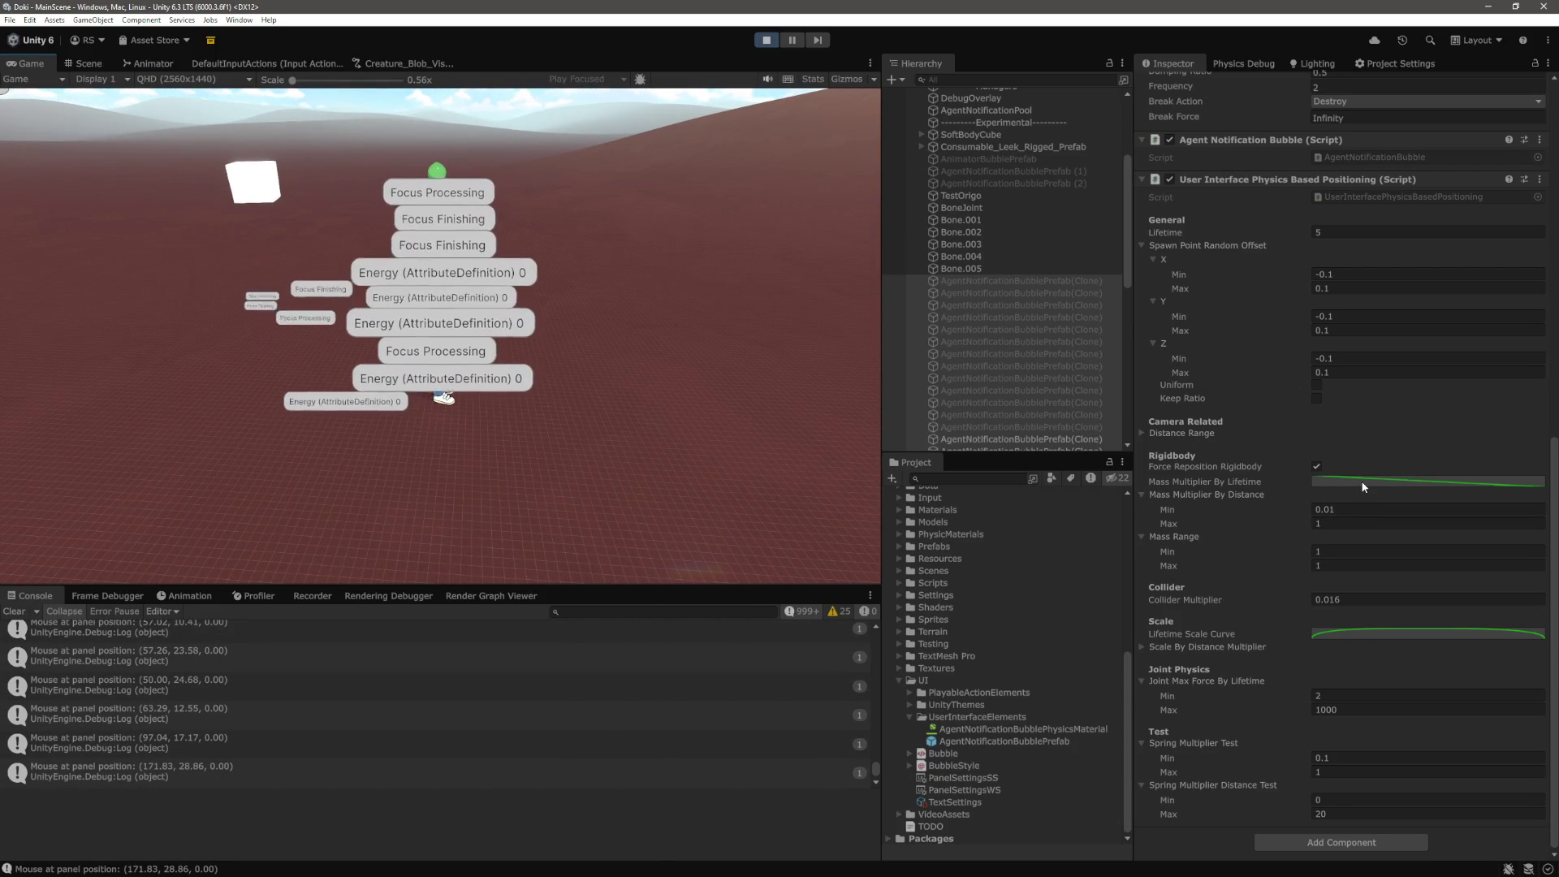
{"action": "left_click", "coordinate": [1360, 484]}
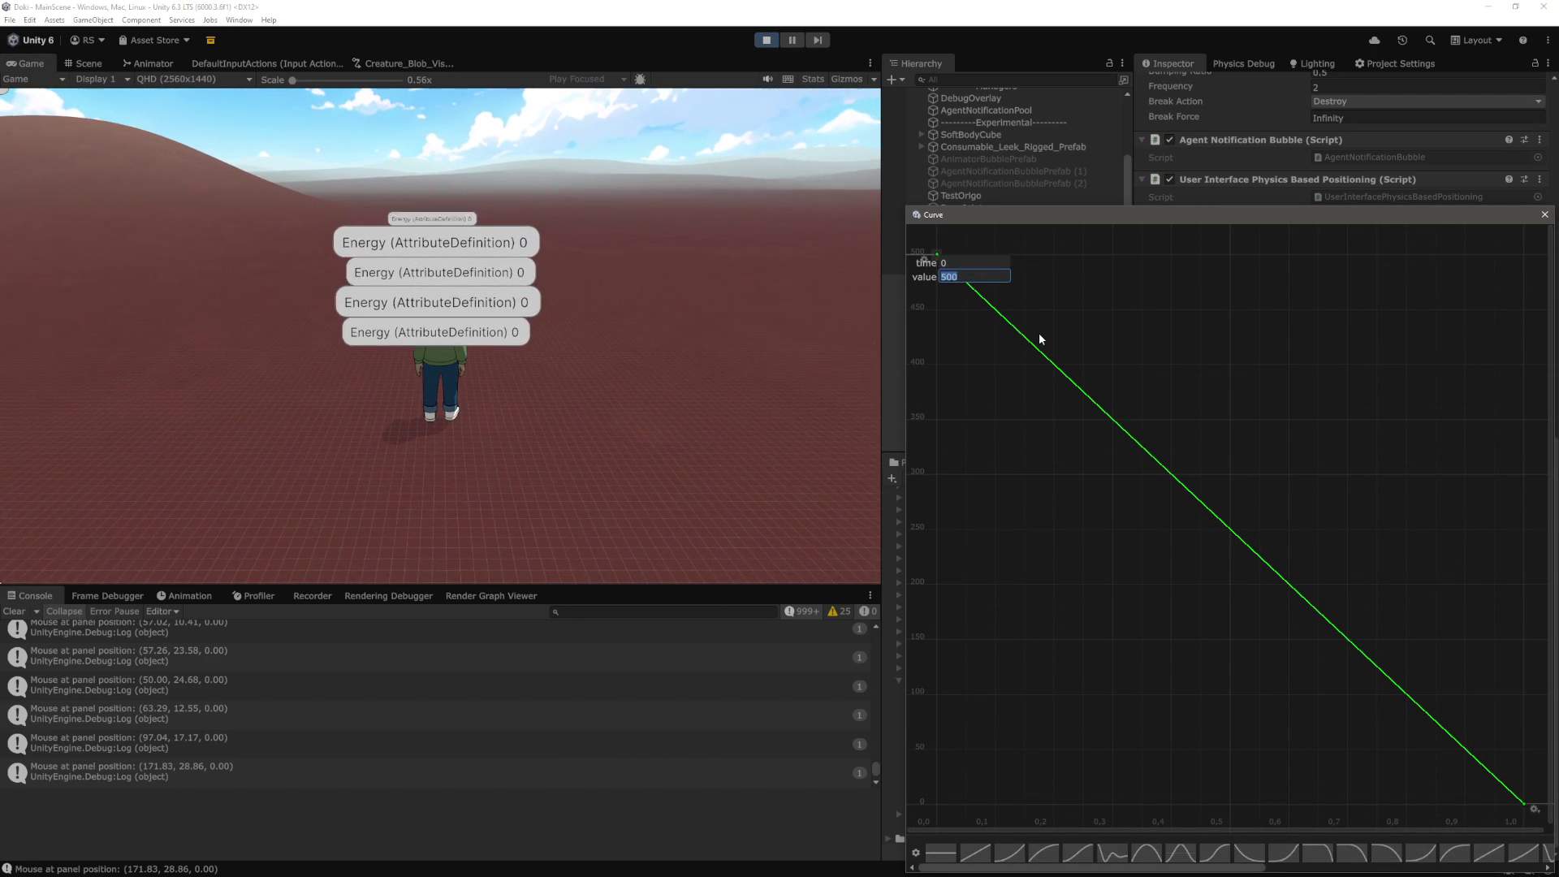
Set the mass curve's first key to 100 and close the curve editor
{"action": "type", "text": "100"}
{"action": "key", "text": "Return"}
{"action": "left_click", "coordinate": [1544, 215]}
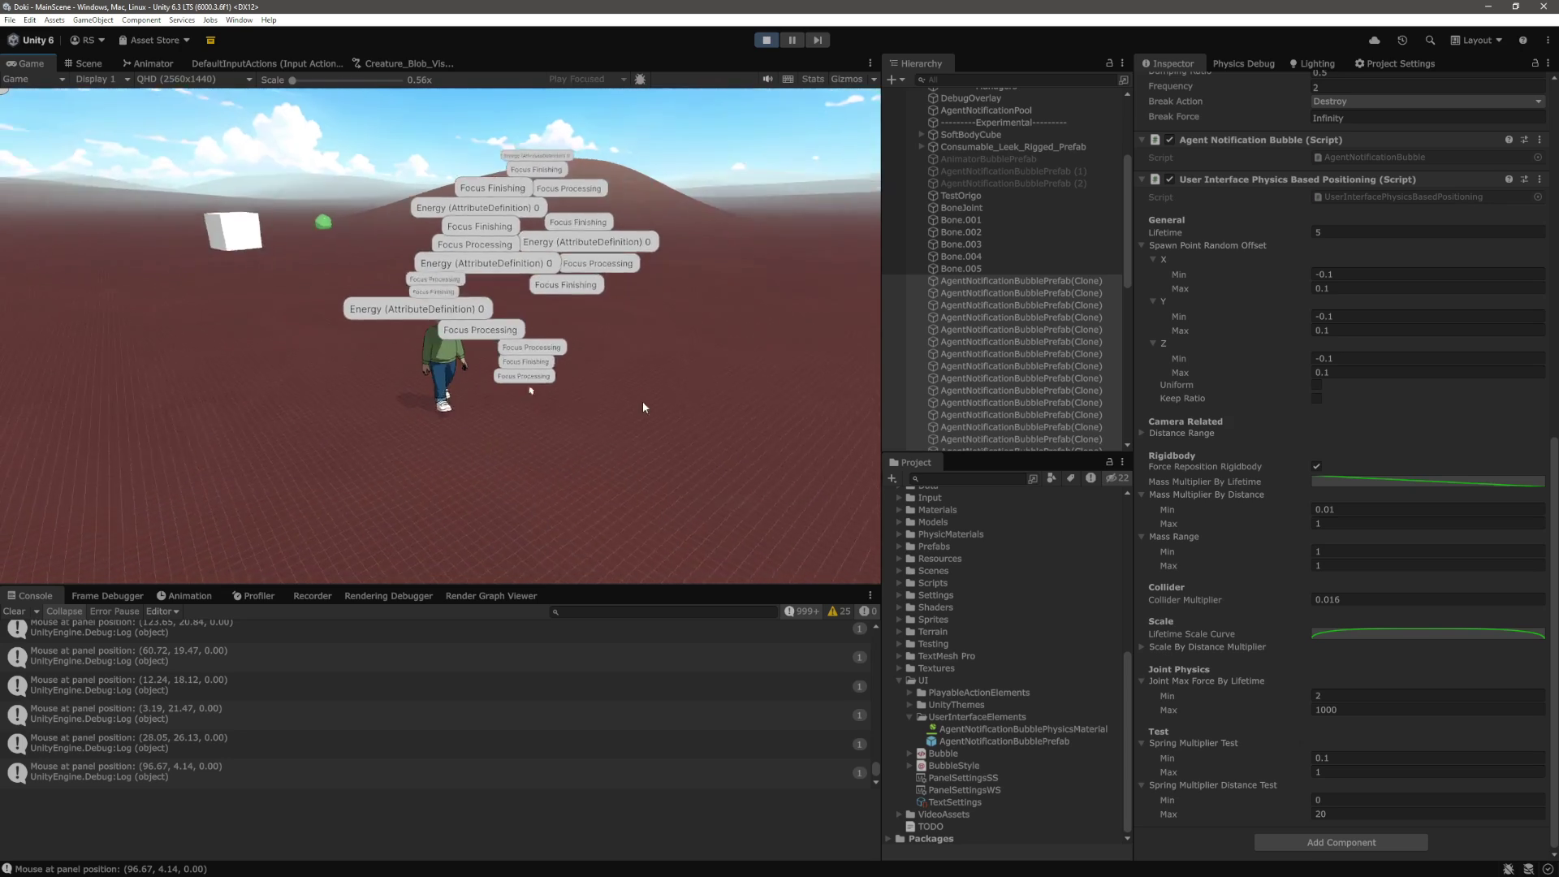
Watch the bubbles in play mode, then reopen the Mass Multiplier By Lifetime curve running 100 to 0
{"action": "mouse_move", "coordinate": [444, 404]}
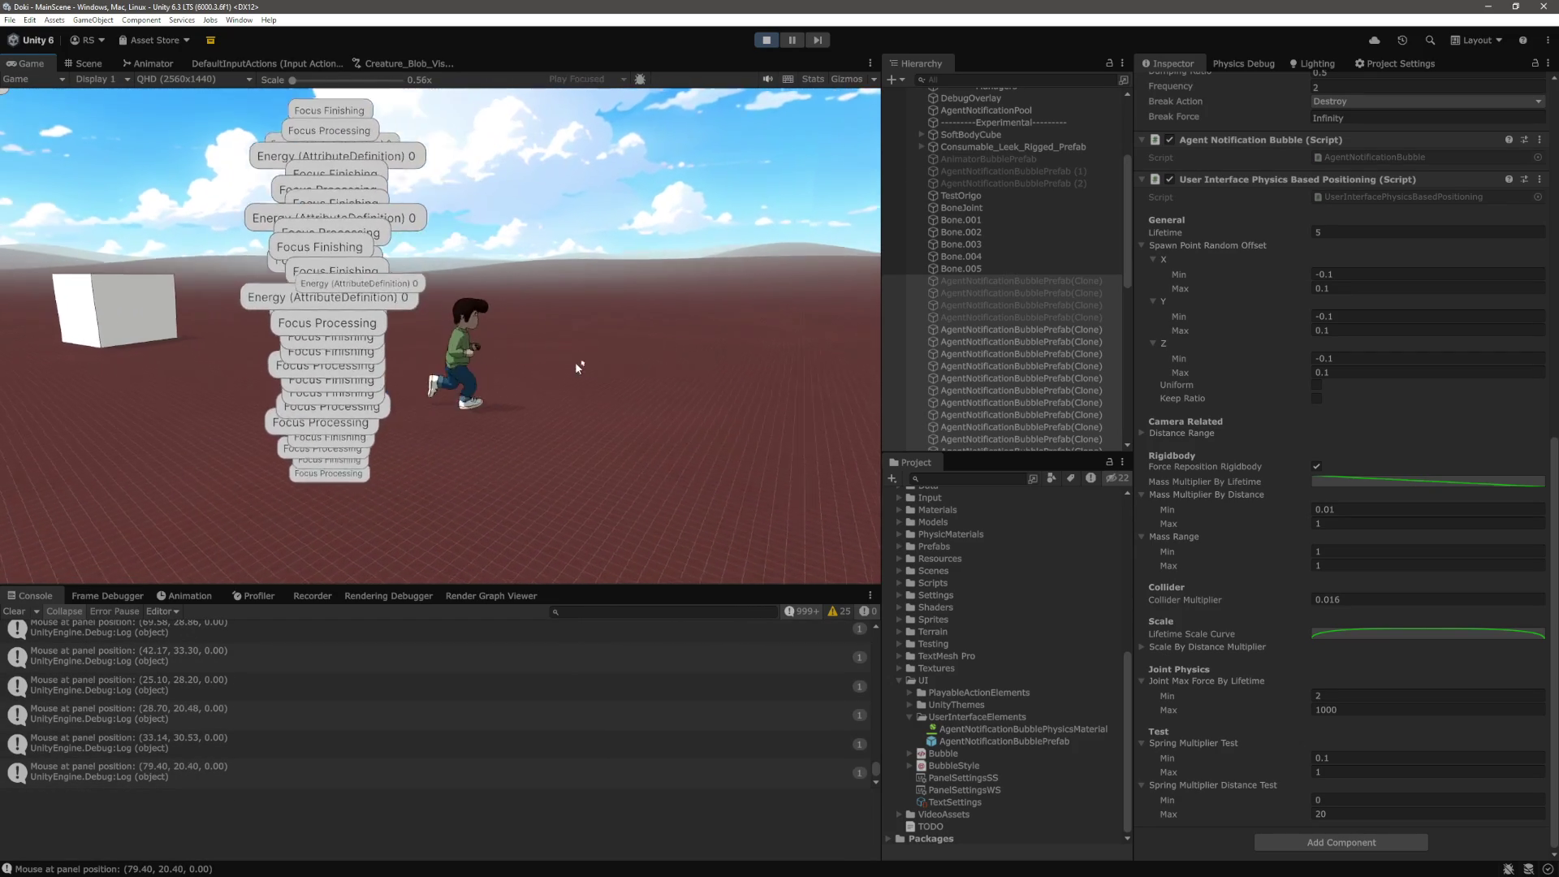
{"action": "left_click", "coordinate": [1413, 482]}
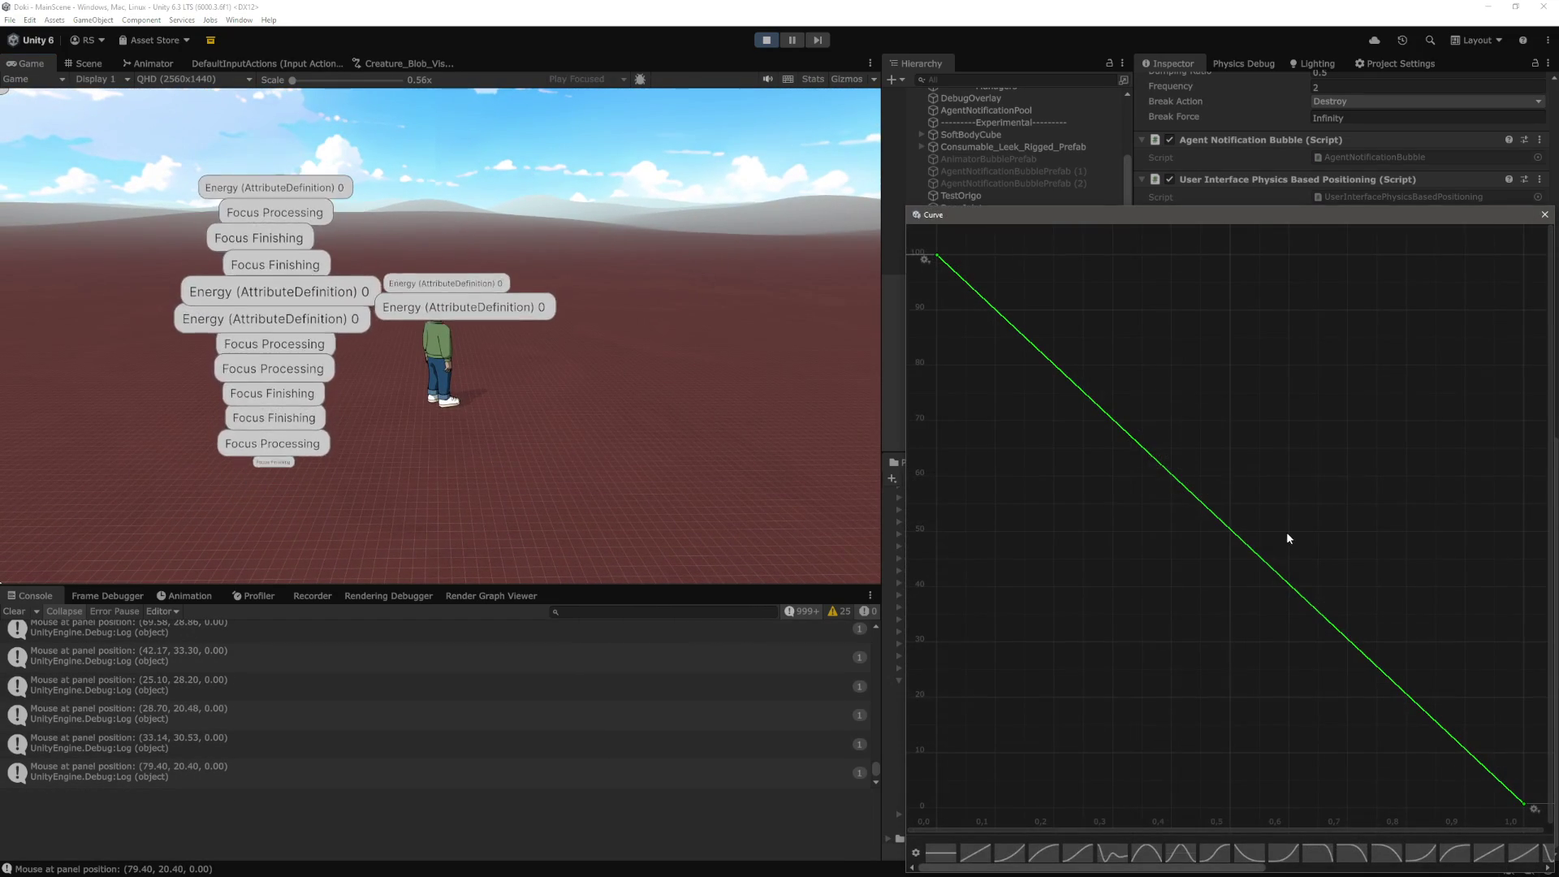
Raise the mass curve's first key value by appending '00' to it
{"action": "left_click_drag", "start_coordinate": [1182, 869], "coordinate": [1201, 869]}
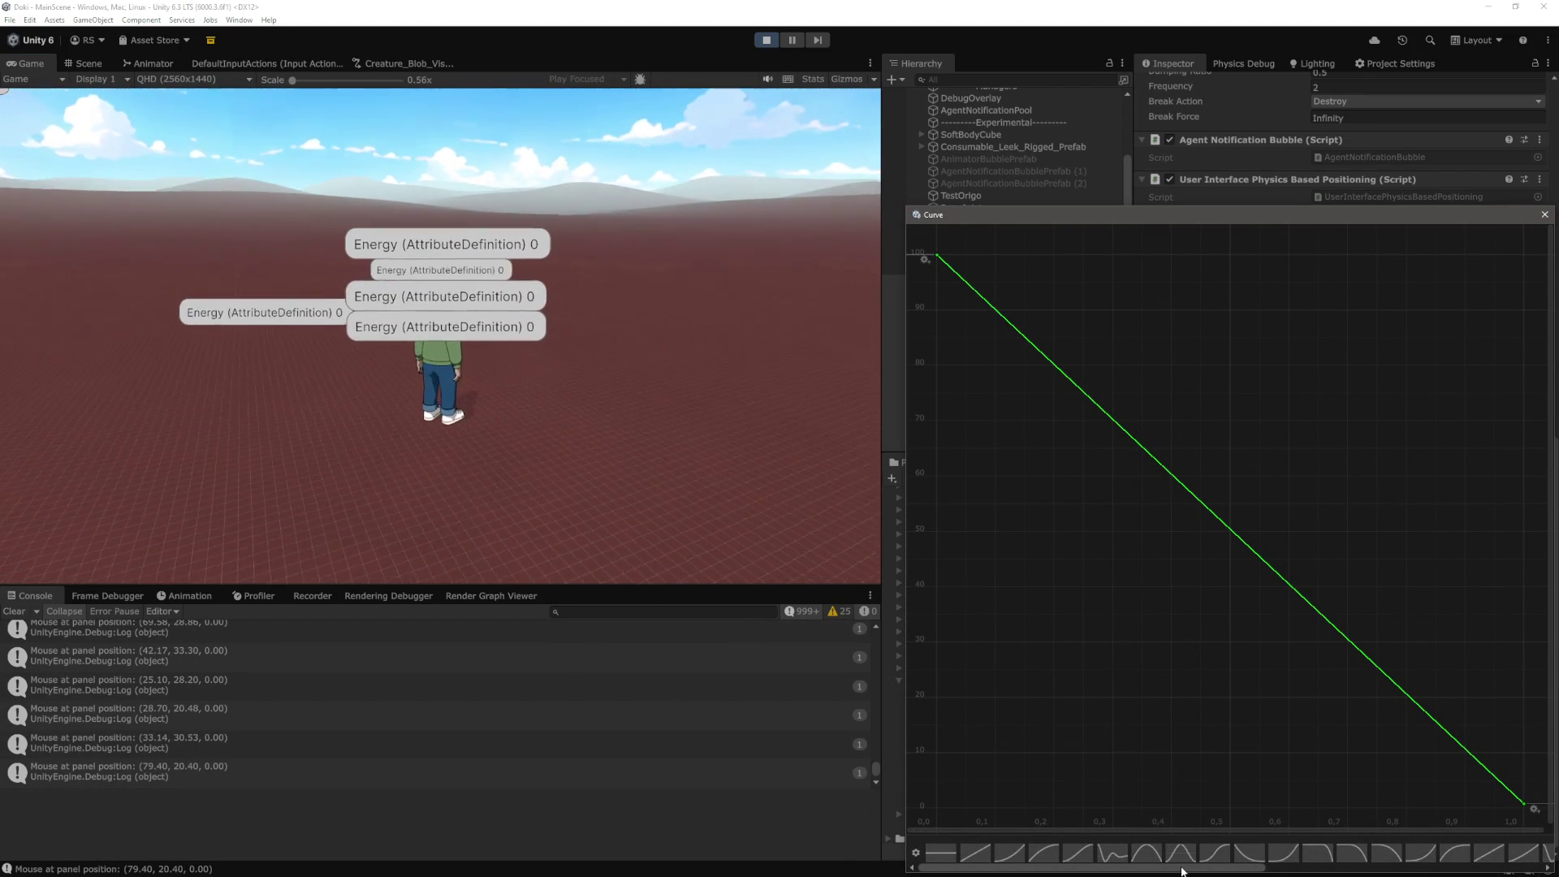
{"action": "right_click", "coordinate": [938, 258]}
{"action": "left_click", "coordinate": [989, 278]}
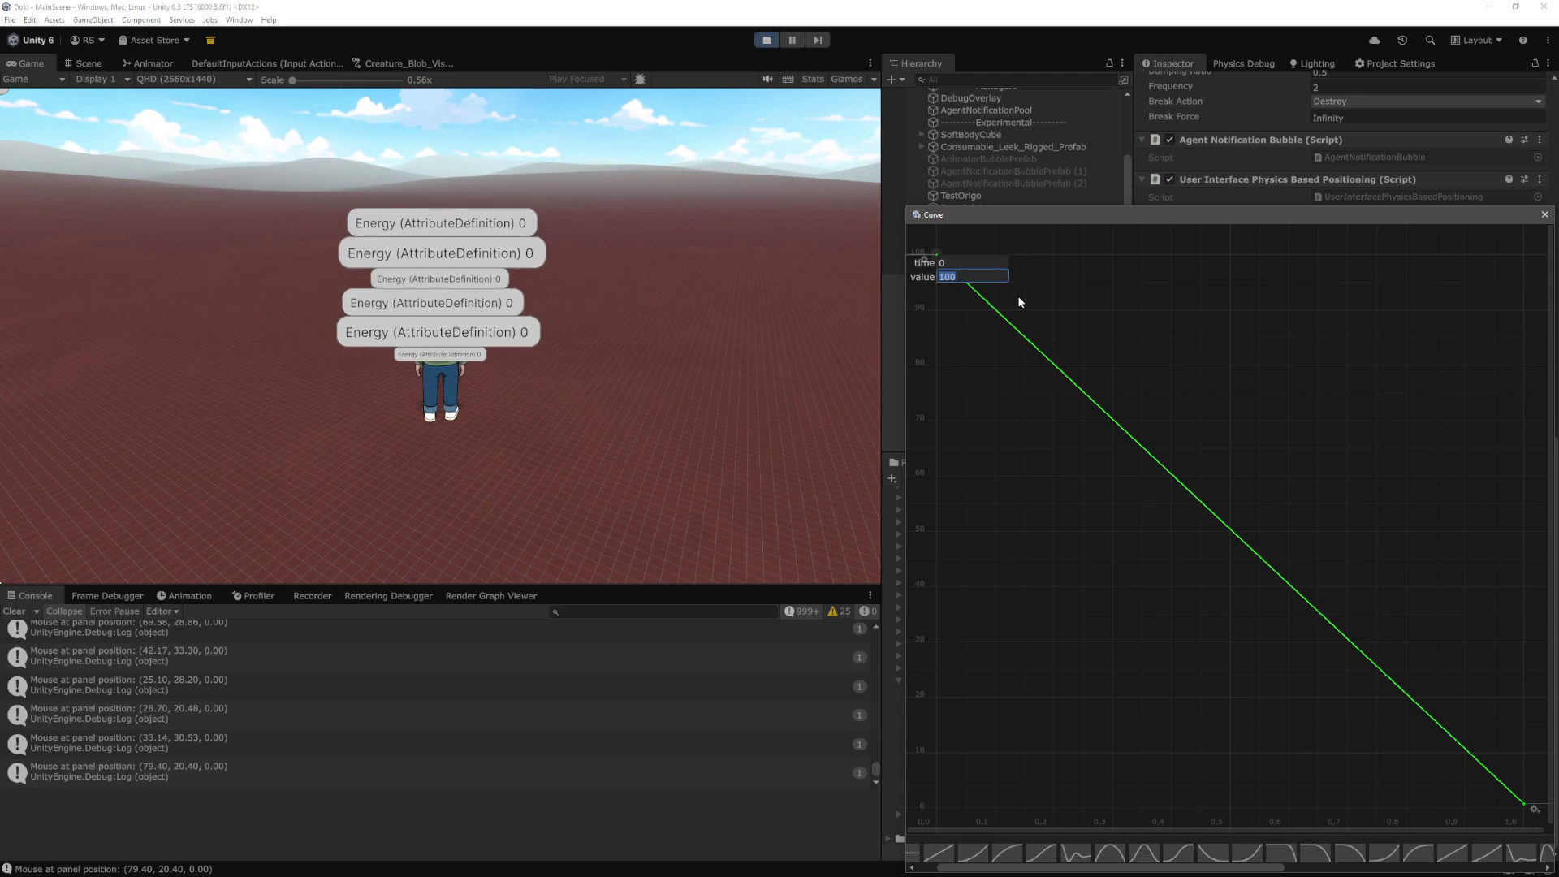
{"action": "type", "text": "00"}
{"action": "key", "text": "Return"}
{"action": "scroll", "coordinate": [1229, 570], "scroll_direction": "down", "scroll_amount": 10}
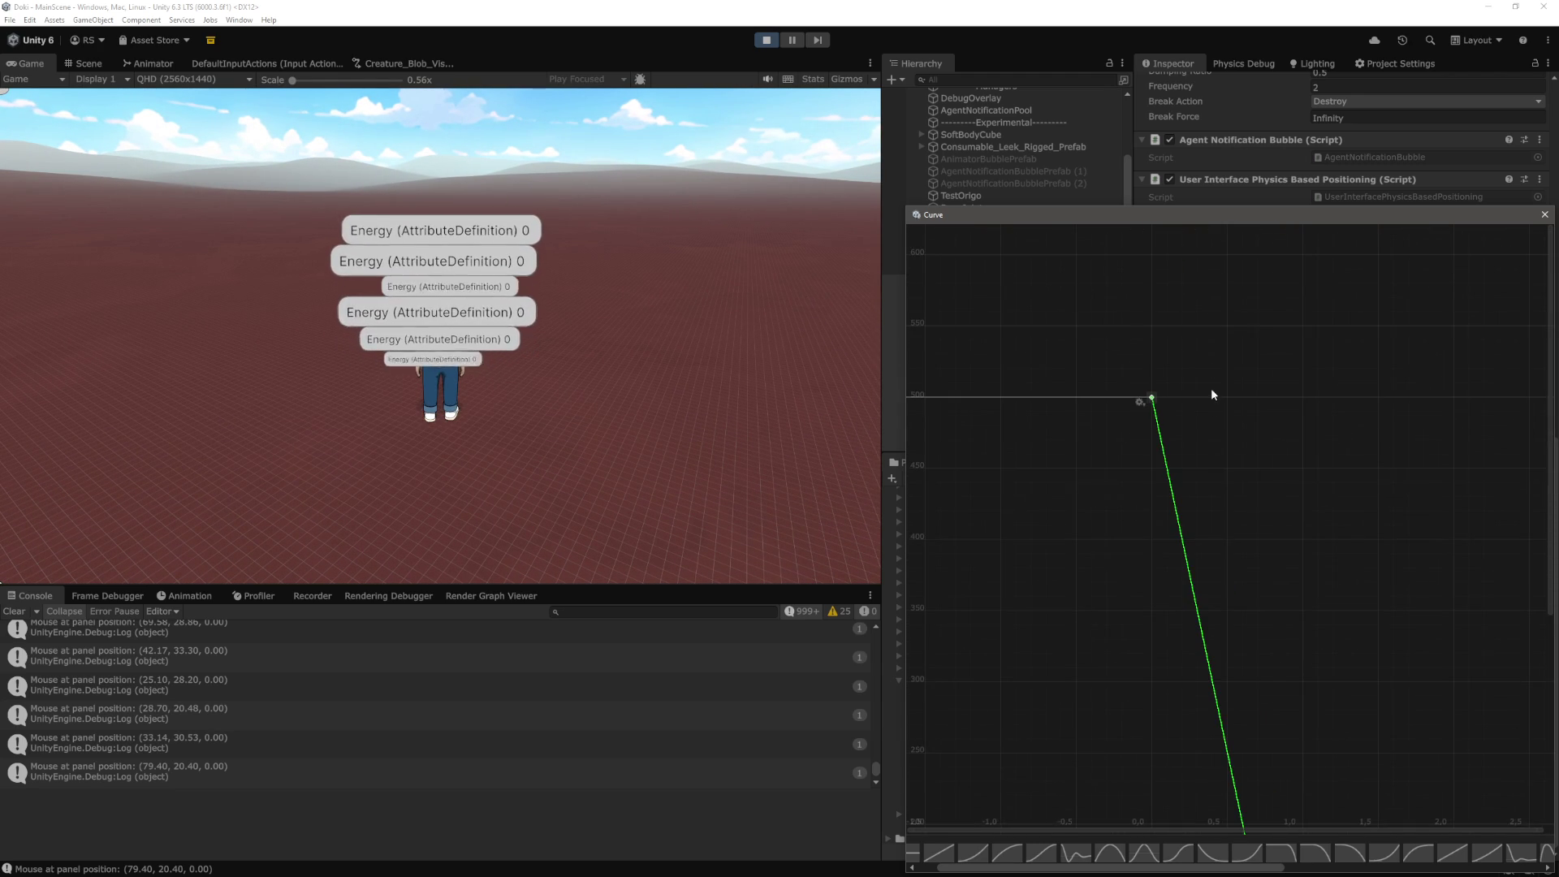
Change the top key's right tangent mode and close the curve editor
{"action": "right_click", "coordinate": [1138, 385]}
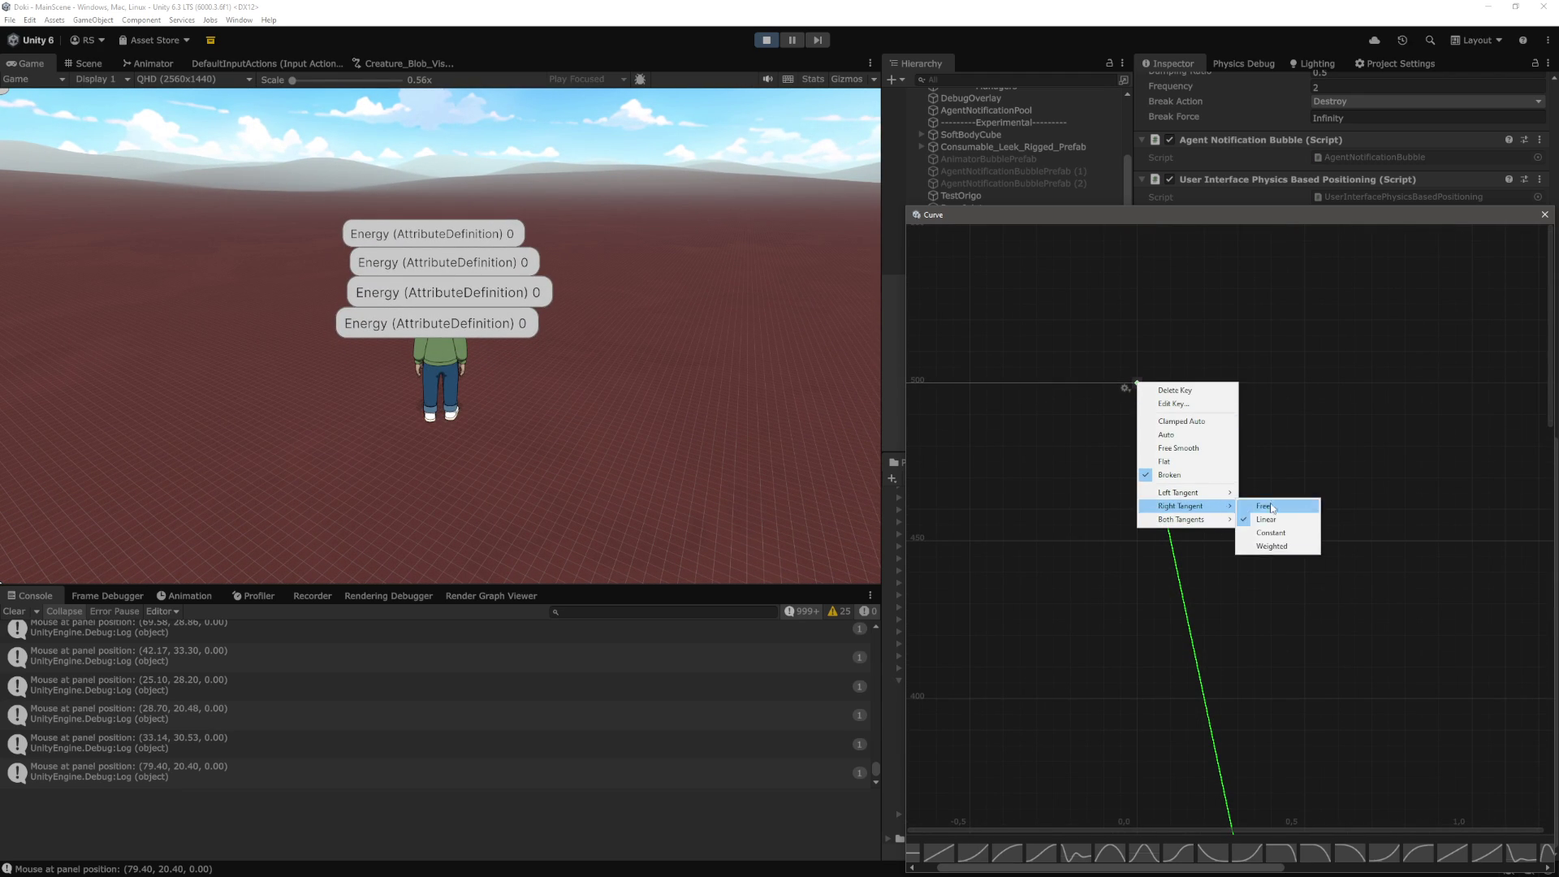
{"action": "left_click", "coordinate": [1303, 546]}
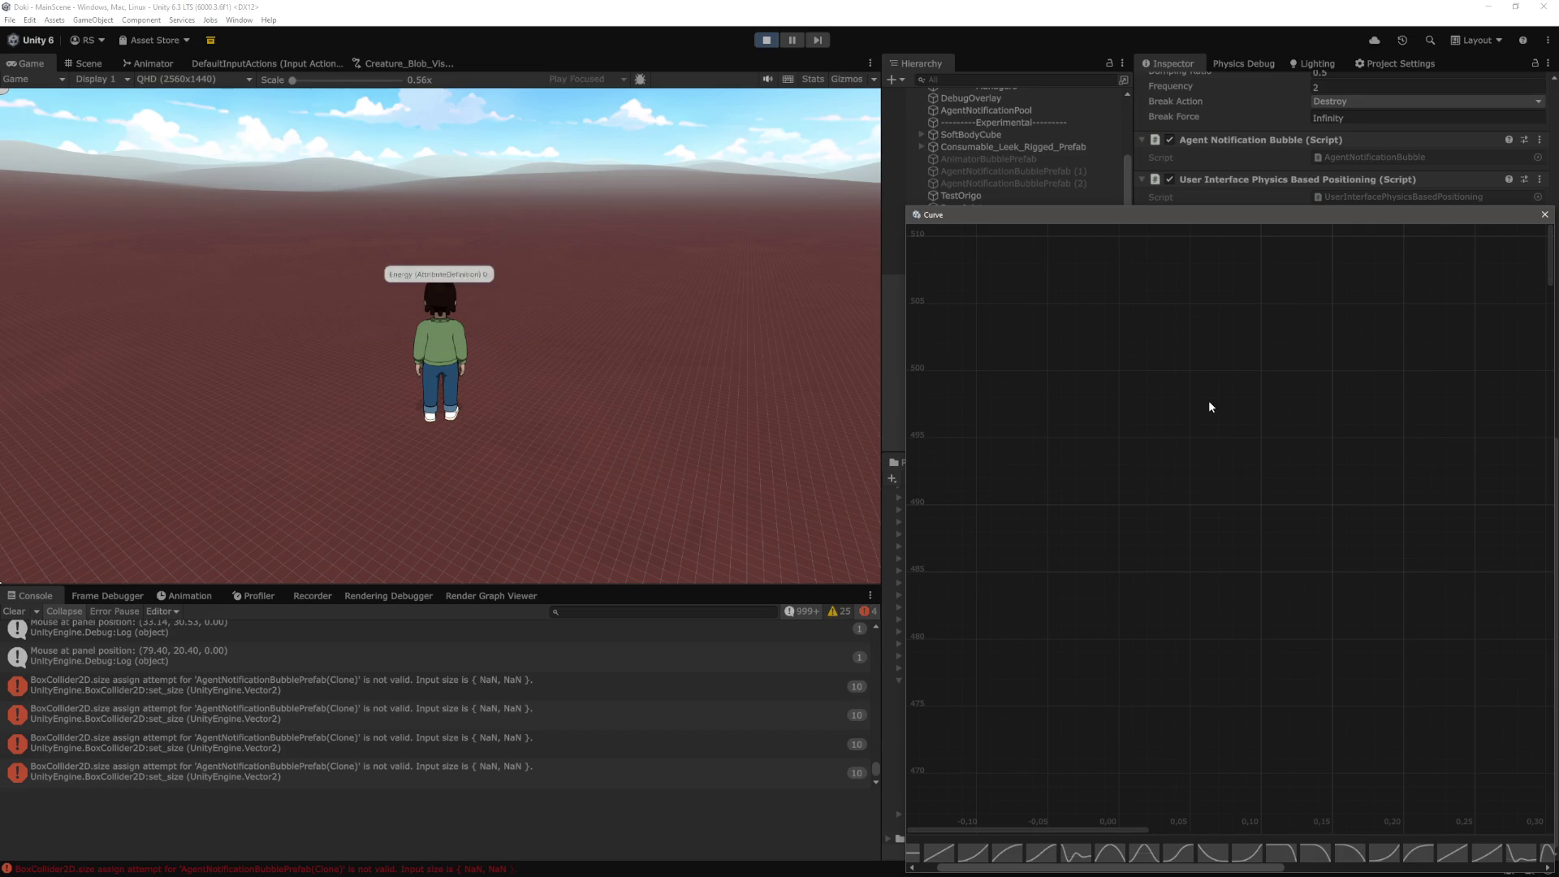
{"action": "left_click", "coordinate": [1544, 214]}
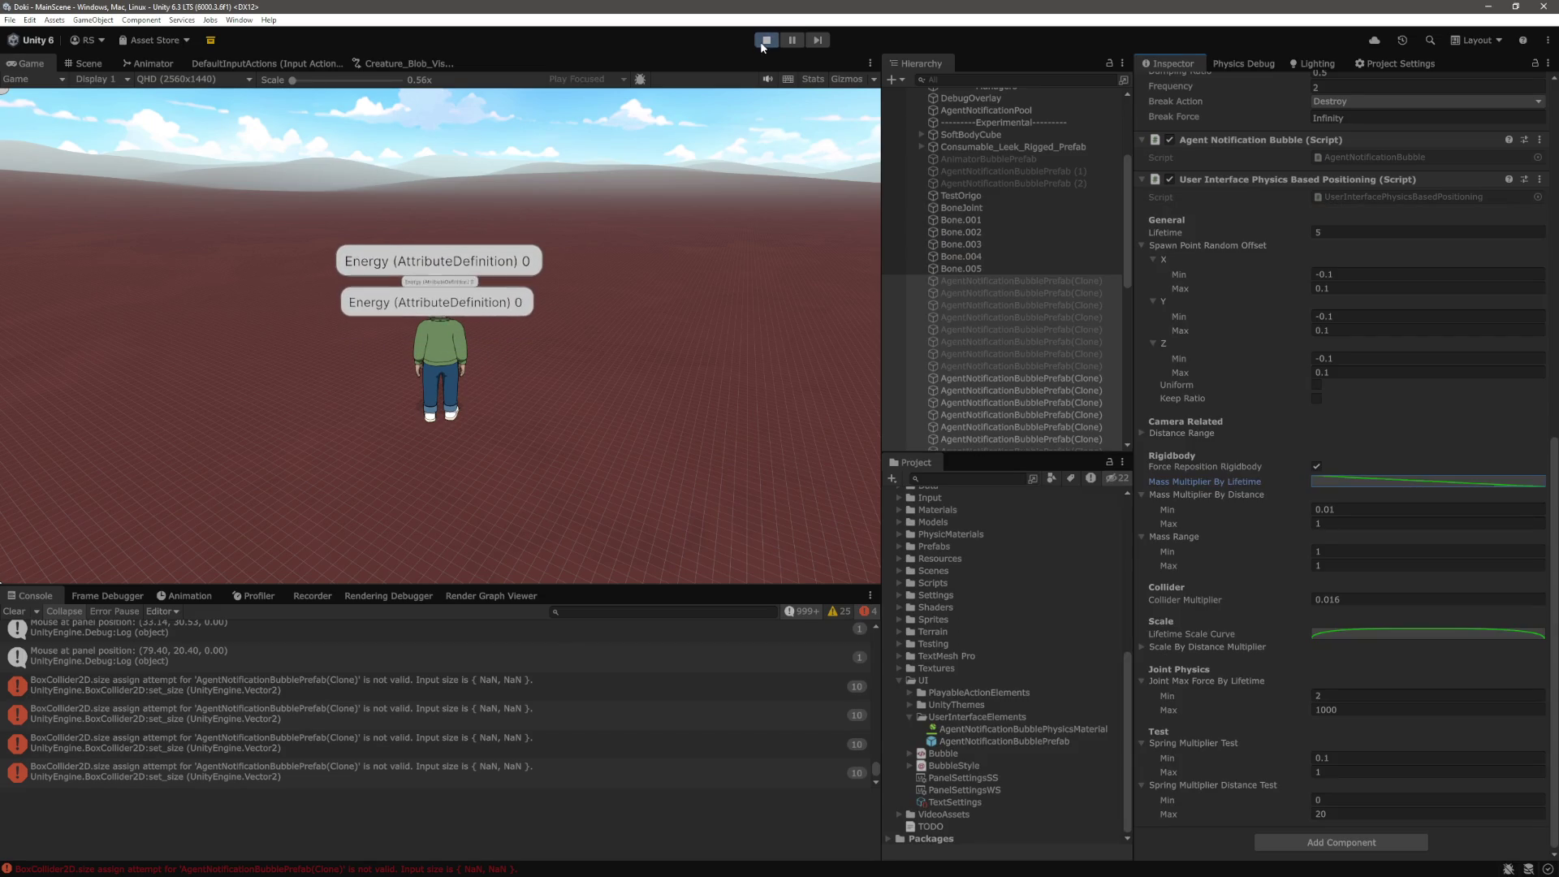
Restart play mode, select all AgentNotificationBubblePrefab clones, and open their Mass Multiplier By Lifetime curve
{"action": "left_click", "coordinate": [765, 40]}
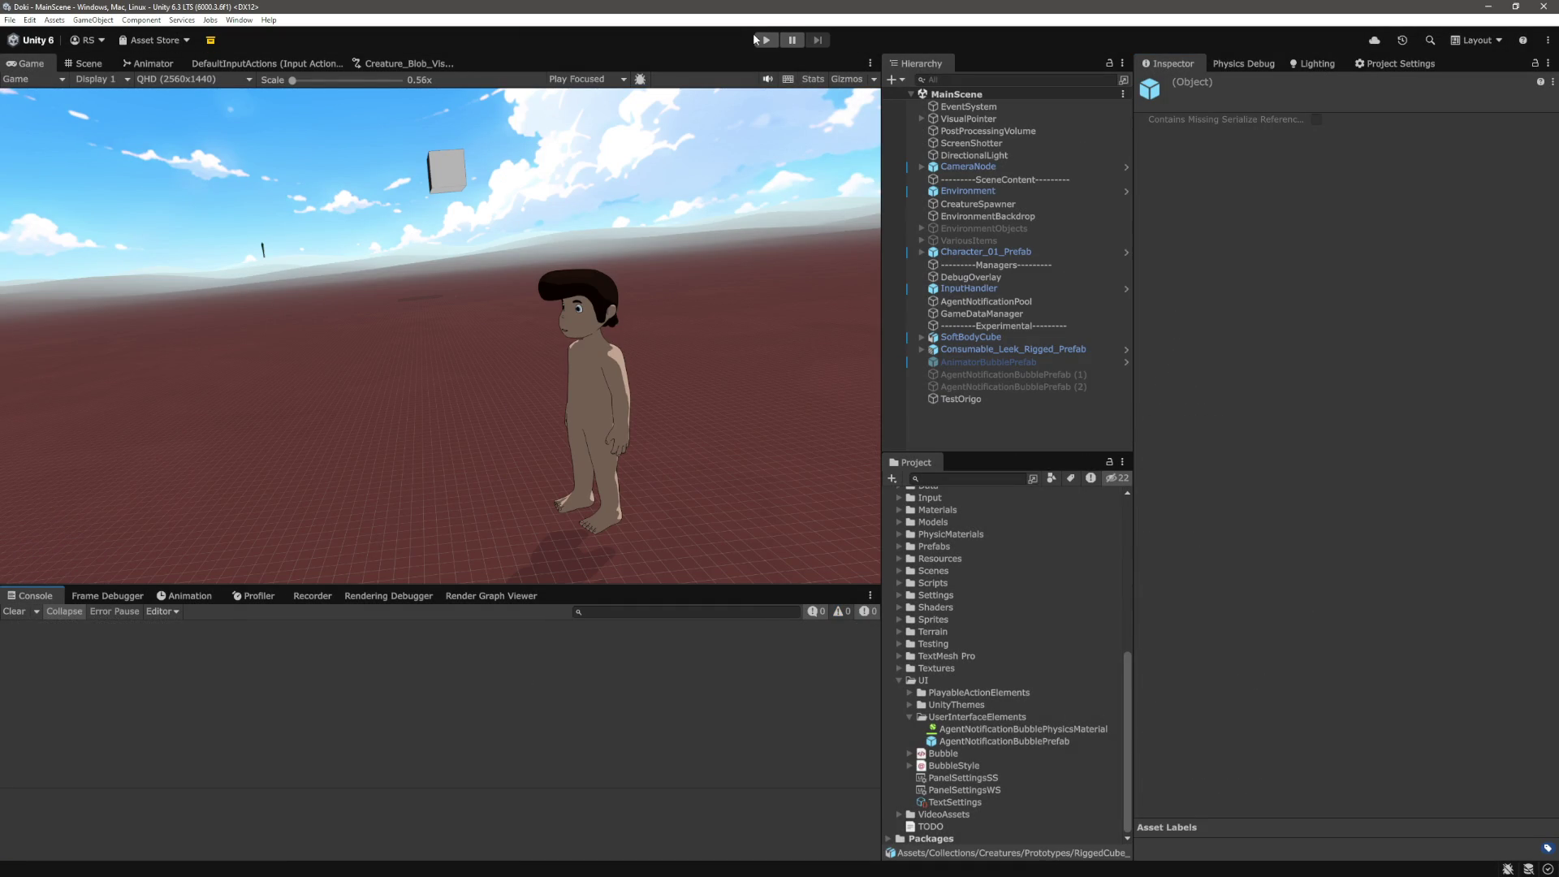
{"action": "left_click", "coordinate": [755, 40]}
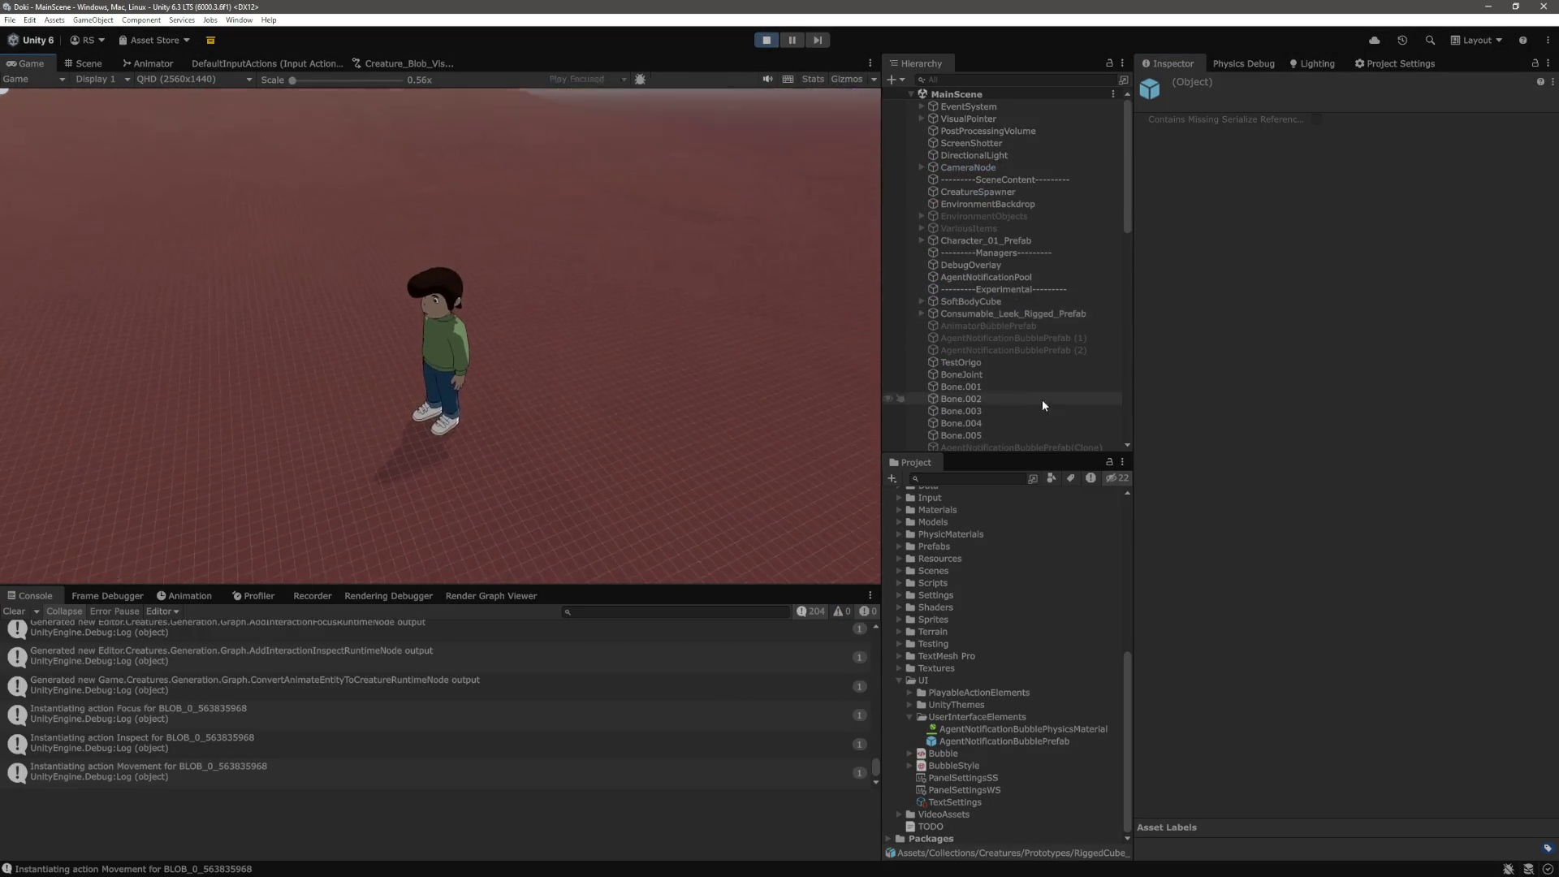
{"action": "left_click", "coordinate": [1070, 129]}
{"action": "scroll", "coordinate": [1043, 352], "scroll_direction": "down", "scroll_amount": 5}
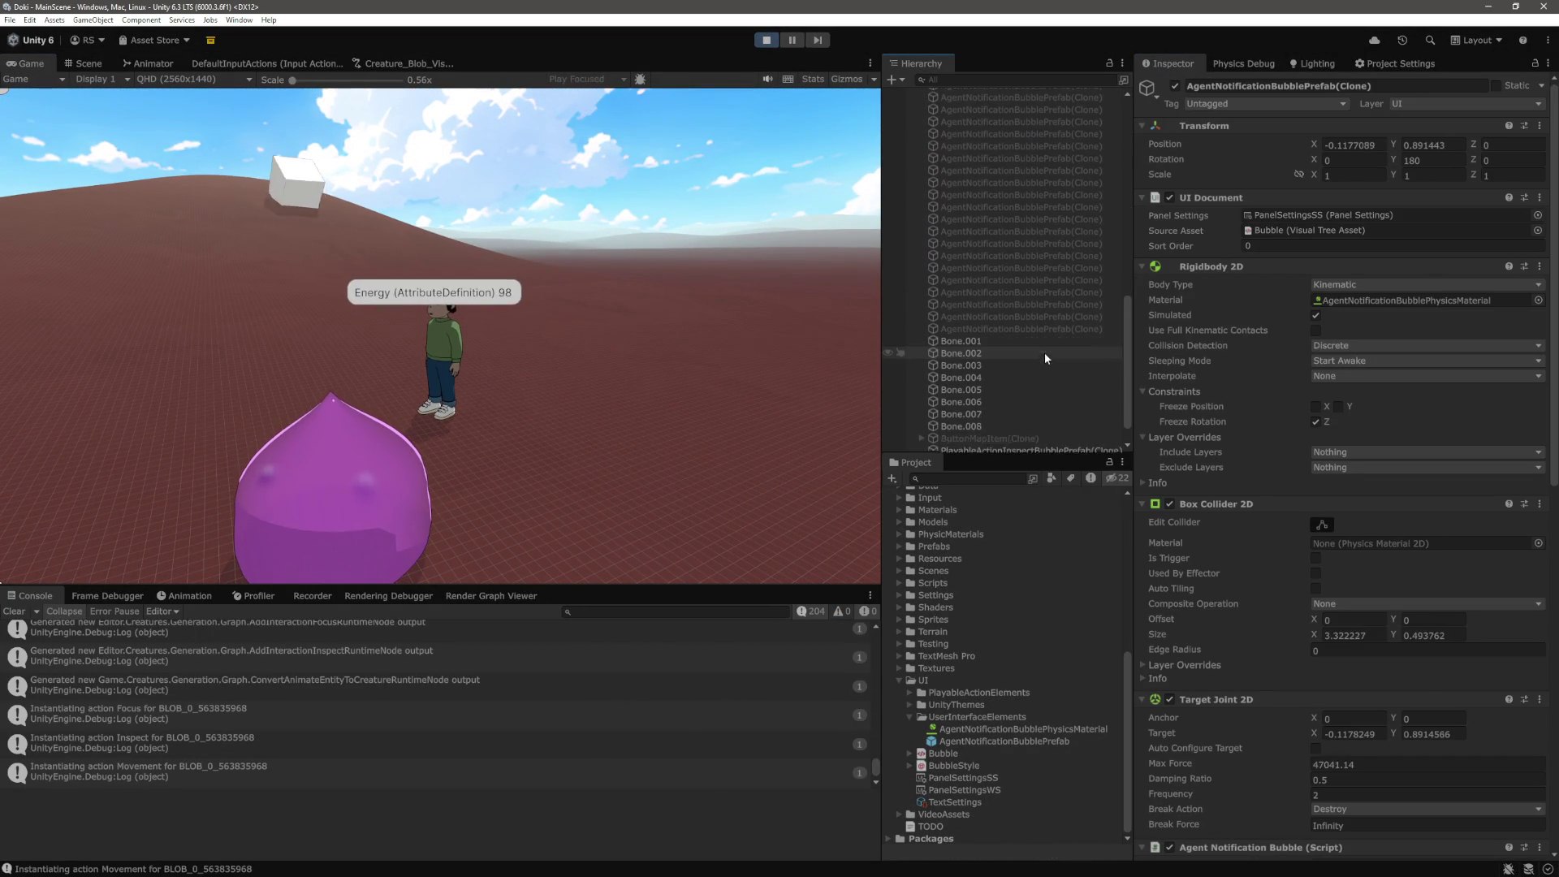
{"action": "left_click", "coordinate": [1074, 296], "text": "shift"}
{"action": "scroll", "coordinate": [1405, 723], "scroll_direction": "down", "scroll_amount": 8}
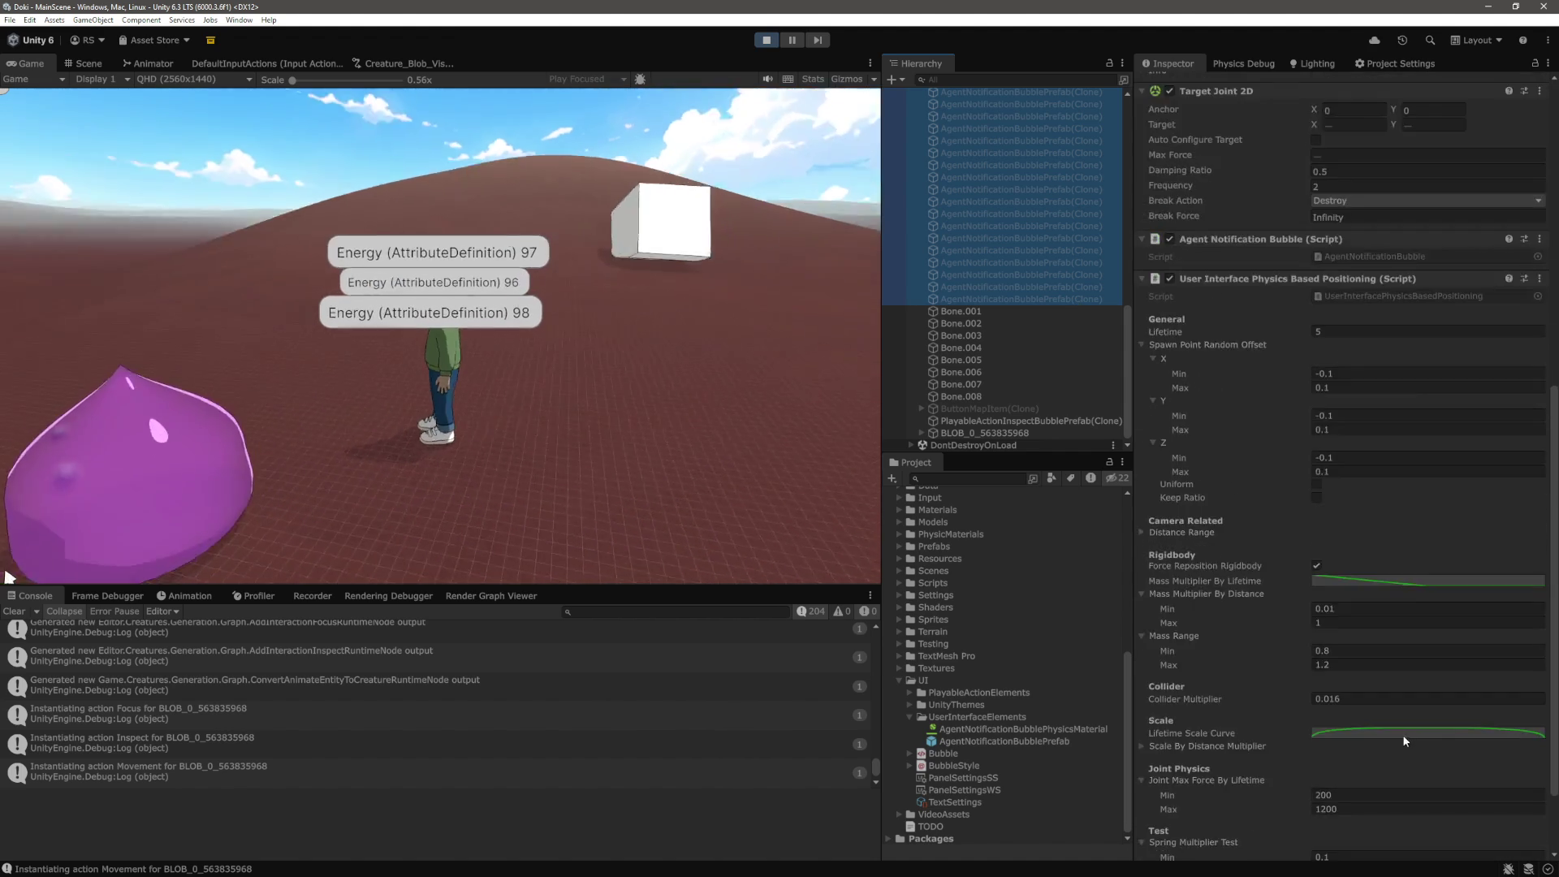
{"action": "left_click", "coordinate": [1372, 489]}
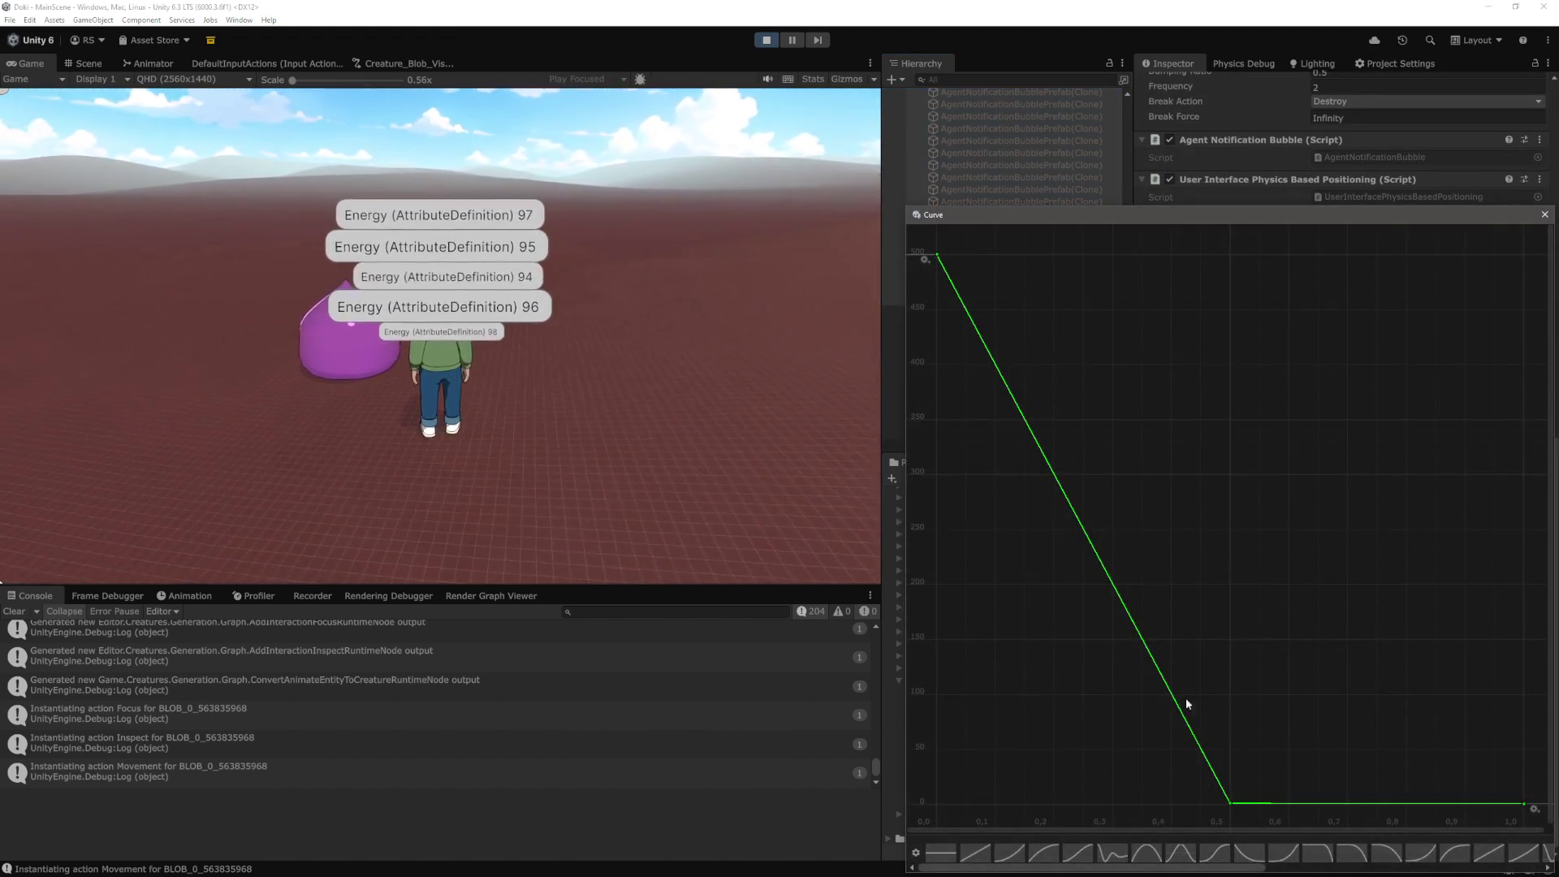
Delete the mass curve's middle key so it becomes one straight line
{"action": "right_click", "coordinate": [1231, 802]}
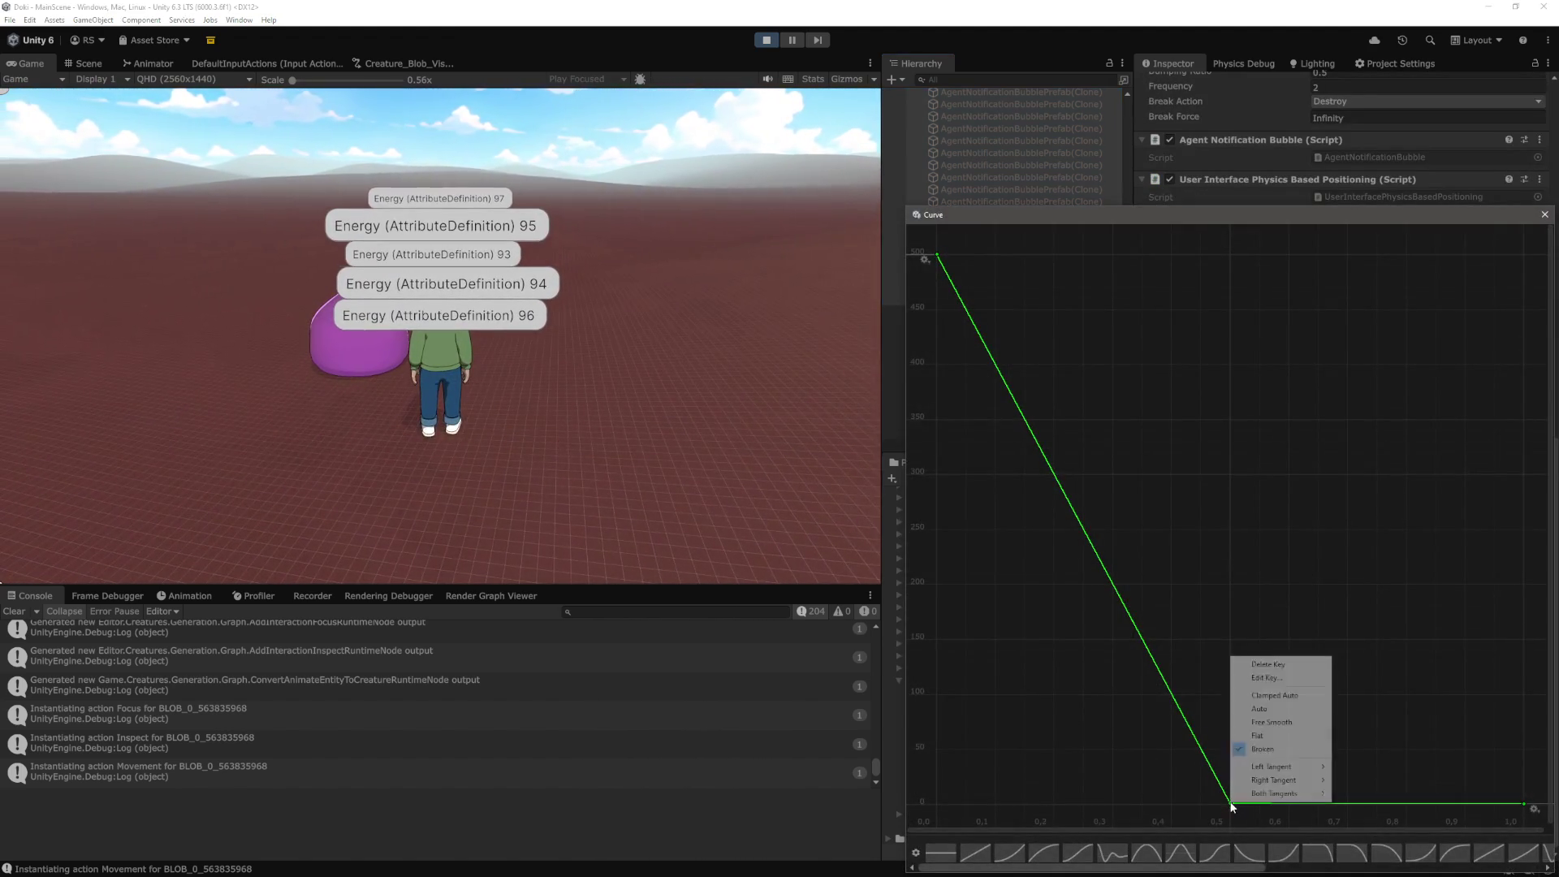
{"action": "left_click", "coordinate": [1291, 665]}
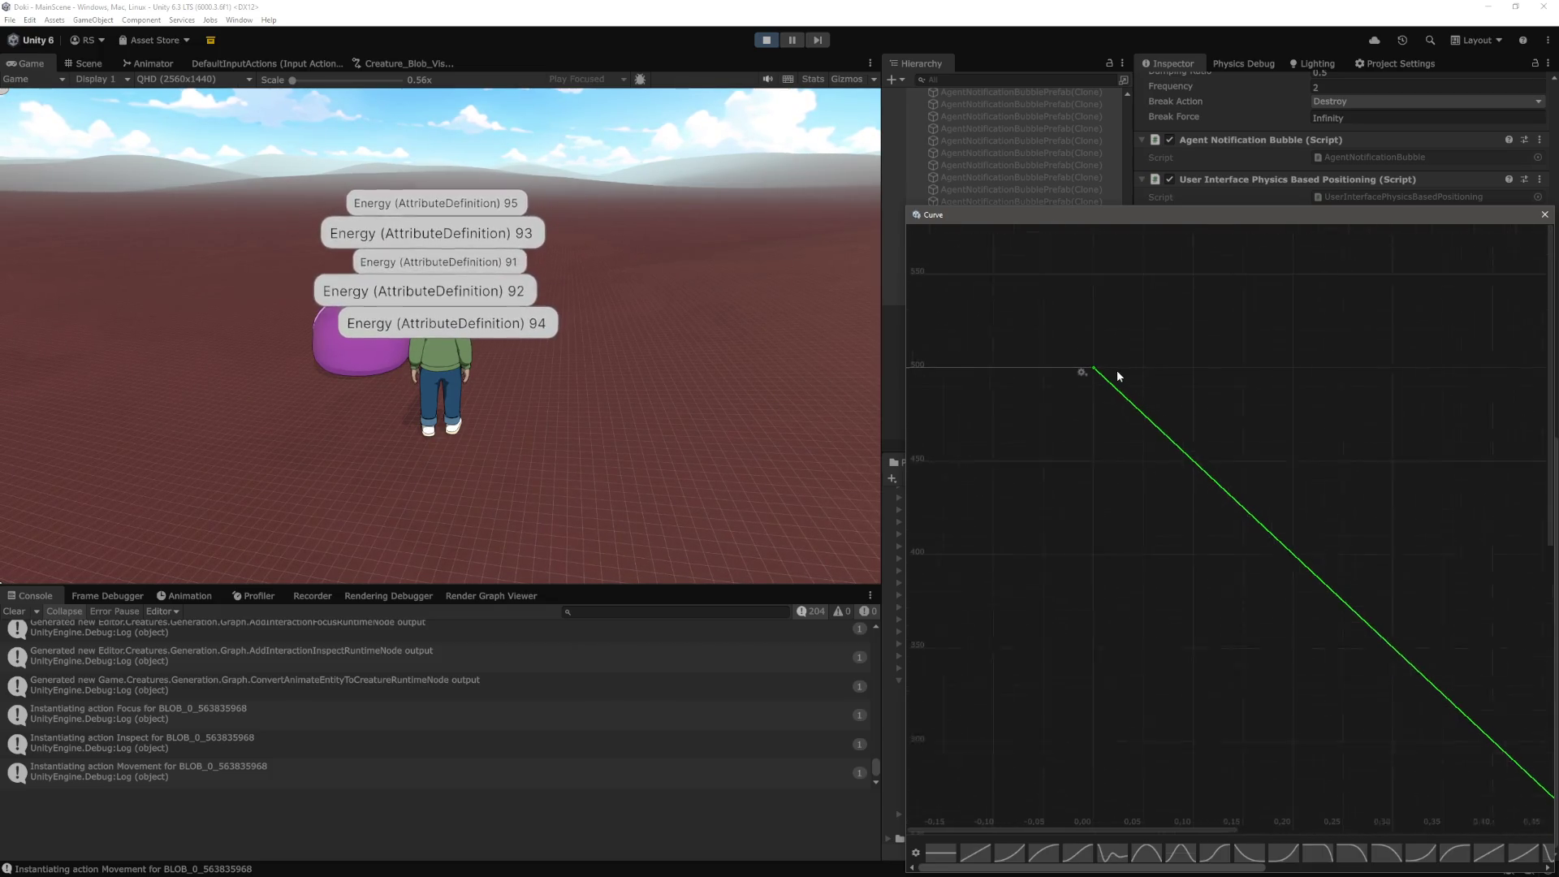
{"action": "scroll", "coordinate": [1092, 361], "scroll_direction": "up", "scroll_amount": 5}
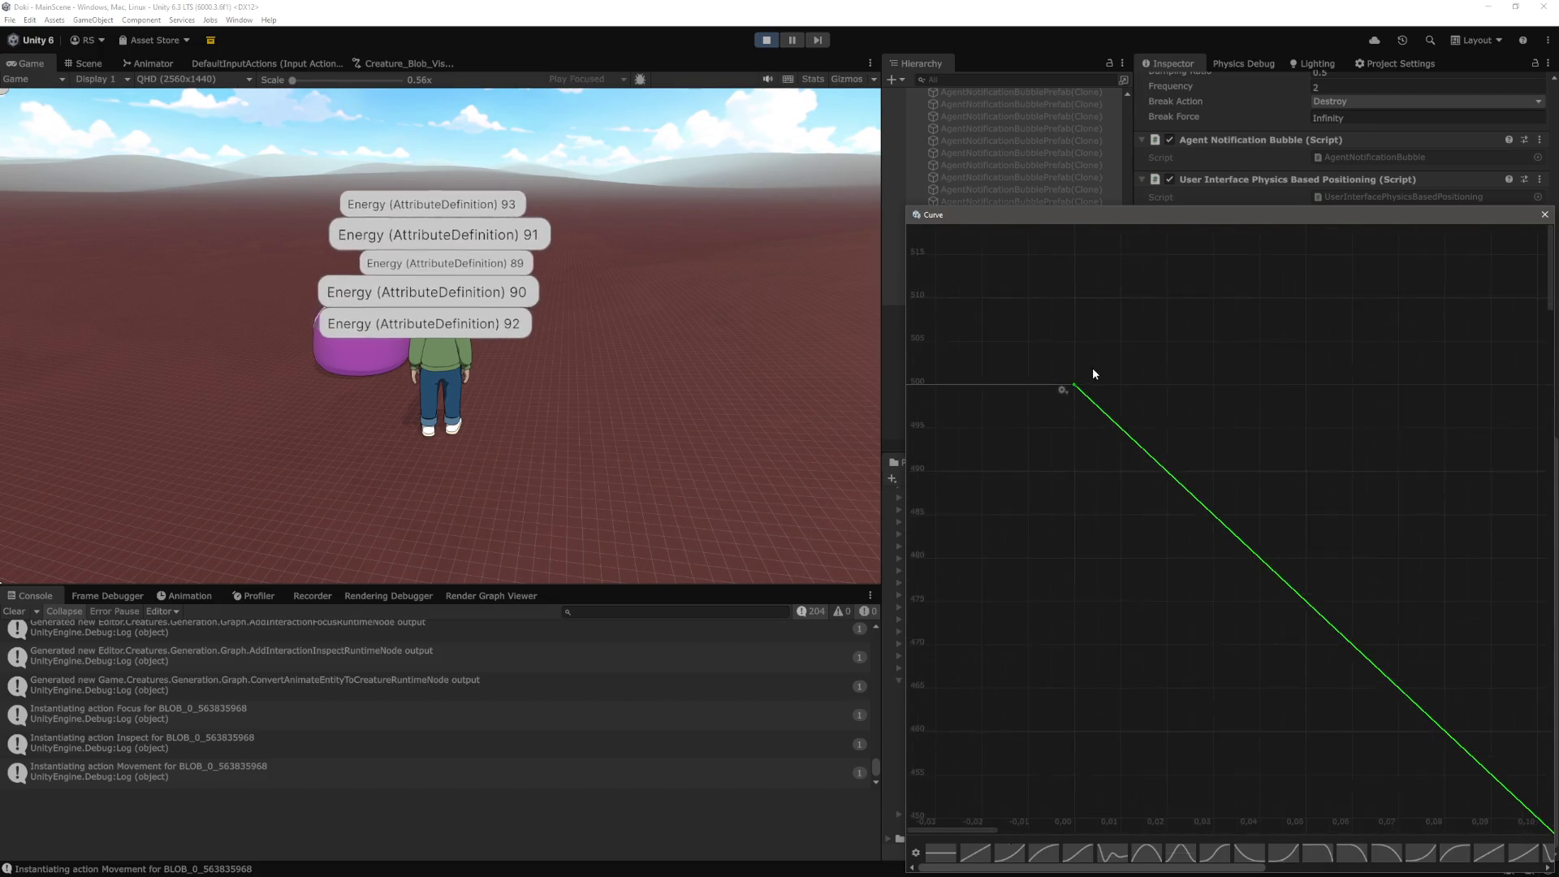
Set the top key's Right Tangent mode and confirm it sits at time 0, value 500
{"action": "right_click", "coordinate": [1069, 389]}
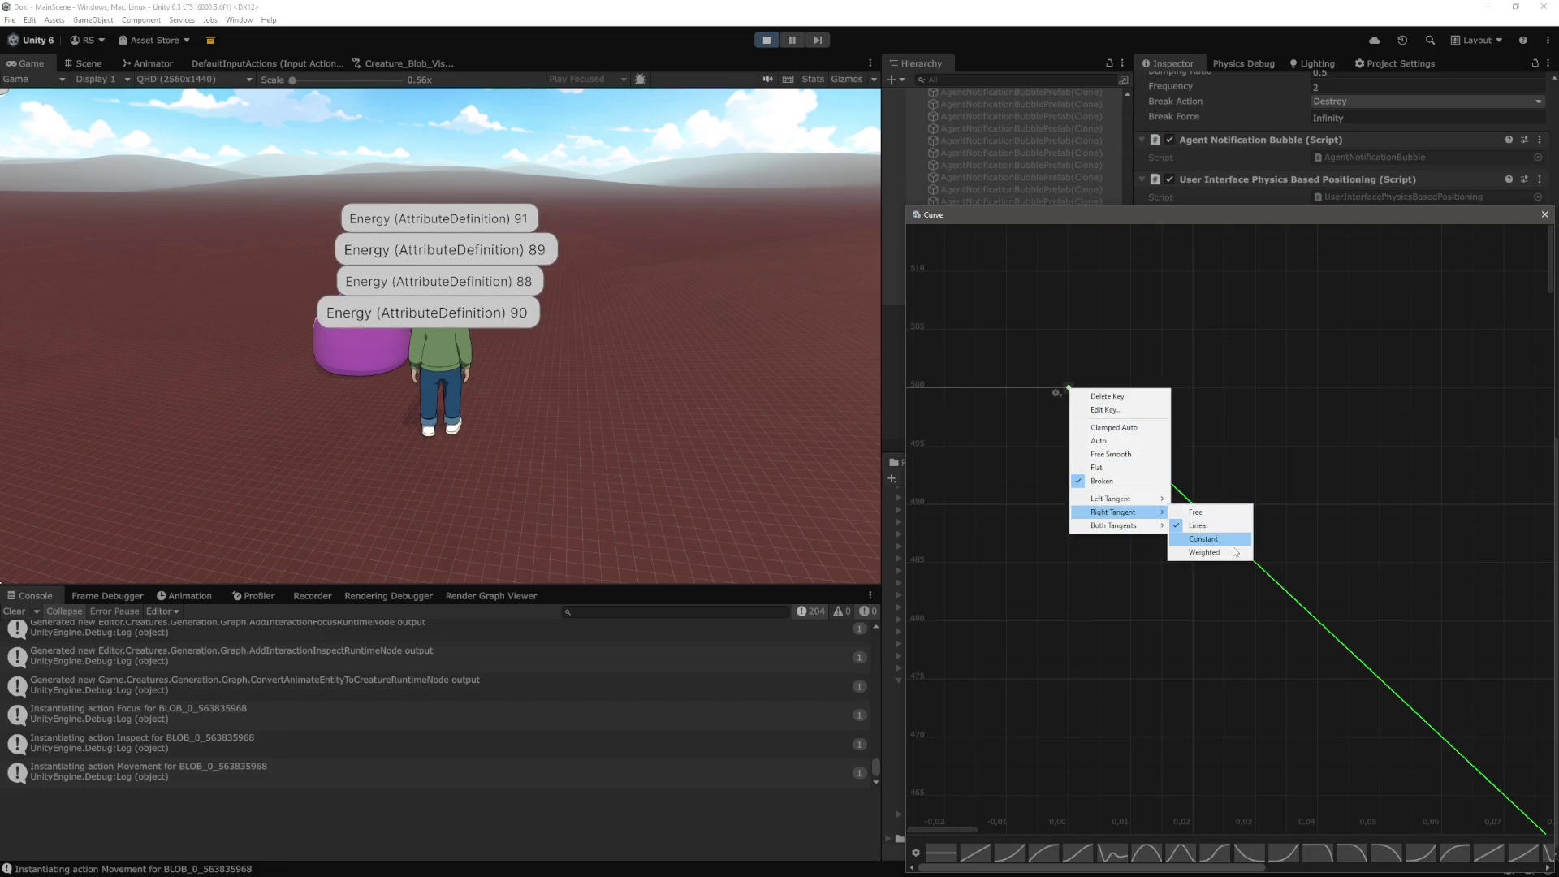
{"action": "left_click", "coordinate": [1235, 552]}
{"action": "scroll", "coordinate": [1048, 377], "scroll_direction": "up", "scroll_amount": 1}
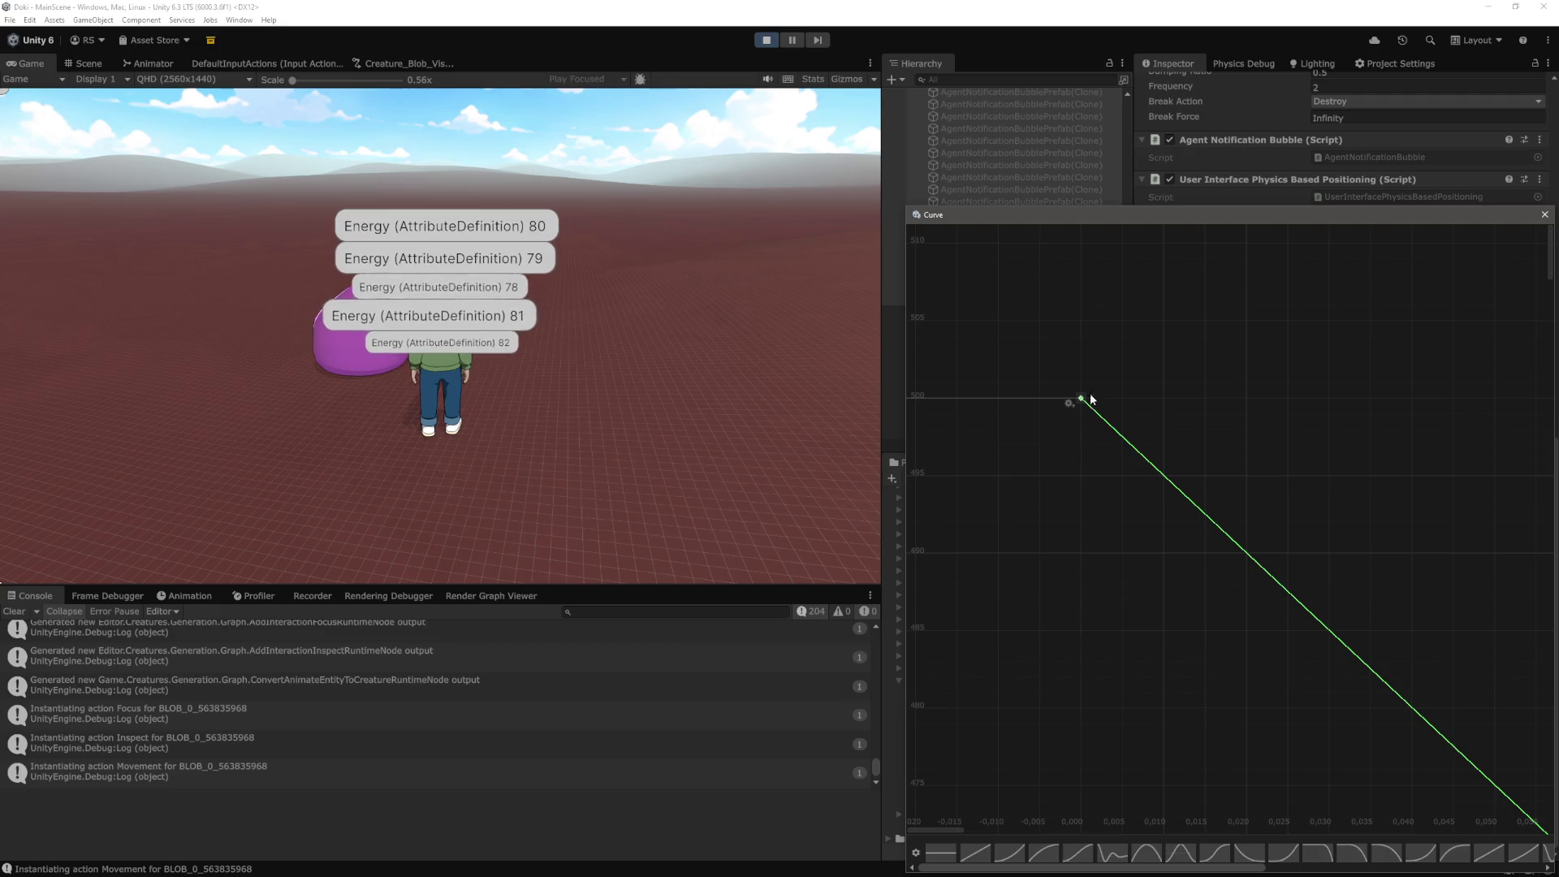
{"action": "right_click", "coordinate": [1082, 401]}
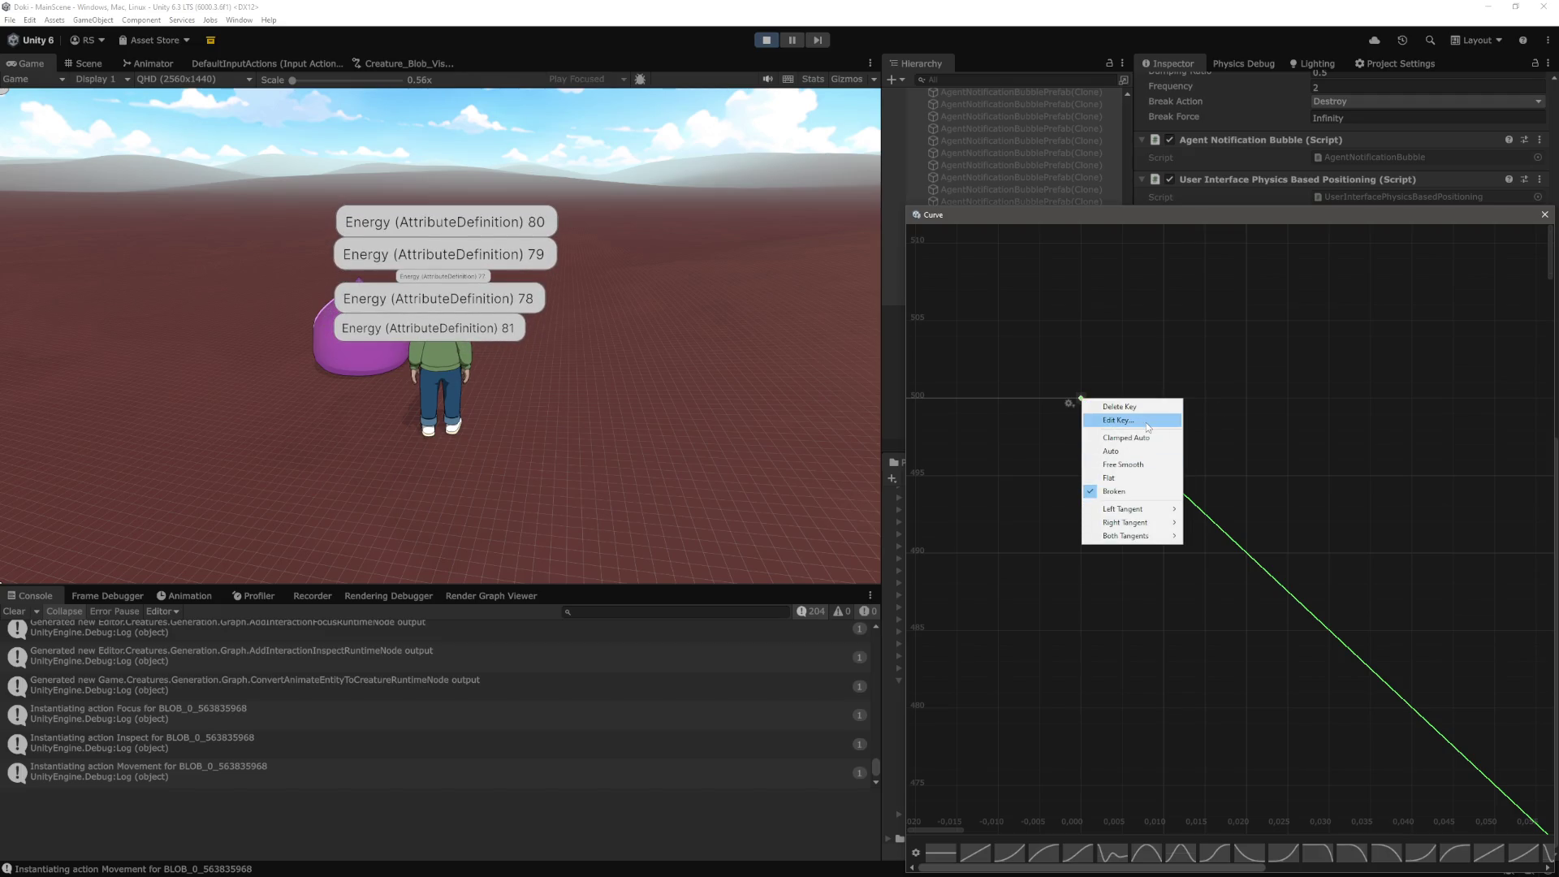
{"action": "left_click", "coordinate": [1119, 420]}
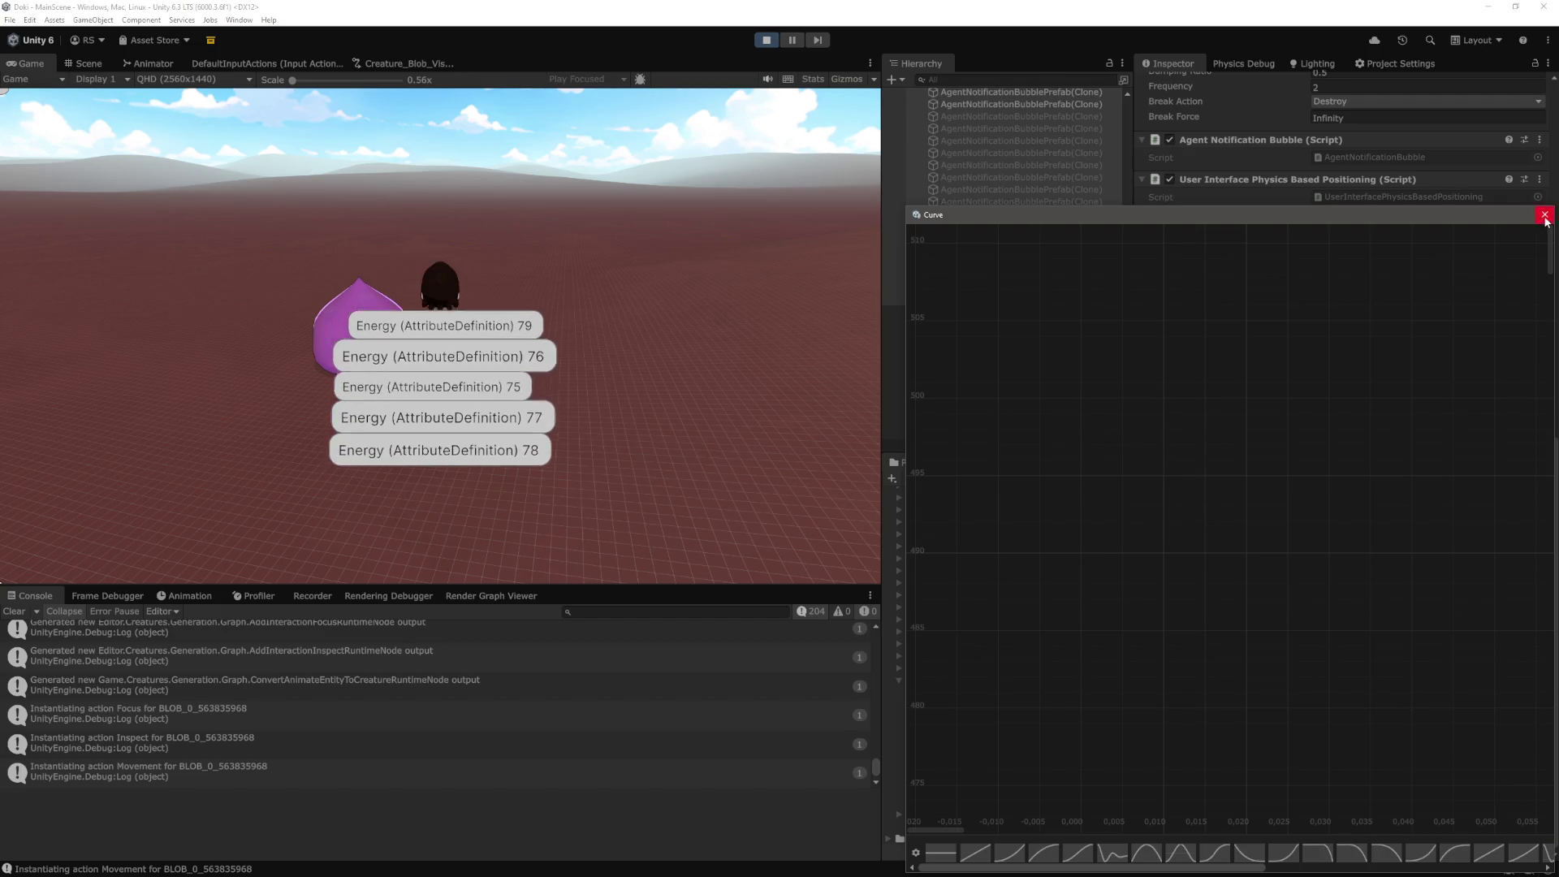
Reopen the Mass Multiplier By Lifetime curve and pull its dip lower and later
{"action": "left_click", "coordinate": [1544, 214]}
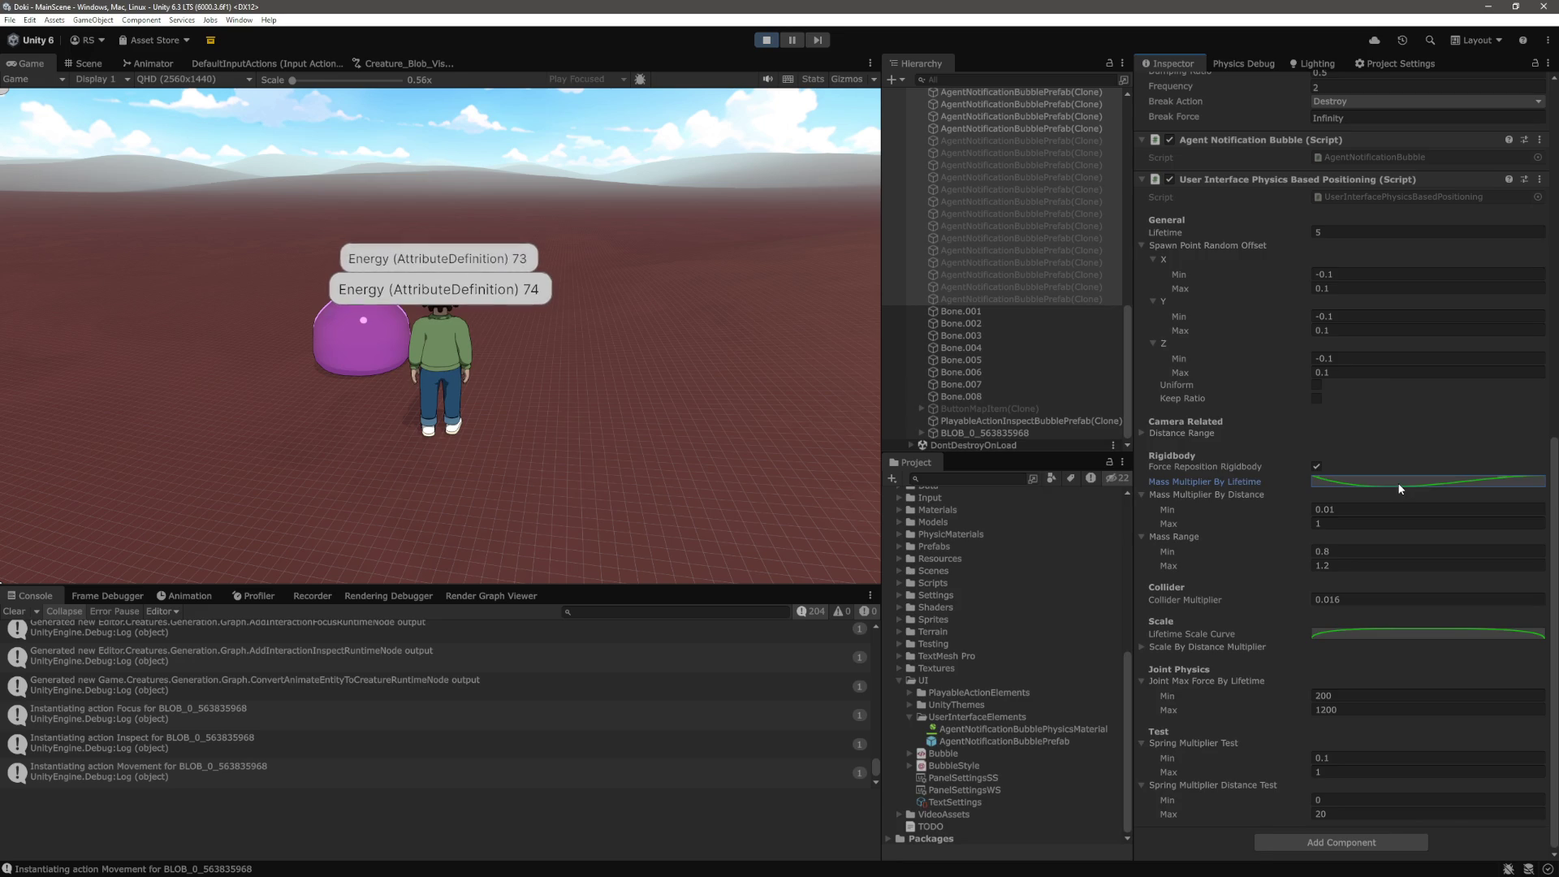
{"action": "left_click", "coordinate": [1402, 484]}
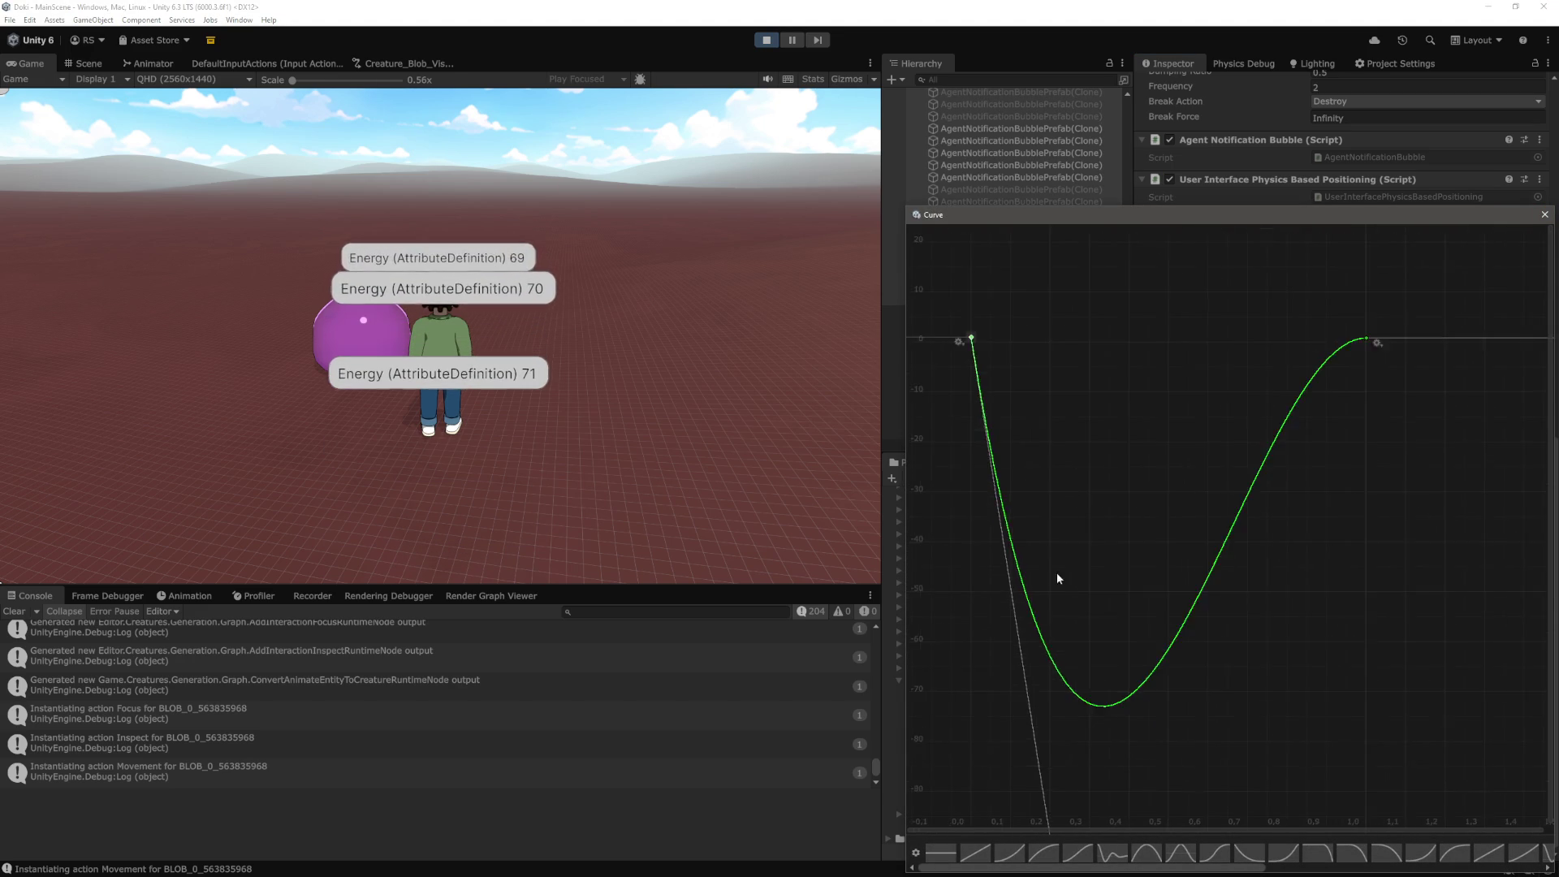
{"action": "scroll", "coordinate": [1058, 577], "scroll_direction": "down", "scroll_amount": 5}
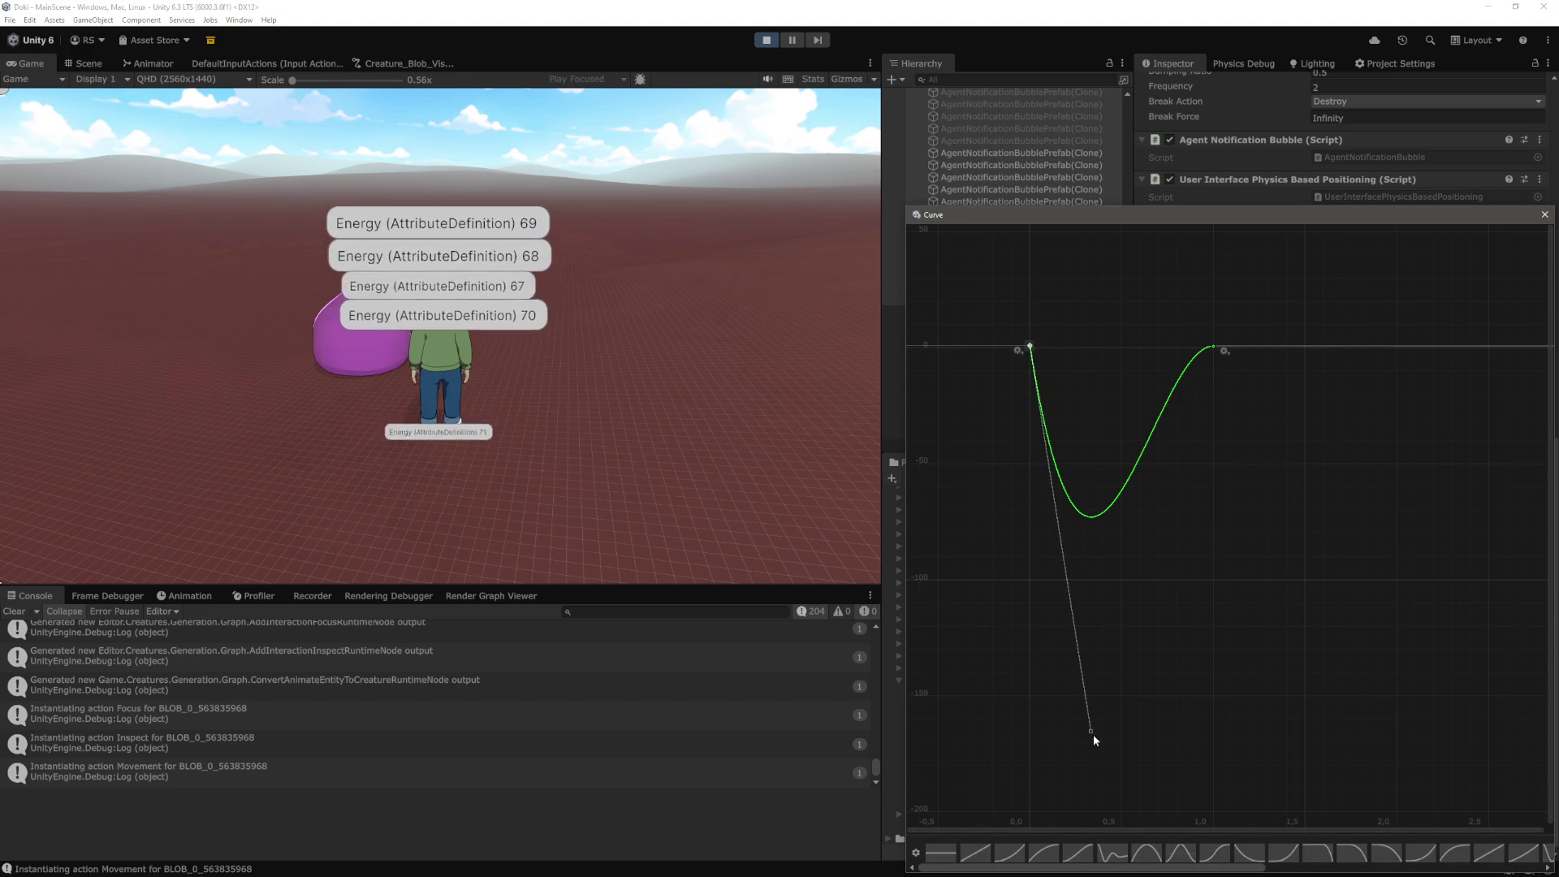
{"action": "left_click_drag", "start_coordinate": [1092, 734], "coordinate": [1209, 790]}
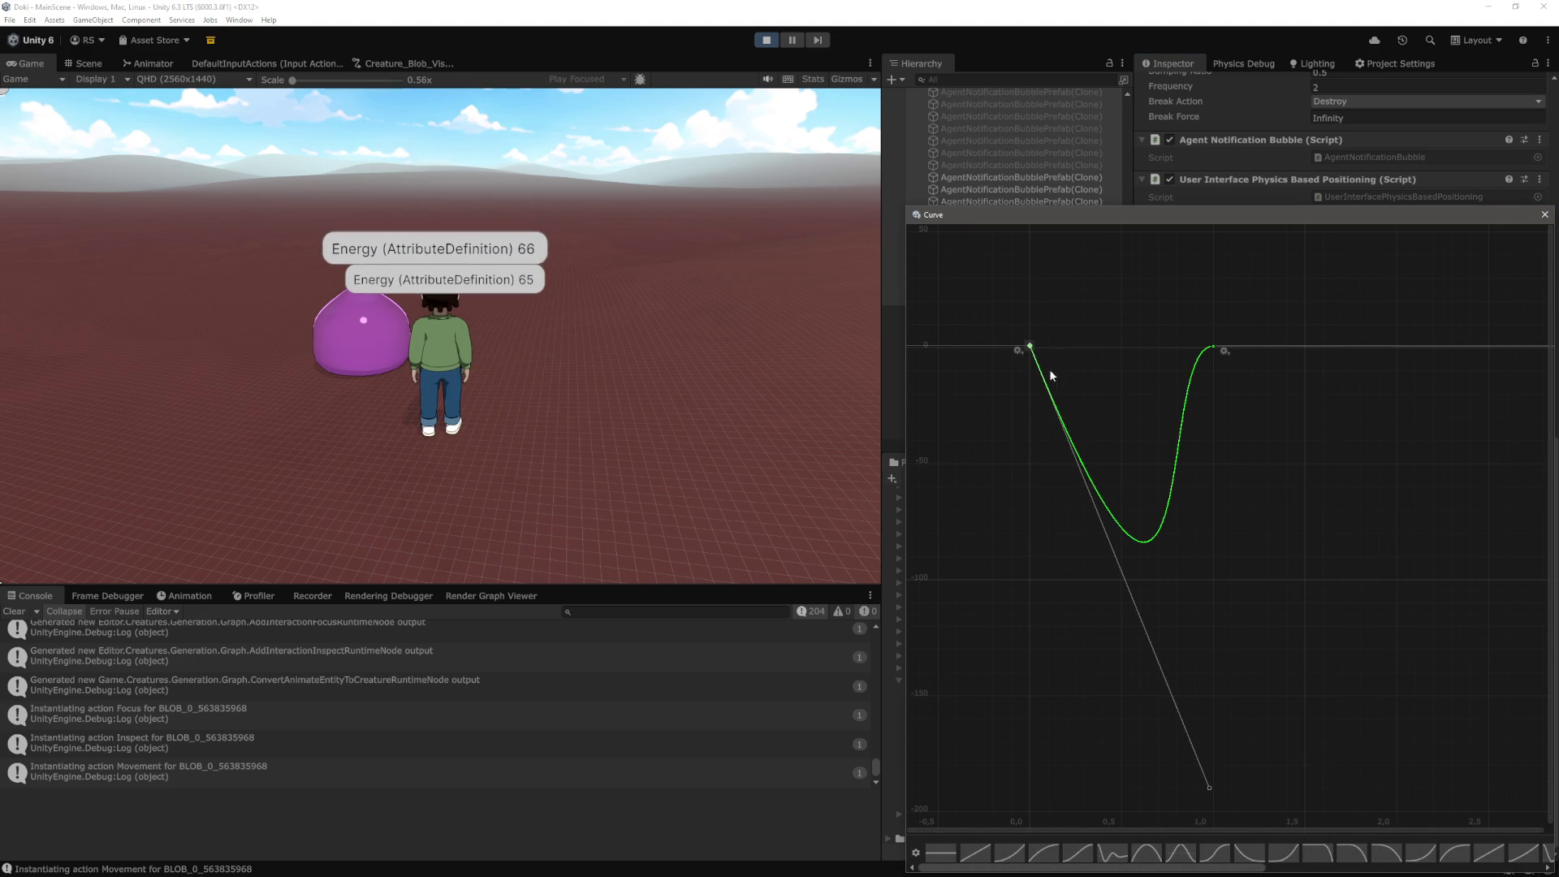
Give the first key a smoother, shallower tangent and edit a key's time and value
{"action": "right_click", "coordinate": [1030, 352]}
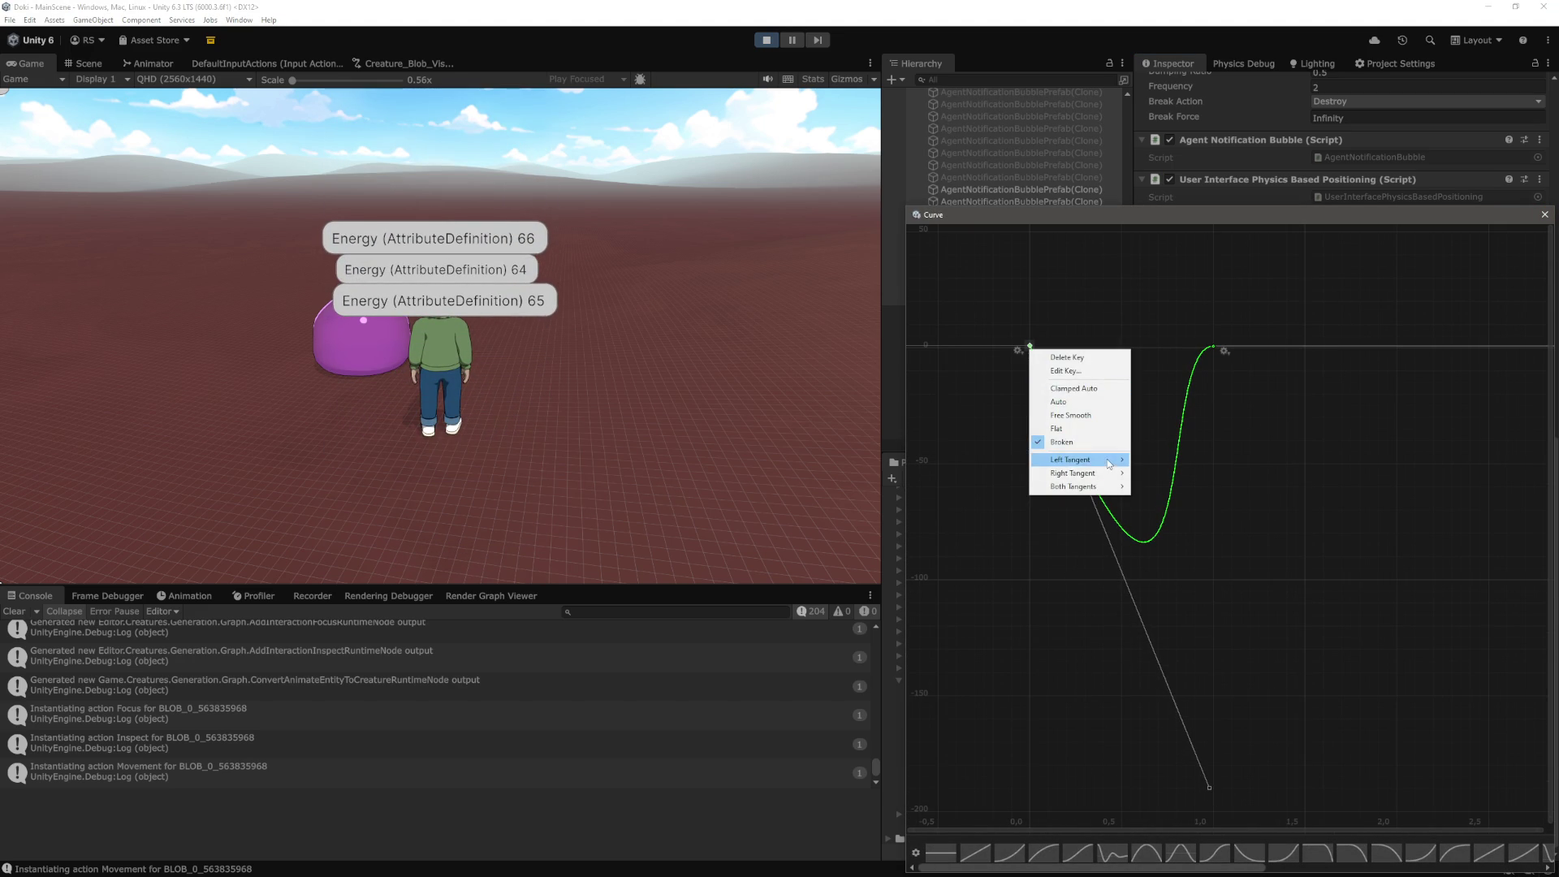
{"action": "left_click", "coordinate": [1225, 327]}
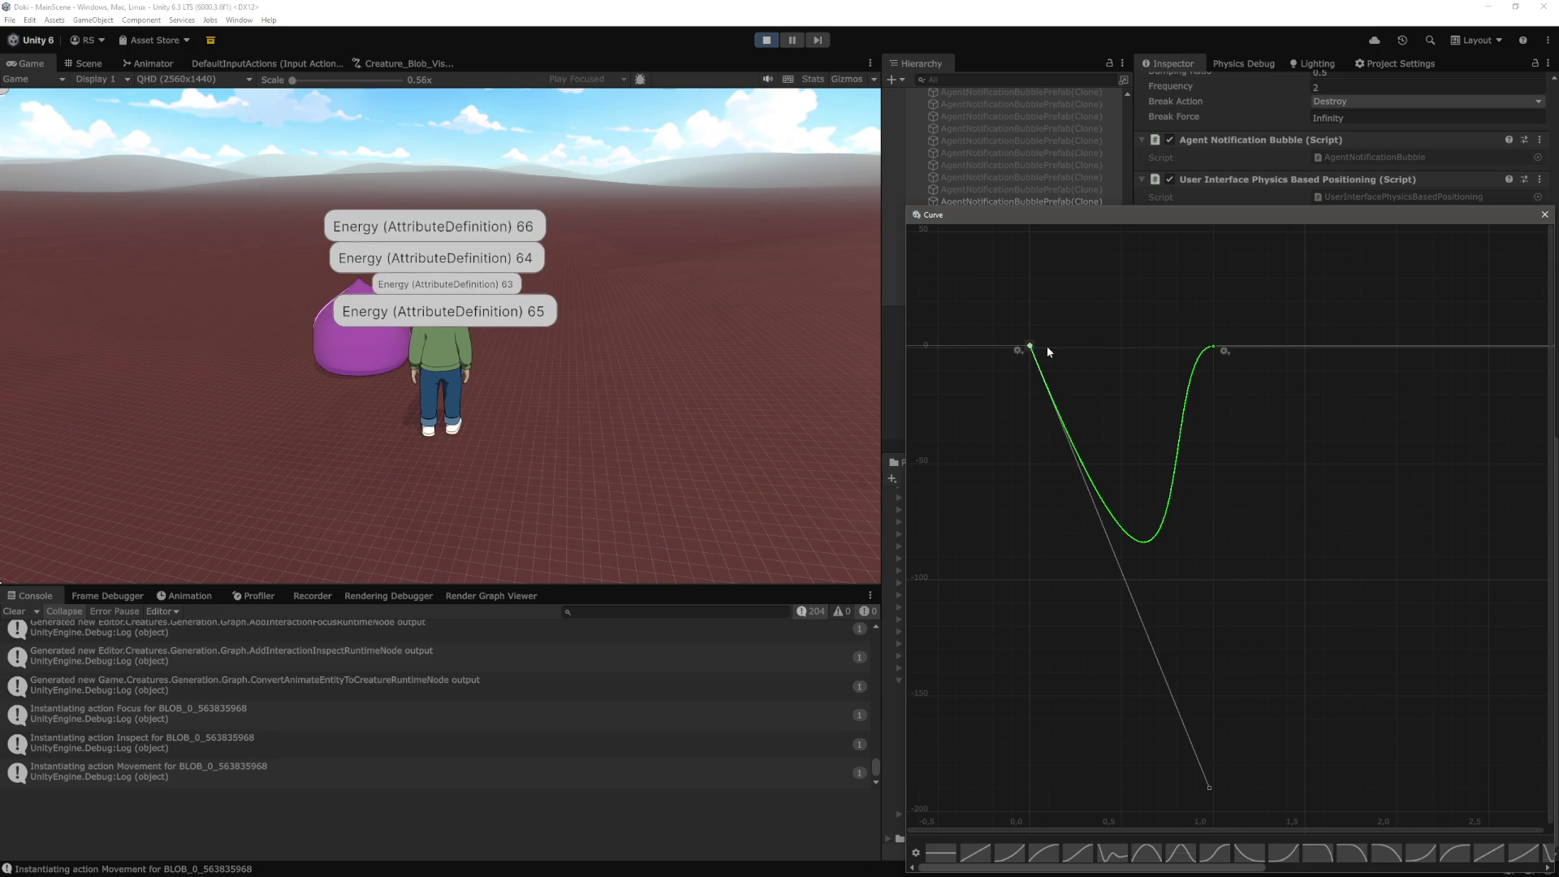
{"action": "right_click", "coordinate": [1030, 349]}
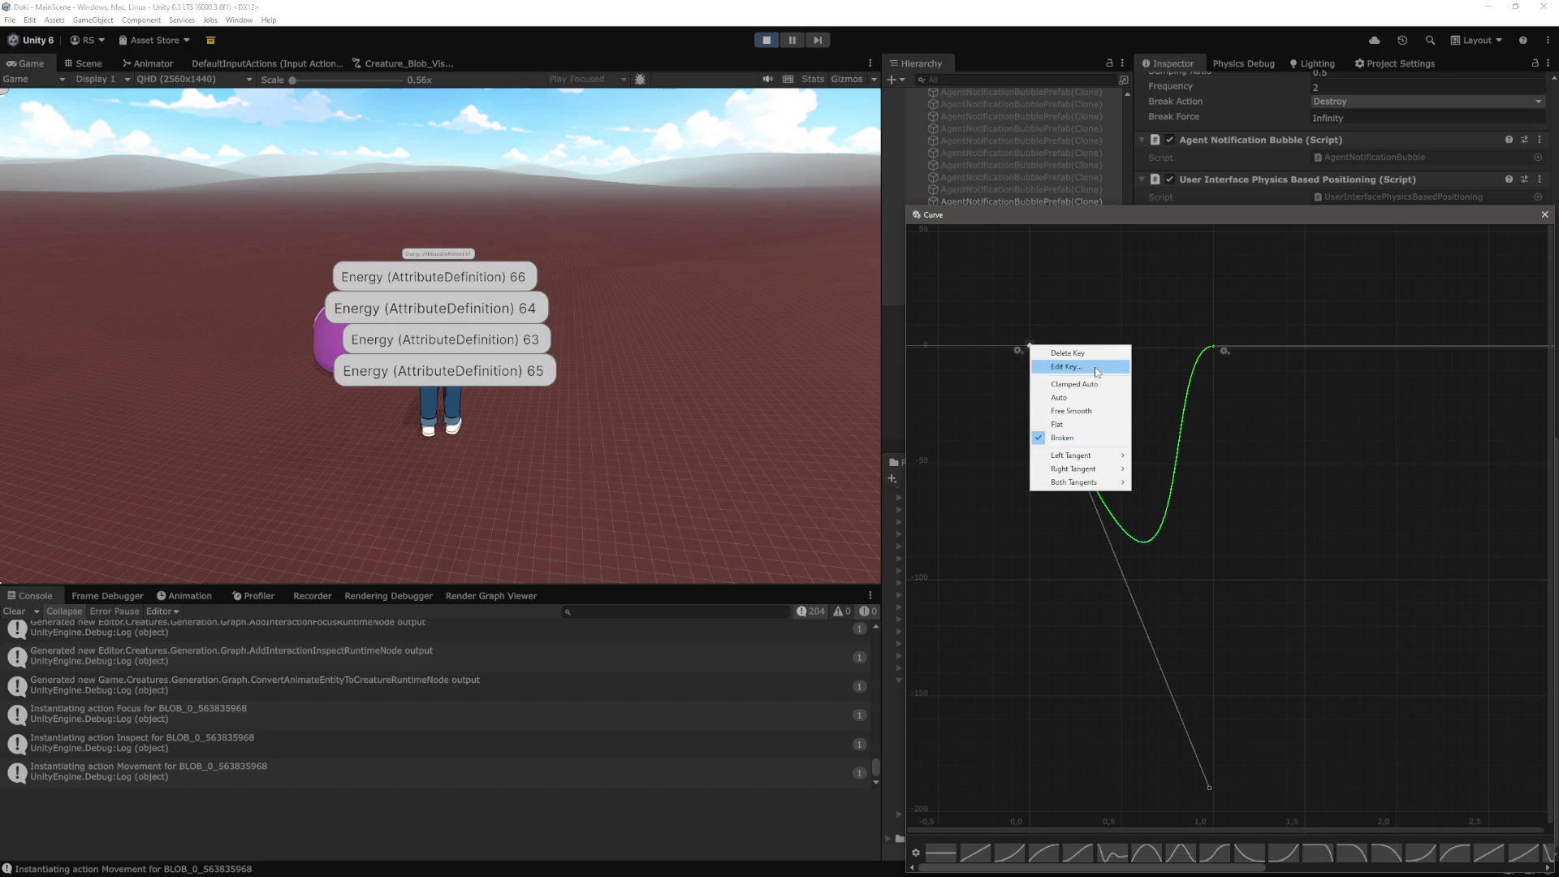
{"action": "left_click", "coordinate": [1071, 410]}
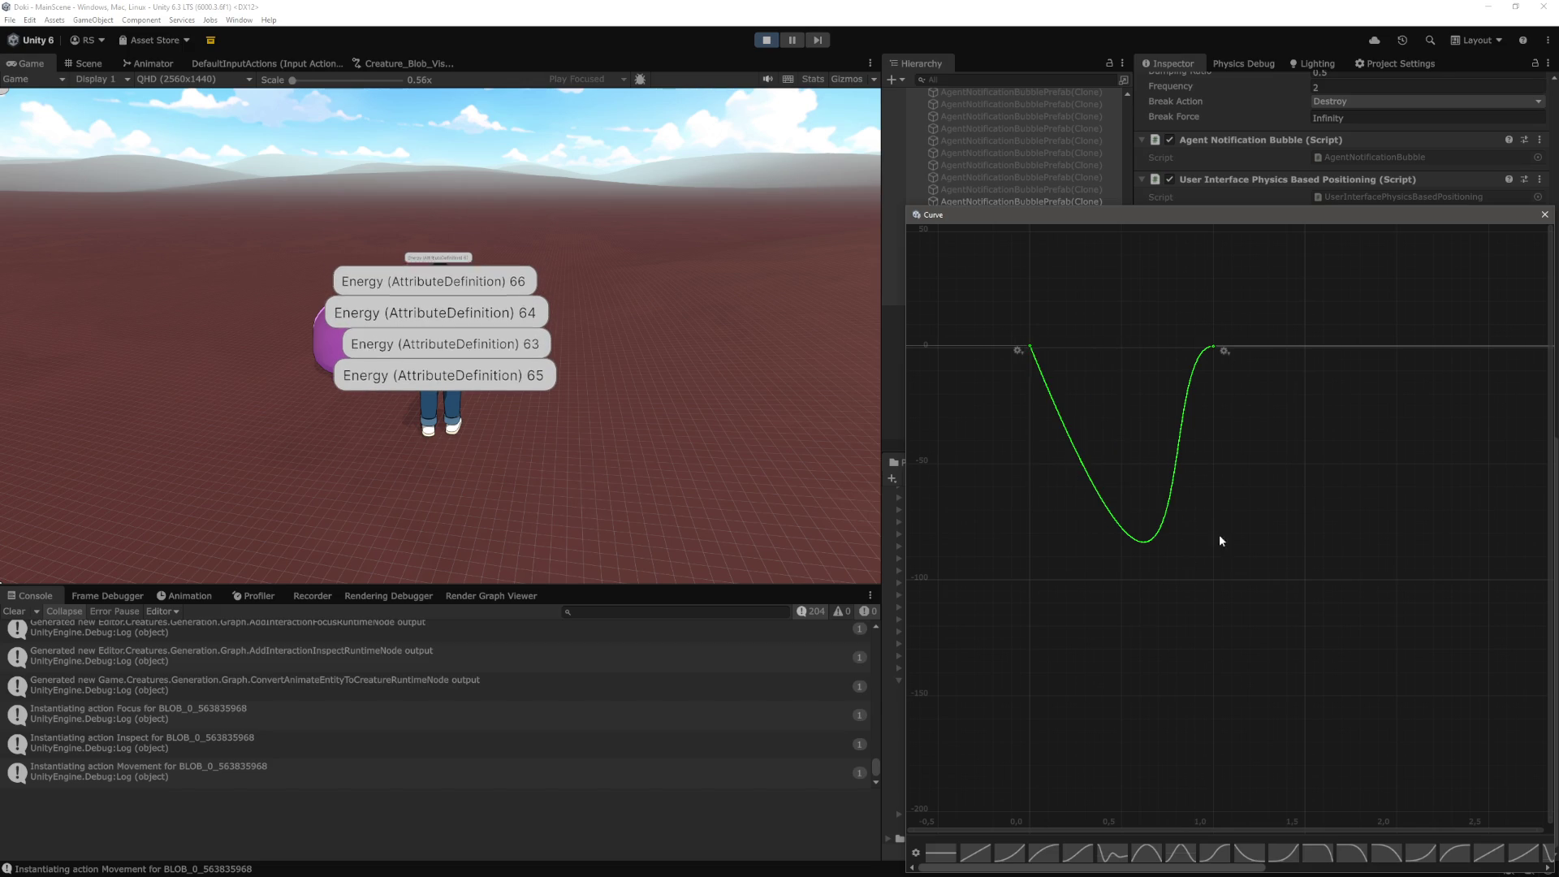
{"action": "scroll", "coordinate": [1195, 568], "scroll_direction": "down", "scroll_amount": 10}
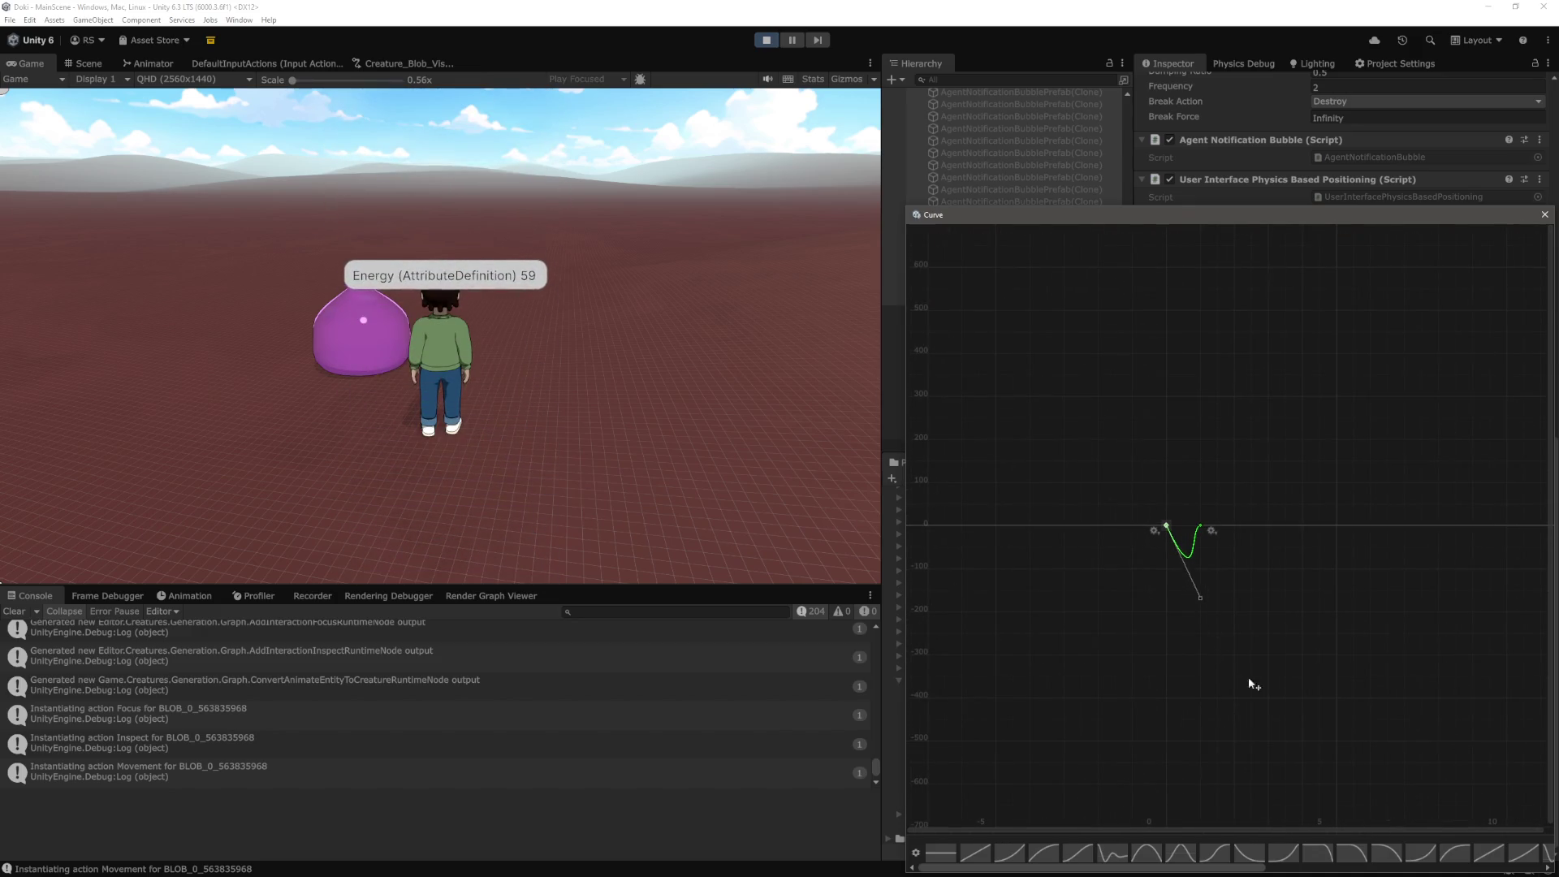
{"action": "right_click", "coordinate": [1164, 528]}
{"action": "left_click", "coordinate": [1190, 542]}
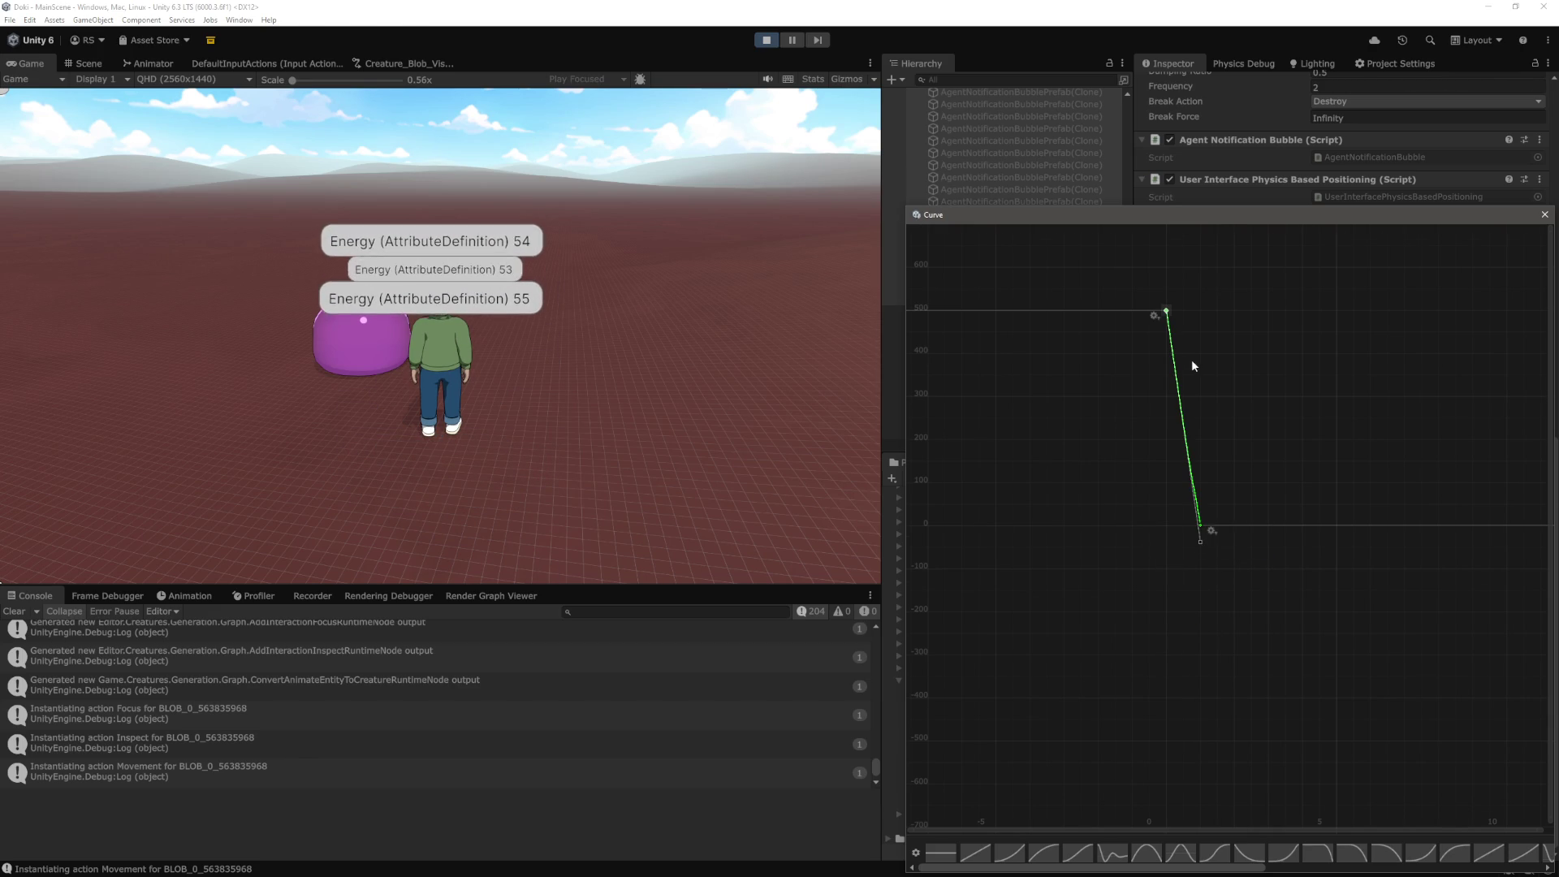
Adjust the top key's tangent slope and make the bottom key's left tangent Weighted
{"action": "scroll", "coordinate": [1190, 359], "scroll_direction": "up", "scroll_amount": 5}
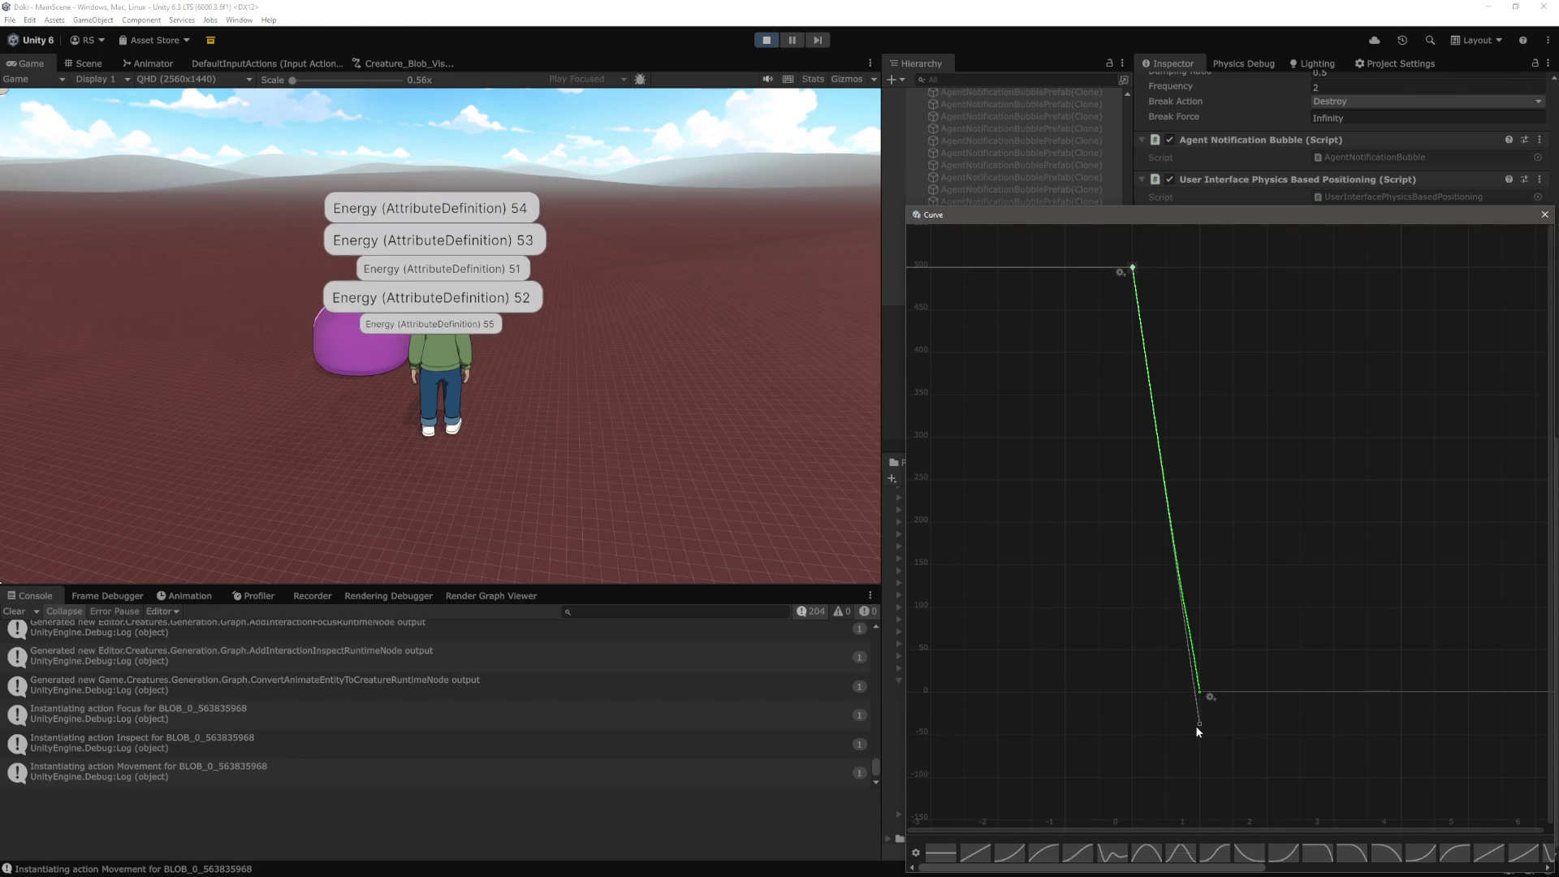
{"action": "left_click_drag", "start_coordinate": [1137, 676], "coordinate": [1143, 686]}
{"action": "left_click", "coordinate": [1199, 691]}
{"action": "scroll", "coordinate": [1206, 704], "scroll_direction": "up", "scroll_amount": 2}
{"action": "right_click", "coordinate": [1198, 689]}
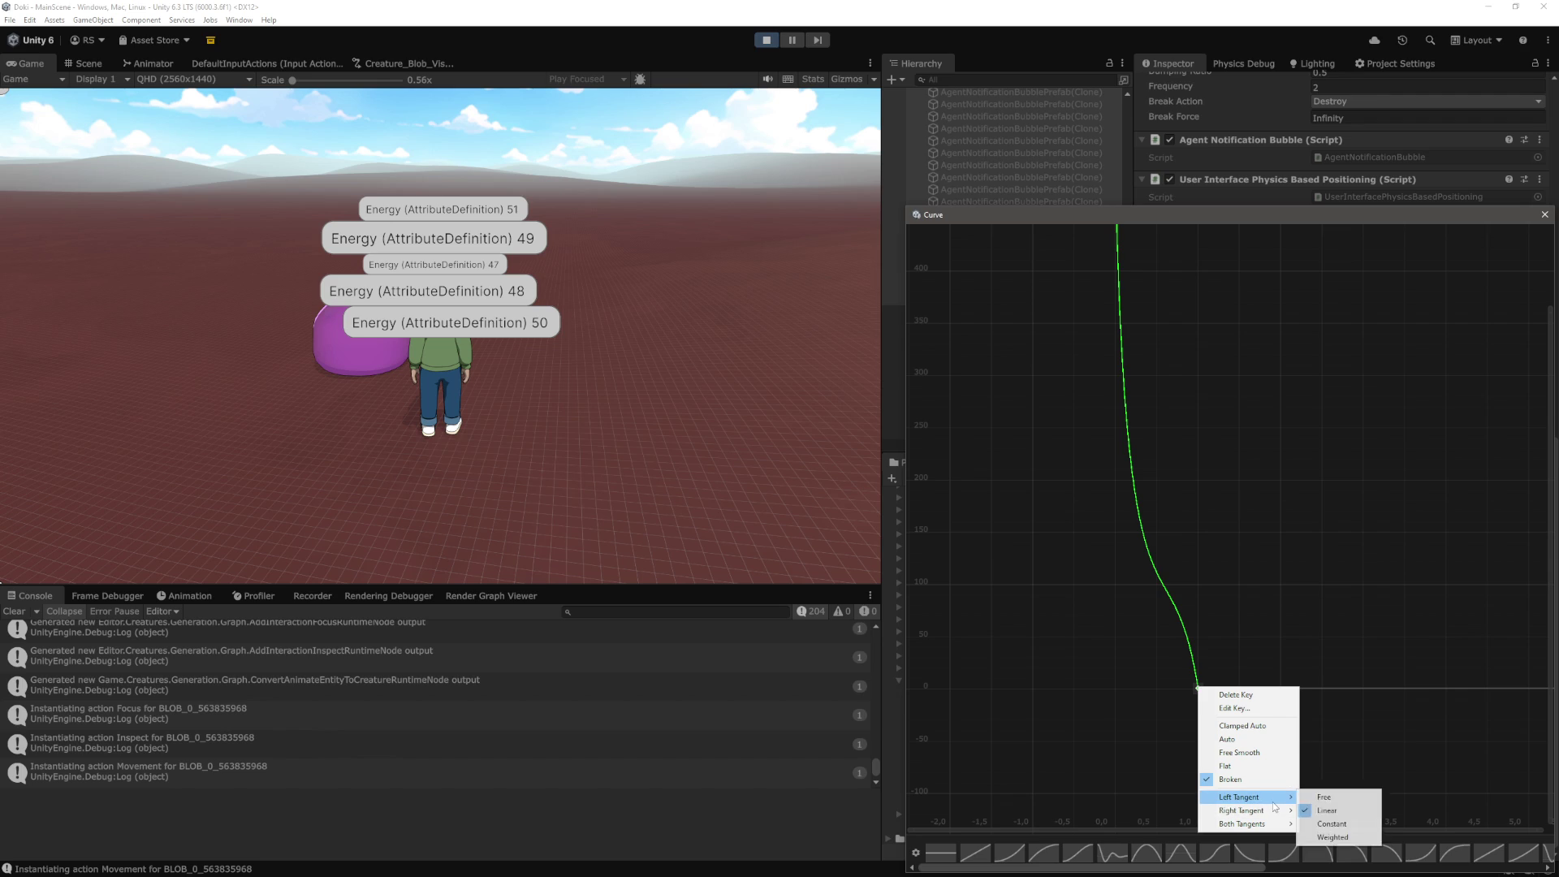
{"action": "left_click", "coordinate": [1350, 837]}
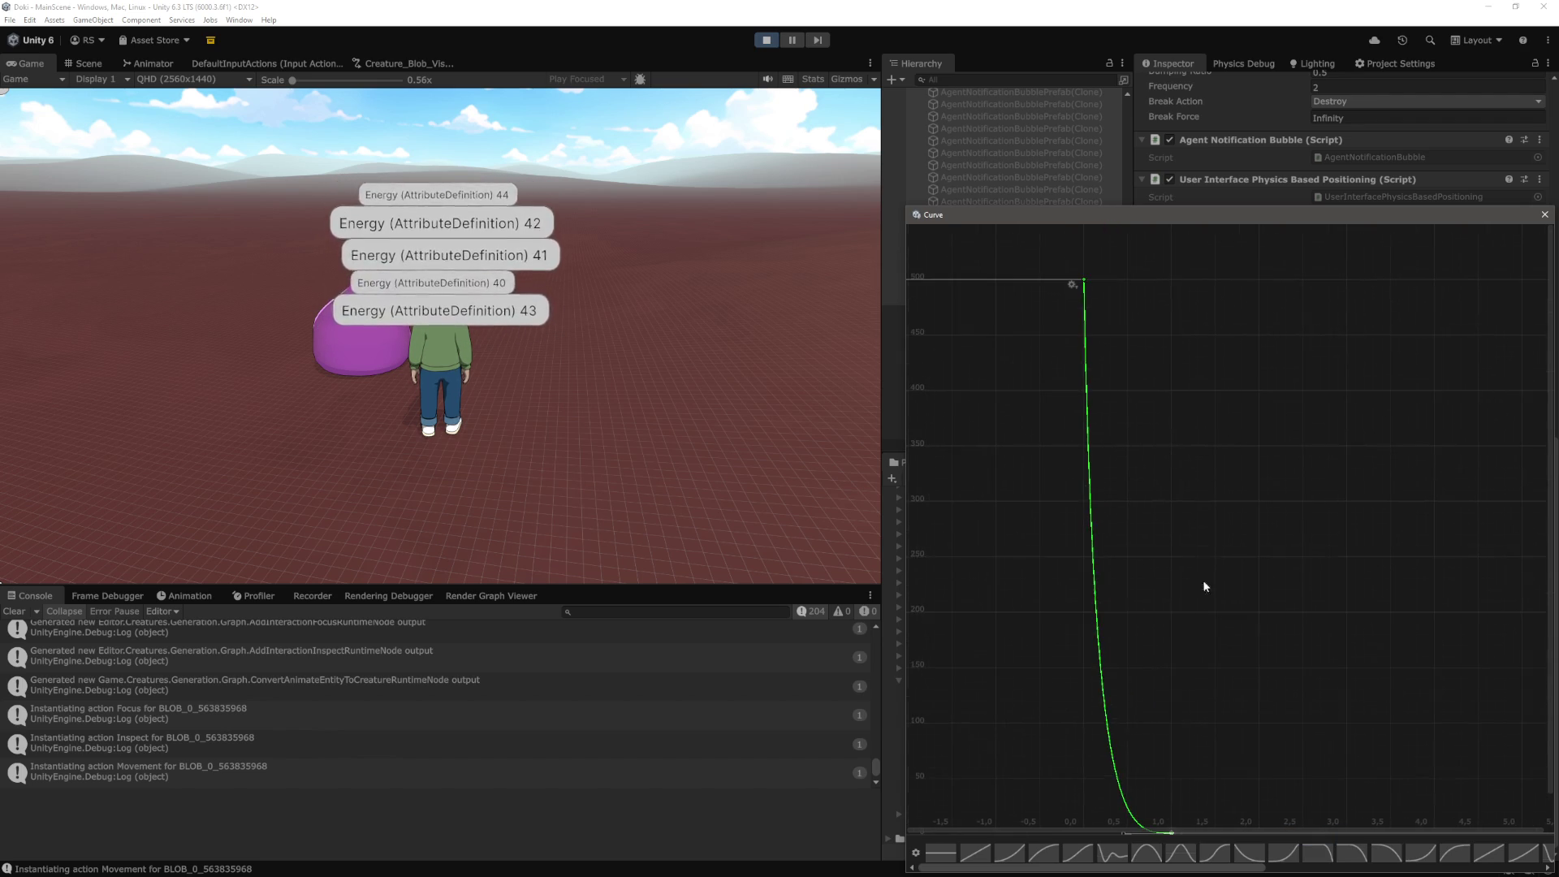
Ease the curve smoothly into 0 at the end, close the Curve window, and return to the game
{"action": "scroll", "coordinate": [1186, 414], "scroll_direction": "down", "scroll_amount": 4}
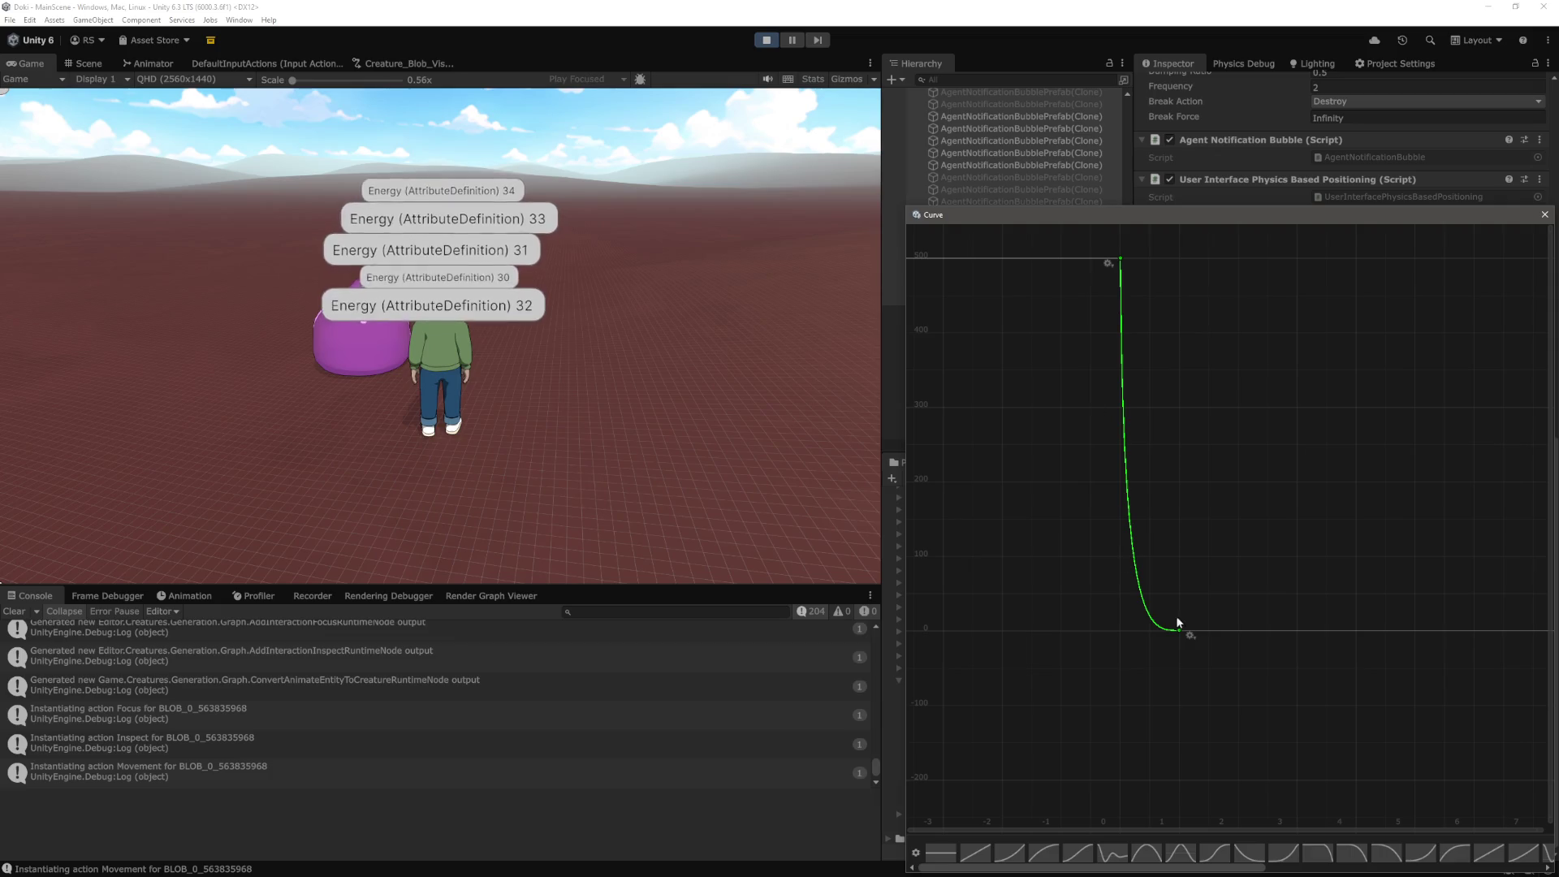
{"action": "scroll", "coordinate": [1148, 644], "scroll_direction": "up", "scroll_amount": 10}
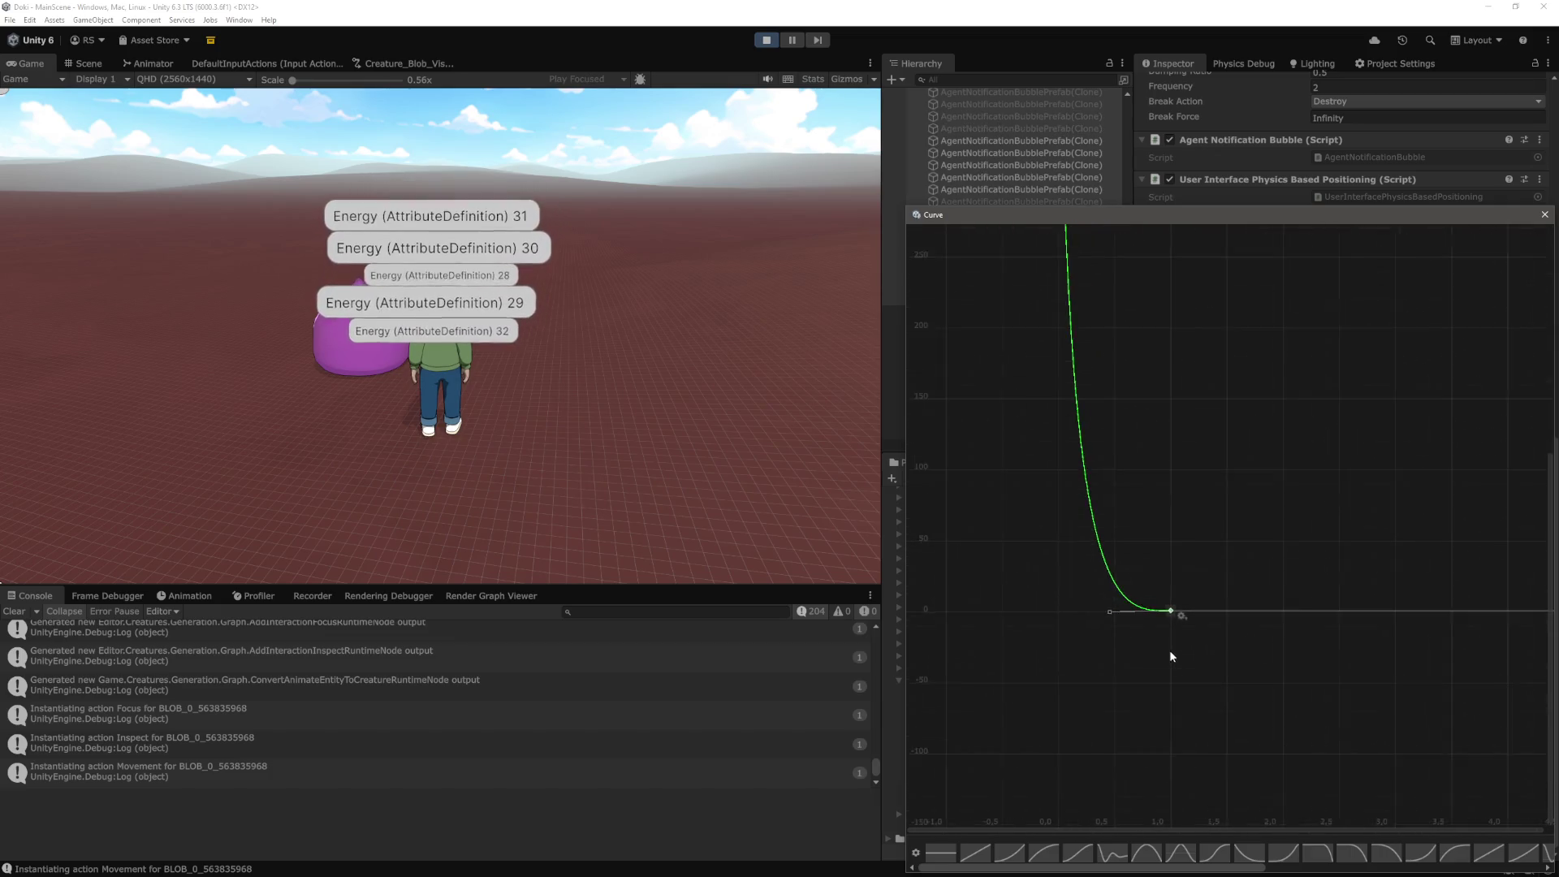
{"action": "scroll", "coordinate": [1136, 604], "scroll_direction": "up", "scroll_amount": 2}
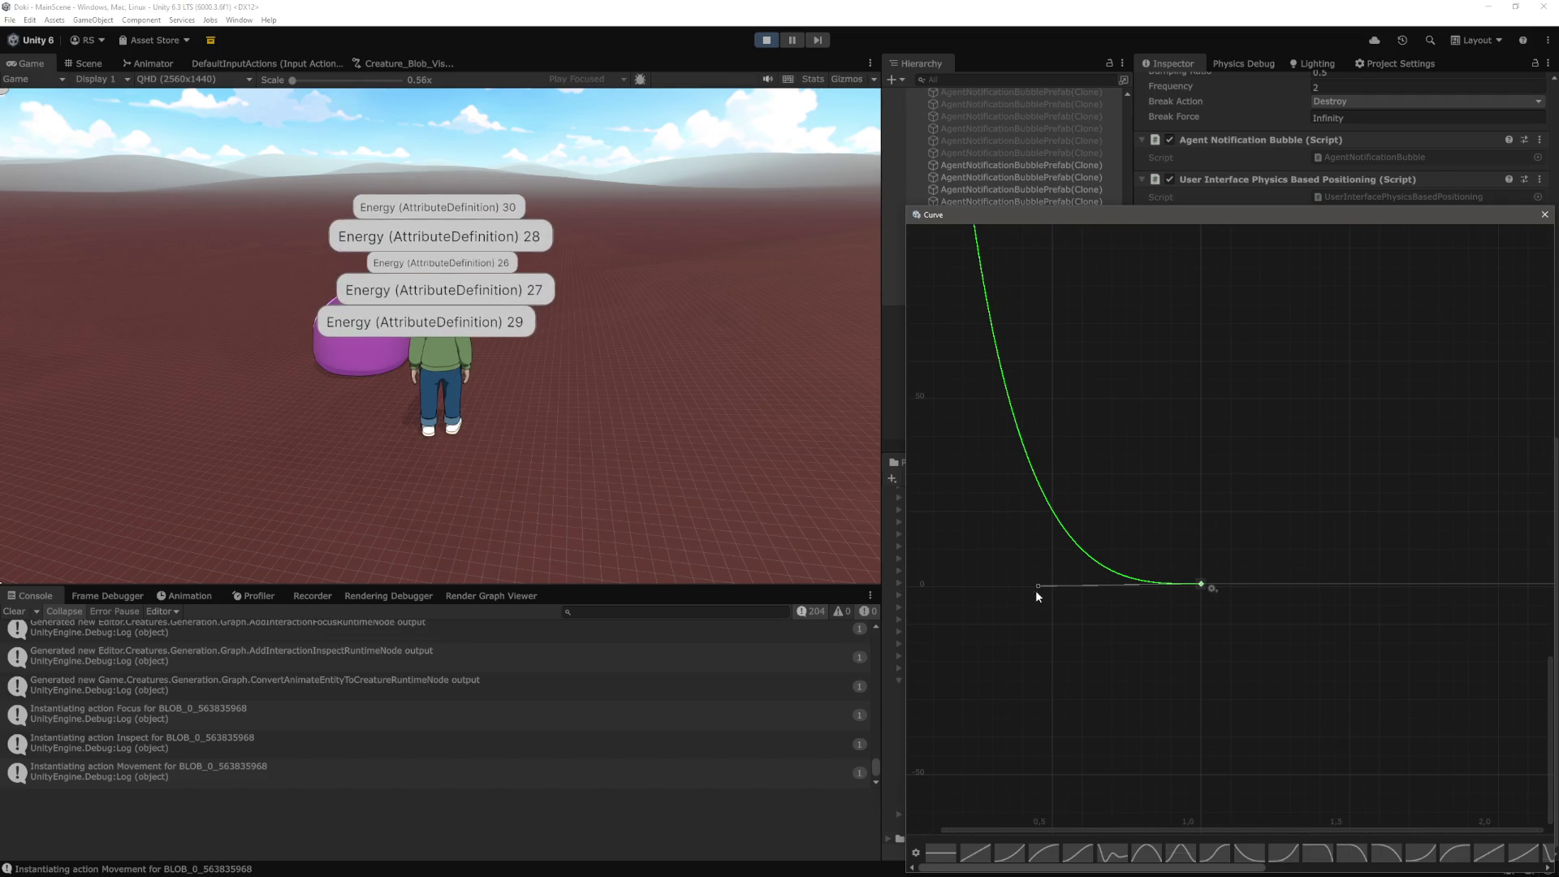
{"action": "left_click_drag", "start_coordinate": [1039, 586], "coordinate": [1065, 594]}
{"action": "scroll", "coordinate": [1157, 638], "scroll_direction": "down", "scroll_amount": 1}
{"action": "left_click", "coordinate": [1192, 617]}
{"action": "key", "text": "Escape"}
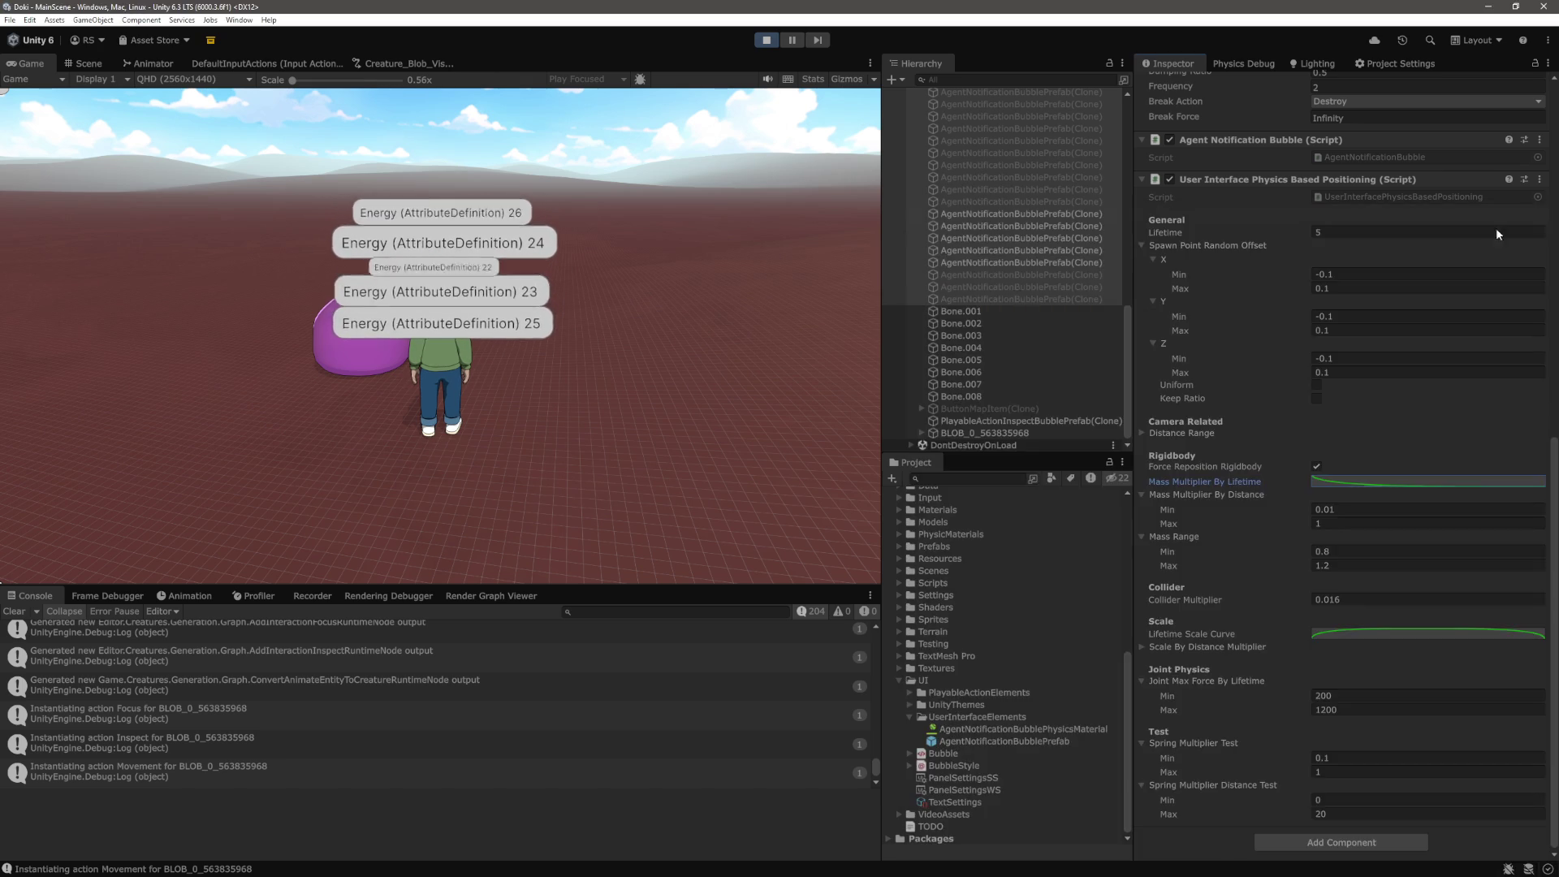
{"action": "left_click", "coordinate": [345, 408]}
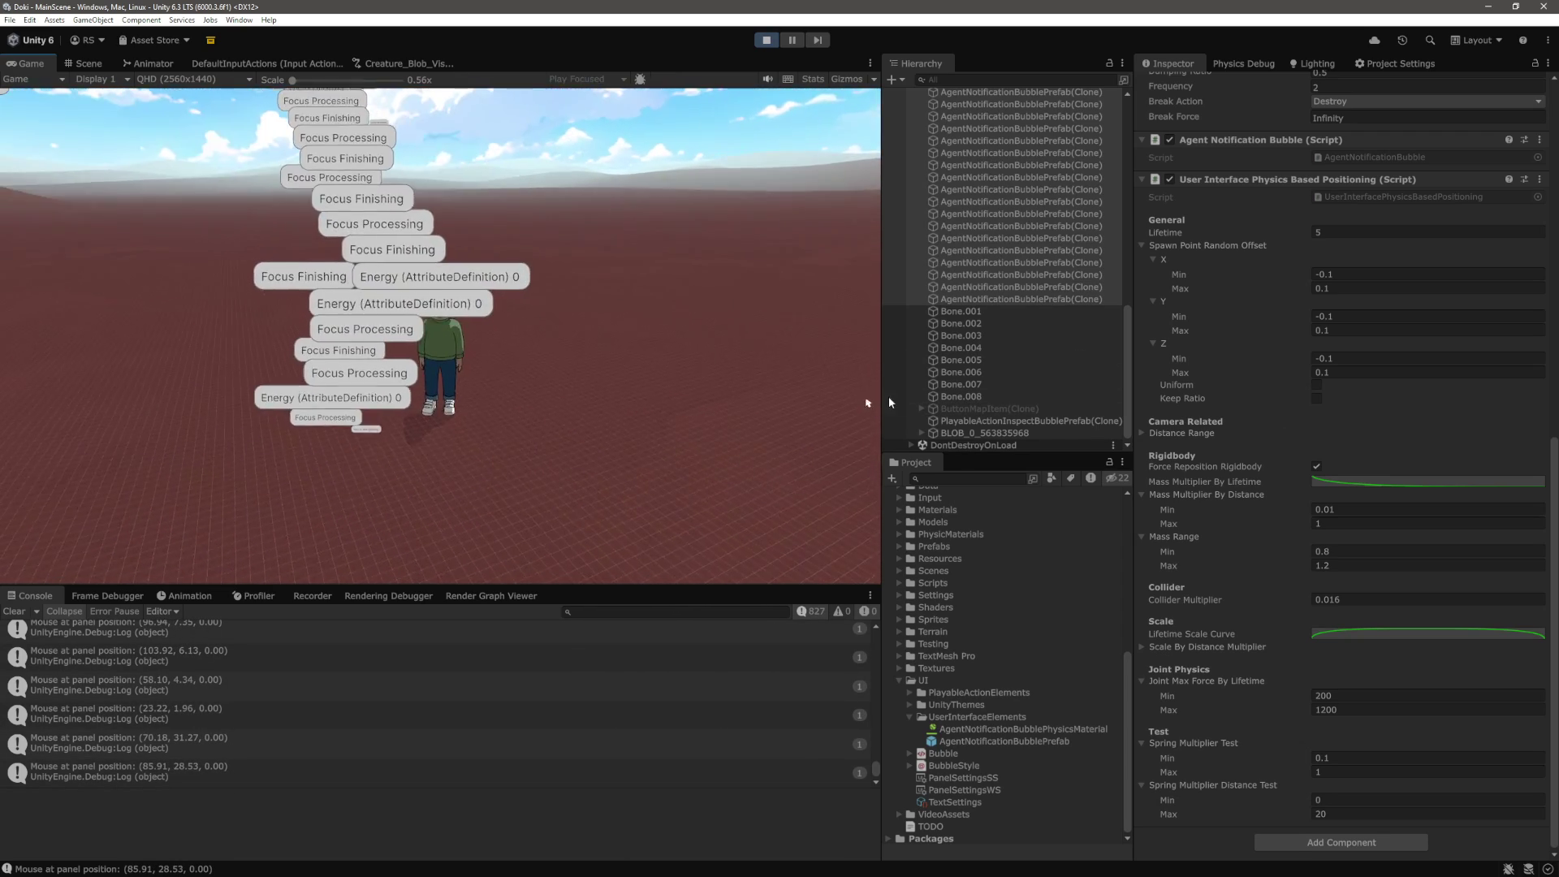
Enter 0 in the Spawn Point Random Offset X Min field and move to the next field
{"action": "left_click", "coordinate": [1352, 273]}
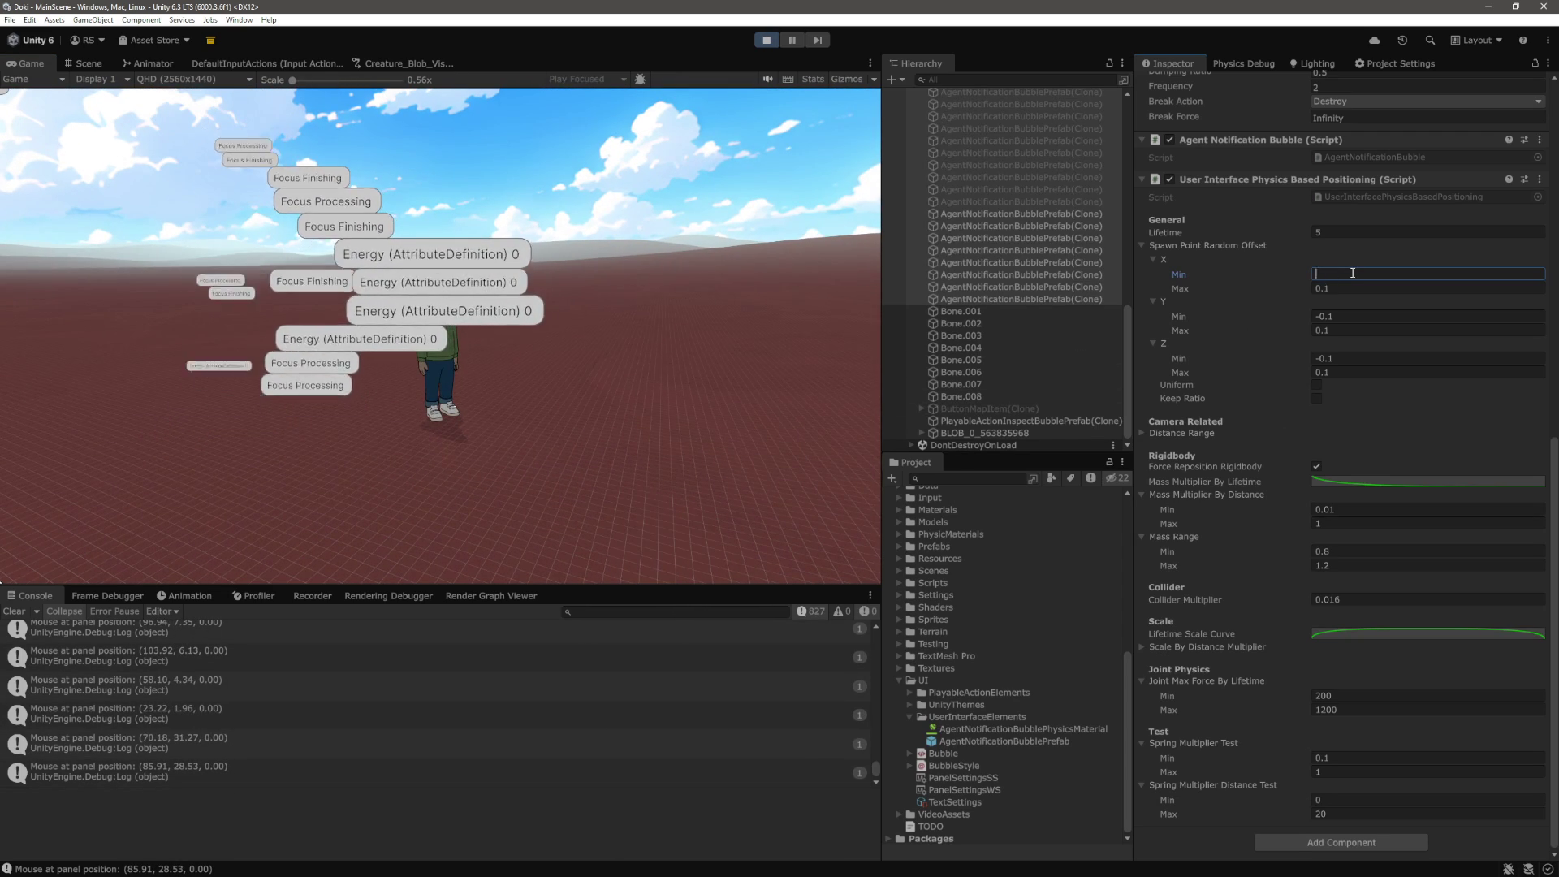
{"action": "type", "text": "0"}
{"action": "key", "text": "Tab"}
{"action": "type", "text": "0"}
{"action": "key", "text": "Tab"}
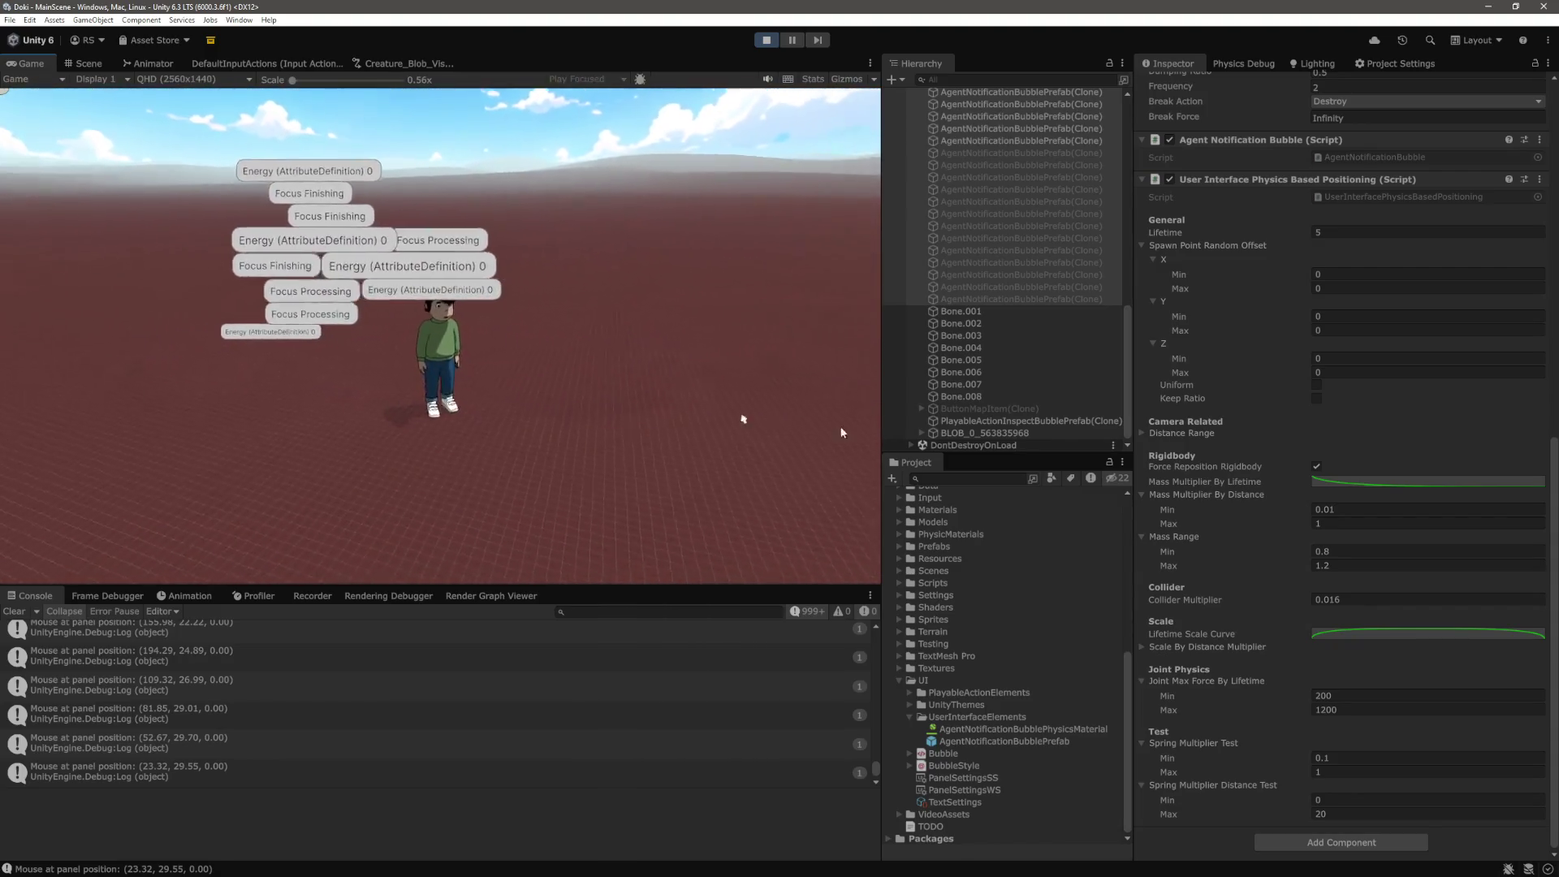
Enter 1 for Mass Range Min and Max
{"action": "scroll", "coordinate": [1225, 451], "scroll_direction": "up", "scroll_amount": 2}
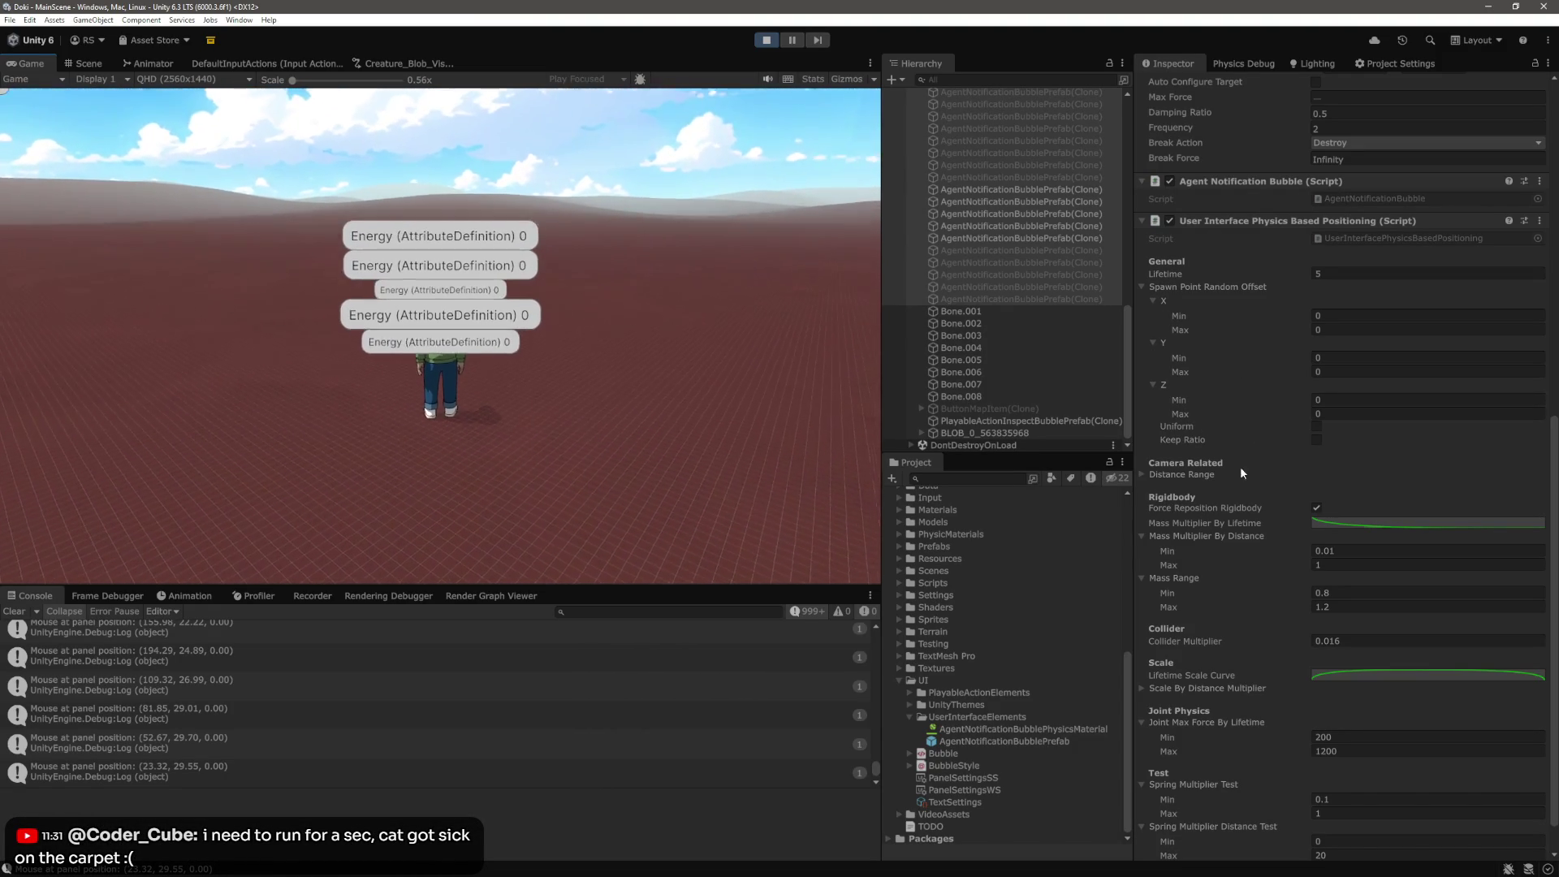
{"action": "scroll", "coordinate": [1211, 504], "scroll_direction": "down", "scroll_amount": 2}
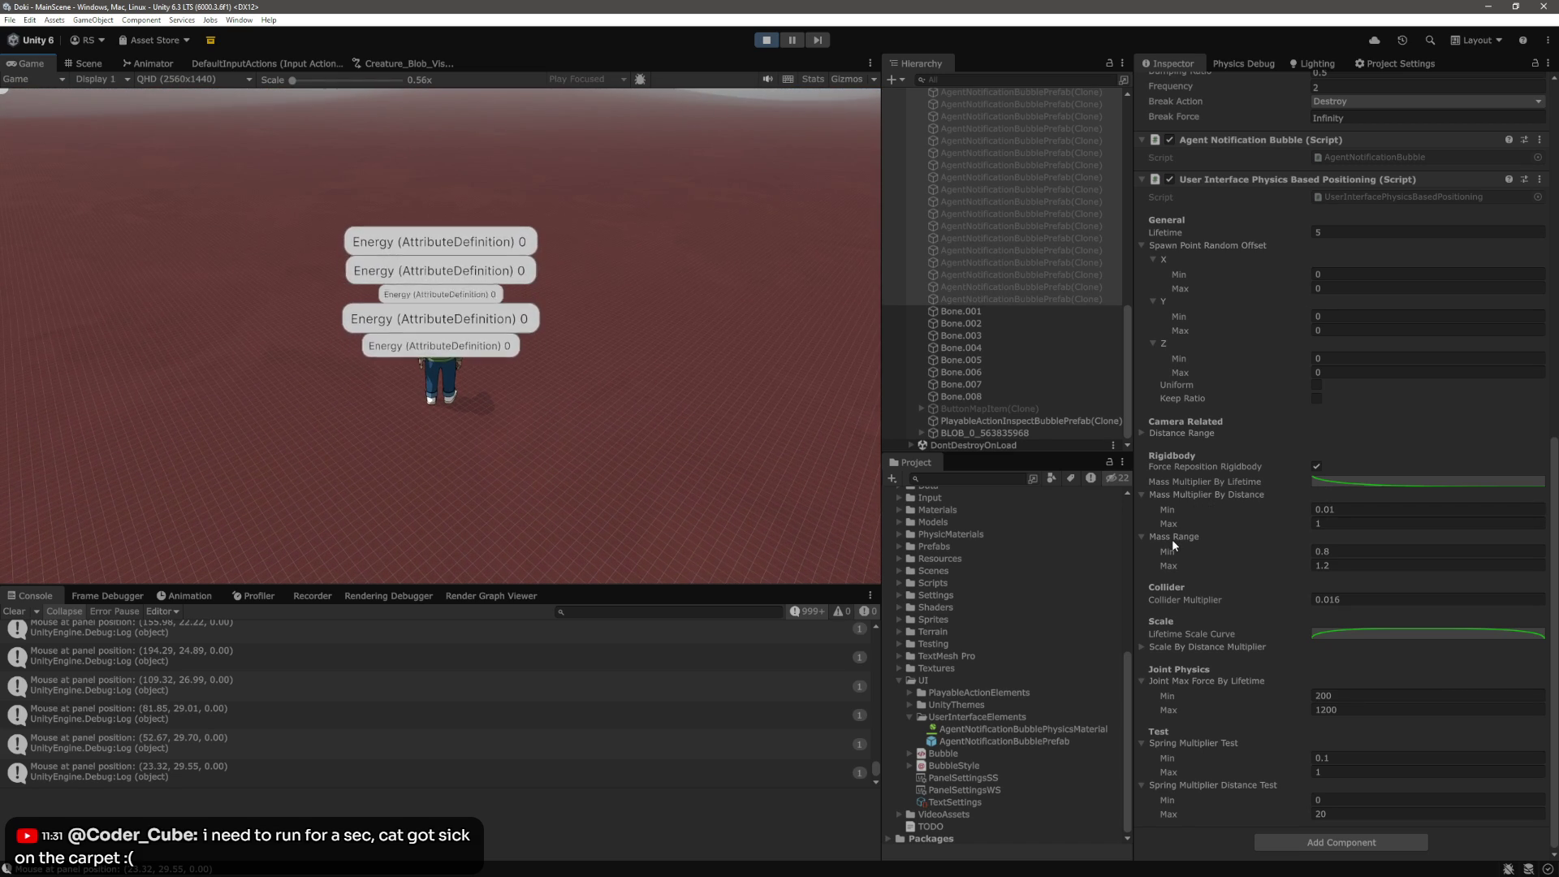
{"action": "type", "text": "1"}
{"action": "left_click", "coordinate": [1354, 566]}
{"action": "type", "text": "1"}
{"action": "left_click", "coordinate": [640, 410]}
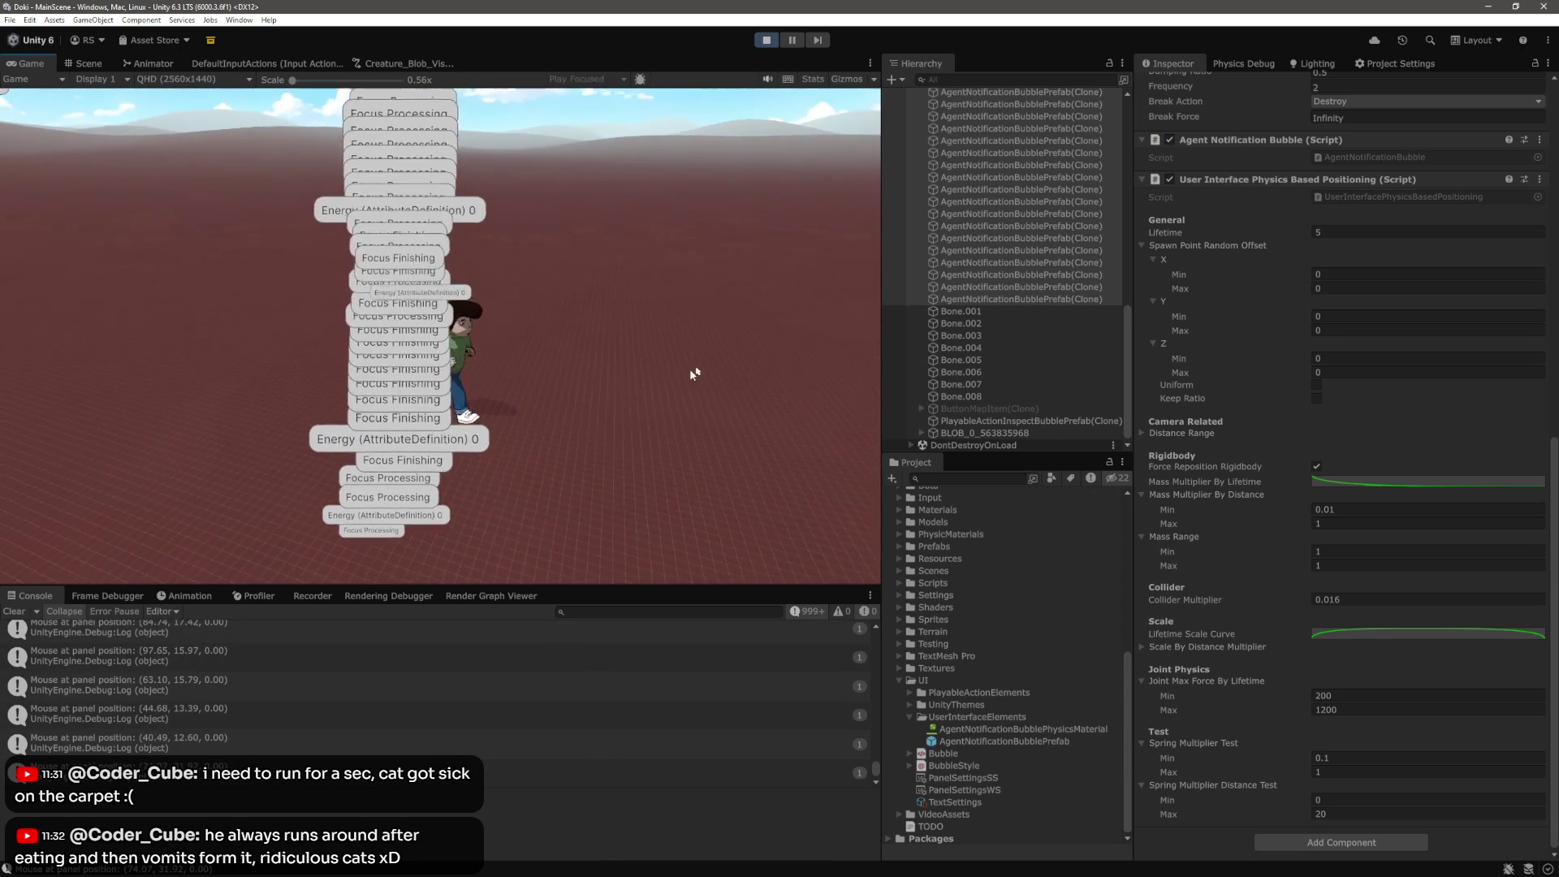
Try 0.5 for Mass Range Min, commit Max at 1, and open the Mass Multiplier By Lifetime curve
{"action": "left_click", "coordinate": [1350, 551]}
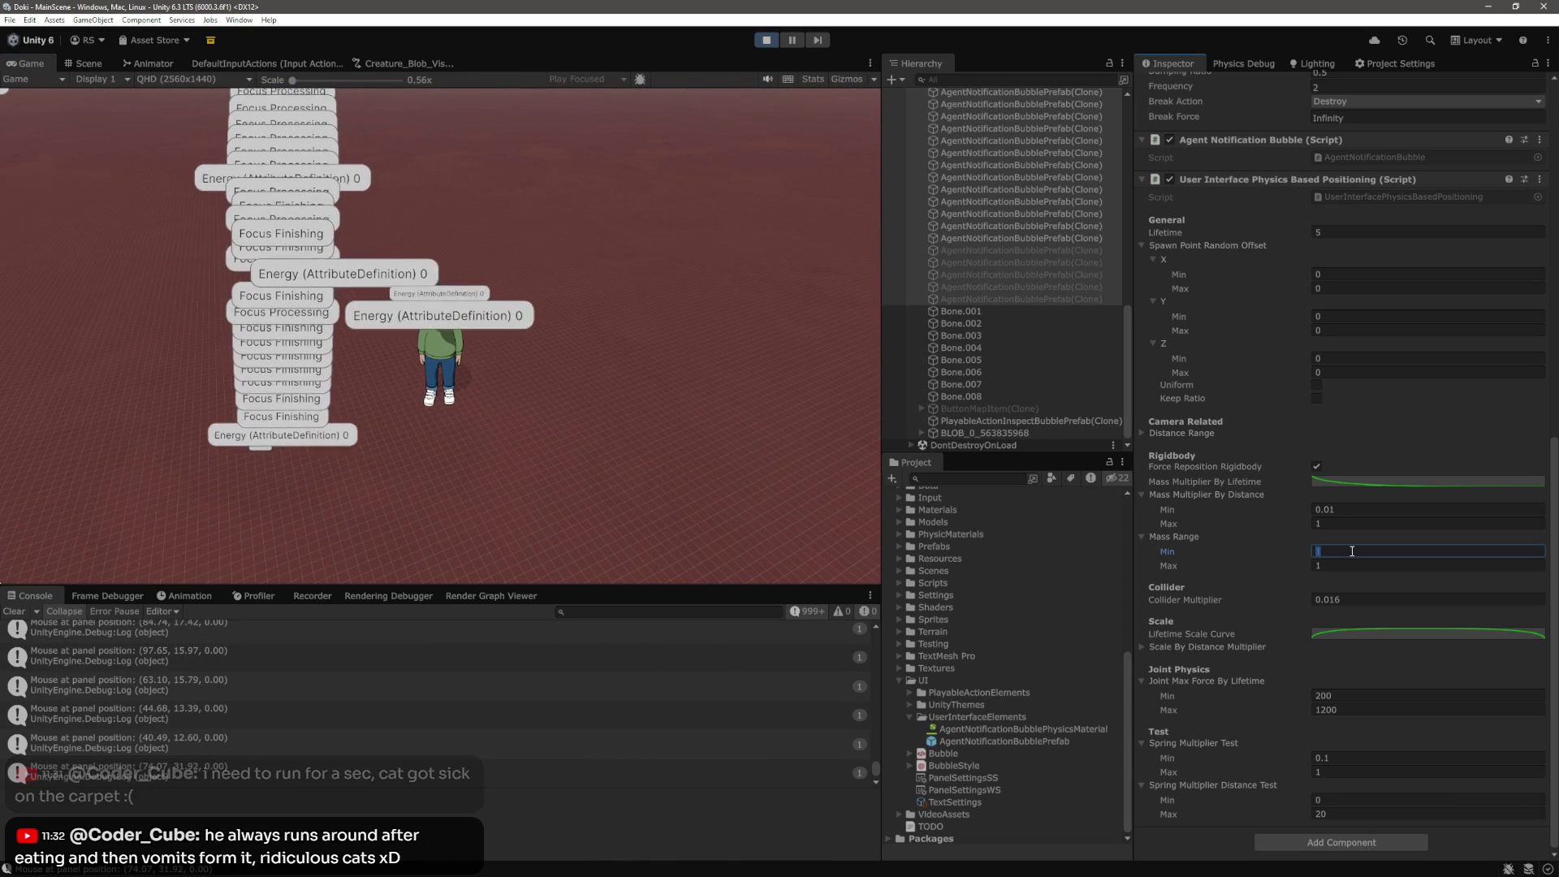
{"action": "type", "text": "0.5"}
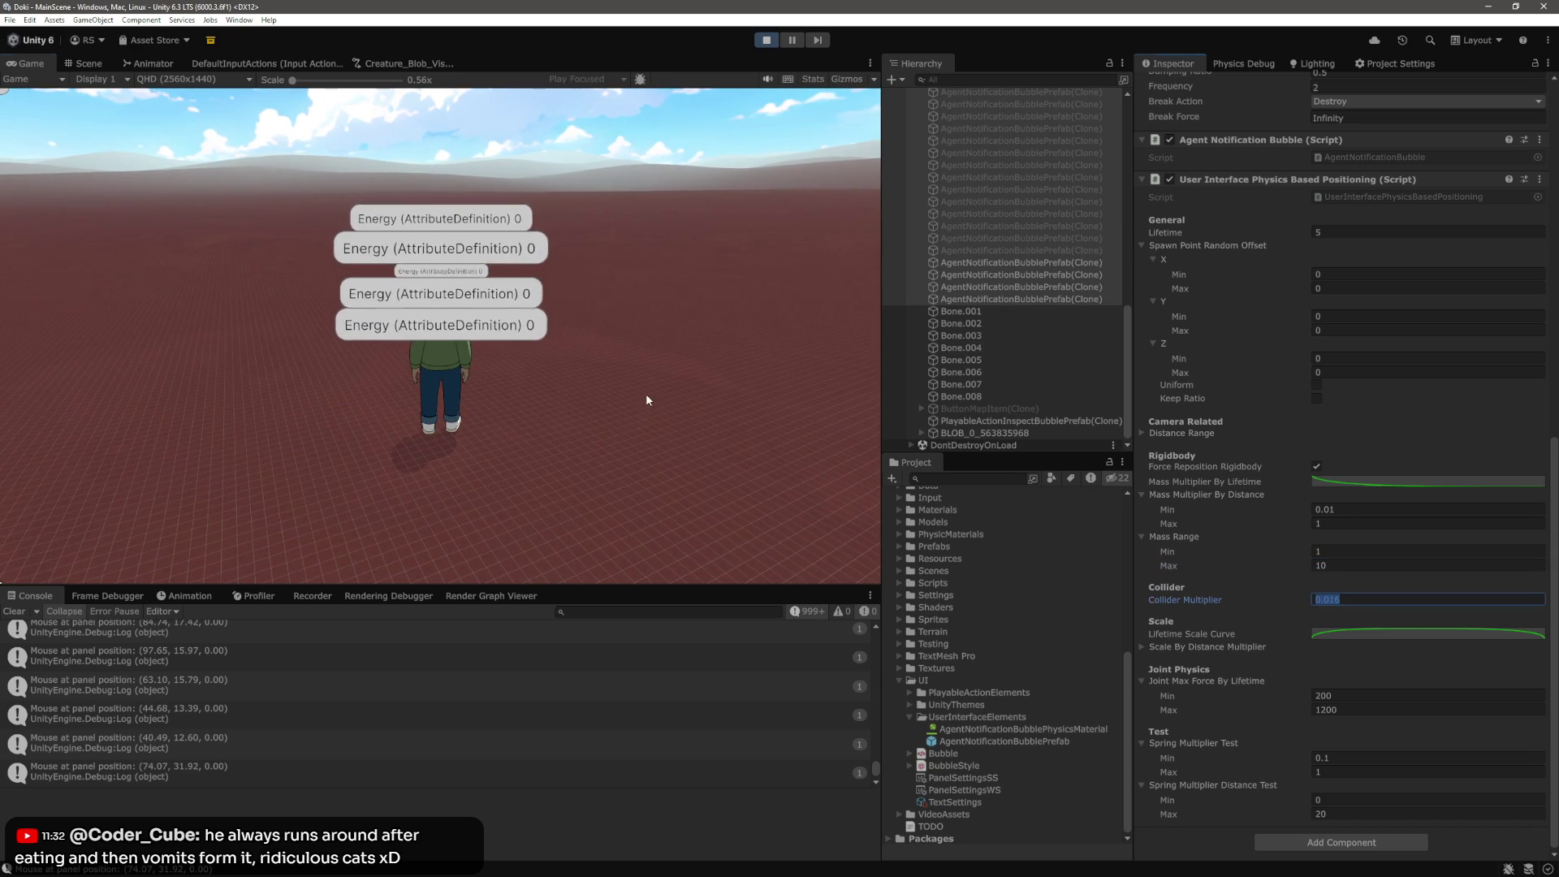
{"action": "left_click", "coordinate": [435, 406]}
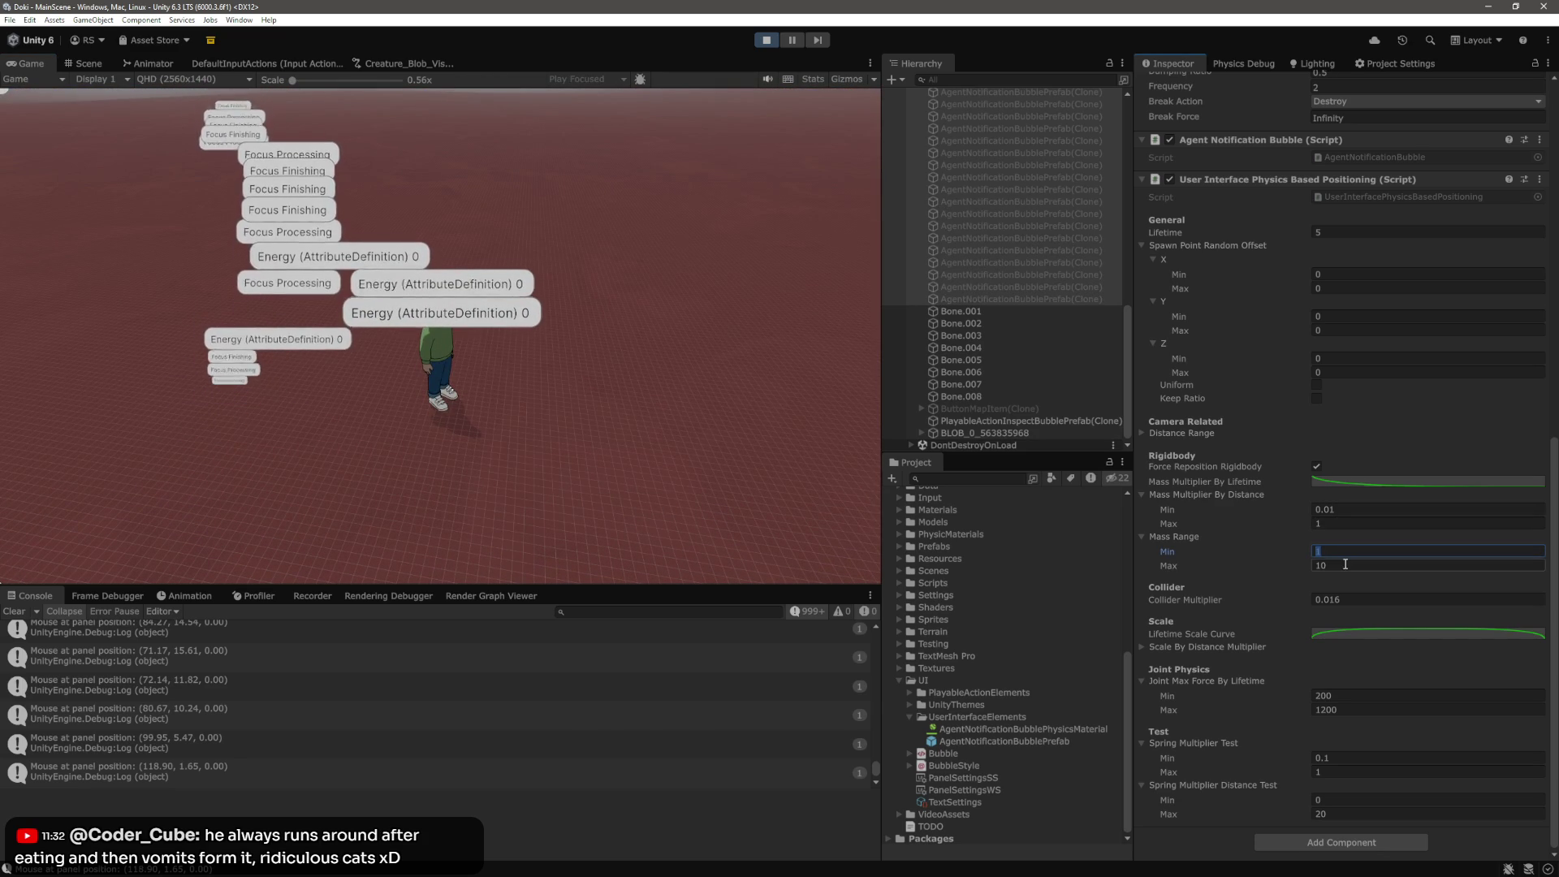
{"action": "left_click", "coordinate": [731, 497]}
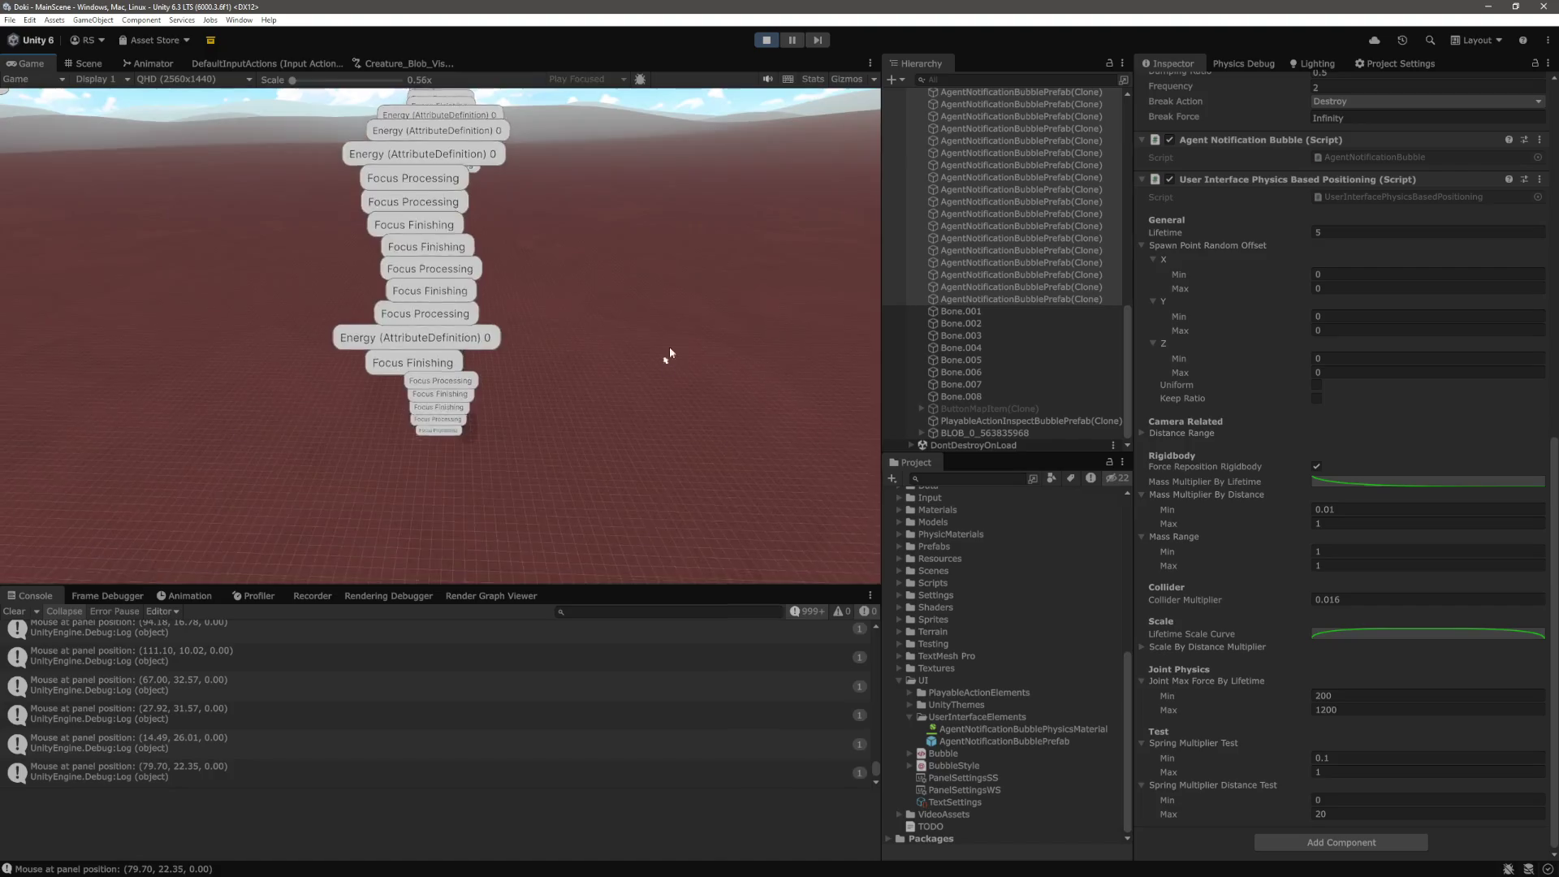
{"action": "left_click", "coordinate": [1360, 481]}
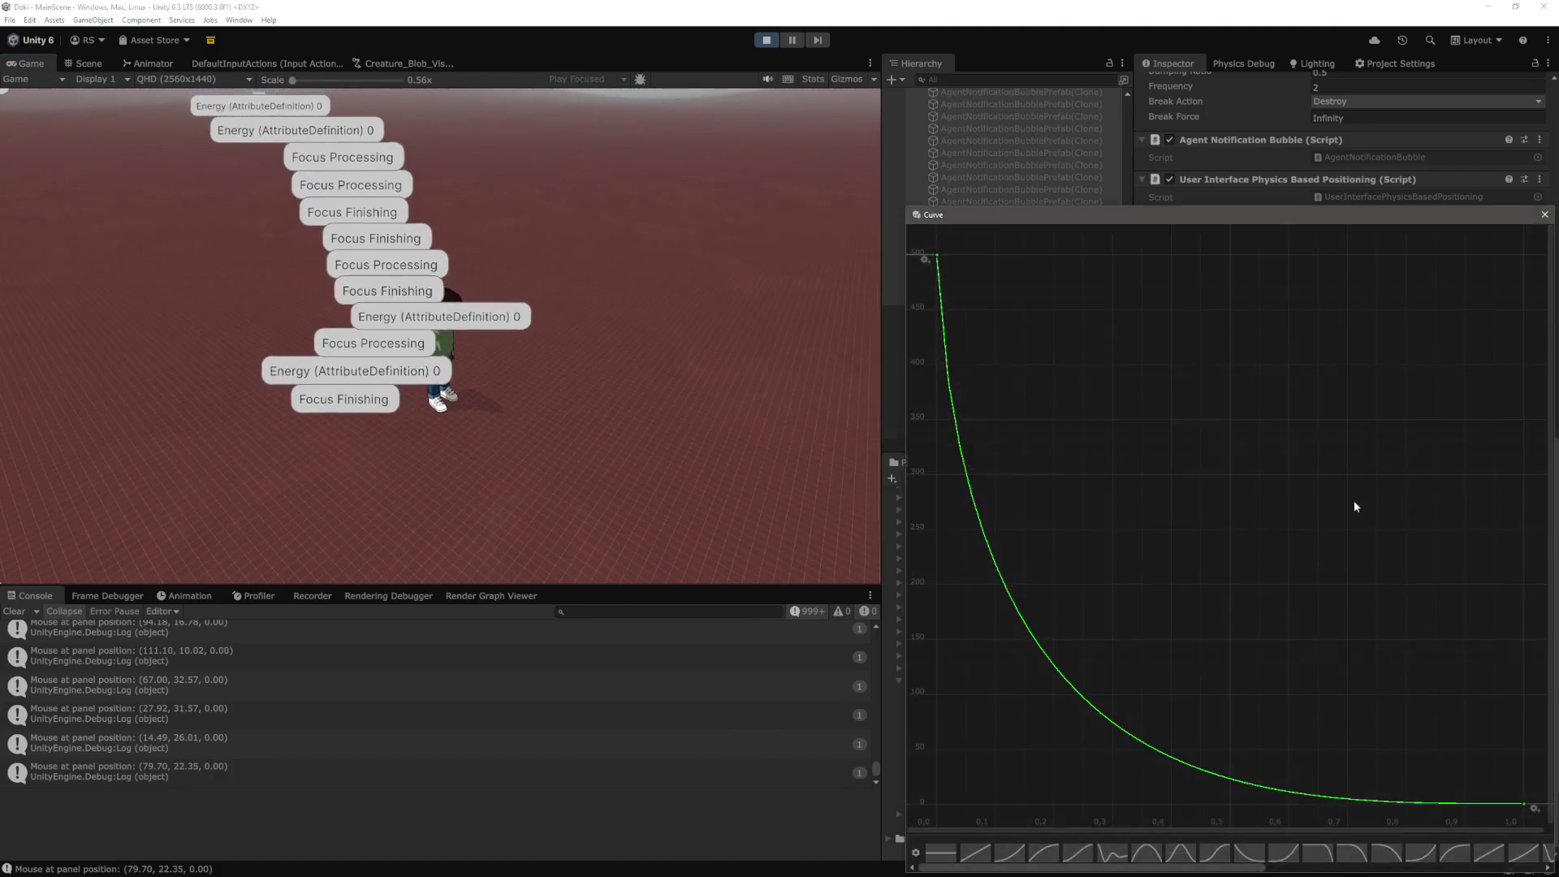
Set the mass curve's first key value to 2 and close the curve editor
{"action": "right_click", "coordinate": [938, 259]}
{"action": "left_click", "coordinate": [974, 277]}
{"action": "type", "text": "2000"}
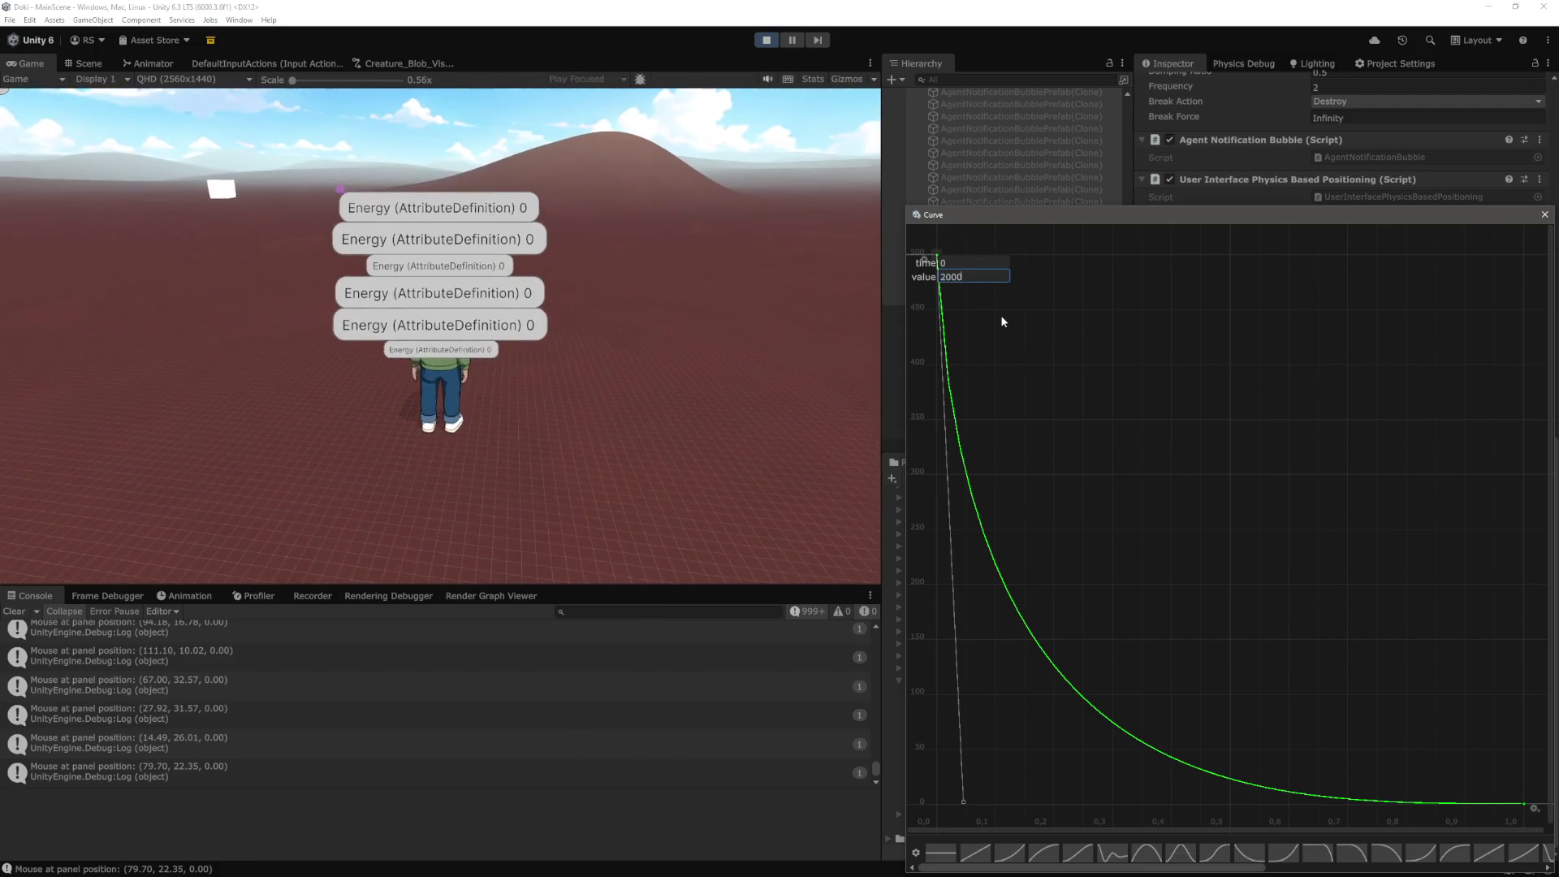
{"action": "key", "text": "Return"}
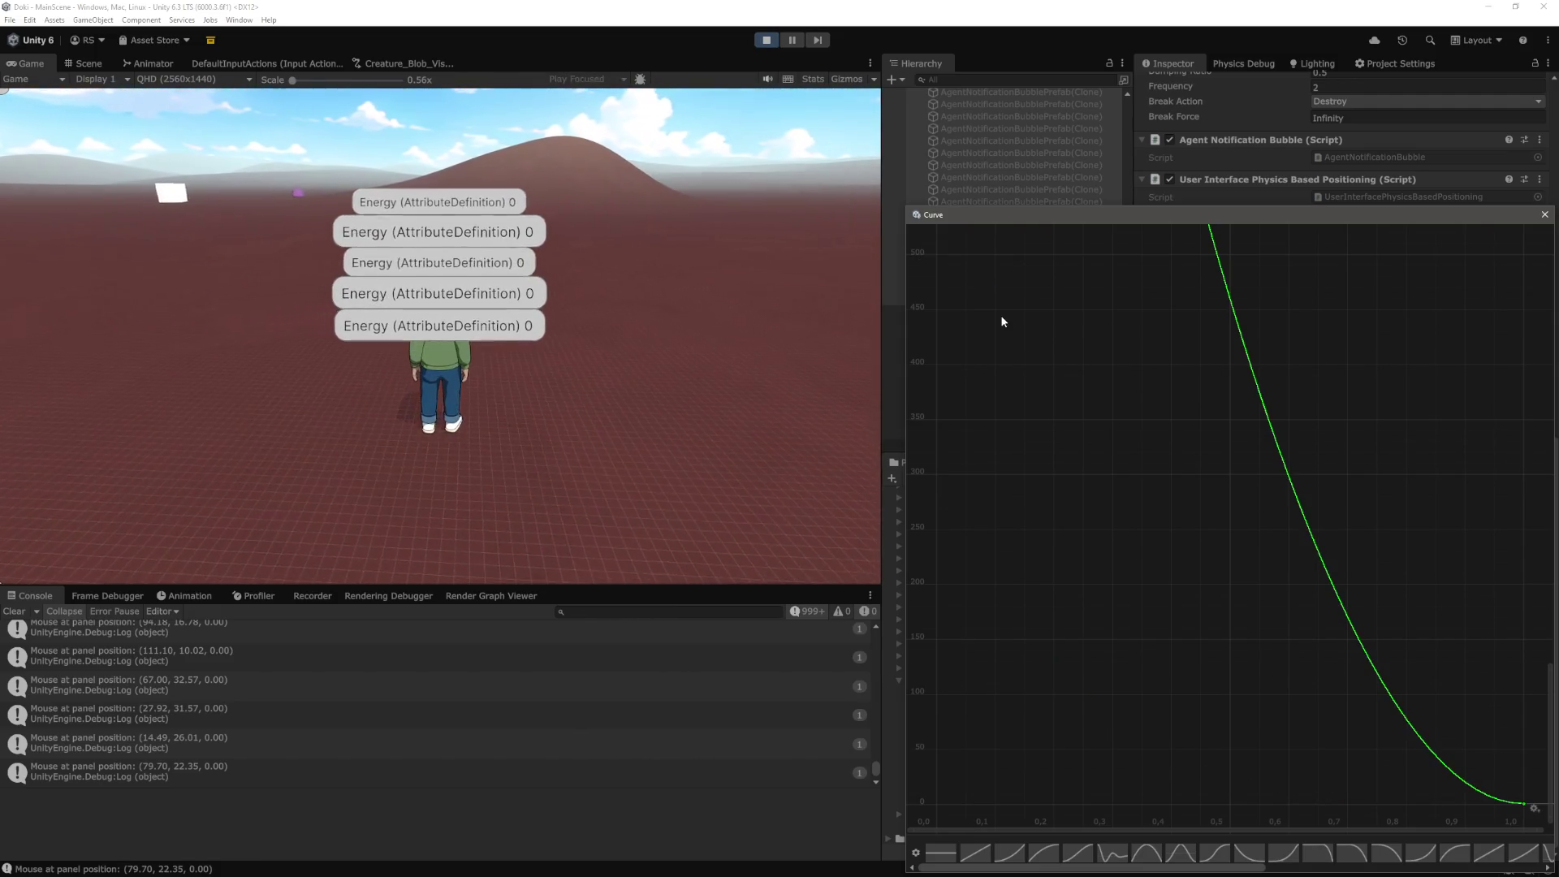
{"action": "scroll", "coordinate": [1109, 450], "scroll_direction": "down", "scroll_amount": 5}
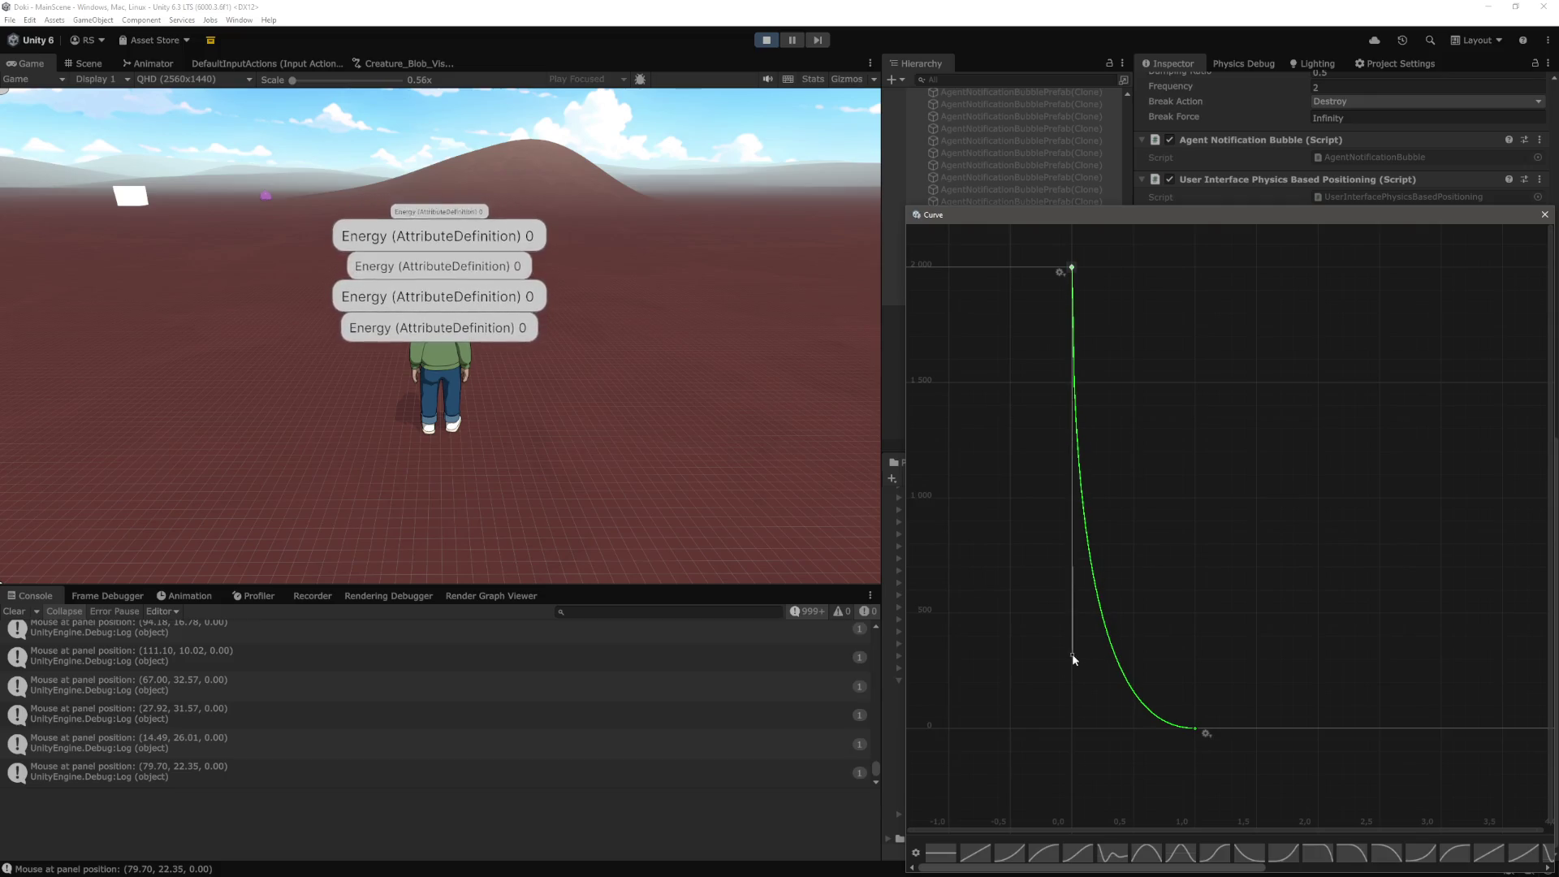
{"action": "left_click", "coordinate": [719, 418]}
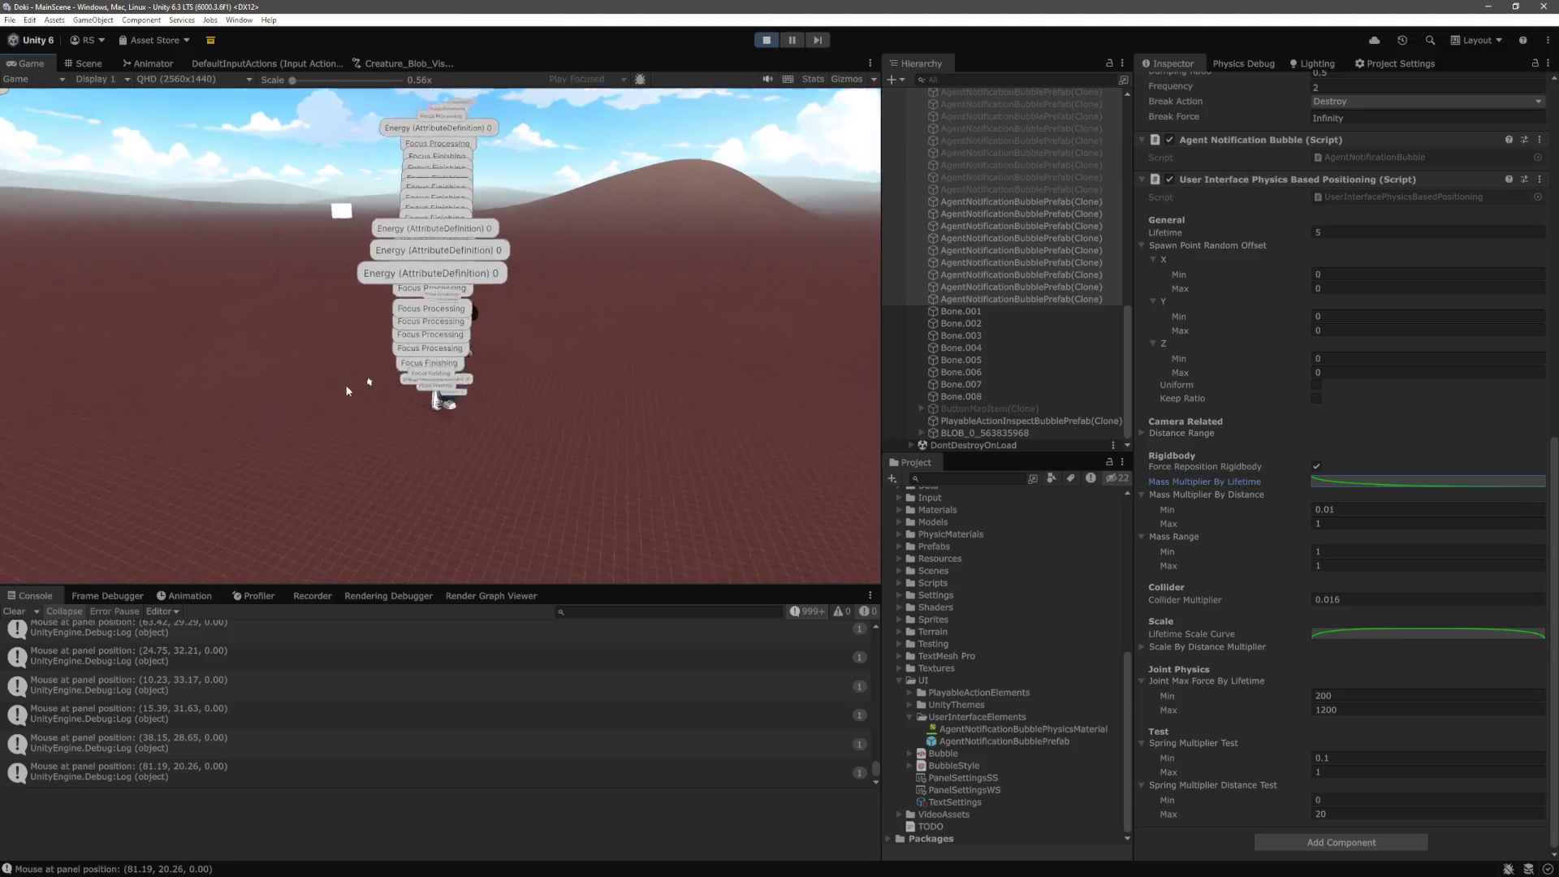
Reopen the Mass Multiplier By Lifetime curve, drop it flat to 0, and close it
{"action": "left_click", "coordinate": [1427, 482]}
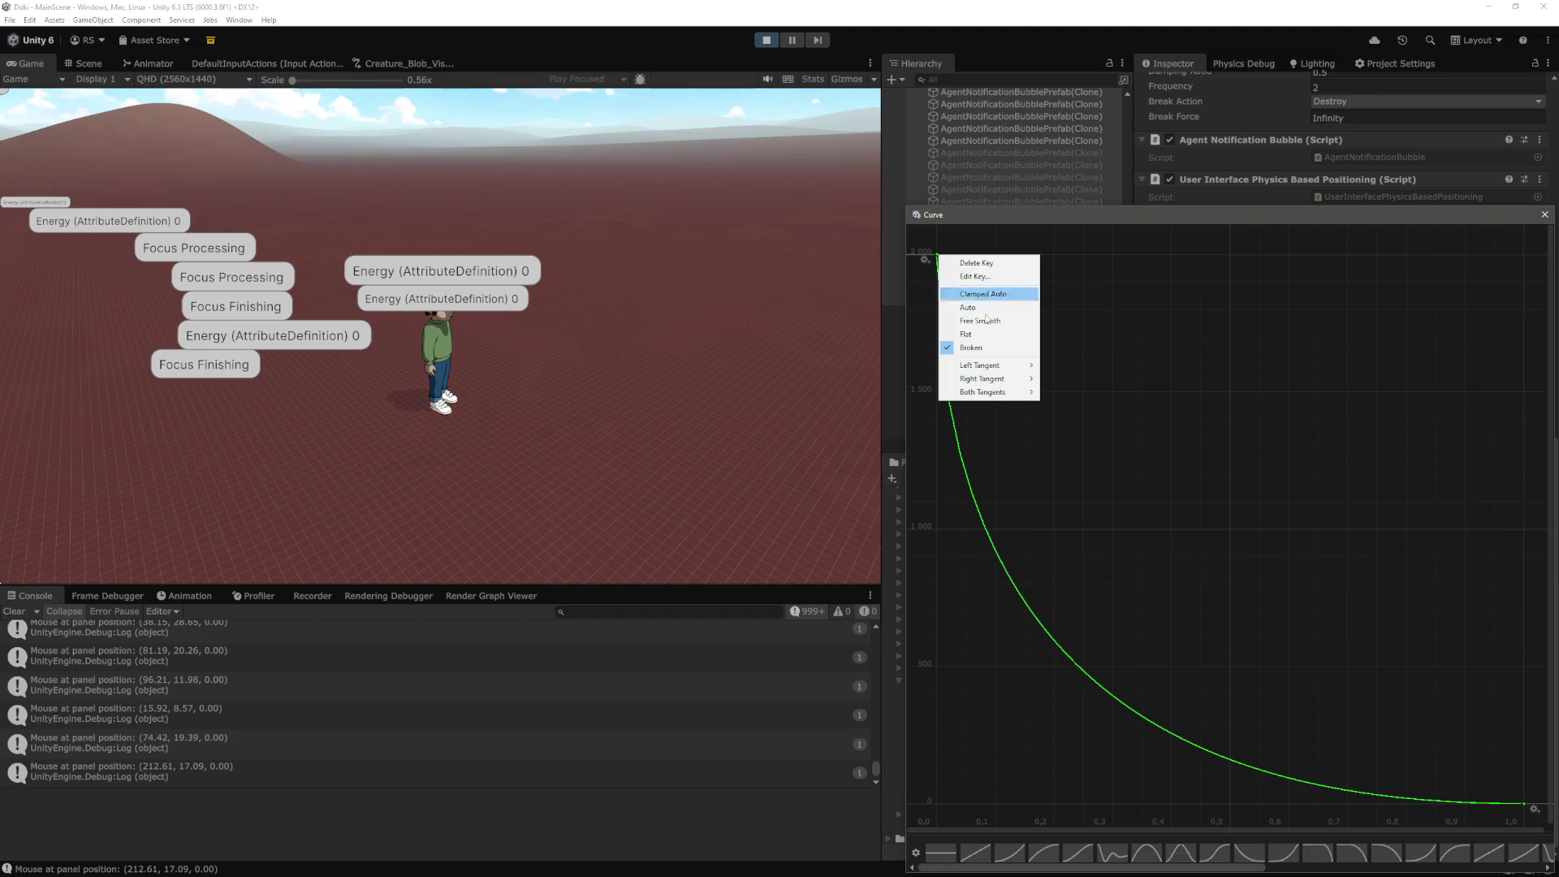
{"action": "left_click", "coordinate": [1201, 871]}
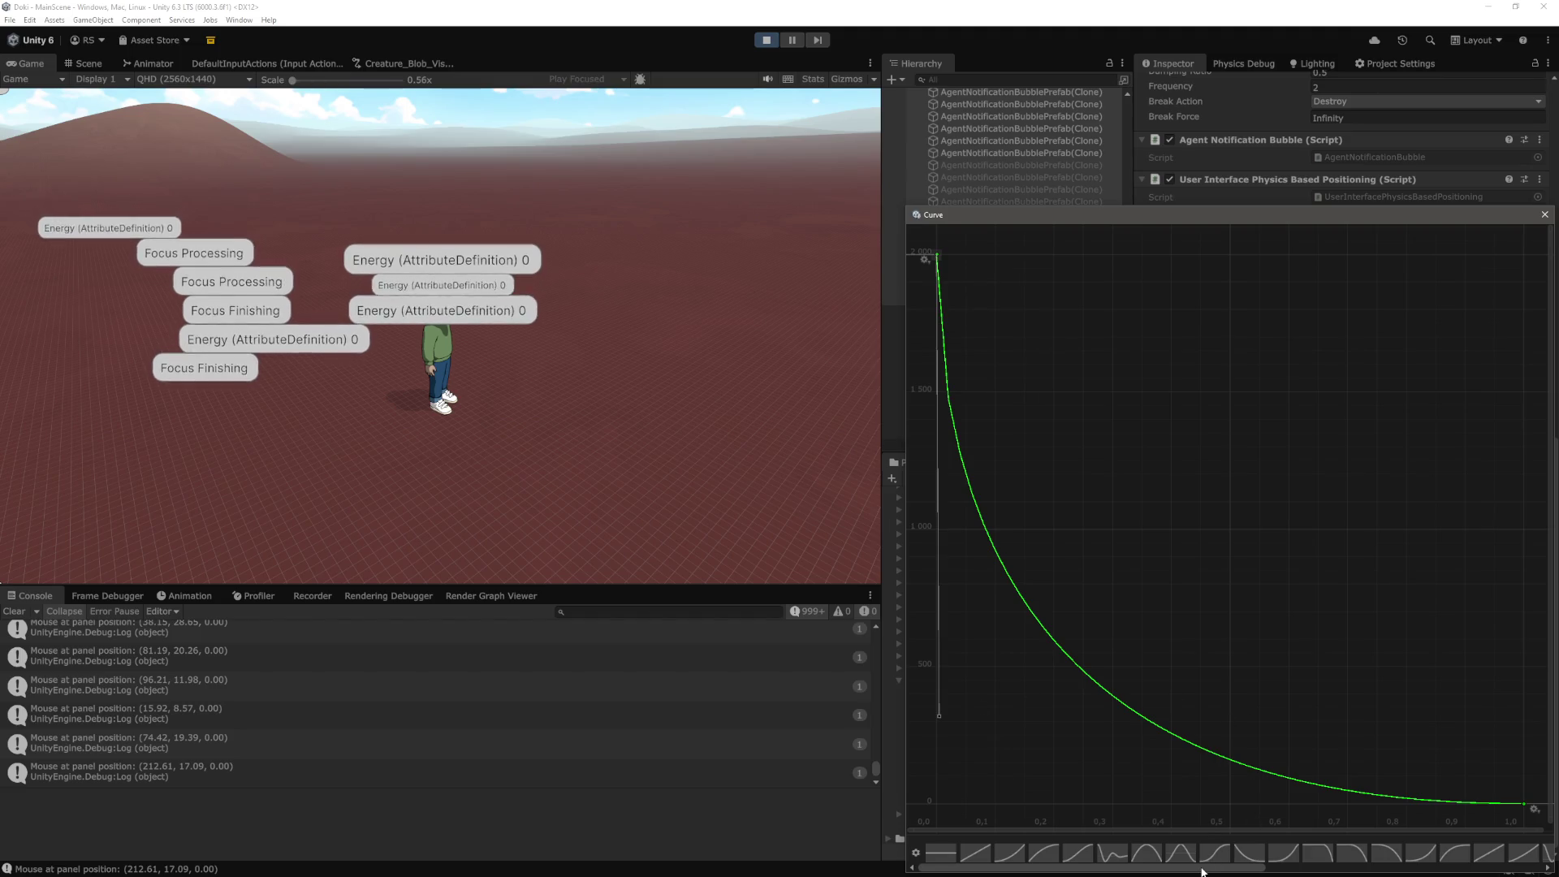
{"action": "left_click", "coordinate": [1245, 852]}
{"action": "scroll", "coordinate": [1057, 712], "scroll_direction": "down", "scroll_amount": 1}
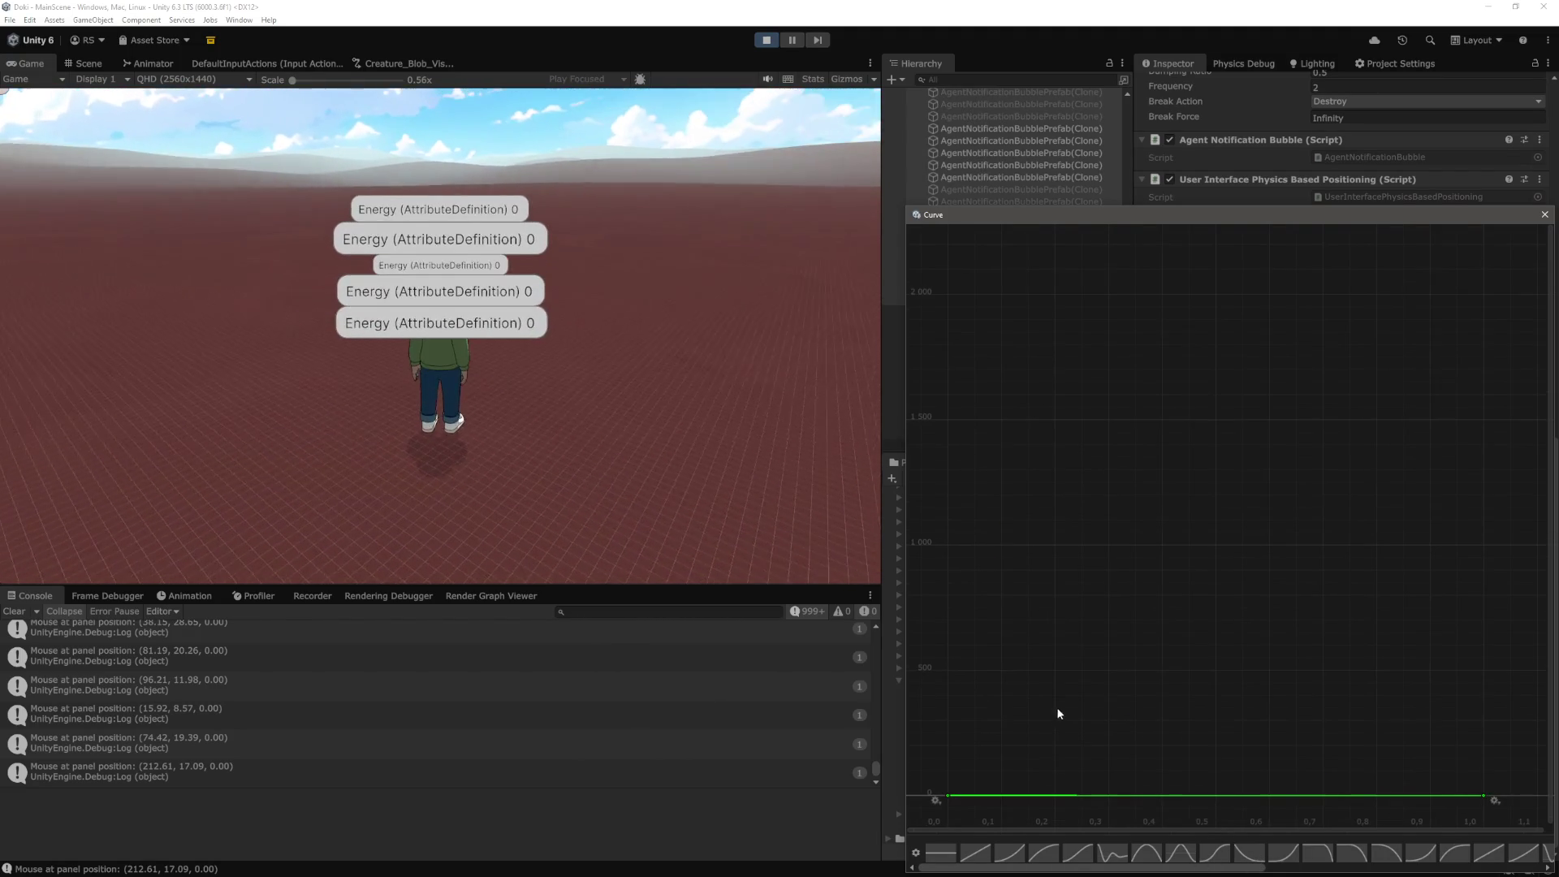
{"action": "key", "text": "Escape"}
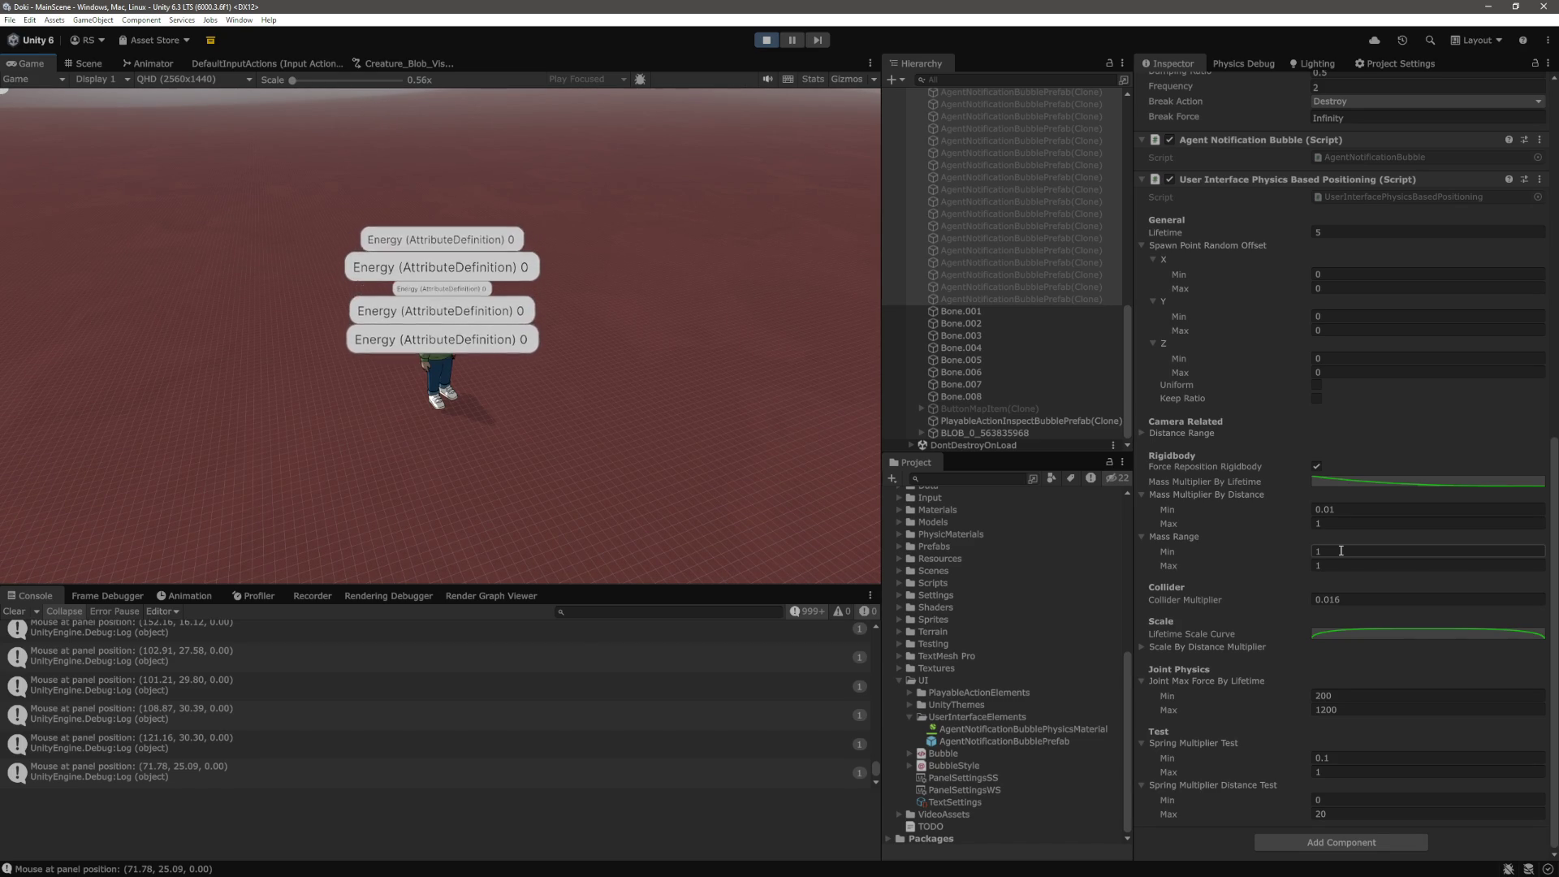
Make Mass Range Min and Max both 10, then stop the running game with Ctrl+P
{"action": "type", "text": "0"}
{"action": "key", "text": "Tab"}
{"action": "type", "text": "10"}
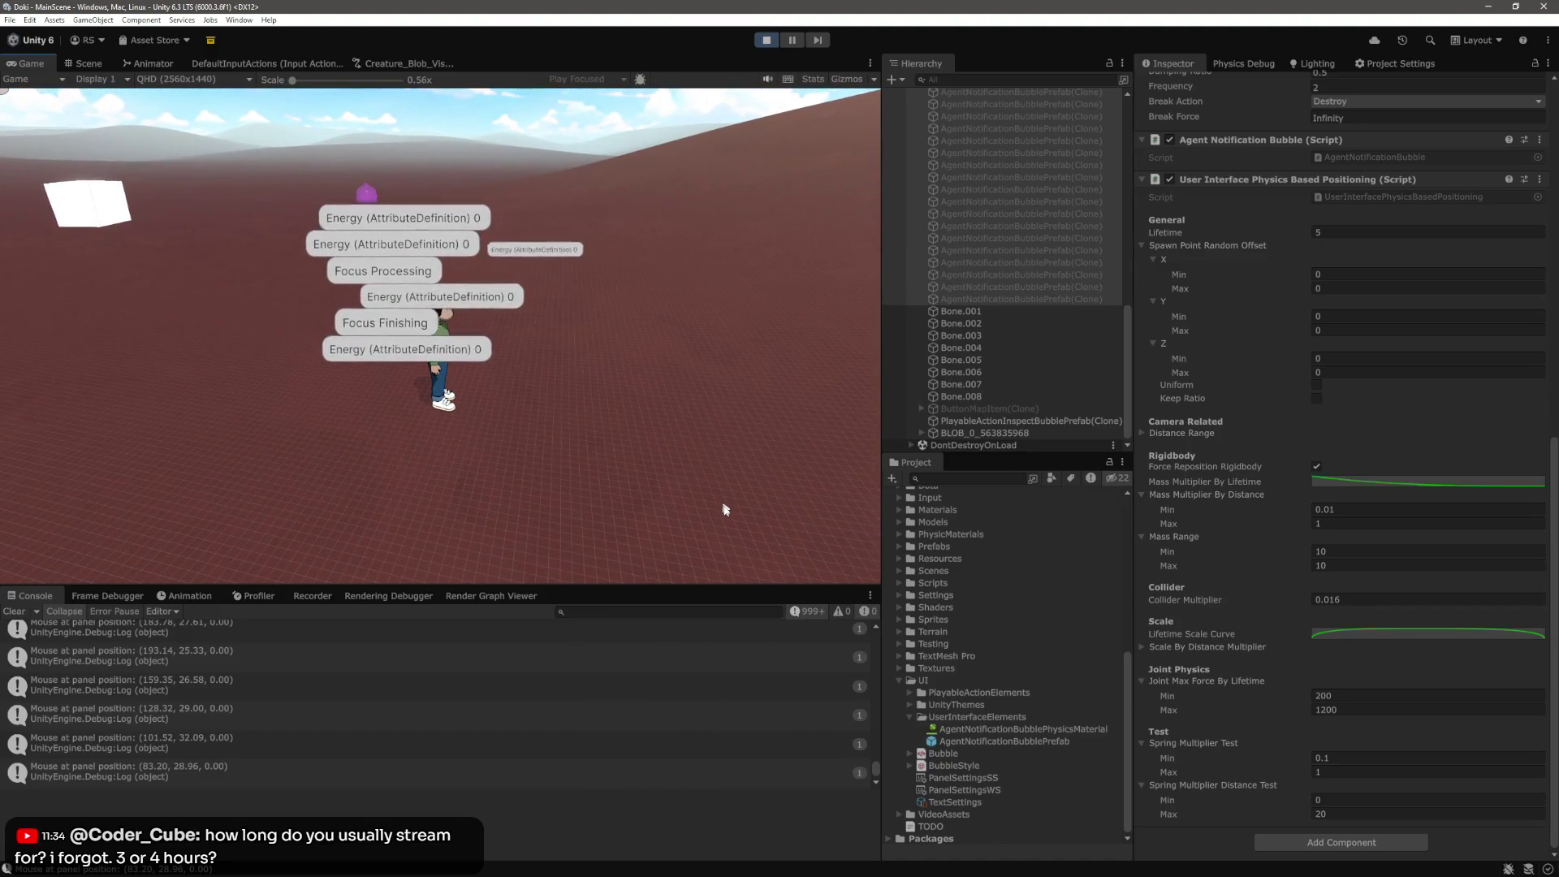
{"action": "key", "text": "ctrl+p"}
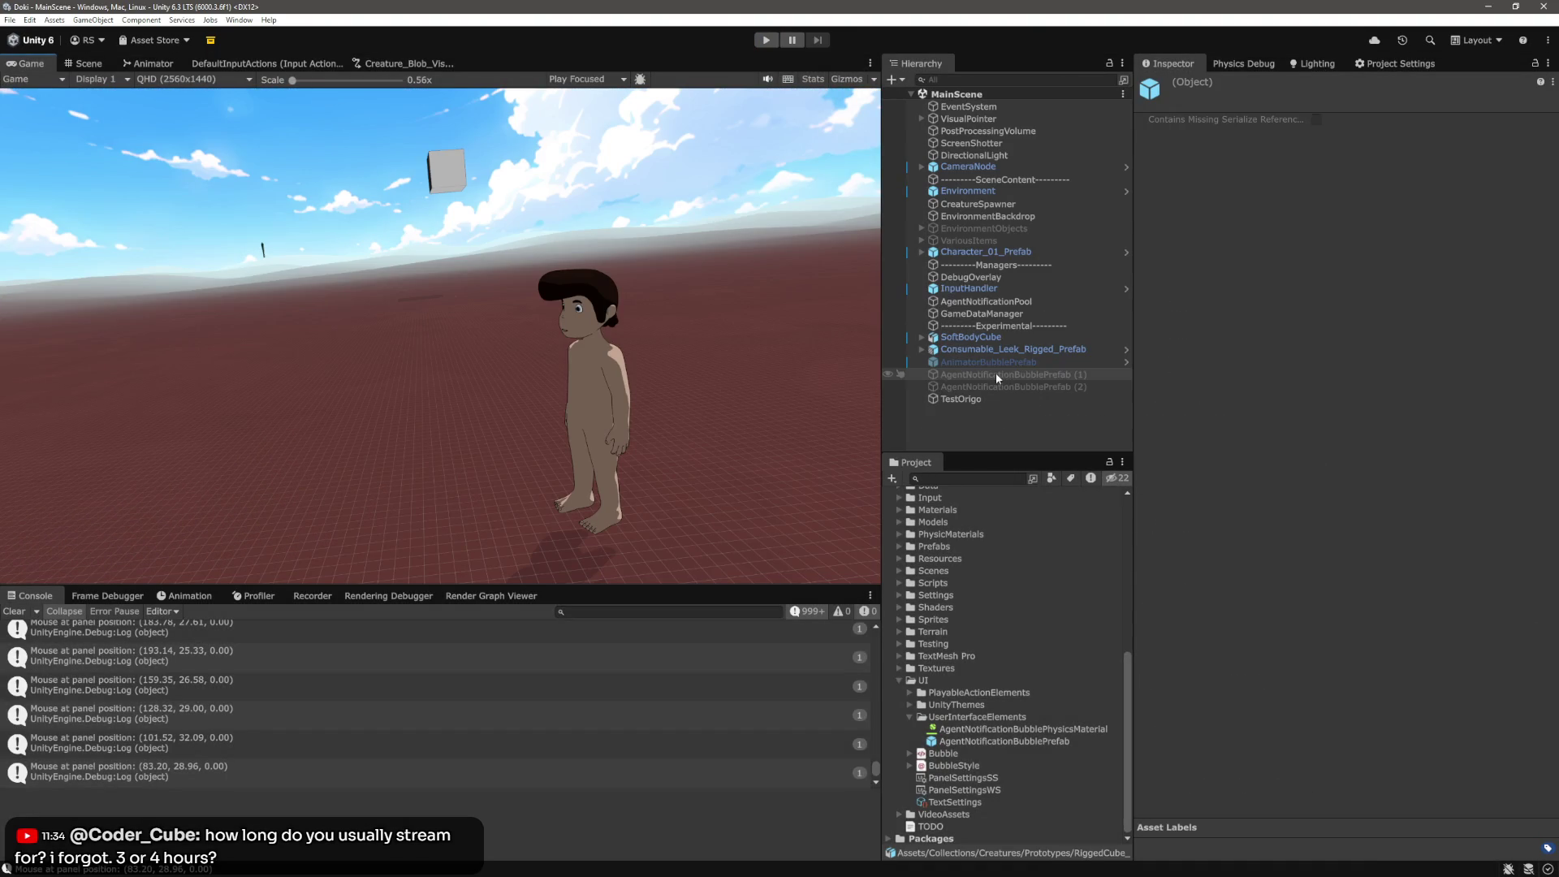
Select AgentNotificationBubblePrefab and inspect its Lifetime Scale Curve, then close the curve
{"action": "left_click", "coordinate": [1030, 741]}
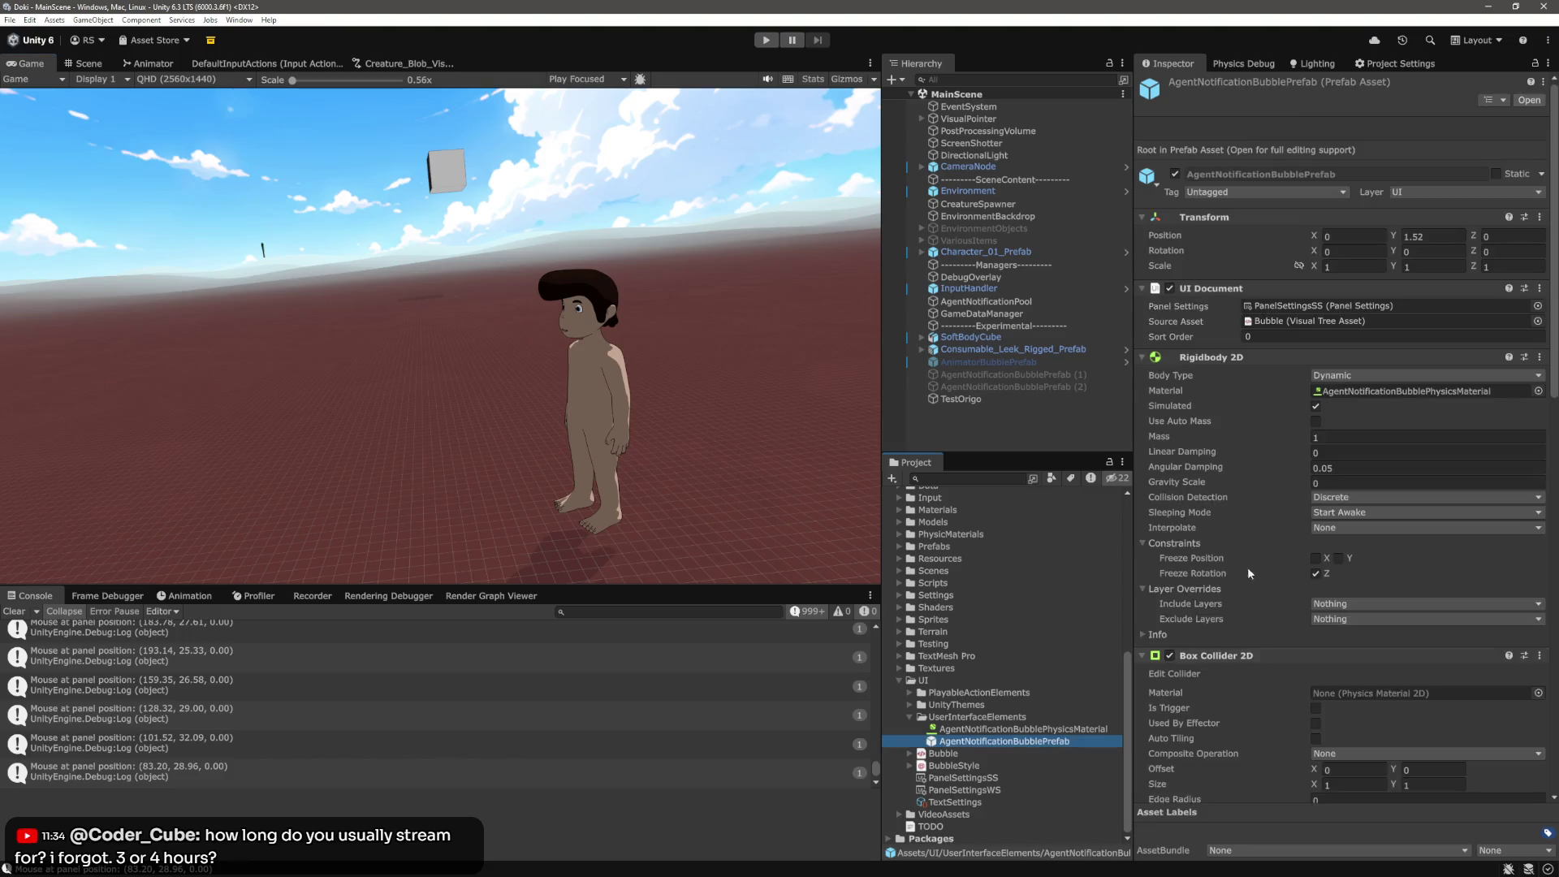
{"action": "scroll", "coordinate": [1261, 516], "scroll_direction": "down", "scroll_amount": 10}
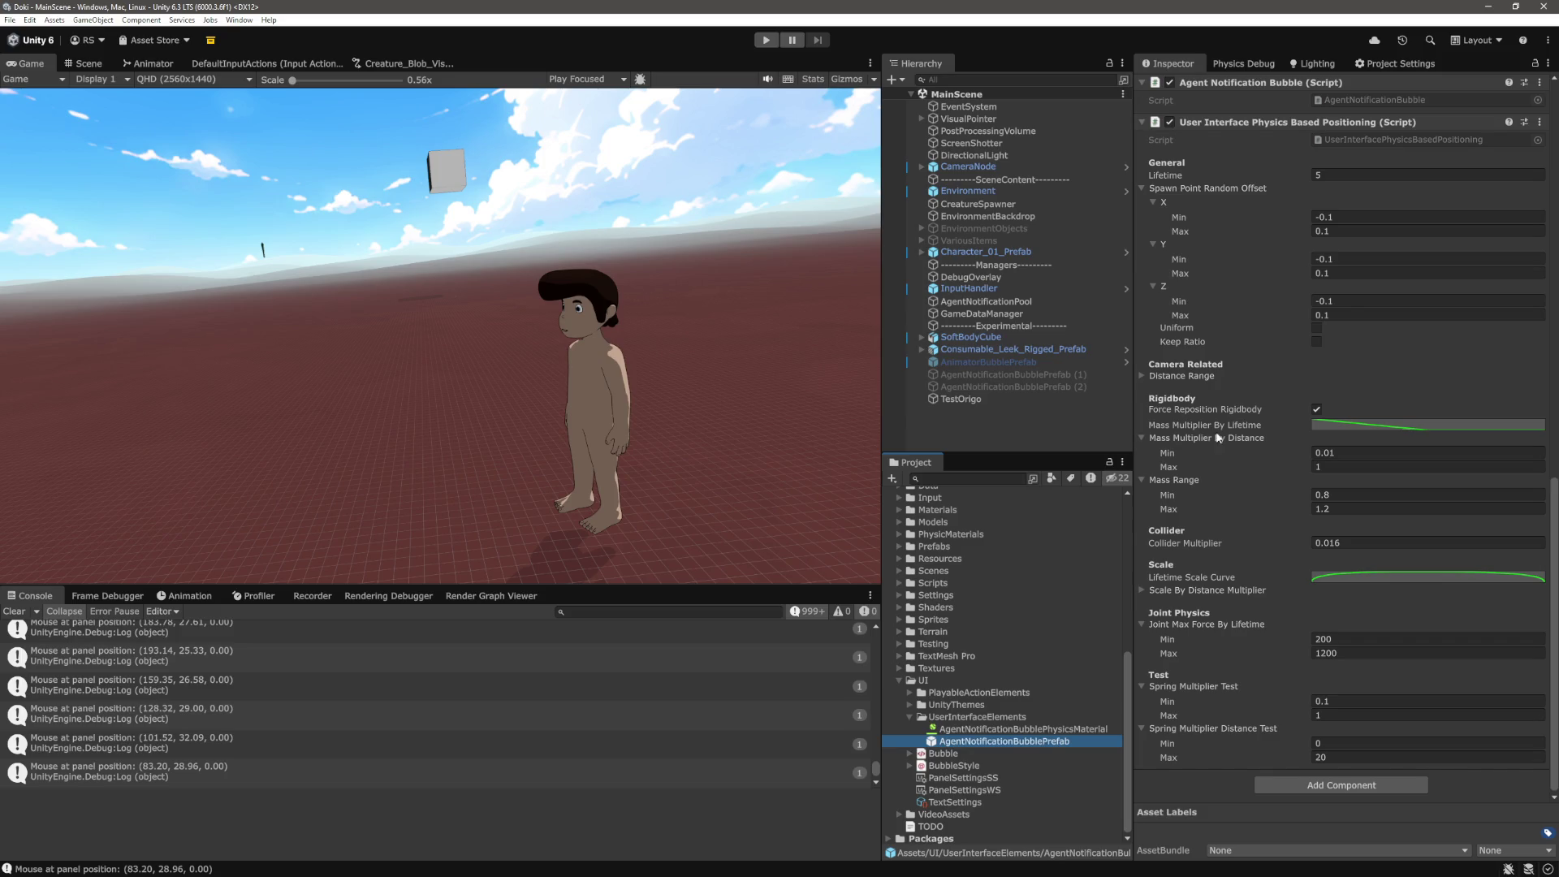
{"action": "left_click", "coordinate": [1353, 577]}
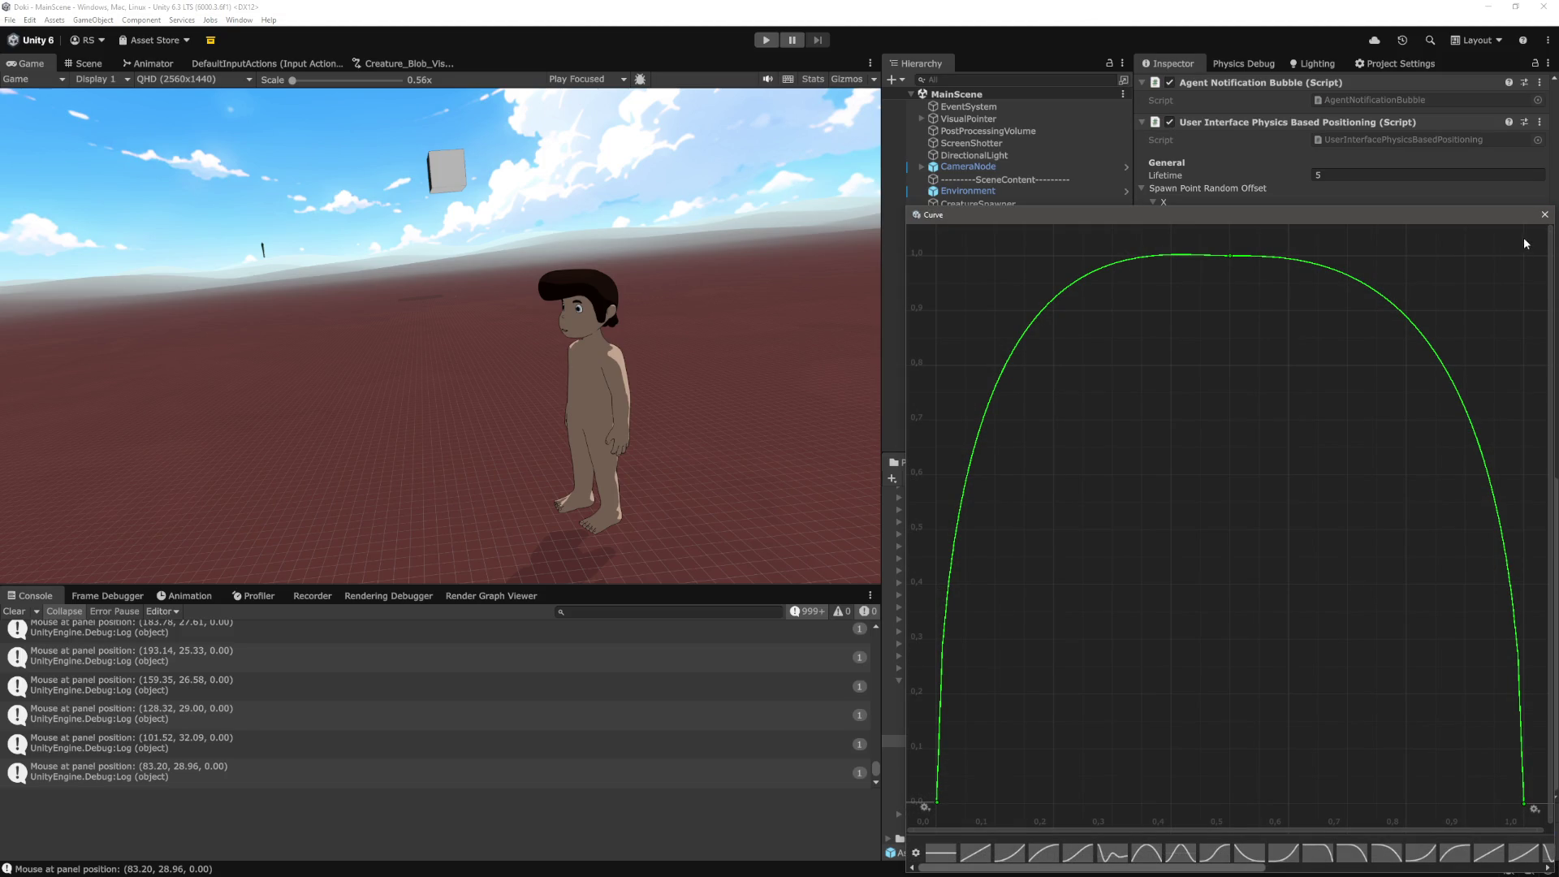
{"action": "left_click", "coordinate": [1544, 214]}
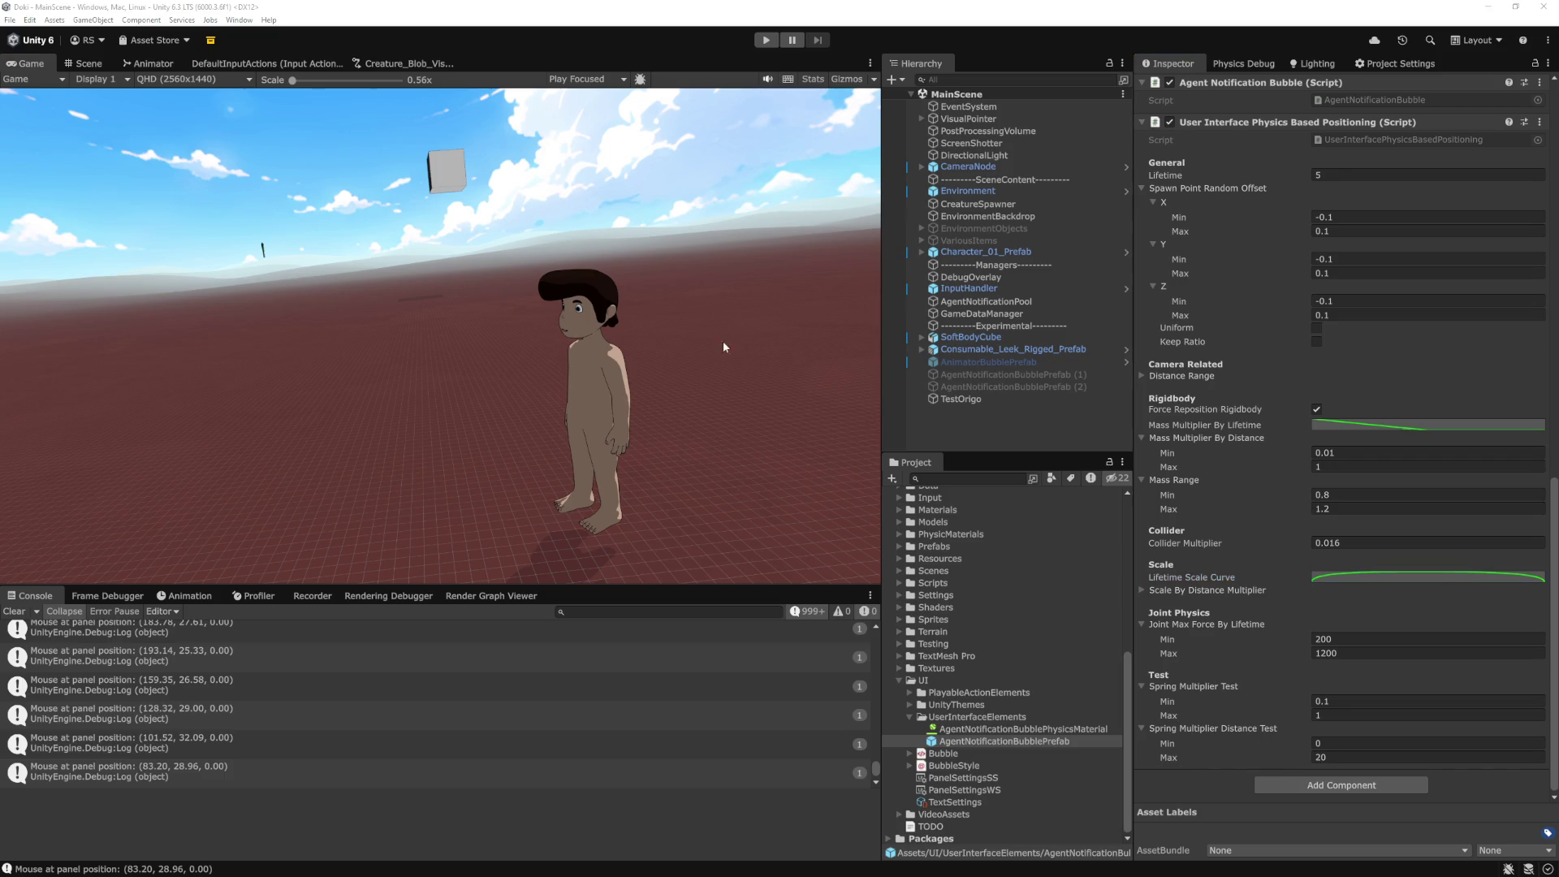
In the positioning script, cut the [SerializeField] massRange lines out of their old place
{"action": "key", "text": "alt+Tab"}
{"action": "left_click_drag", "start_coordinate": [866, 580], "coordinate": [865, 122]}
{"action": "scroll", "coordinate": [251, 277], "scroll_direction": "down", "scroll_amount": 3}
{"action": "scroll", "coordinate": [243, 260], "scroll_direction": "down", "scroll_amount": 1}
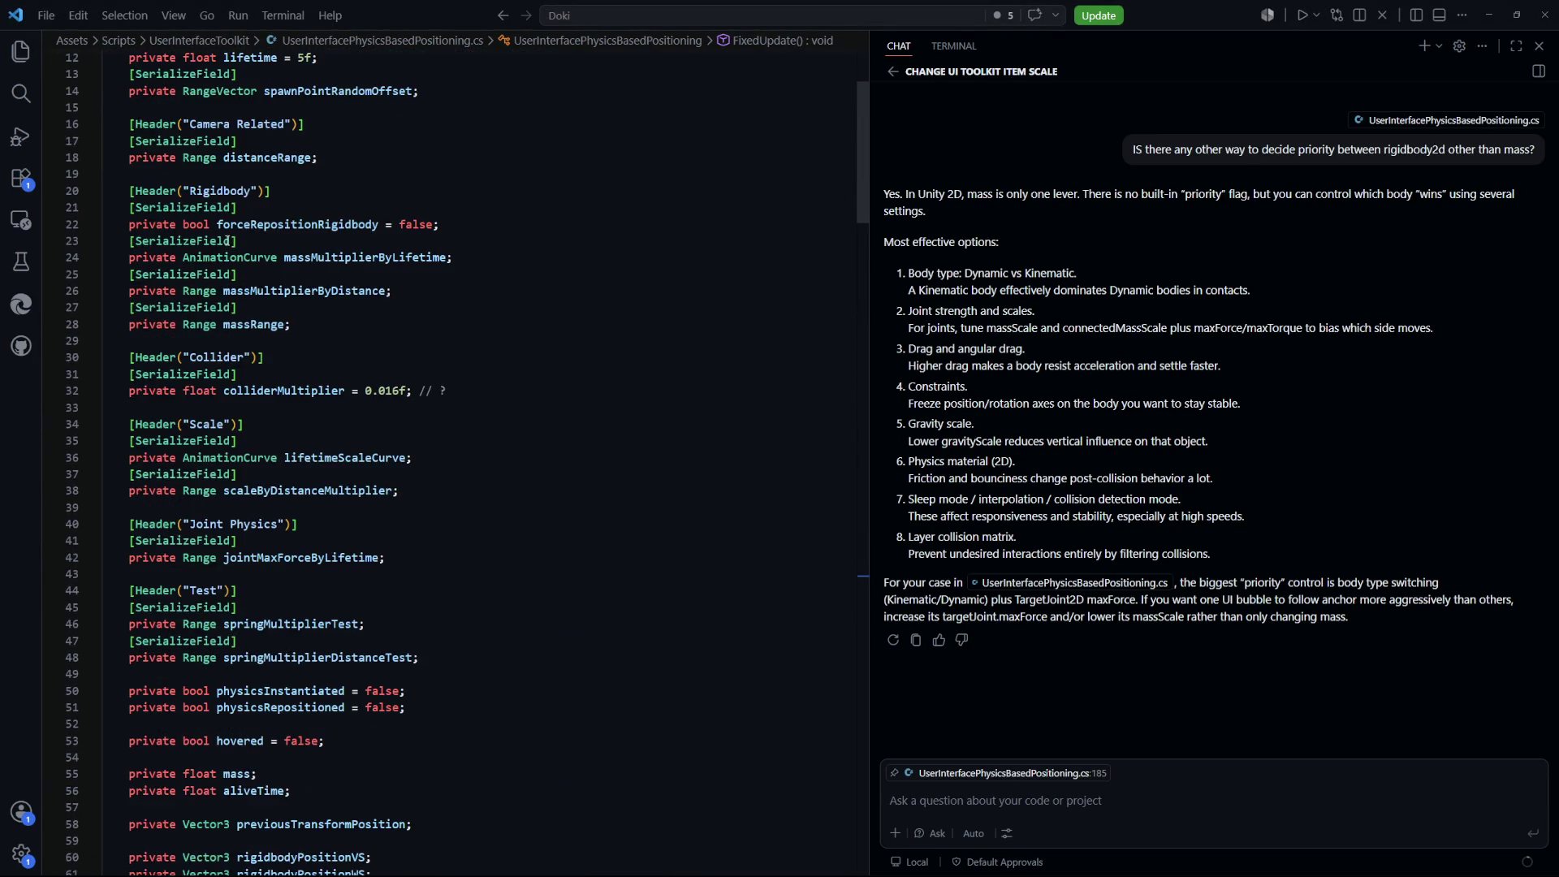
{"action": "left_click", "coordinate": [336, 189]}
{"action": "left_click", "coordinate": [308, 373]}
{"action": "left_click_drag", "start_coordinate": [292, 324], "coordinate": [129, 308]}
{"action": "key", "text": "ctrl+c"}
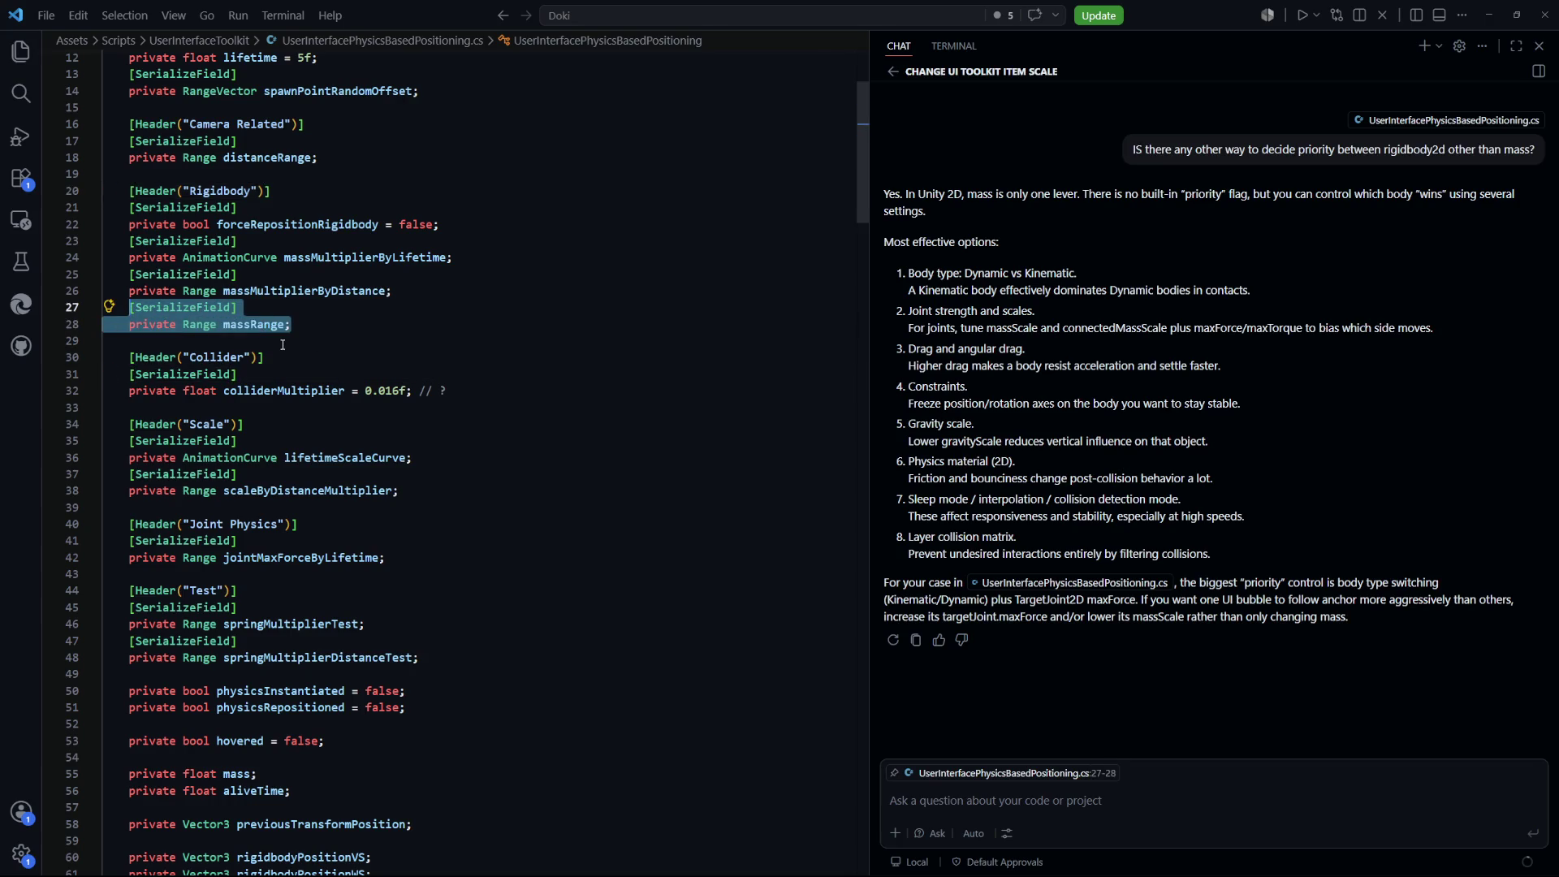
{"action": "key", "text": "BackSpace"}
{"action": "key", "text": "BackSpace"}
{"action": "key", "text": "BackSpace"}
Paste the massRange field so it sits right after forceRepositionRigidbody in the Rigidbody section
{"action": "left_click", "coordinate": [311, 190]}
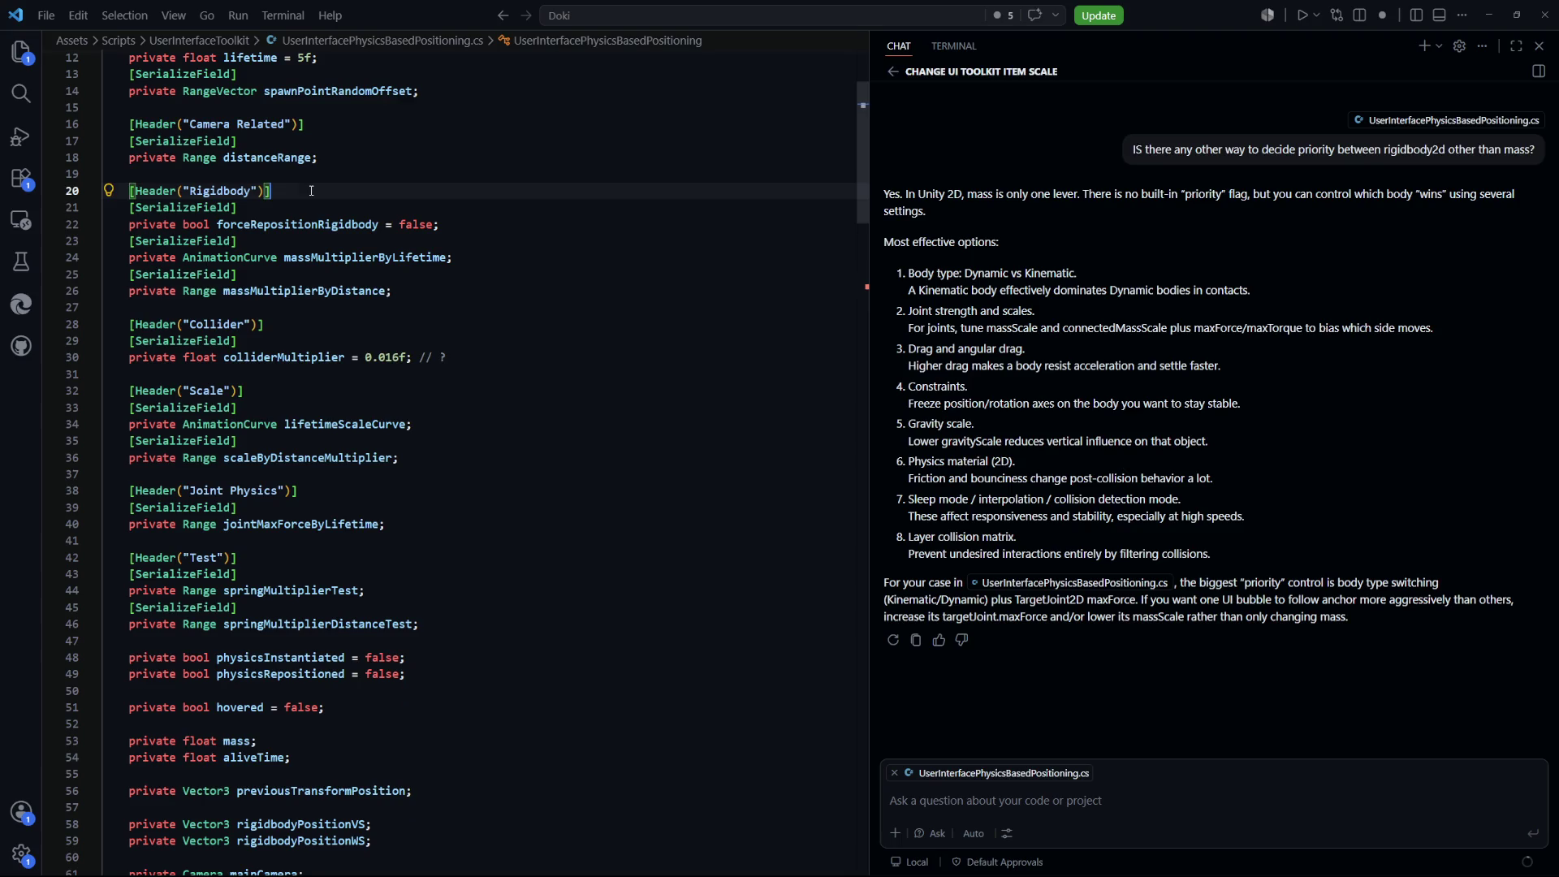
{"action": "key", "text": "Return"}
{"action": "key", "text": "ctrl+v"}
{"action": "key", "text": "Down"}
{"action": "key", "text": "Down"}
{"action": "key", "text": "Down"}
{"action": "key", "text": "End"}
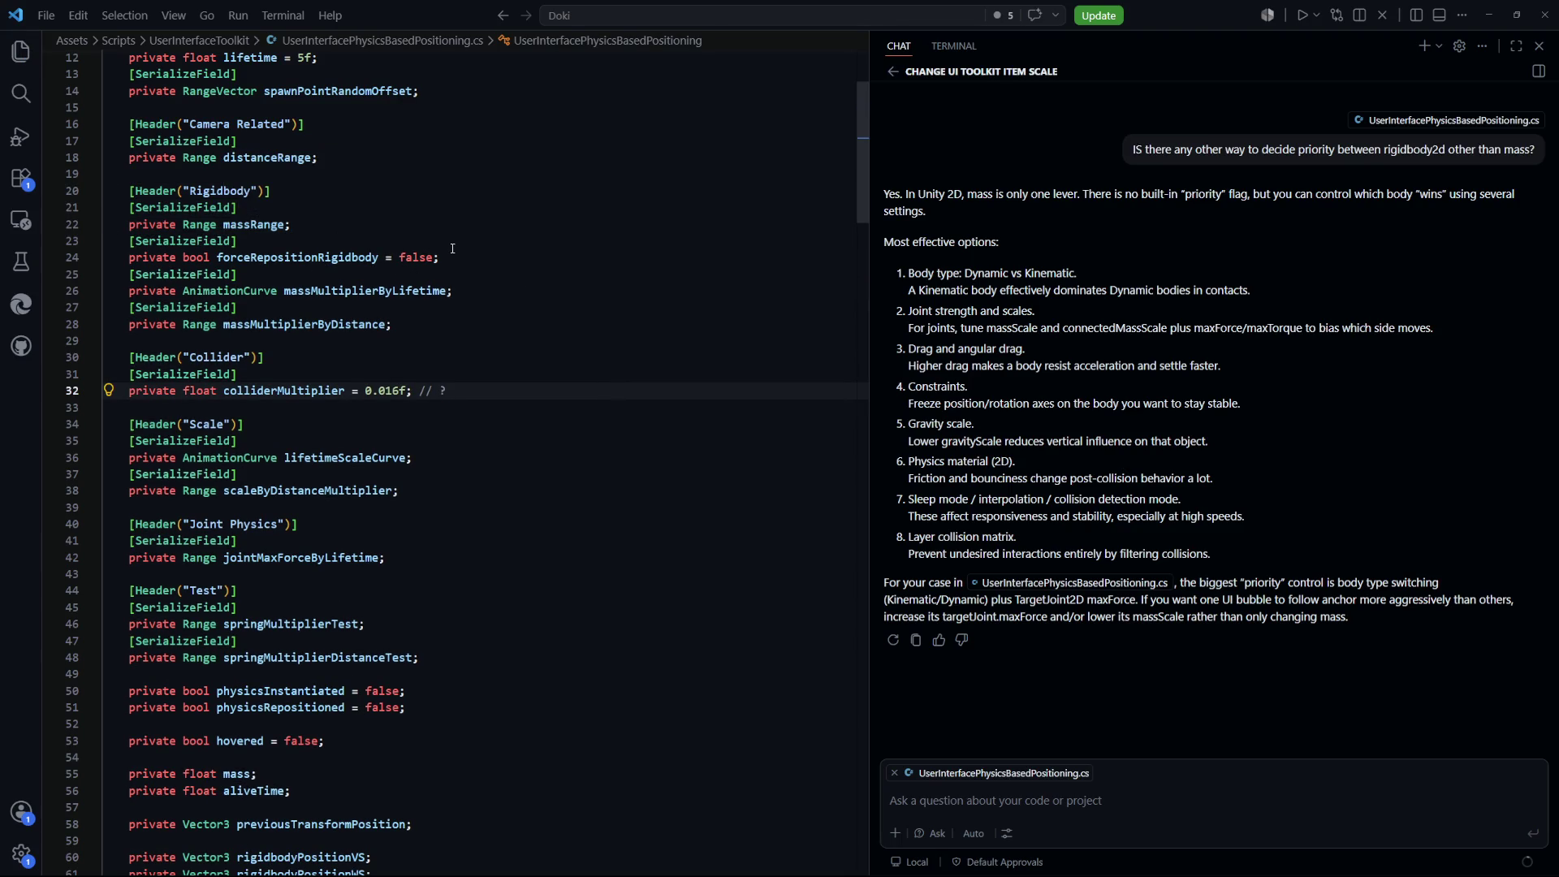
{"action": "left_click", "coordinate": [477, 224]}
{"action": "key", "text": "ctrl+shift+k"}
{"action": "key", "text": "ctrl+shift+k"}
{"action": "left_click", "coordinate": [478, 222]}
{"action": "key", "text": "Return"}
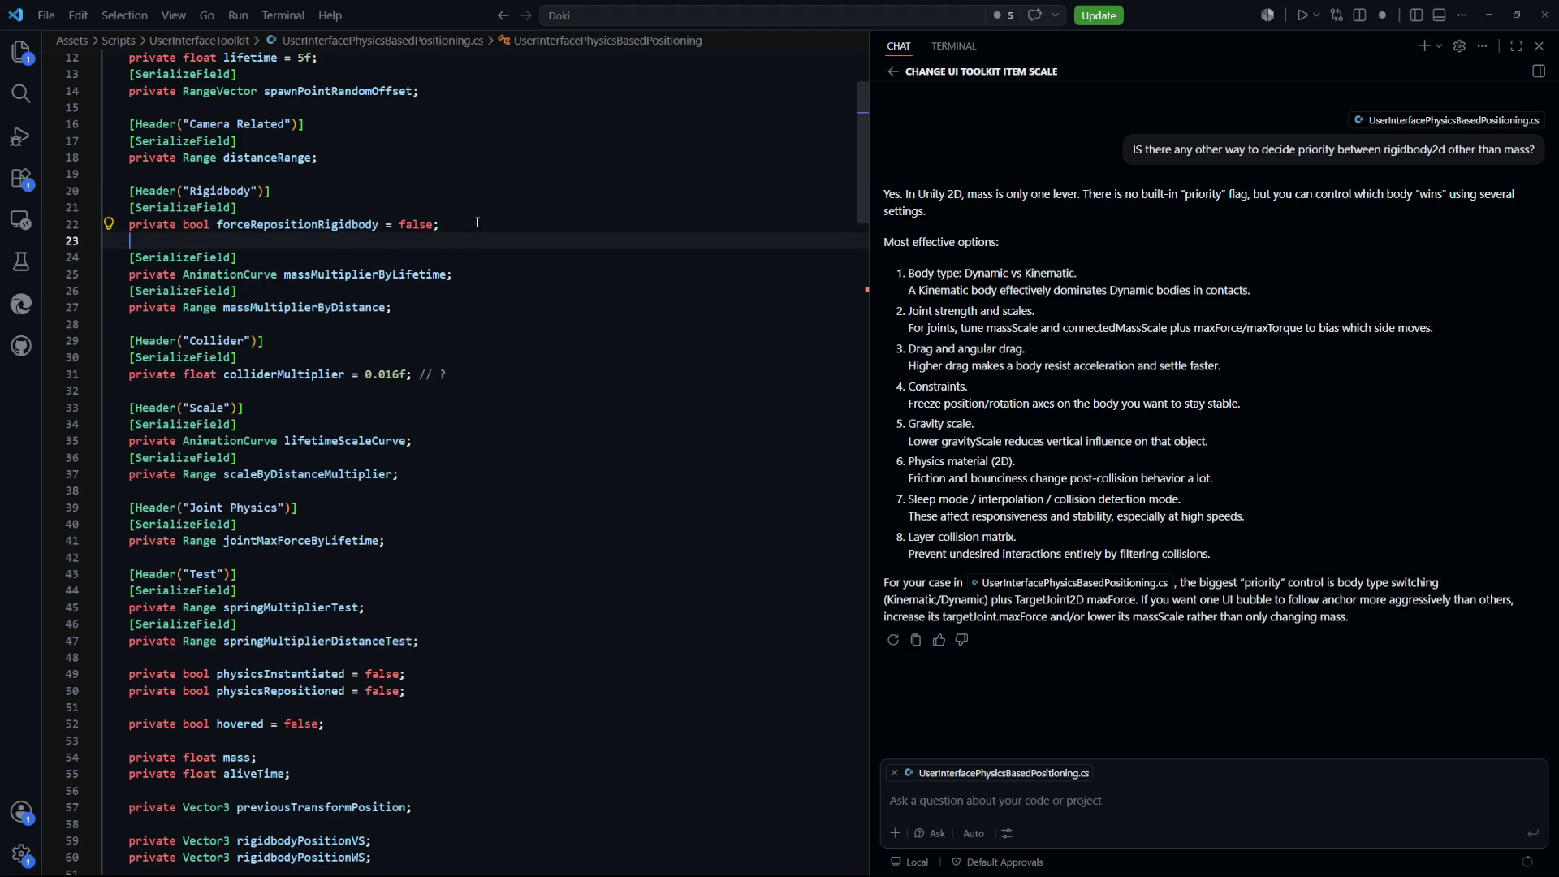
{"action": "key", "text": "ctrl+v"}
Review the reordered Rigidbody fields, selecting massMultiplierByLifetime and massMultiplierByDistance
{"action": "left_click", "coordinate": [369, 291]}
{"action": "double_click", "coordinate": [369, 290]}
{"action": "left_click", "coordinate": [458, 345]}
{"action": "double_click", "coordinate": [304, 323]}
{"action": "mouse_move", "coordinate": [392, 324]}
{"action": "left_mouse_down"}
{"action": "mouse_move", "coordinate": [134, 286]}
{"action": "mouse_move", "coordinate": [129, 241]}
{"action": "left_mouse_up"}
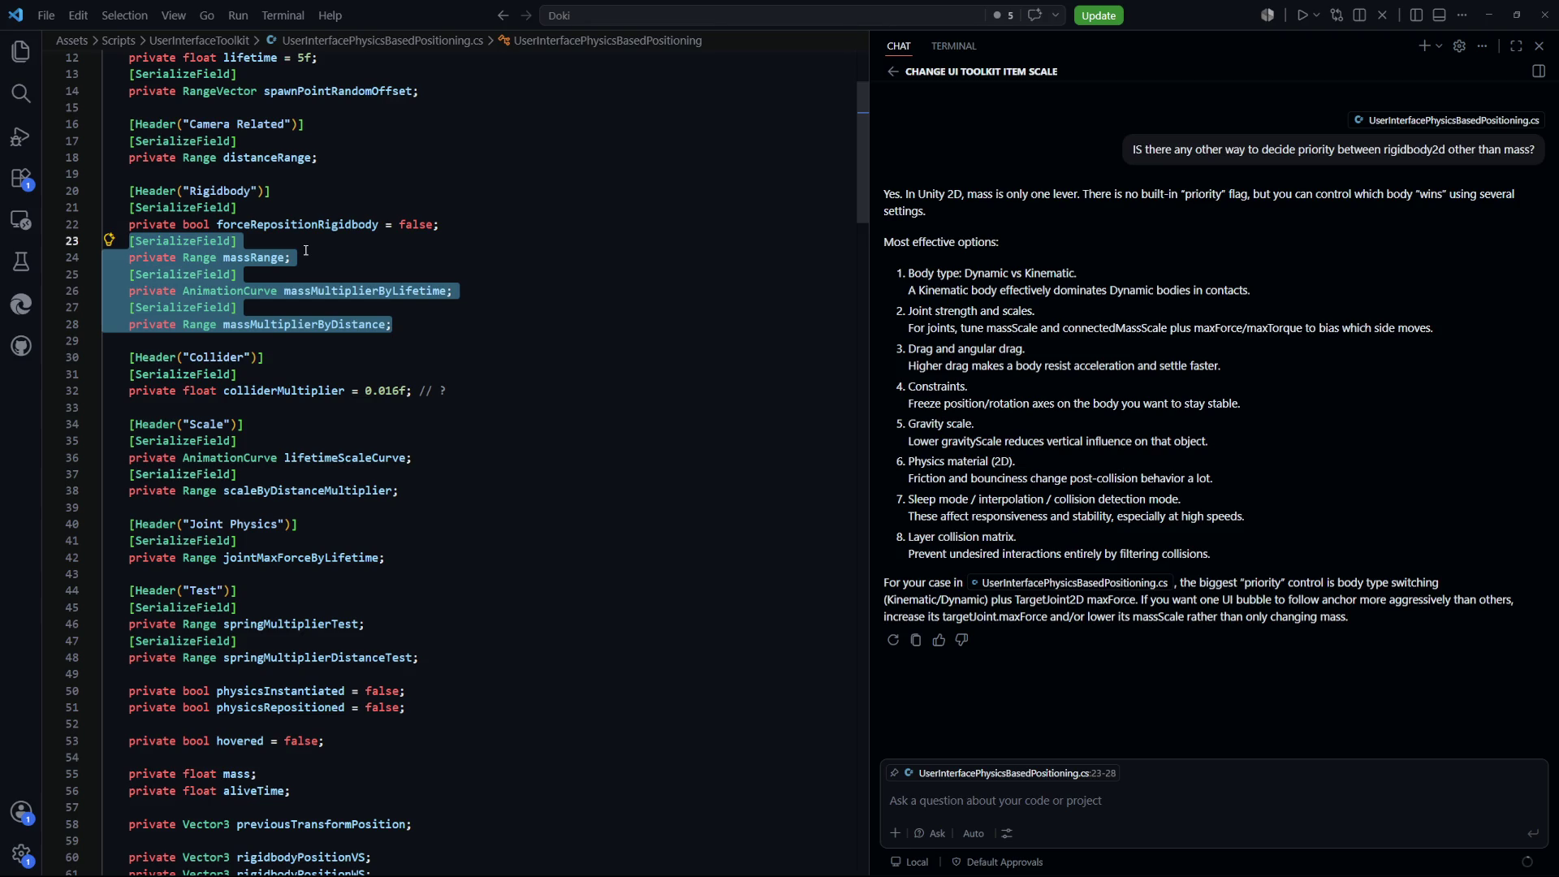
{"action": "scroll", "coordinate": [370, 377], "scroll_direction": "down", "scroll_amount": 3}
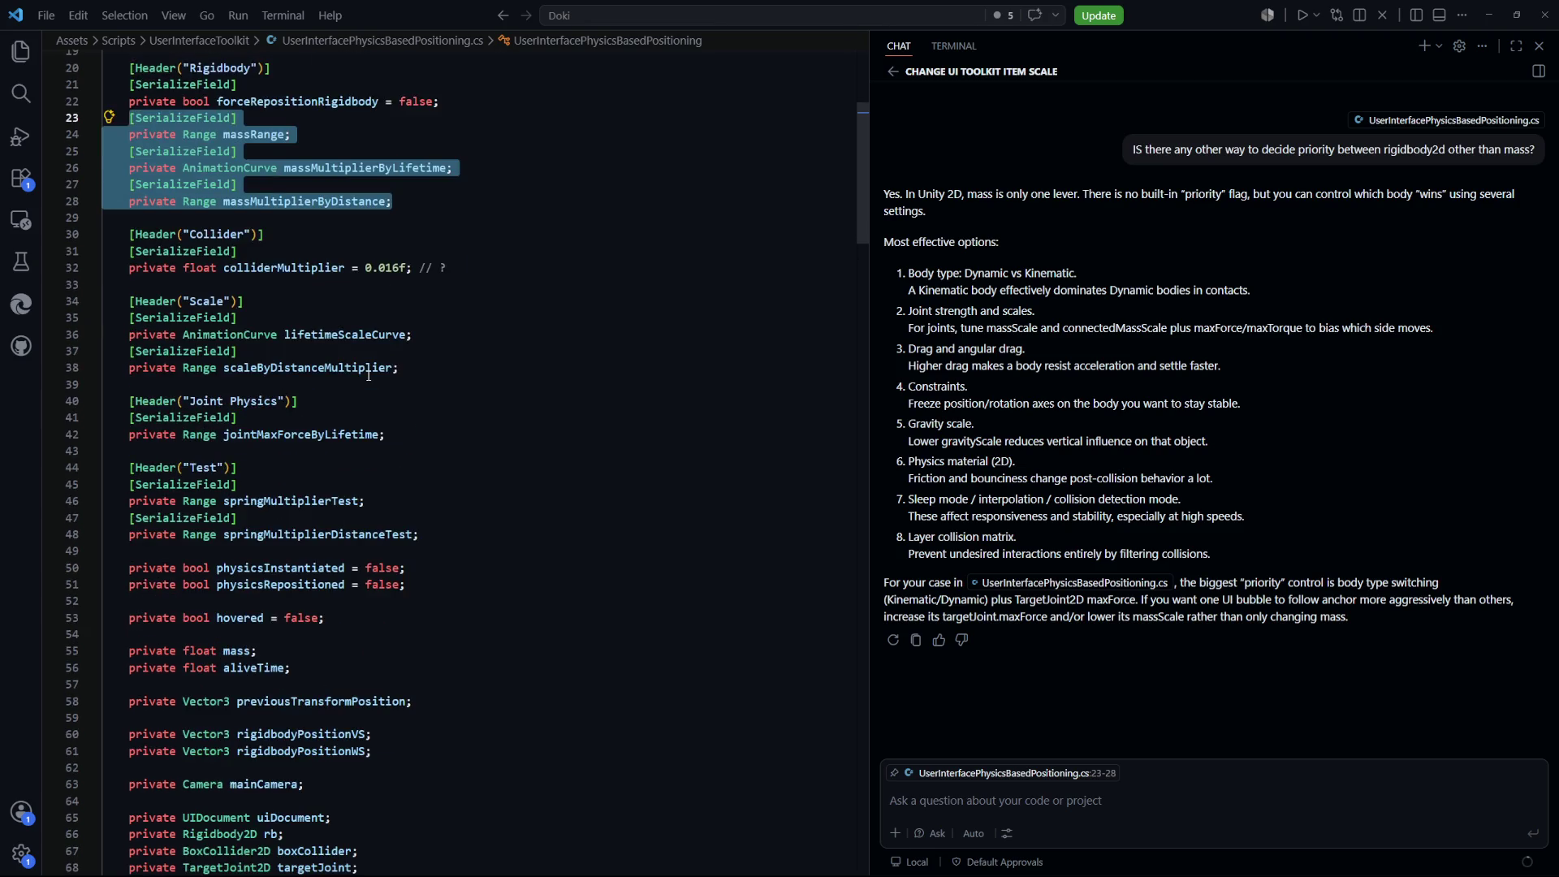
{"action": "scroll", "coordinate": [371, 382], "scroll_direction": "up", "scroll_amount": 1}
Add a new line under the Joint Physics header and start an attribute with '['
{"action": "left_click", "coordinate": [504, 453]}
{"action": "left_click", "coordinate": [365, 463]}
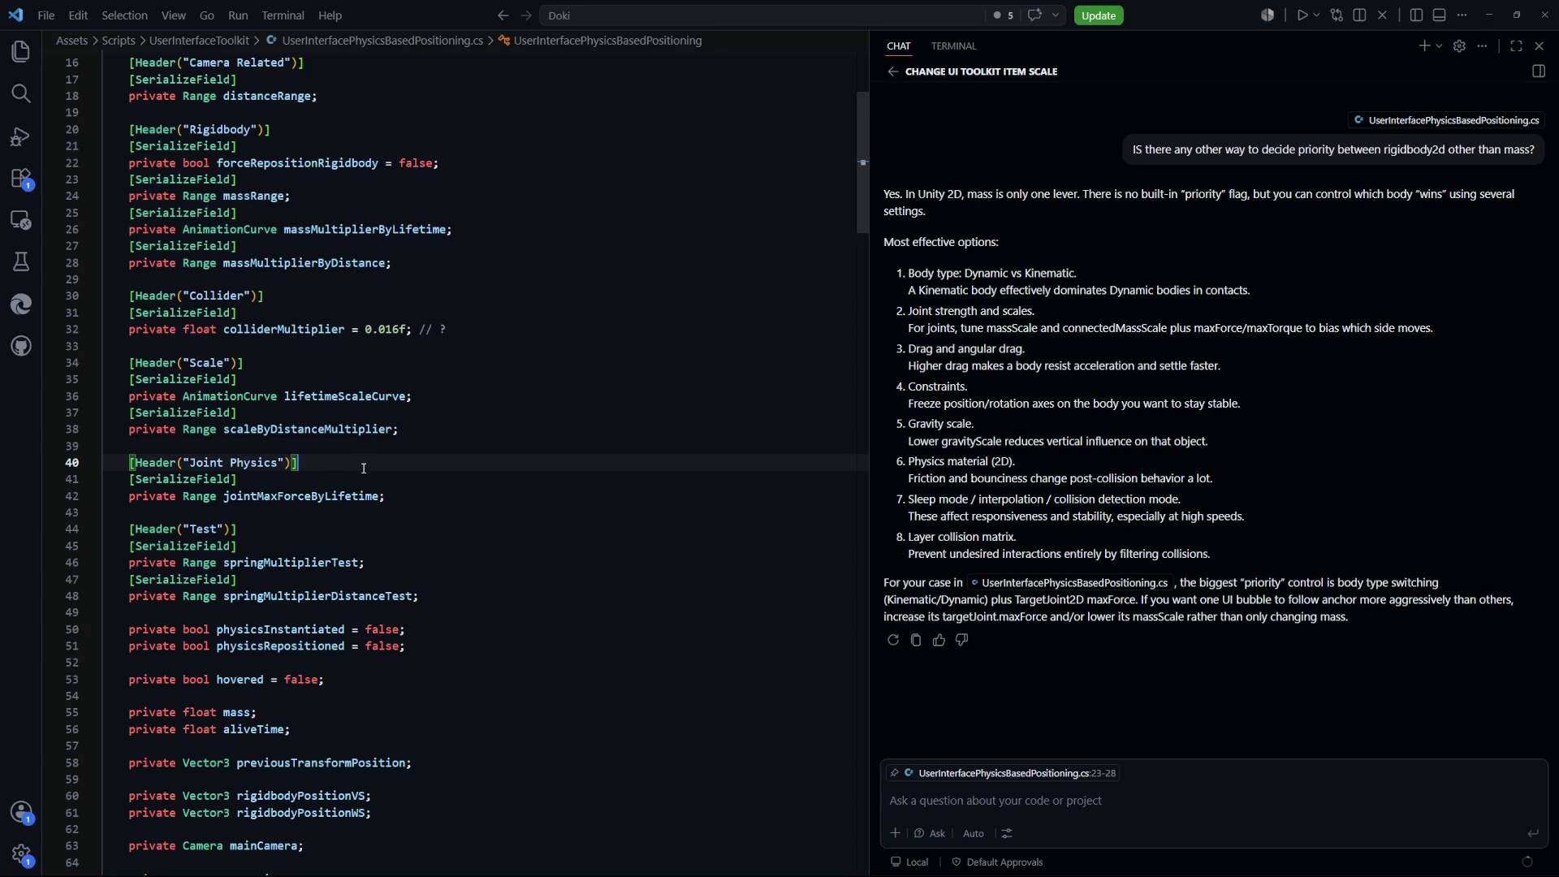
{"action": "key", "text": "Return"}
{"action": "type", "text": "["}
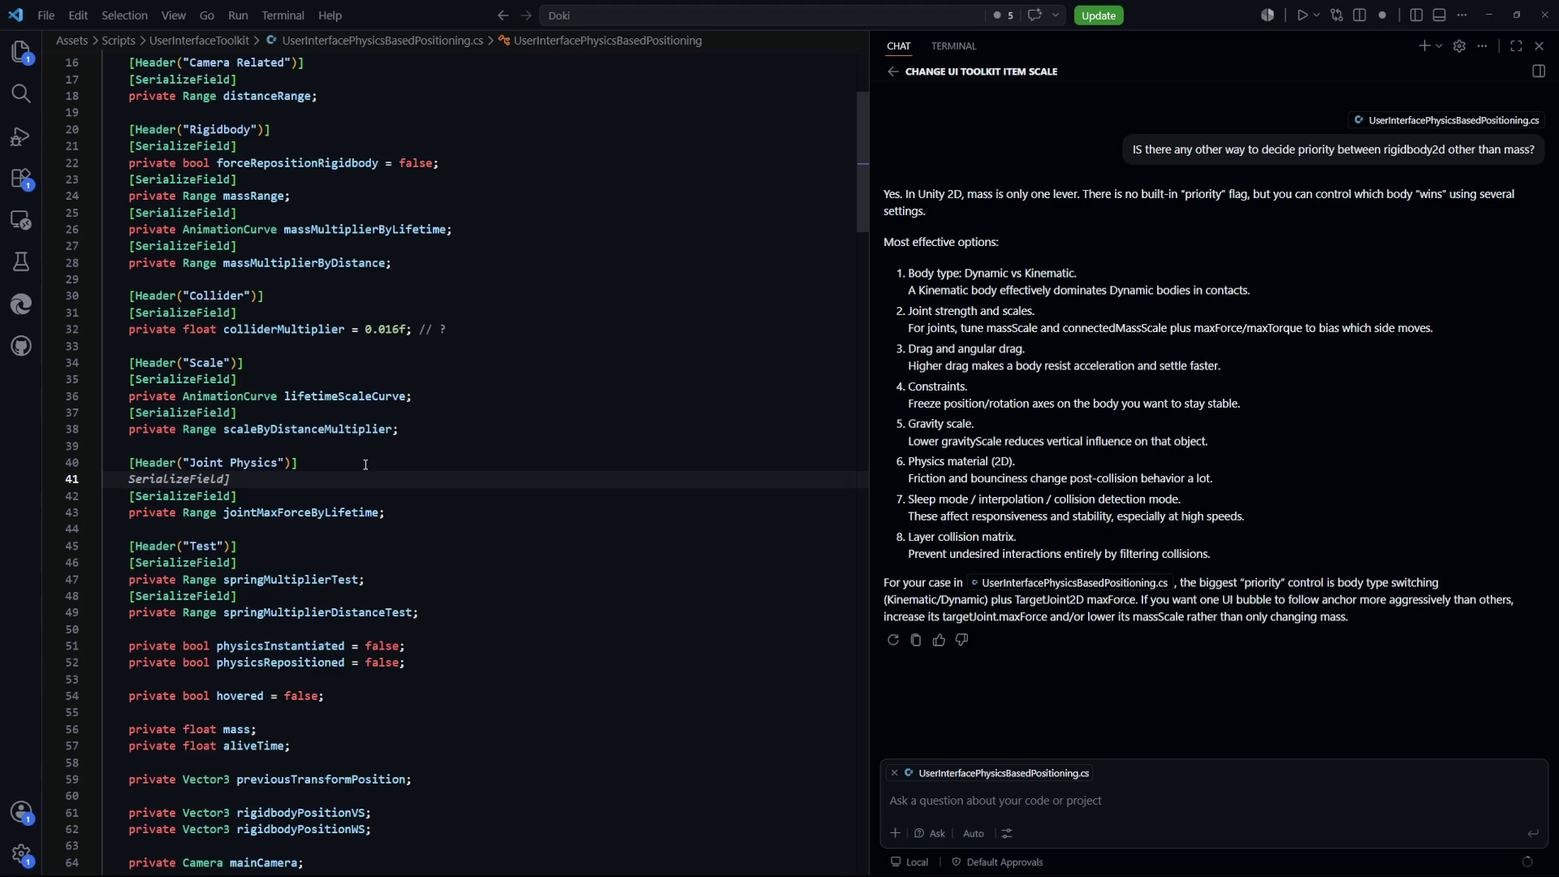
Add '[SerializeField] private Range jointMaxForceRange;' under the Joint Physics header, accepting Copilot's completion
{"action": "type", "text": "SerializeField]"}
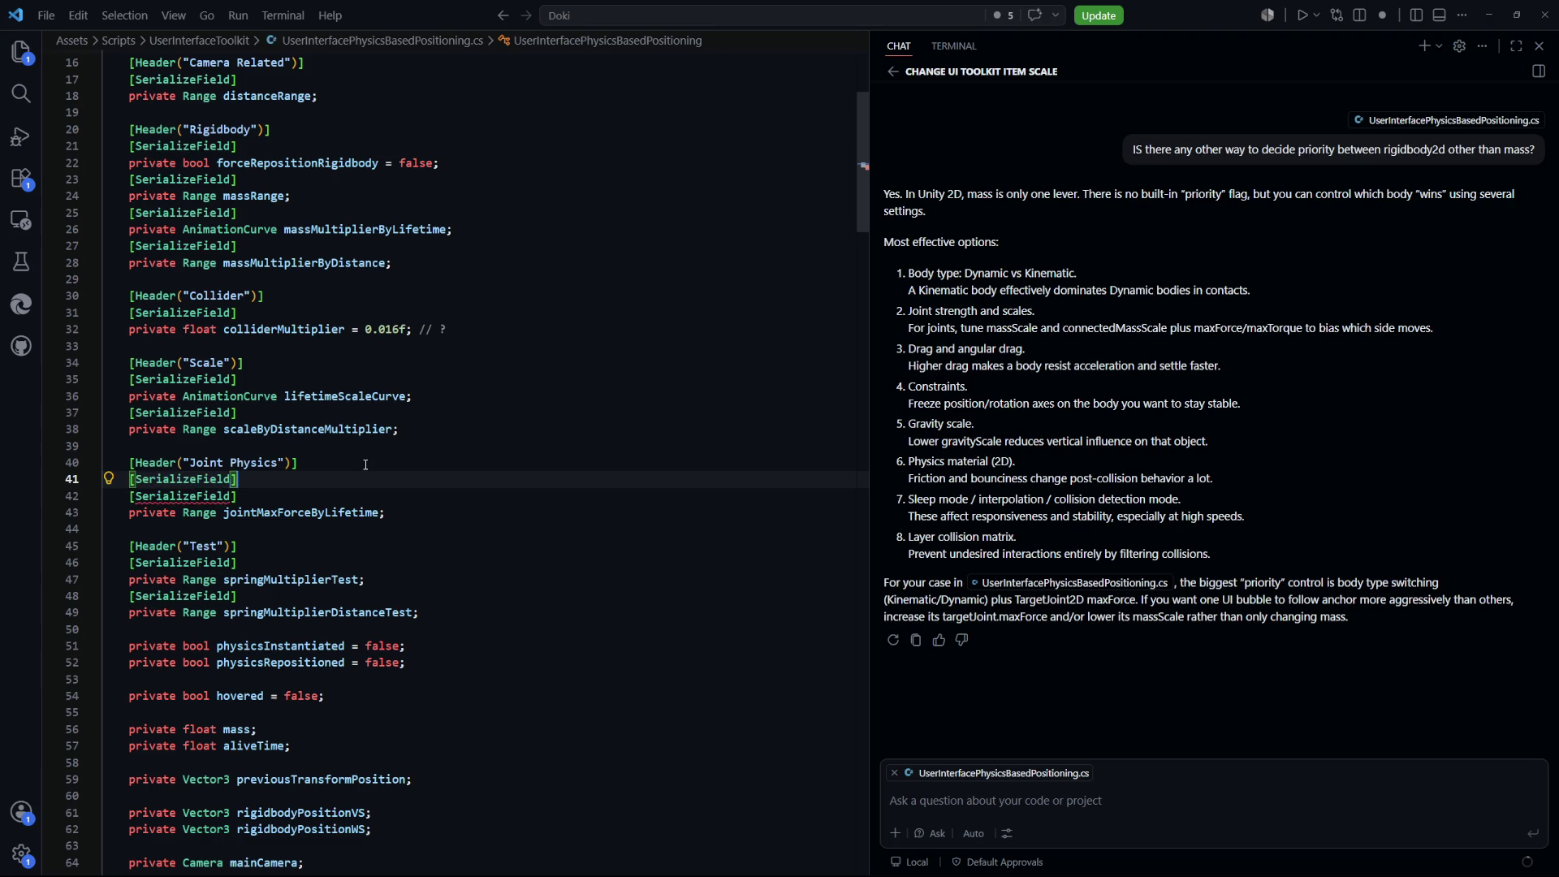
{"action": "key", "text": "Return"}
{"action": "type", "text": "private "}
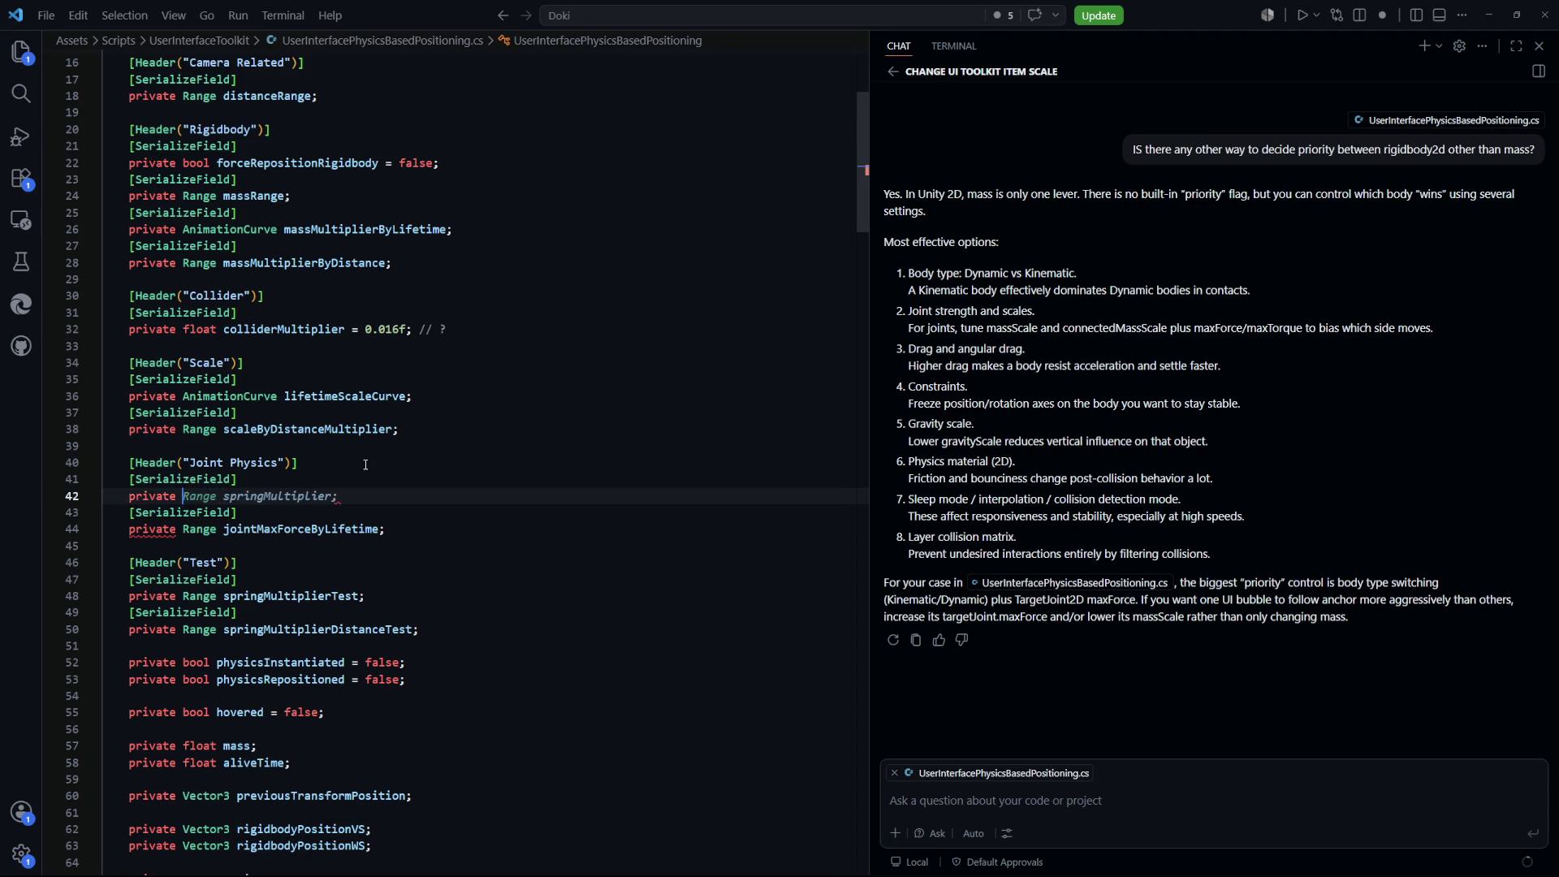
{"action": "type", "text": "Range joinMax"}
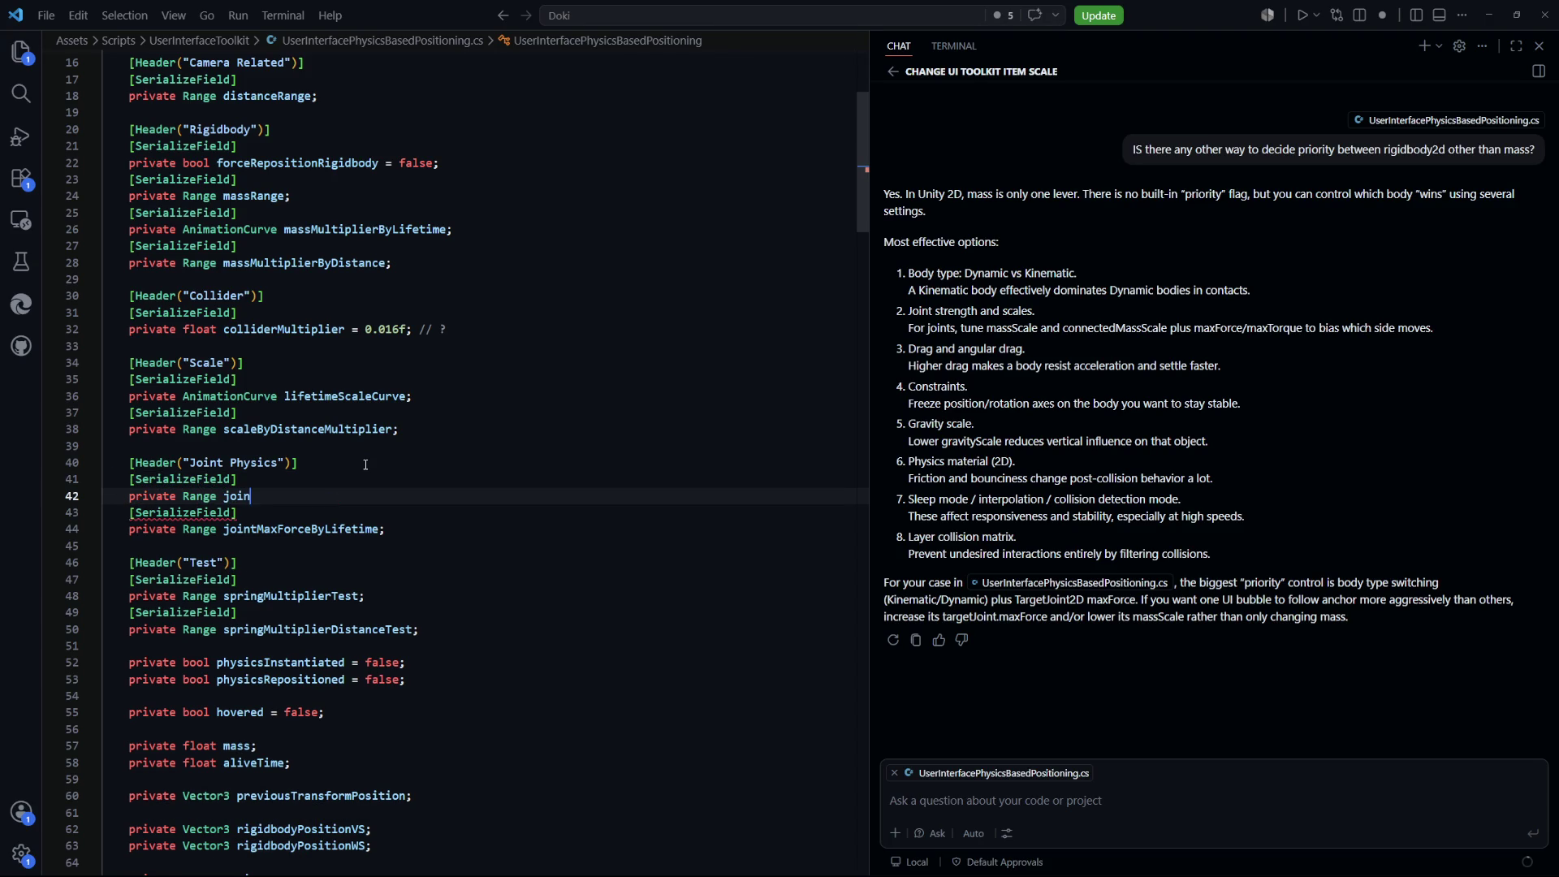
{"action": "key", "text": "BackSpace"}
{"action": "key", "text": "BackSpace"}
{"action": "type", "text": "tMaxFor"}
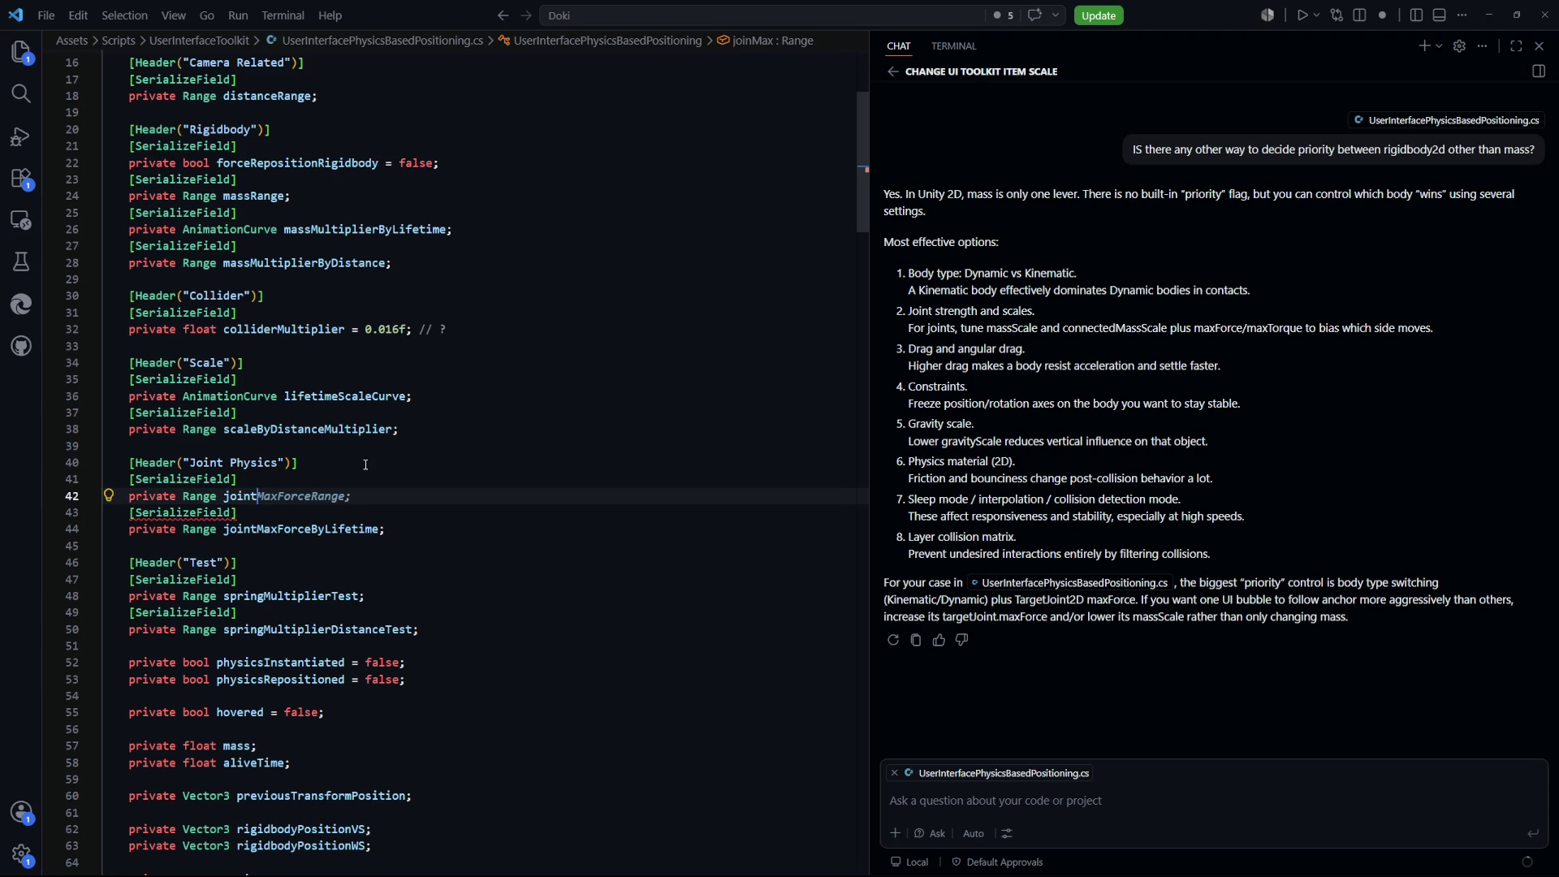
{"action": "key", "text": "Tab"}
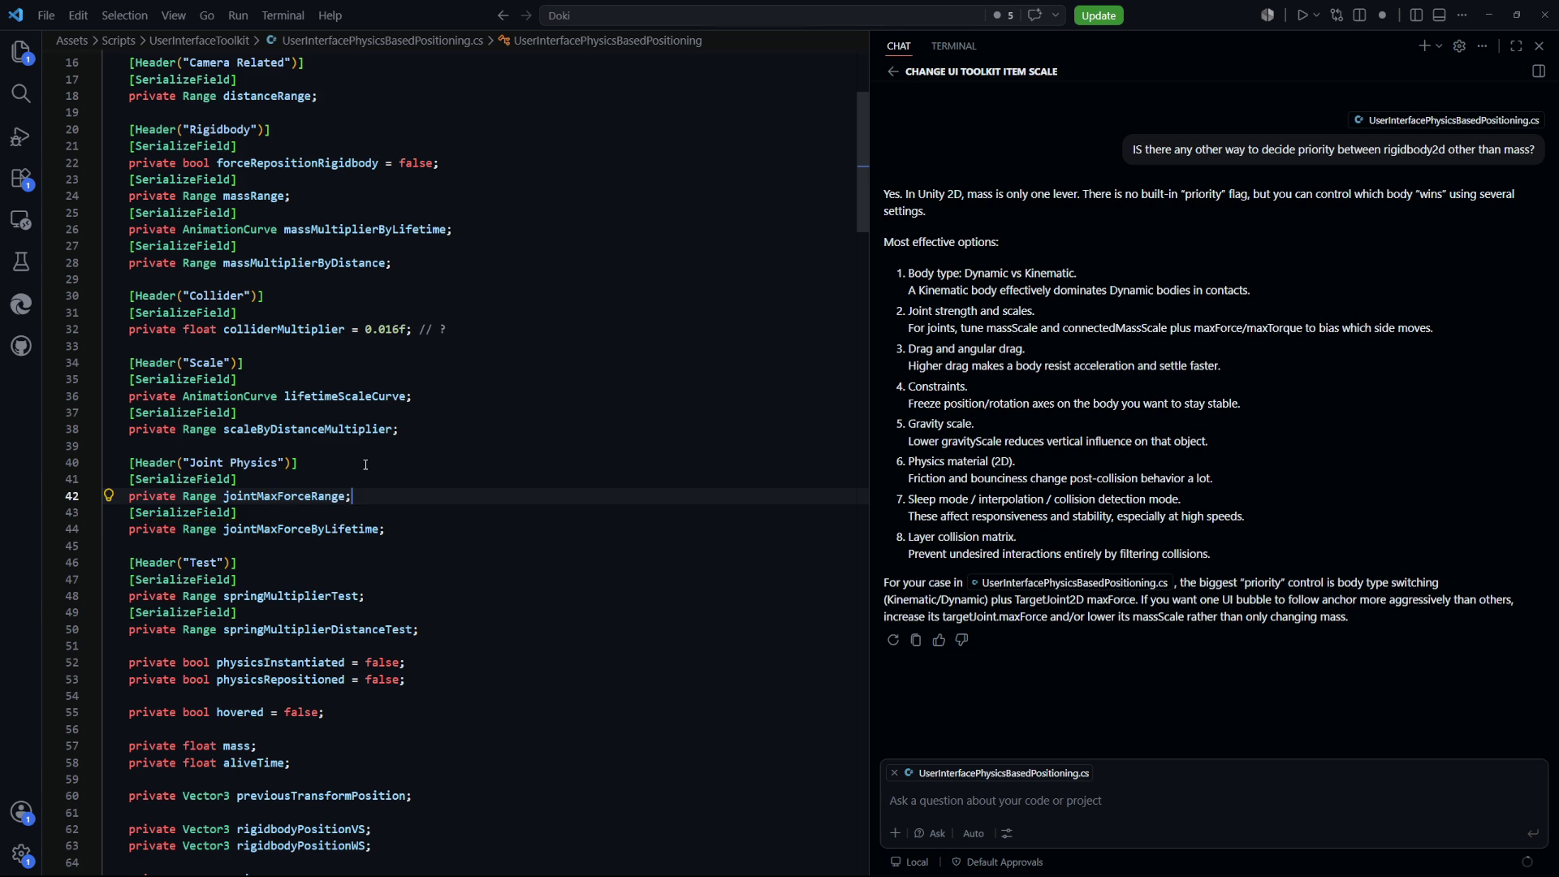
{"action": "key", "text": "Return"}
{"action": "key", "text": "BackSpace"}
Review the jointMaxForceByLifetime declaration and select the new jointMaxForceRange field name
{"action": "left_click_drag", "start_coordinate": [388, 523], "coordinate": [192, 527]}
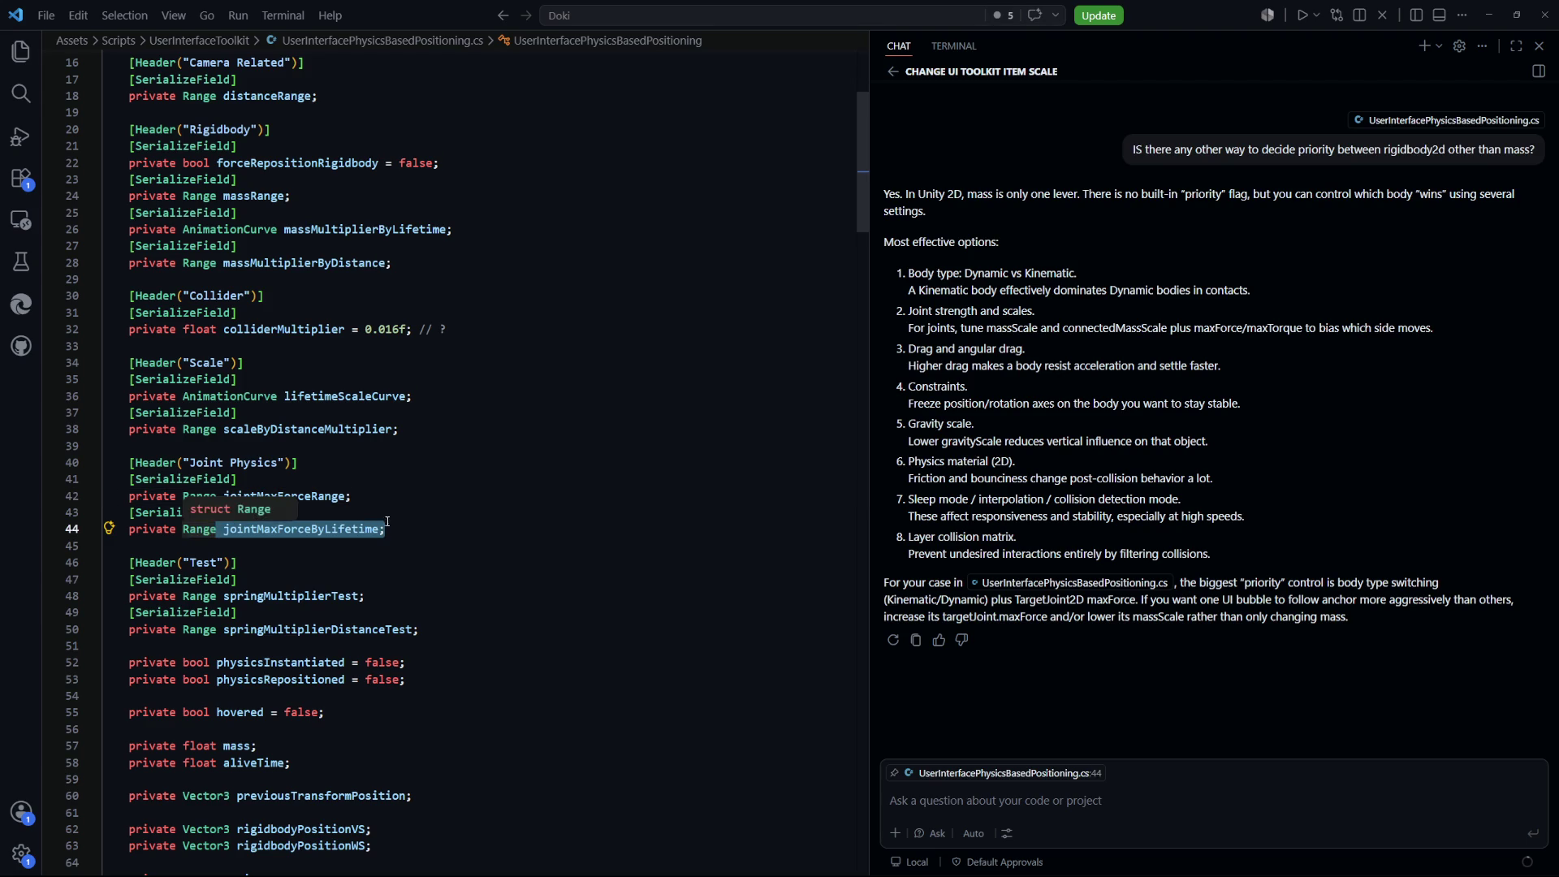
{"action": "left_click", "coordinate": [448, 520]}
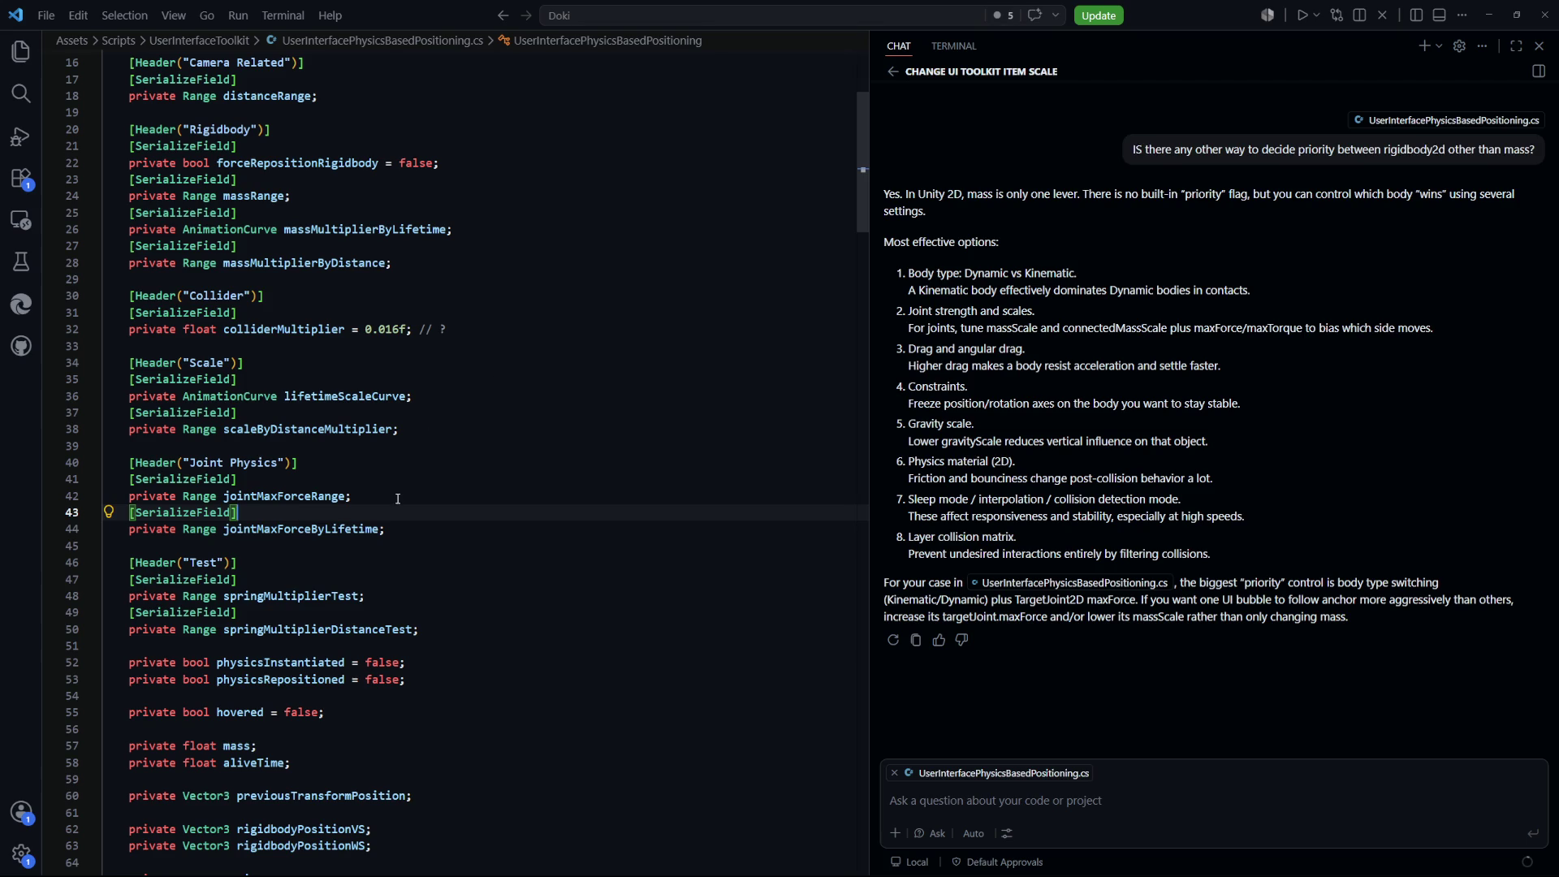
{"action": "double_click", "coordinate": [307, 495]}
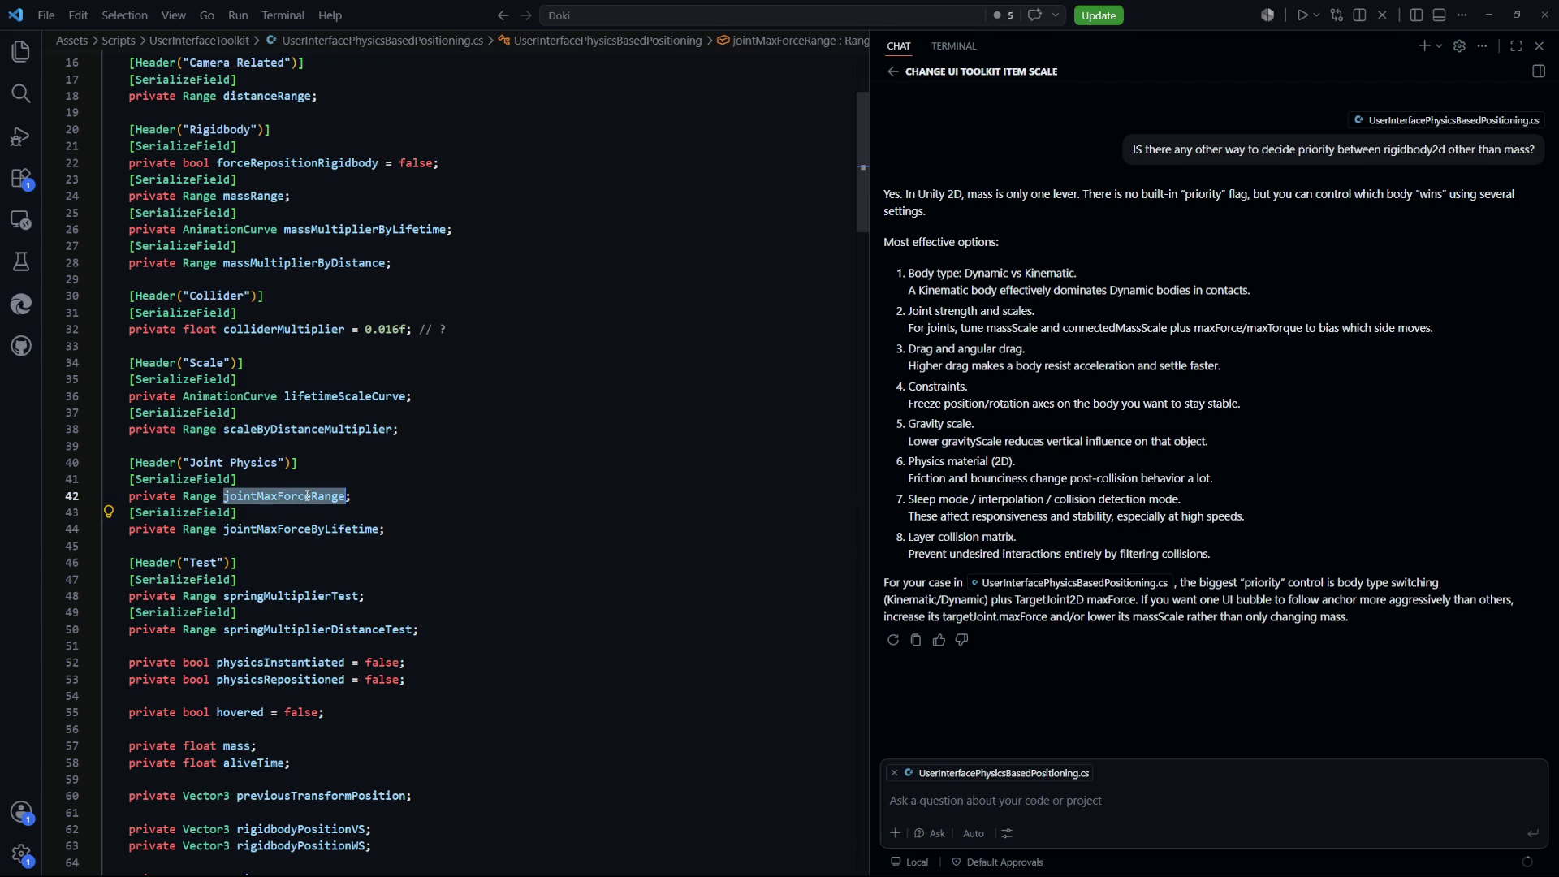
{"action": "left_click_drag", "start_coordinate": [859, 209], "coordinate": [833, 469]}
Add a 'private float jointMaxForce;' field right after the mass field declaration
{"action": "left_click", "coordinate": [670, 393]}
{"action": "scroll", "coordinate": [349, 437], "scroll_direction": "down", "scroll_amount": 4}
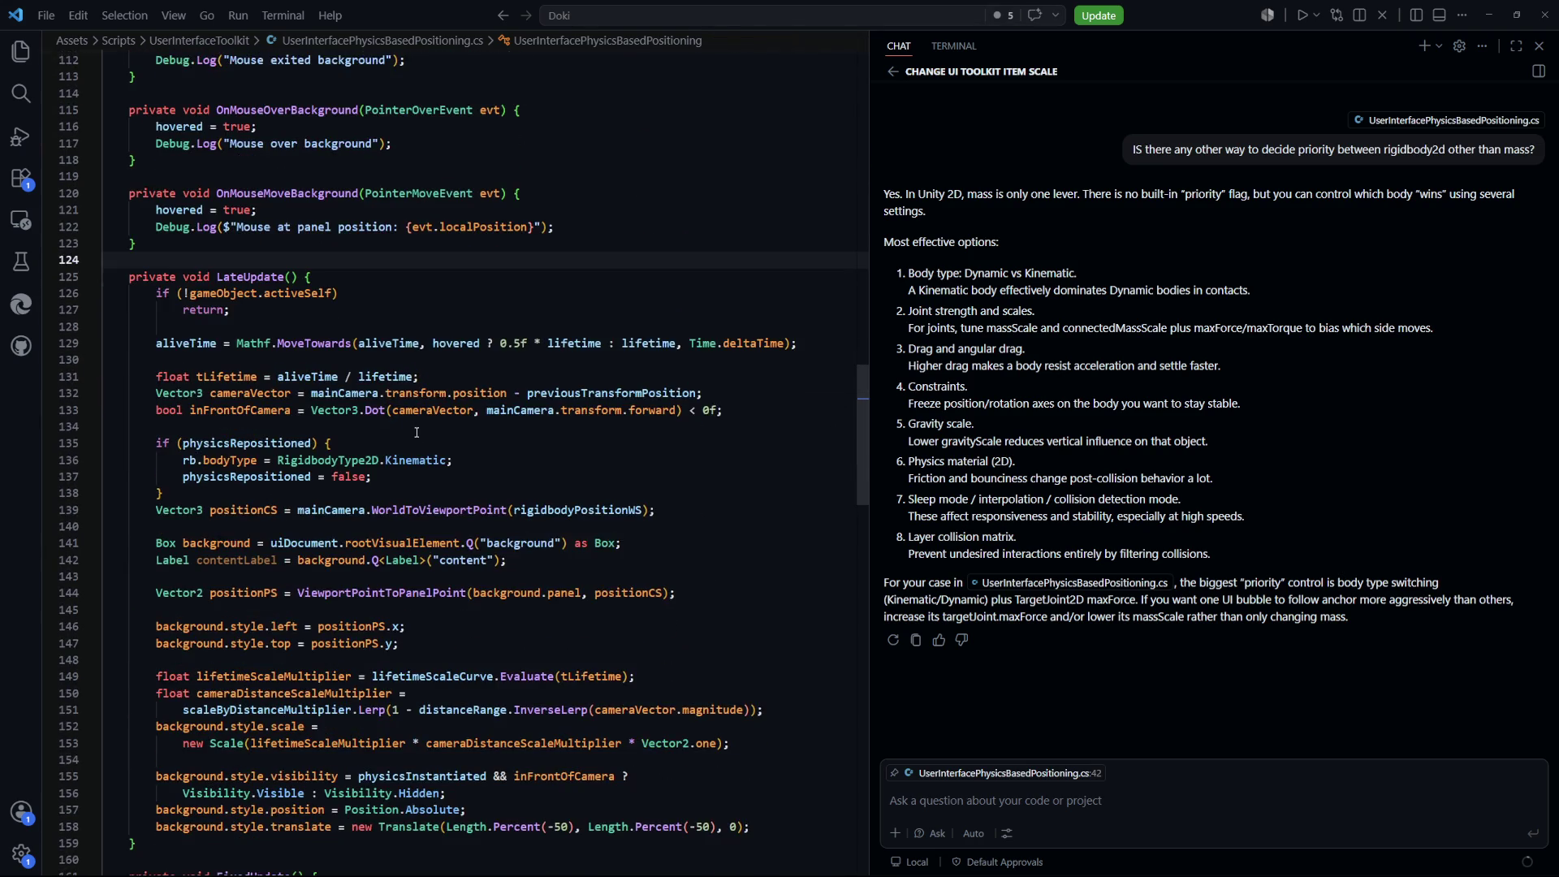
{"action": "scroll", "coordinate": [250, 296], "scroll_direction": "down", "scroll_amount": 13}
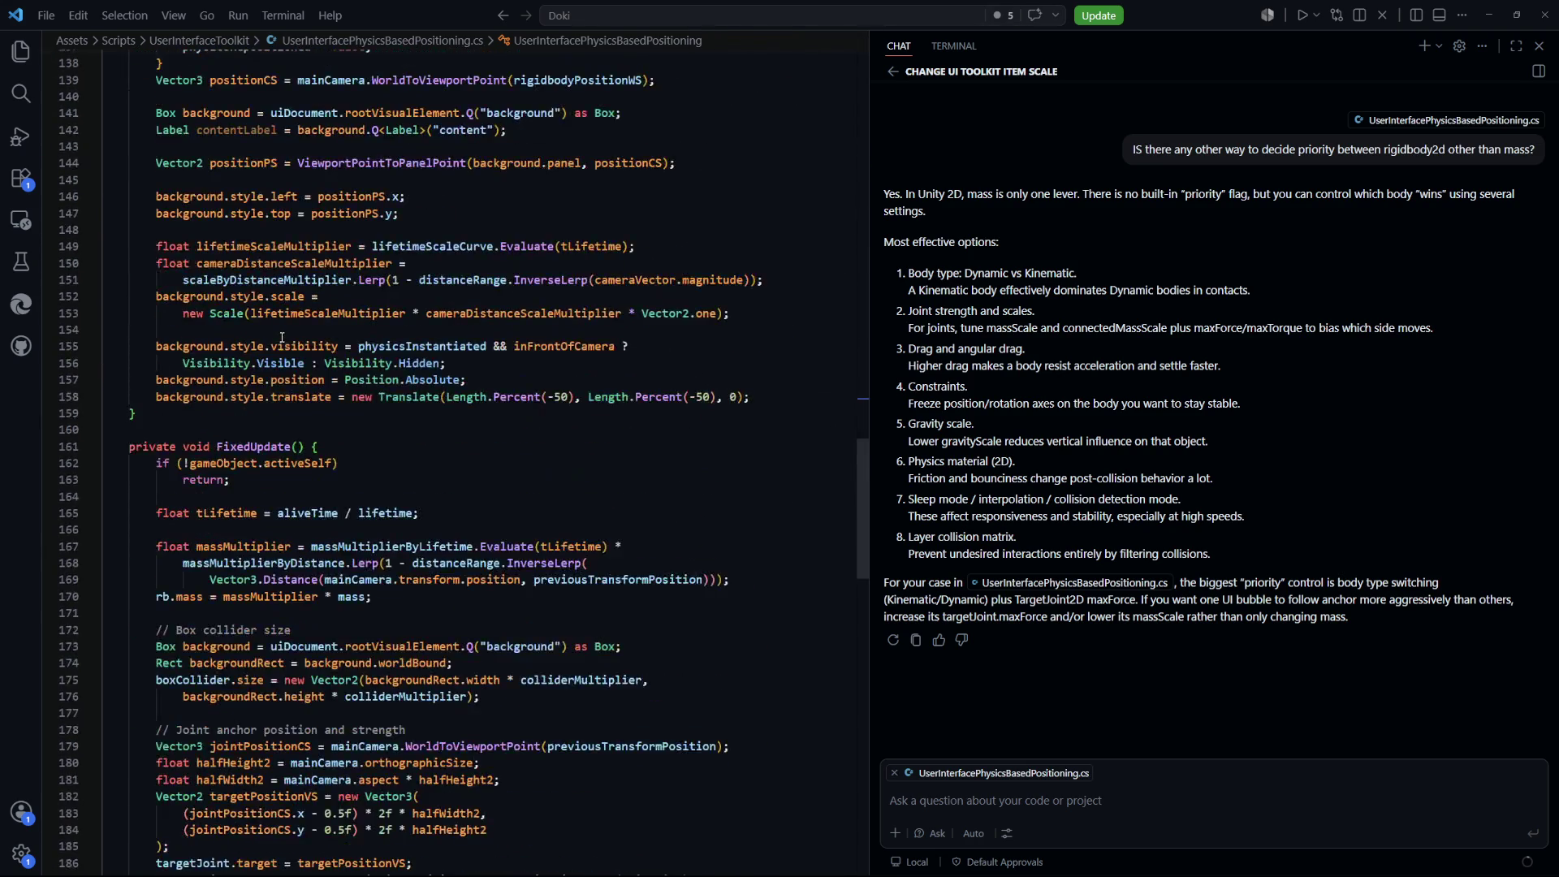
{"action": "left_click", "coordinate": [193, 325]}
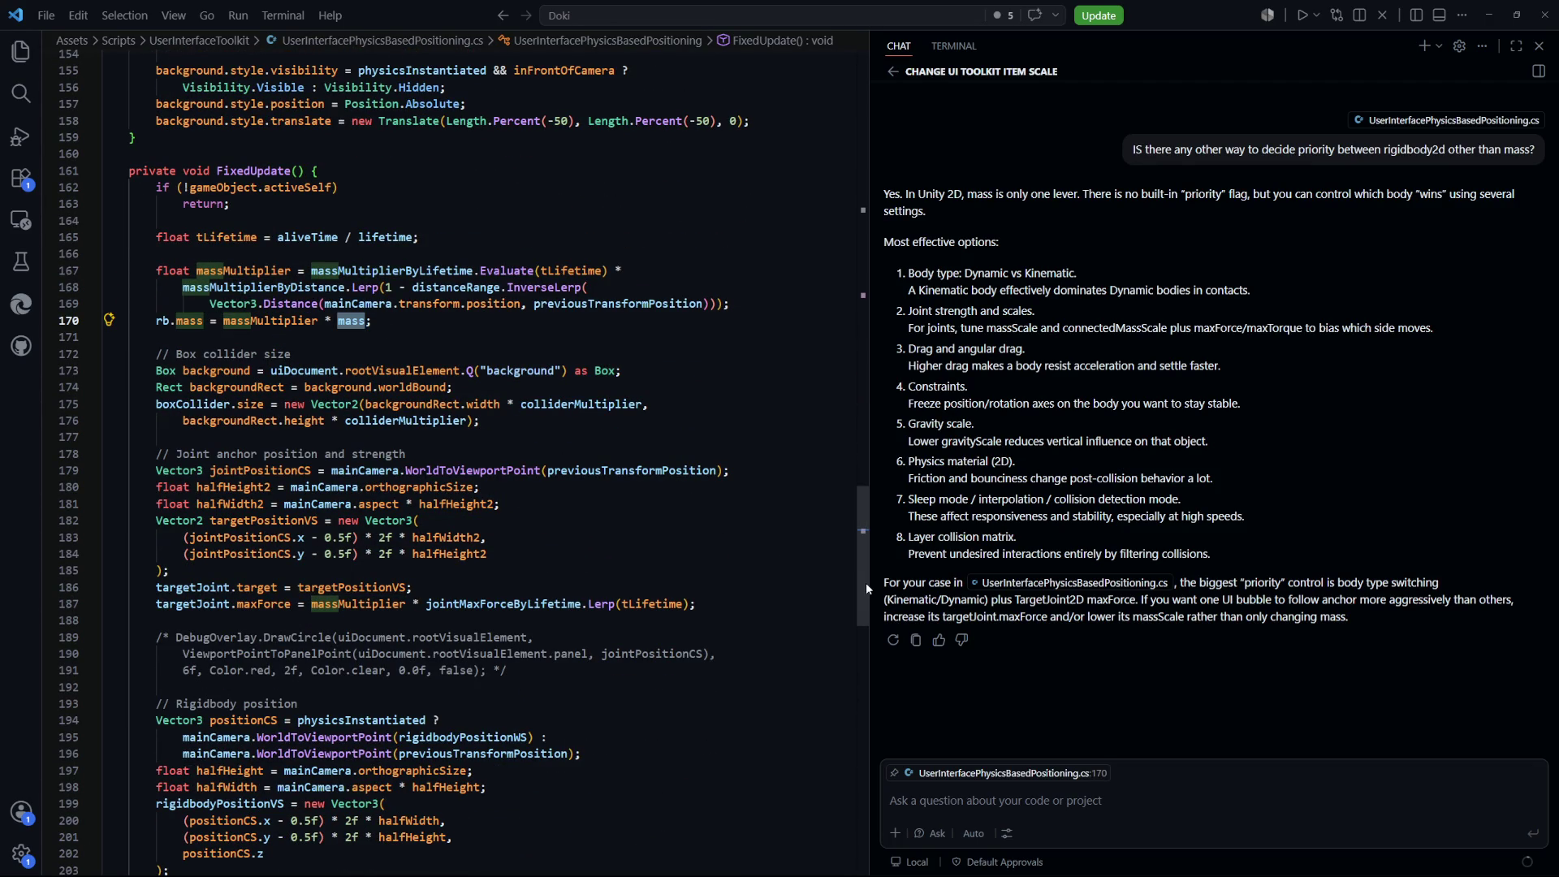
{"action": "key", "text": "F12"}
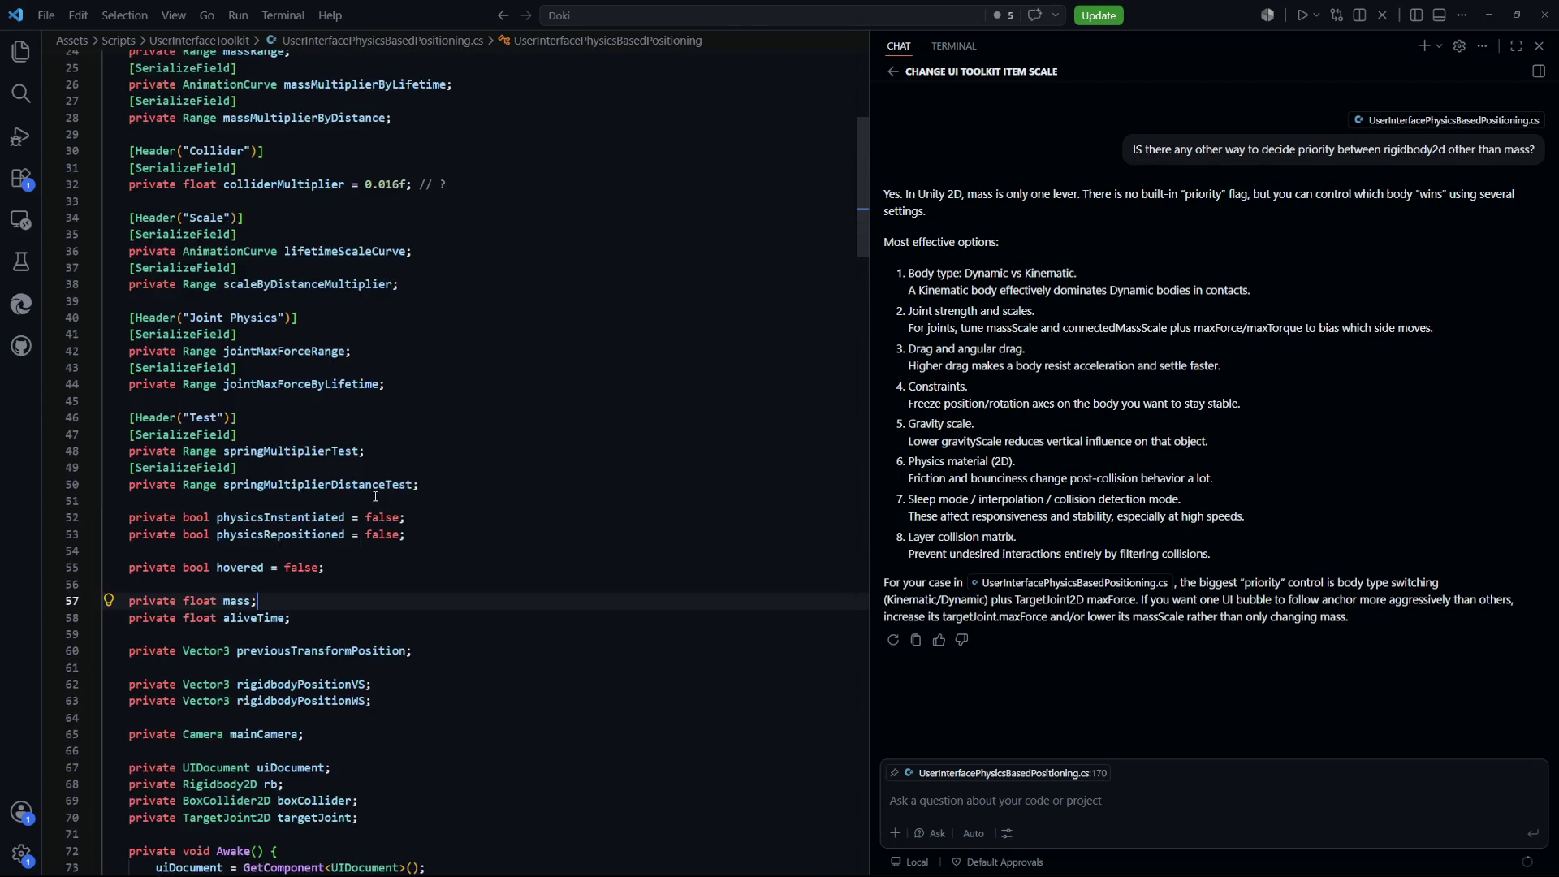
{"action": "key", "text": "Return"}
{"action": "type", "text": "private float joint"}
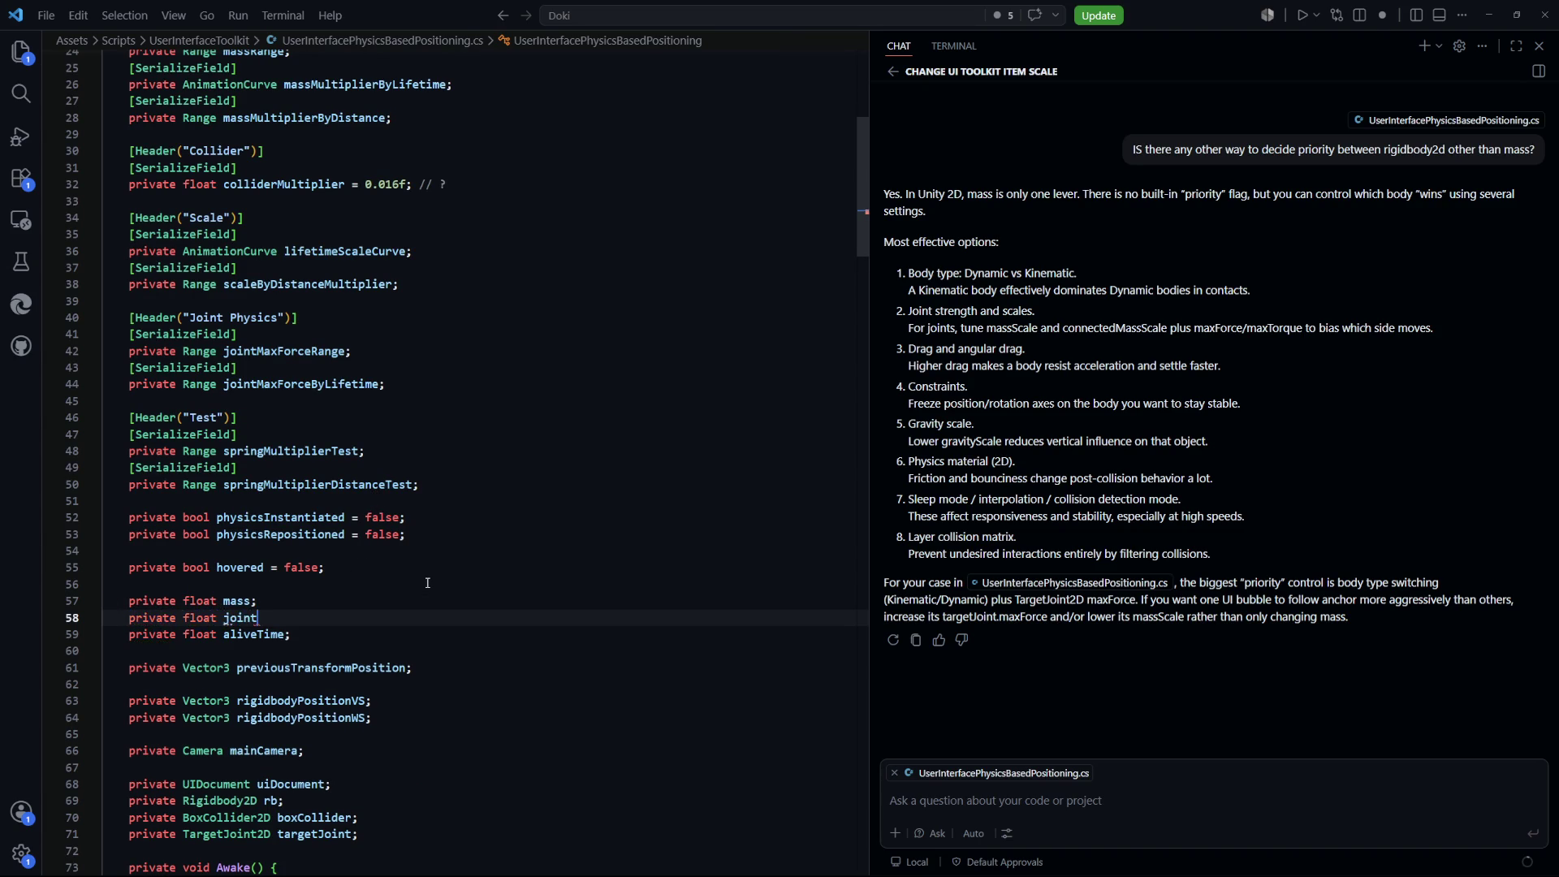
{"action": "key", "text": "Tab"}
In OnEnable, after the mass assignment, set jointMaxForce from jointMaxForceRange.Random
{"action": "double_click", "coordinate": [245, 601]}
{"action": "key", "text": "ctrl+f"}
{"action": "key", "text": "Return"}
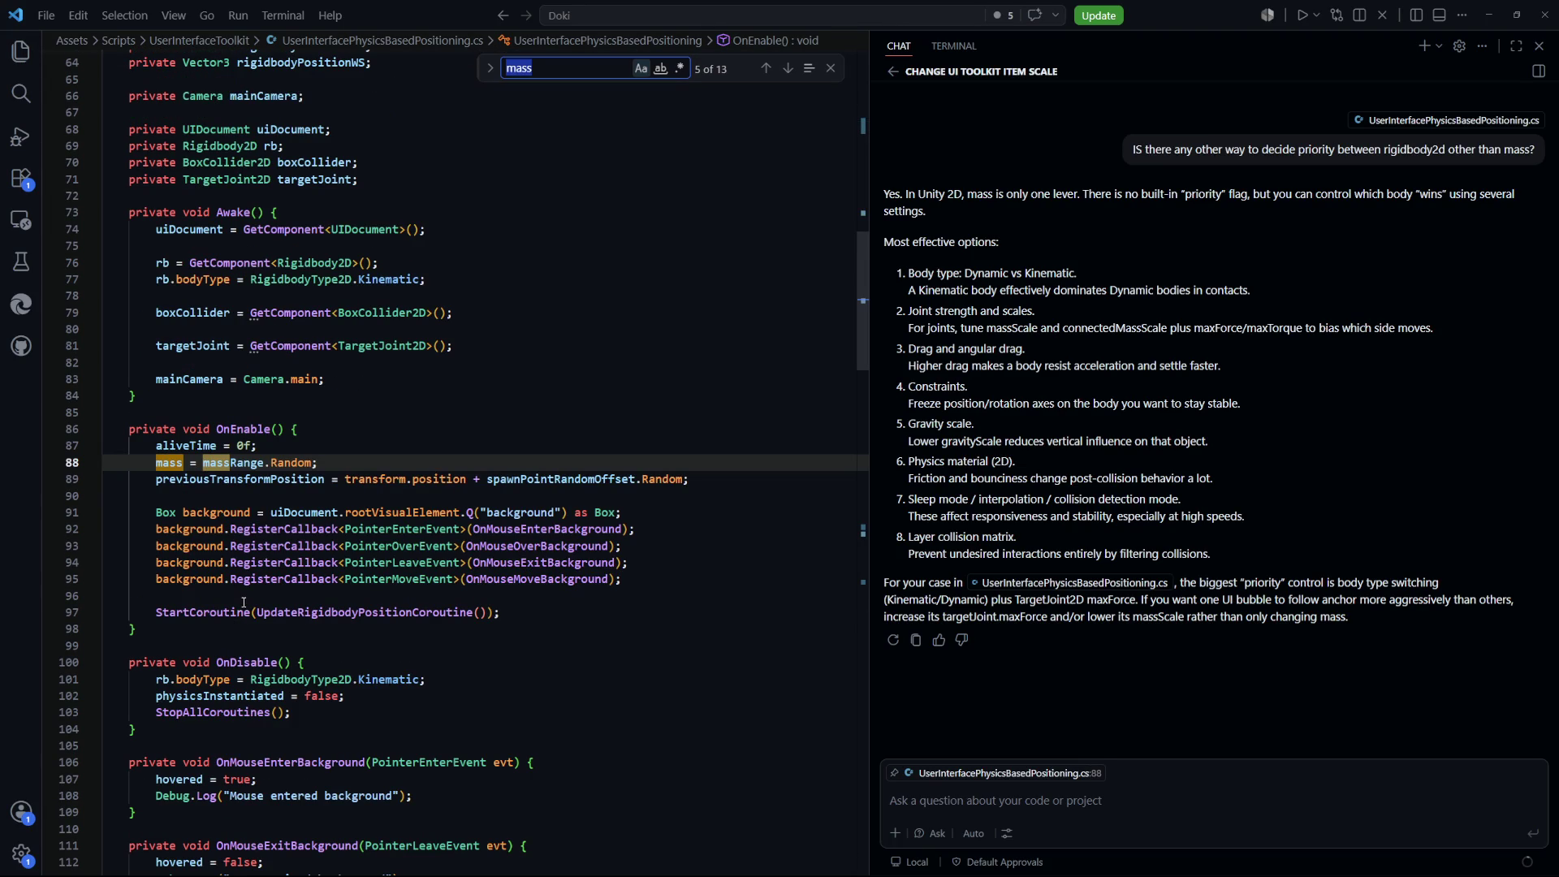
{"action": "left_click", "coordinate": [358, 463]}
{"action": "key", "text": "Return"}
{"action": "type", "text": "joint"}
{"action": "key", "text": "Tab"}
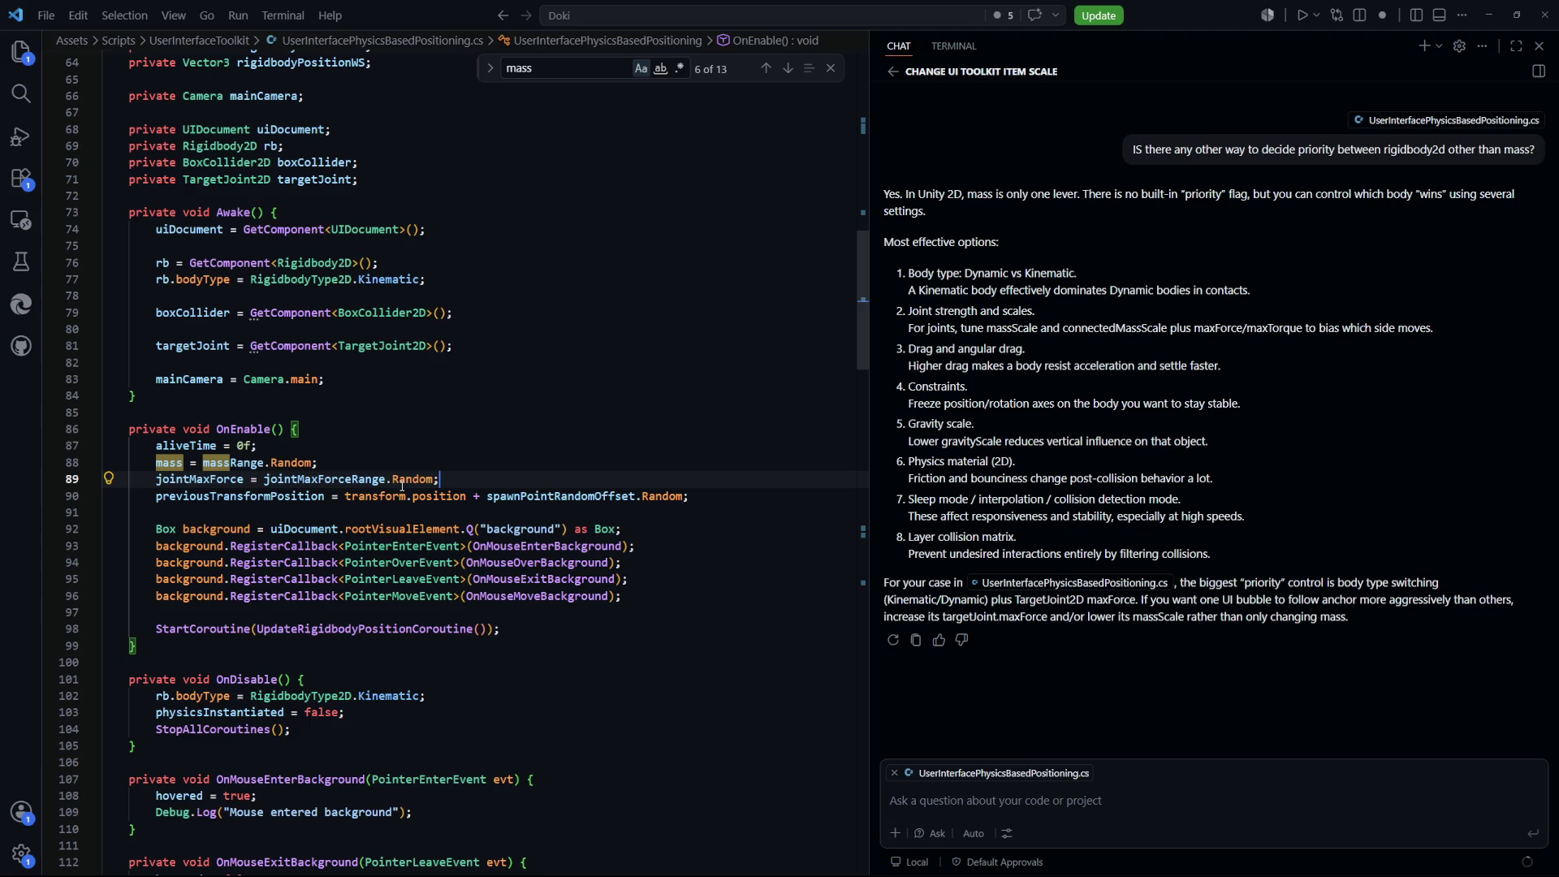
{"action": "key", "text": "Up"}
{"action": "key", "text": "Up"}
{"action": "left_click_drag", "start_coordinate": [860, 358], "coordinate": [841, 625]}
In FixedUpdate, add 'float maxForceMultiplier = maxForceMultiplierByLifetime.Evaluate(tLifetime);' without the distance-based lines
{"action": "left_click", "coordinate": [487, 333]}
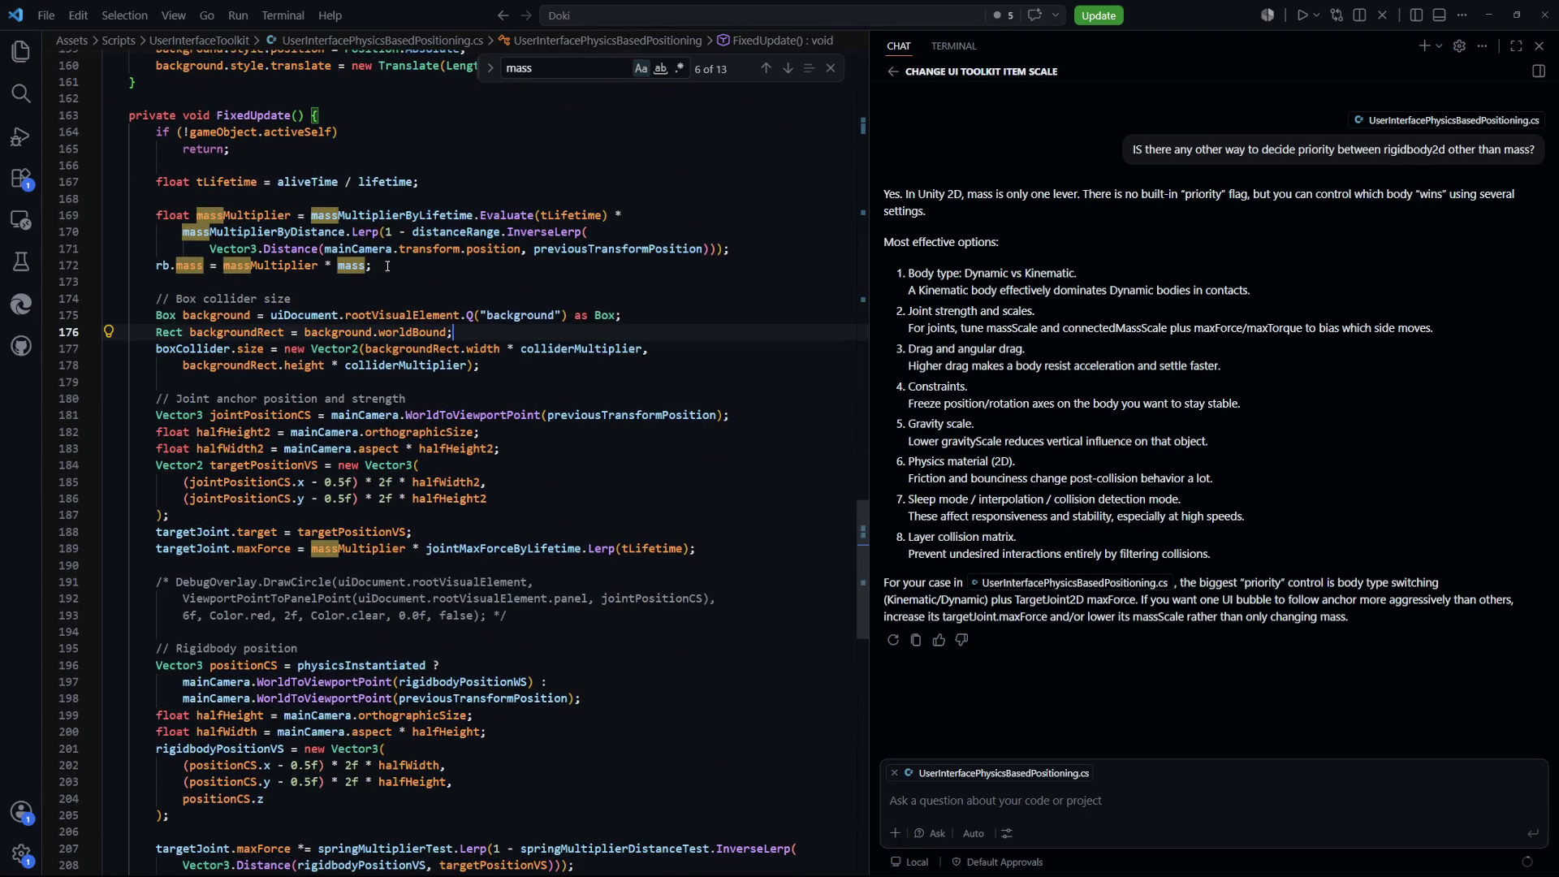
{"action": "left_click_drag", "start_coordinate": [371, 266], "coordinate": [223, 265]}
{"action": "scroll", "coordinate": [392, 322], "scroll_direction": "down", "scroll_amount": 2}
{"action": "scroll", "coordinate": [392, 322], "scroll_direction": "down", "scroll_amount": 2}
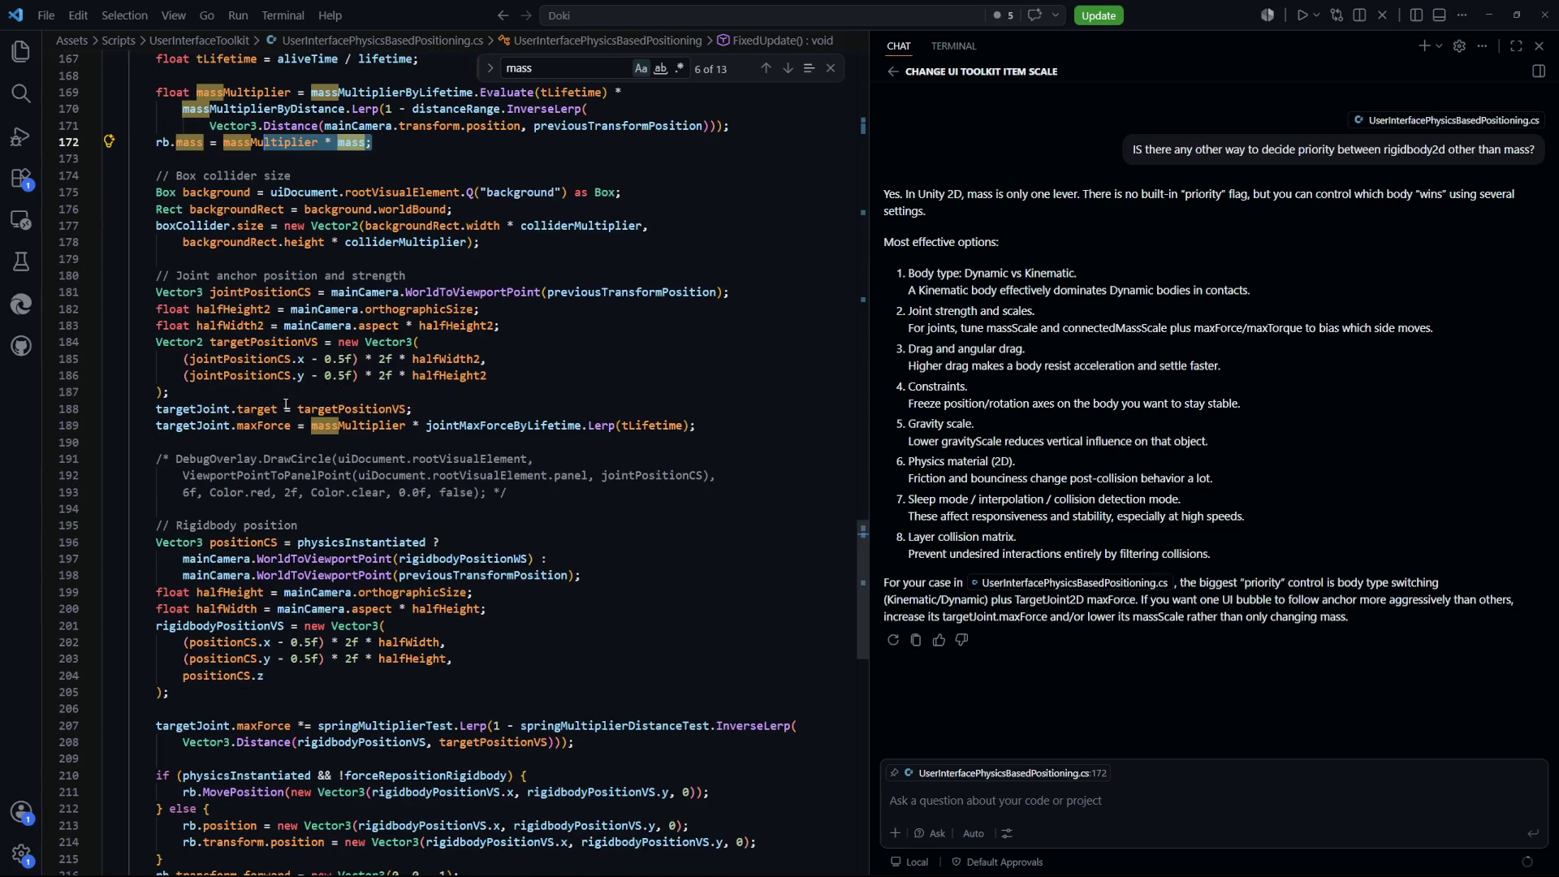
{"action": "left_click", "coordinate": [452, 410]}
{"action": "key", "text": "Return"}
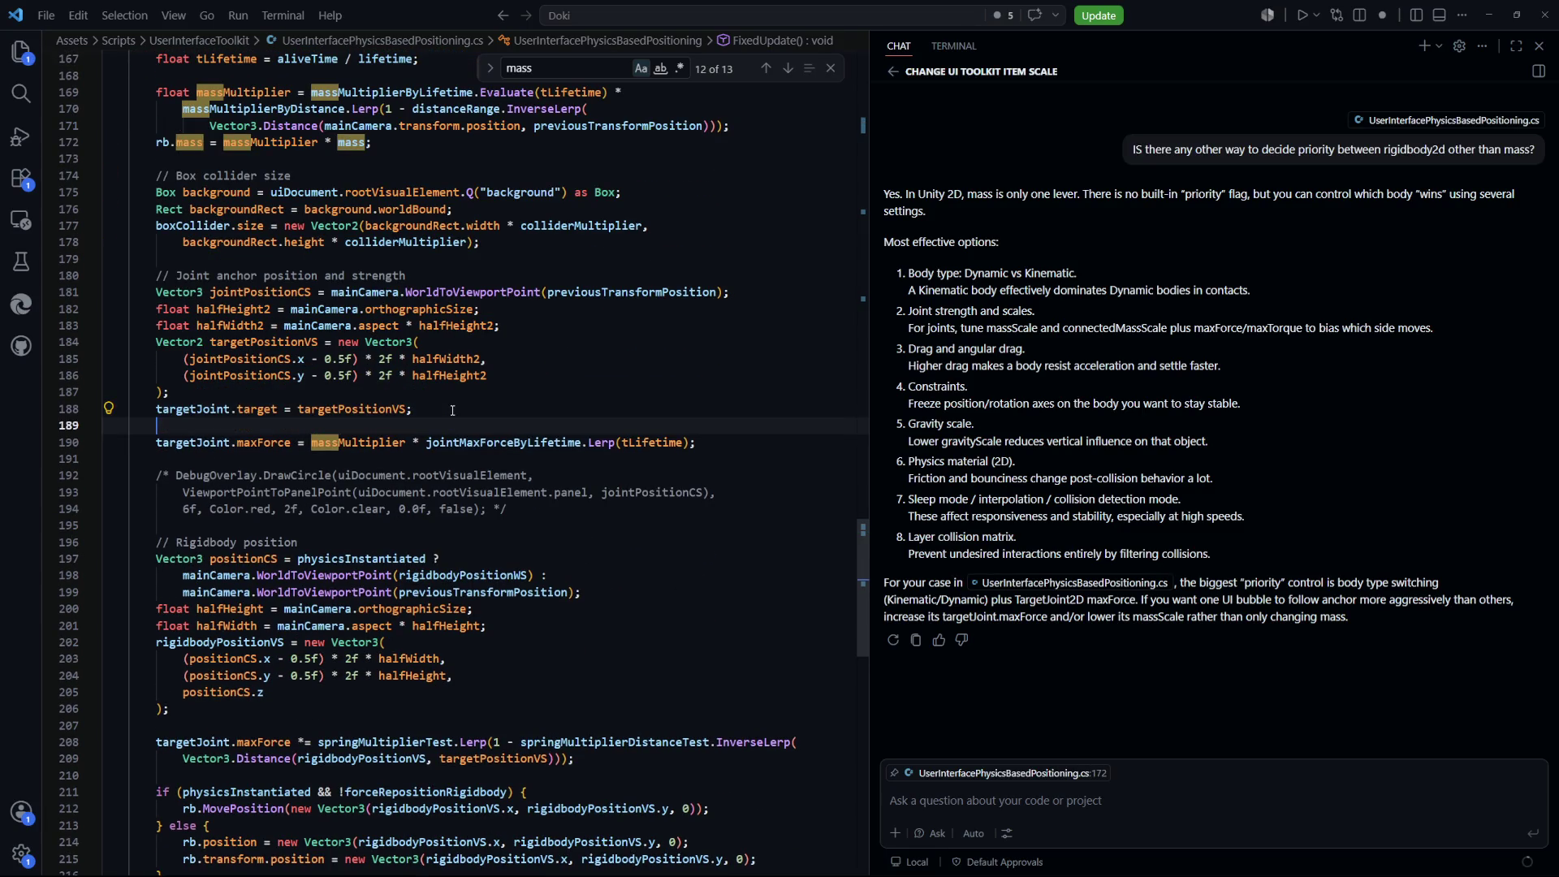
{"action": "type", "text": "float "}
{"action": "type", "text": "maxForceMult"}
{"action": "type", "text": "ipl"}
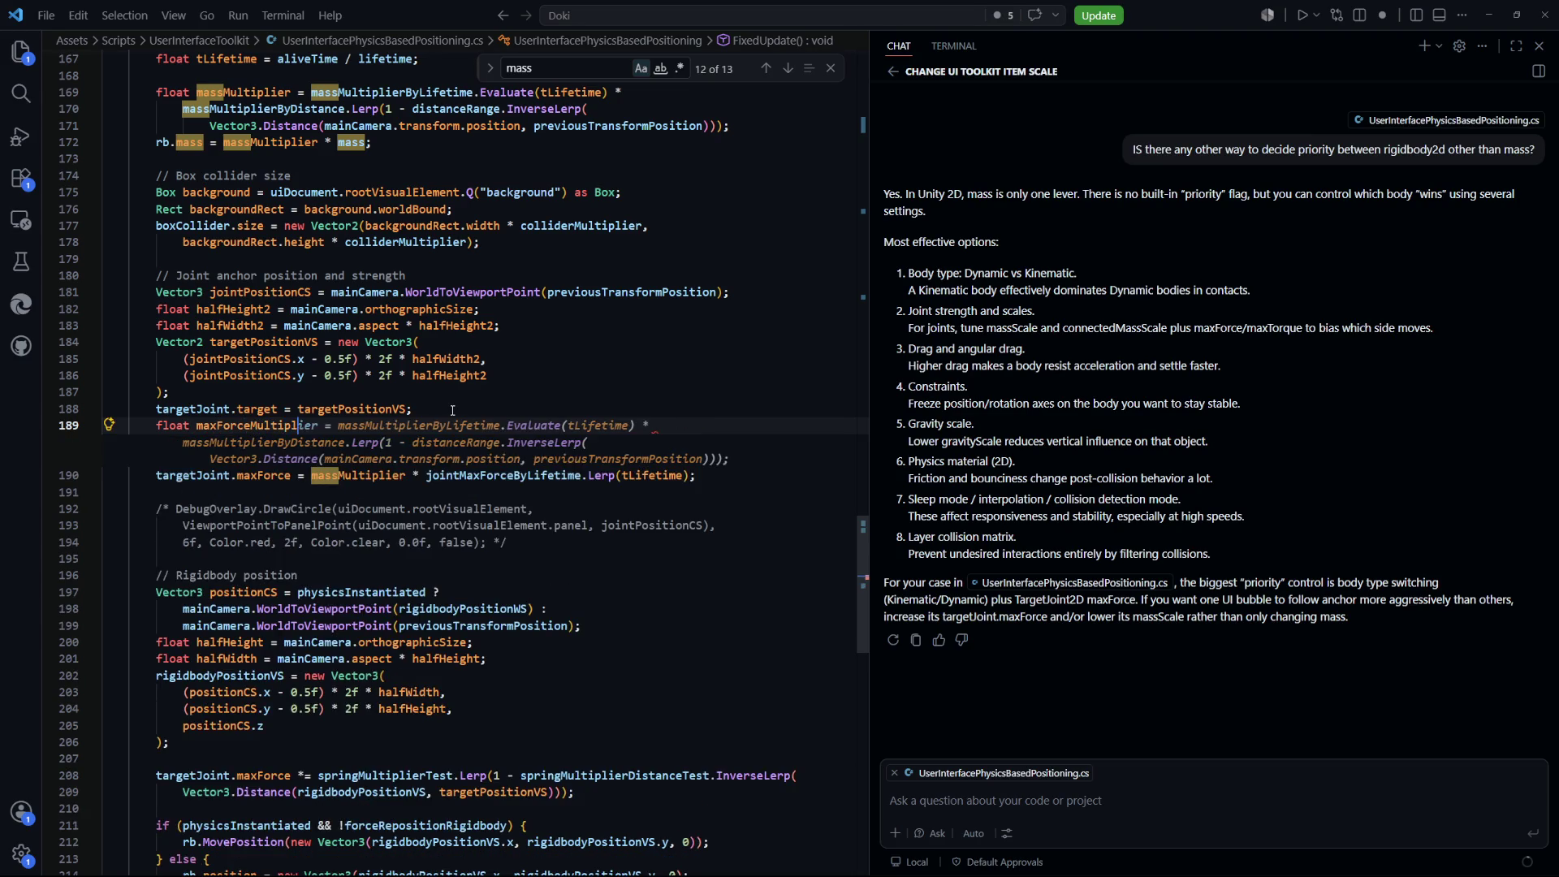
{"action": "type", "text": "ier ="}
{"action": "key", "text": "Escape"}
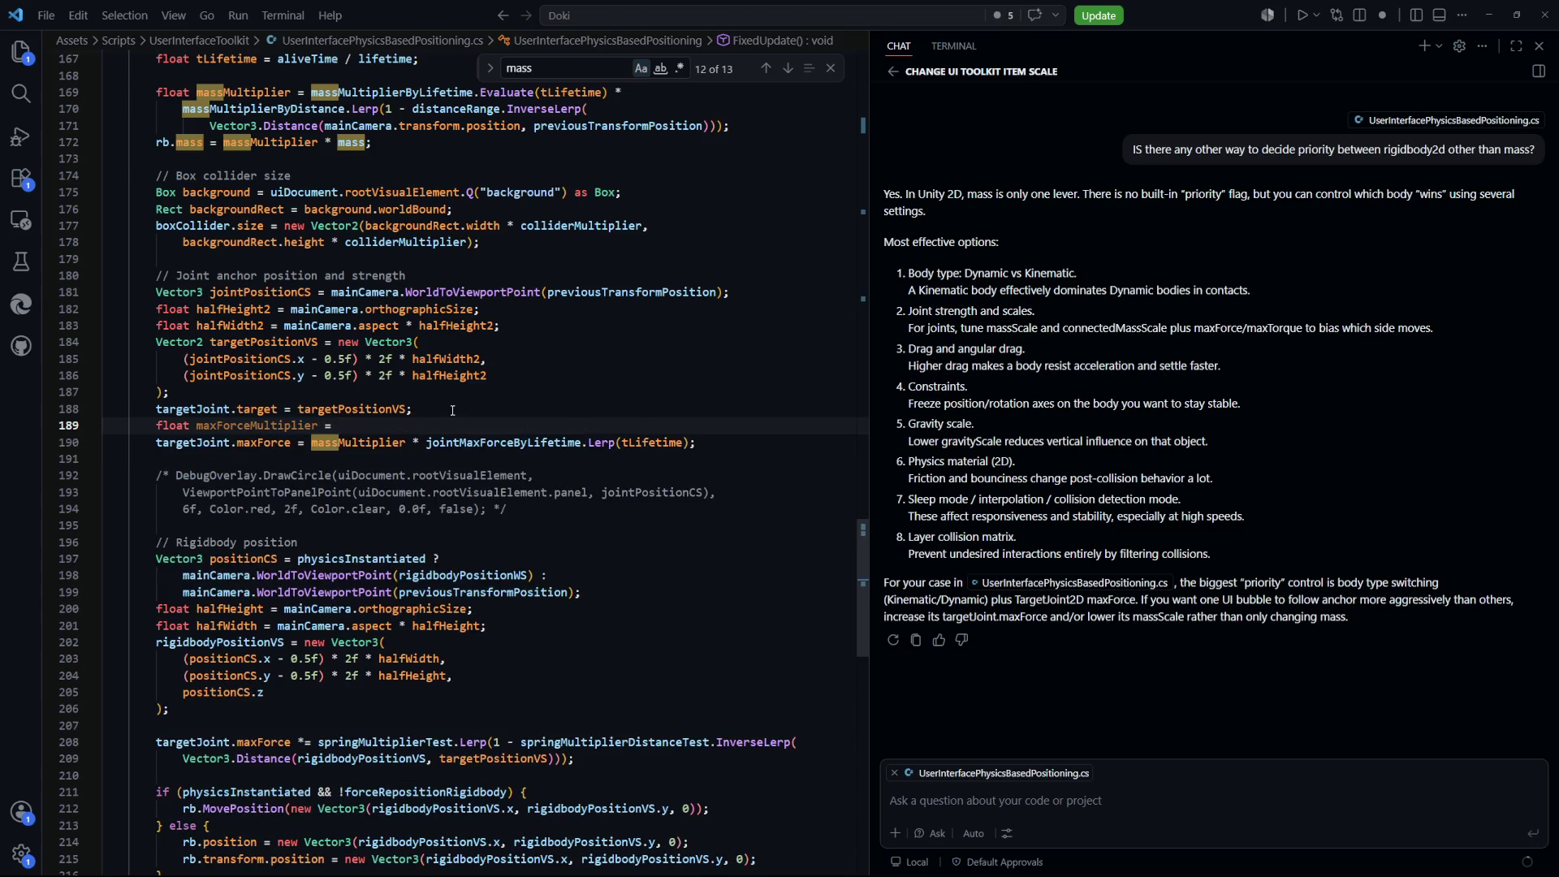
{"action": "type", "text": "maxForceMul"}
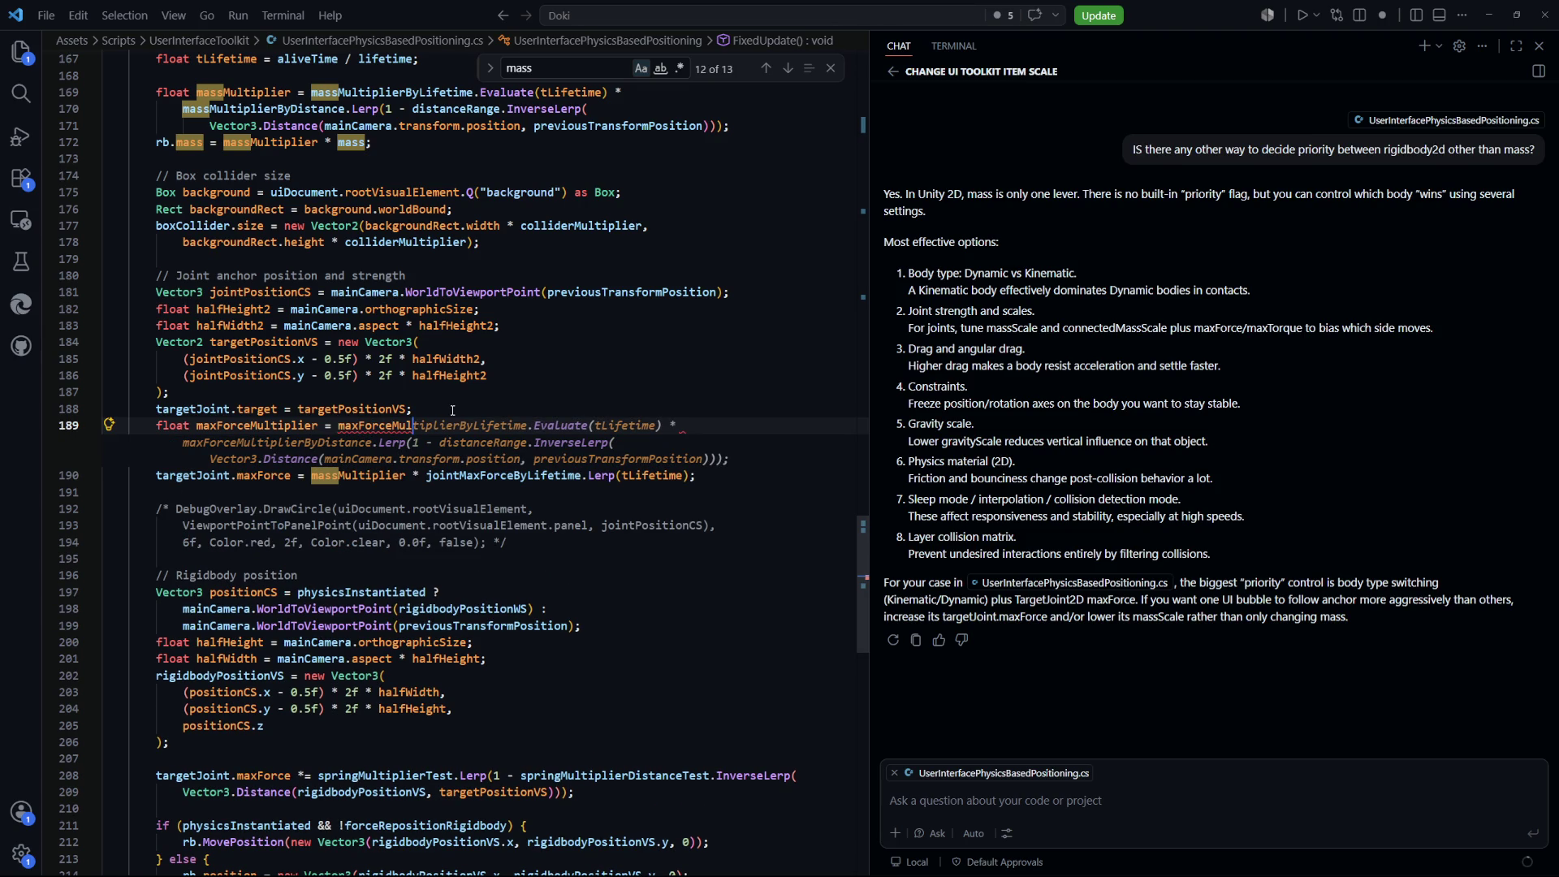
{"action": "key", "text": "Tab"}
{"action": "key", "text": "shift+Up"}
{"action": "key", "text": "shift+Up"}
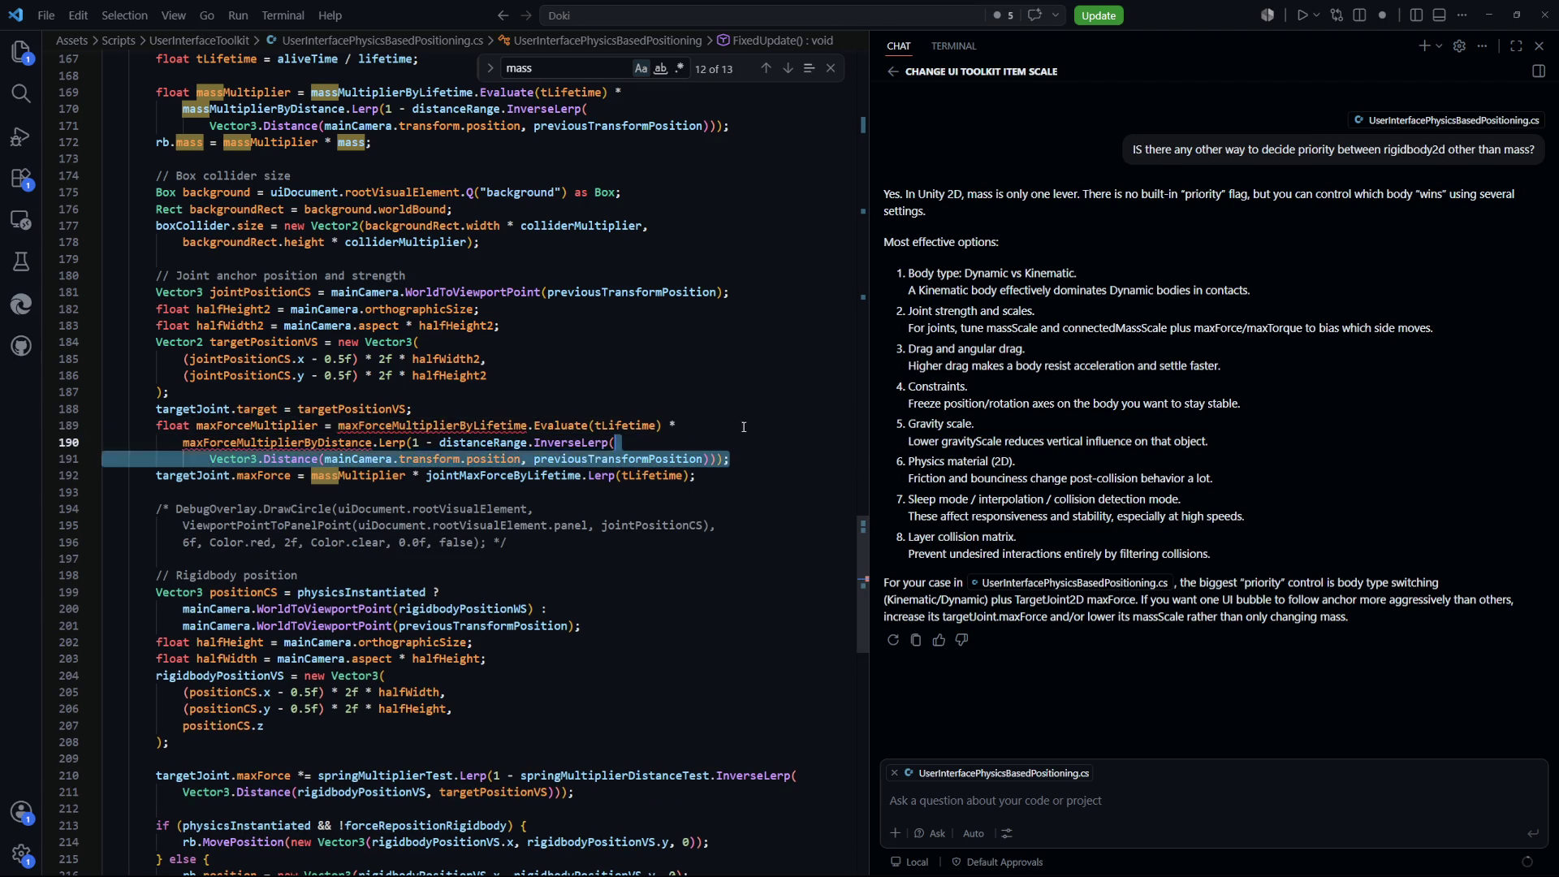
{"action": "key", "text": "BackSpace"}
{"action": "key", "text": "BackSpace"}
{"action": "key", "text": "BackSpace"}
{"action": "key", "text": "BackSpace"}
{"action": "type", "text": ";"}
{"action": "left_click", "coordinate": [720, 542]}
Compare the maxForceMultiplierByLifetime reference against the jointMaxForceByLifetime declaration on line 44
{"action": "double_click", "coordinate": [433, 425]}
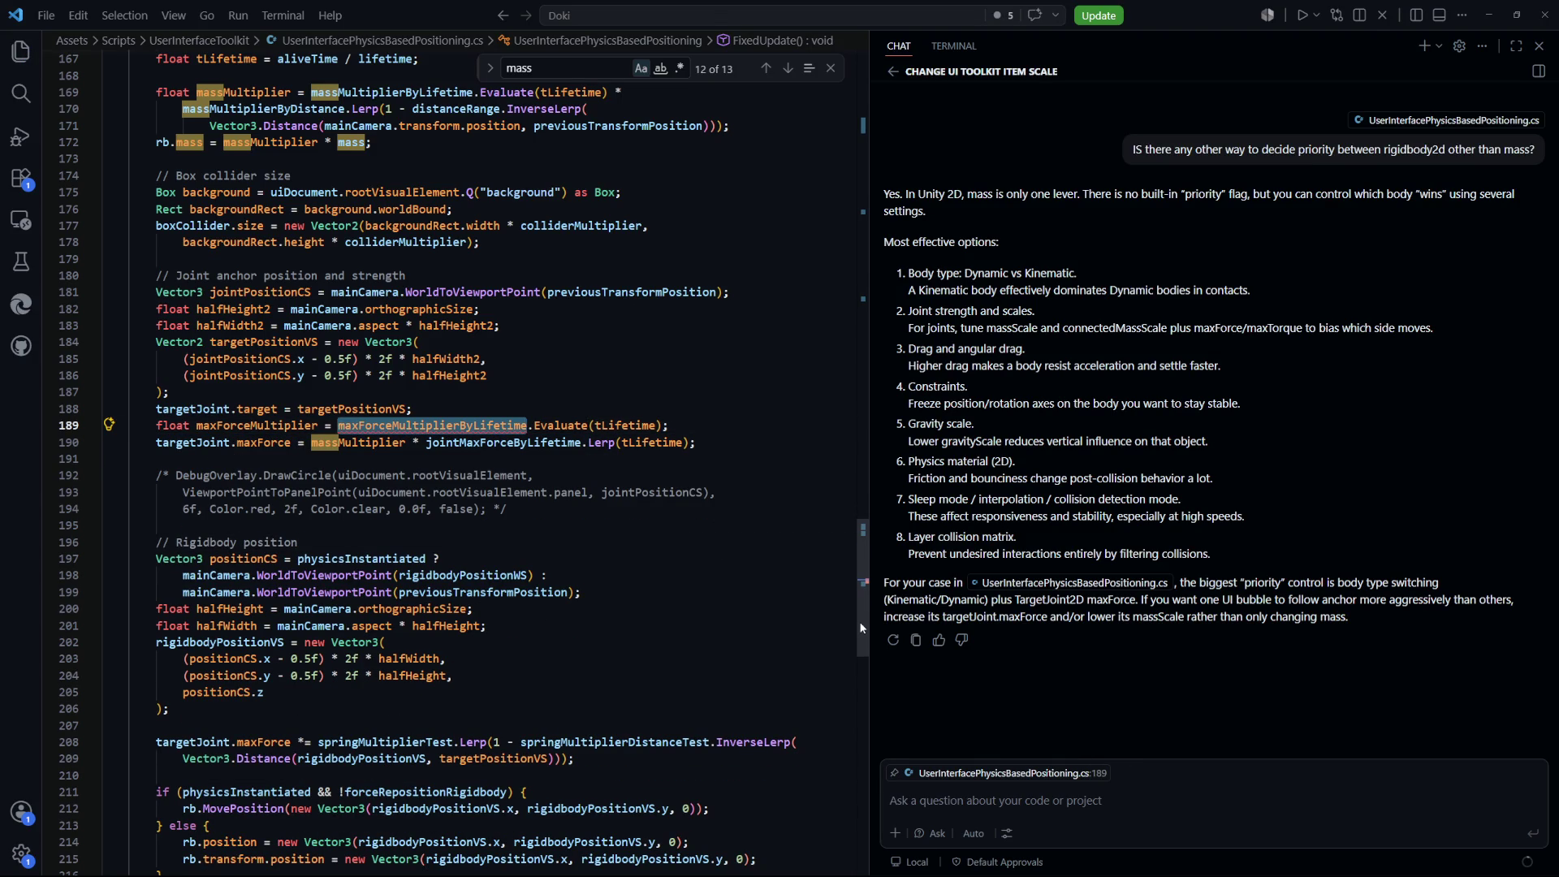
{"action": "mouse_move", "coordinate": [860, 621]}
{"action": "left_mouse_down"}
{"action": "mouse_move", "coordinate": [840, 159]}
{"action": "mouse_move", "coordinate": [844, 208]}
{"action": "left_mouse_up"}
{"action": "left_click_drag", "start_coordinate": [225, 472], "coordinate": [406, 489]}
{"action": "left_click", "coordinate": [568, 422]}
{"action": "double_click", "coordinate": [375, 473]}
{"action": "key", "text": "ctrl+Left"}
{"action": "key", "text": "ctrl+Left"}
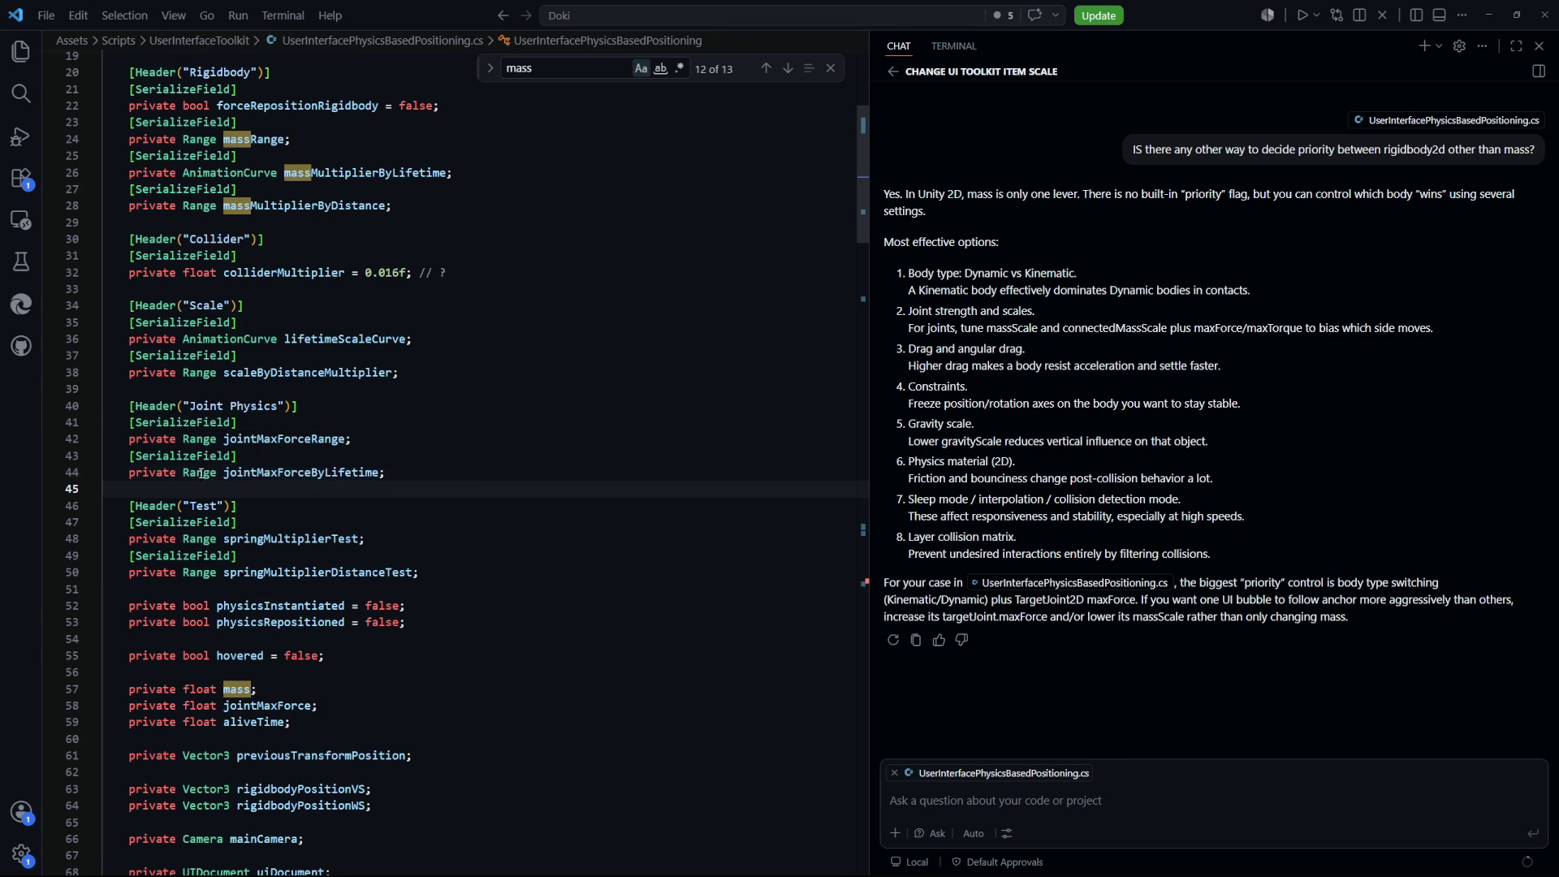
Retype jointMaxForceByLifetime as AnimationCurve and evaluate it for maxForceMultiplier on line 189, then save
{"action": "key", "text": "ctrl+shift+Right"}
{"action": "type", "text": "AnimationCurv"}
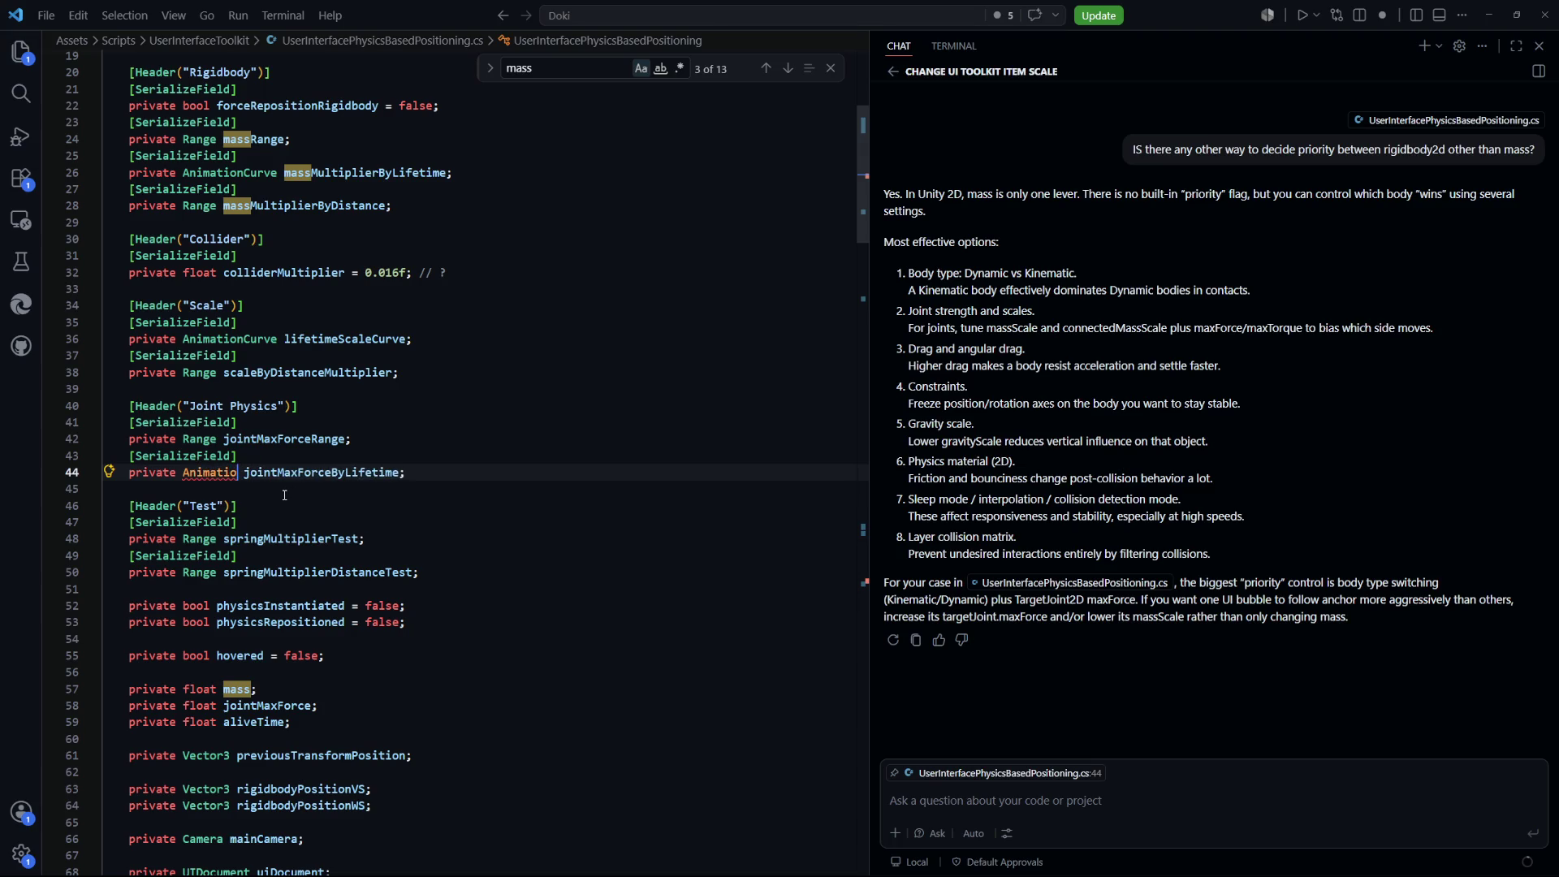
{"action": "type", "text": "e"}
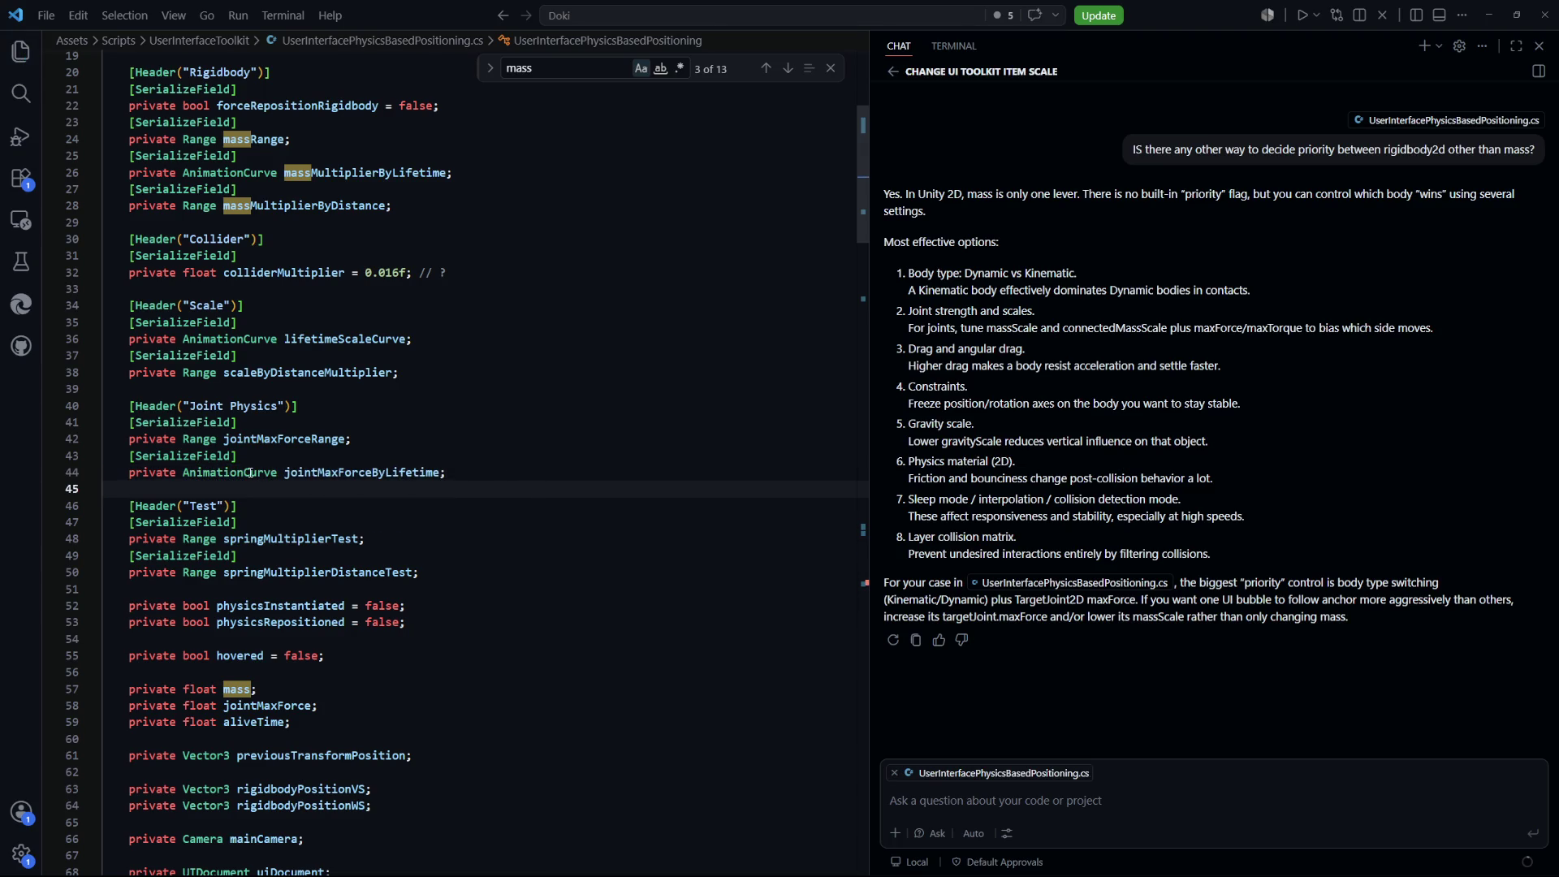
{"action": "left_click_drag", "start_coordinate": [862, 178], "coordinate": [850, 554]}
{"action": "left_click", "coordinate": [562, 484]}
{"action": "left_click", "coordinate": [460, 517]}
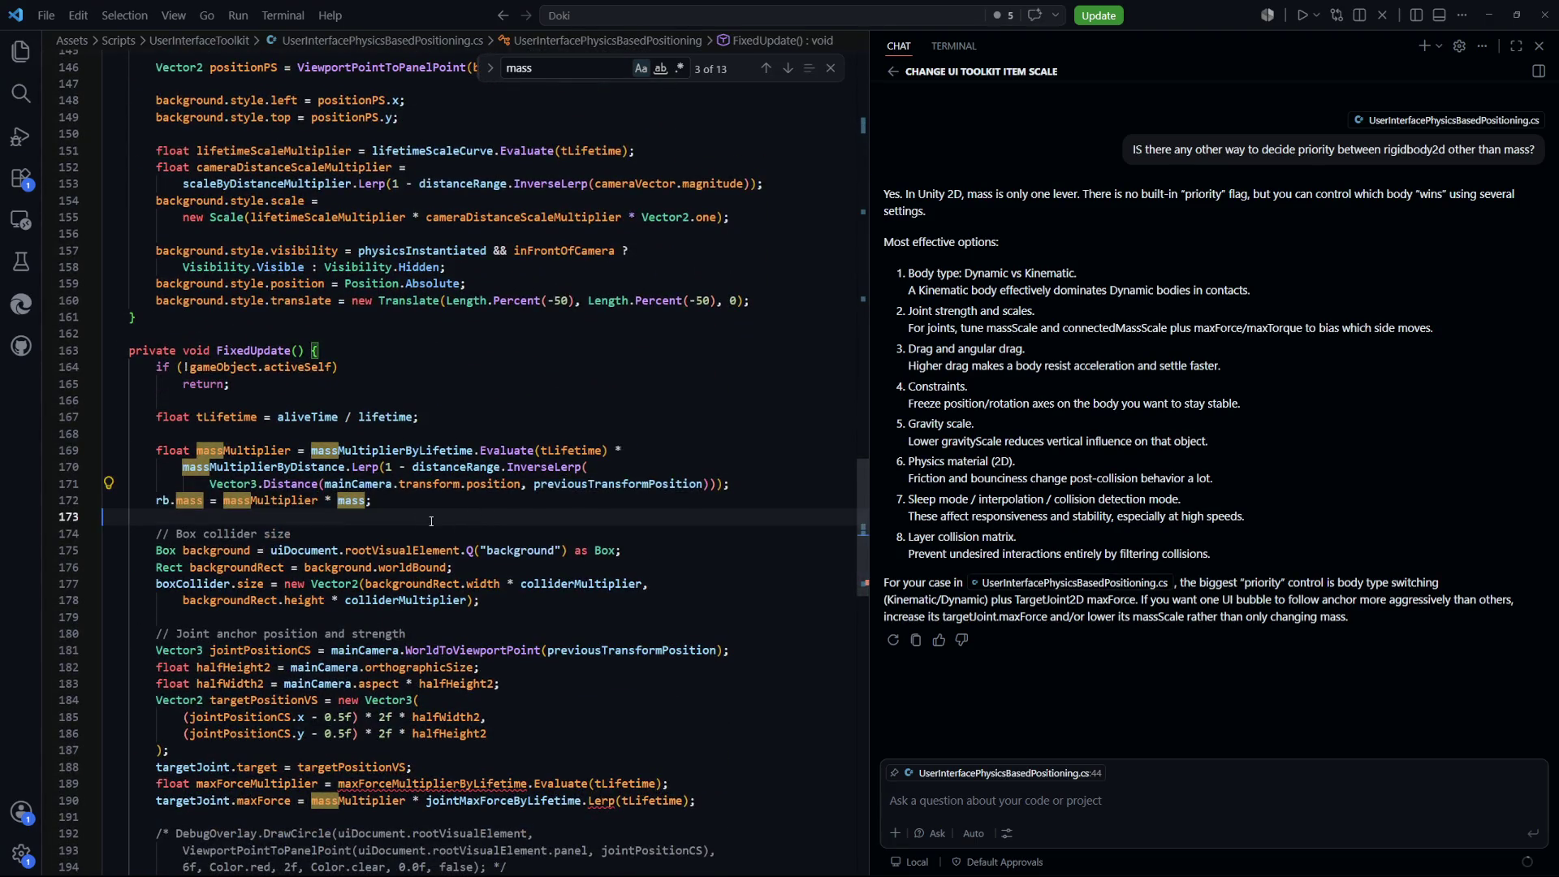
{"action": "scroll", "coordinate": [459, 552], "scroll_direction": "down", "scroll_amount": 7}
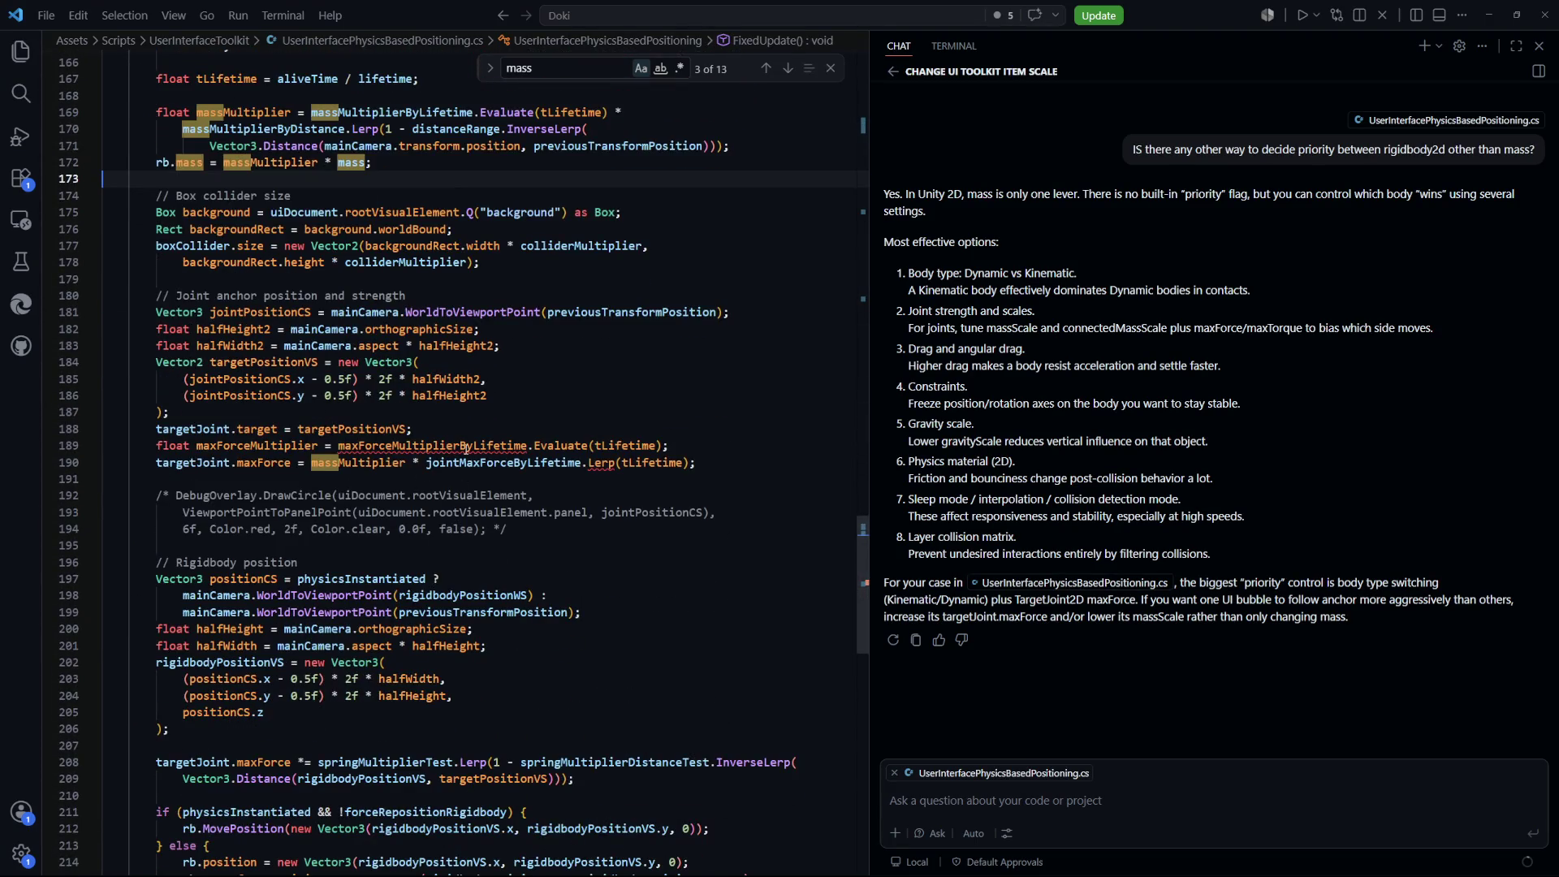
{"action": "mouse_move", "coordinate": [465, 447]}
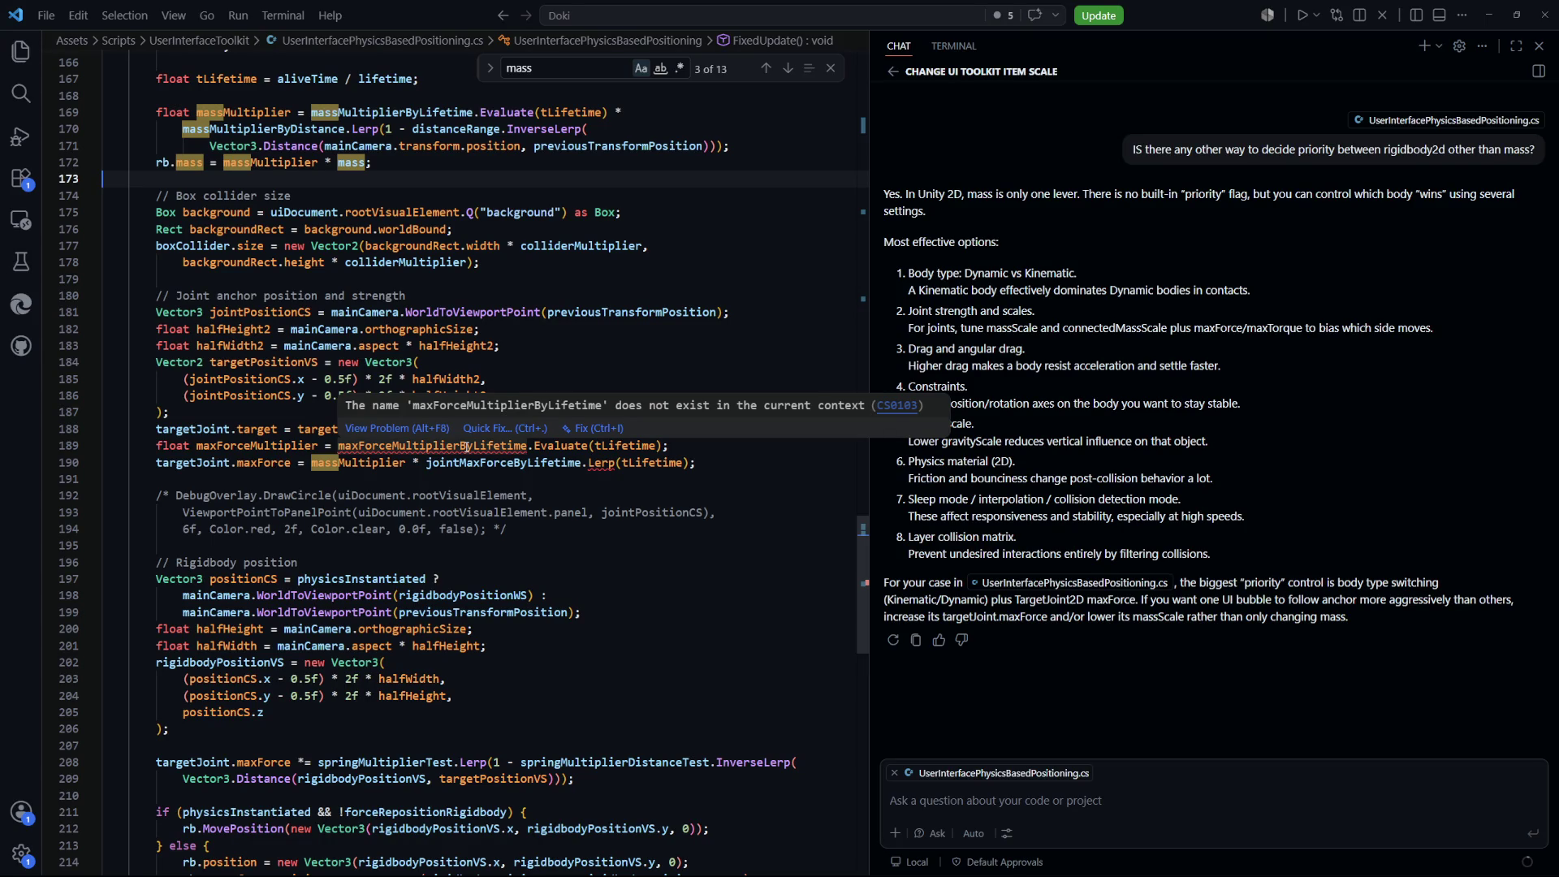
{"action": "double_click", "coordinate": [465, 446]}
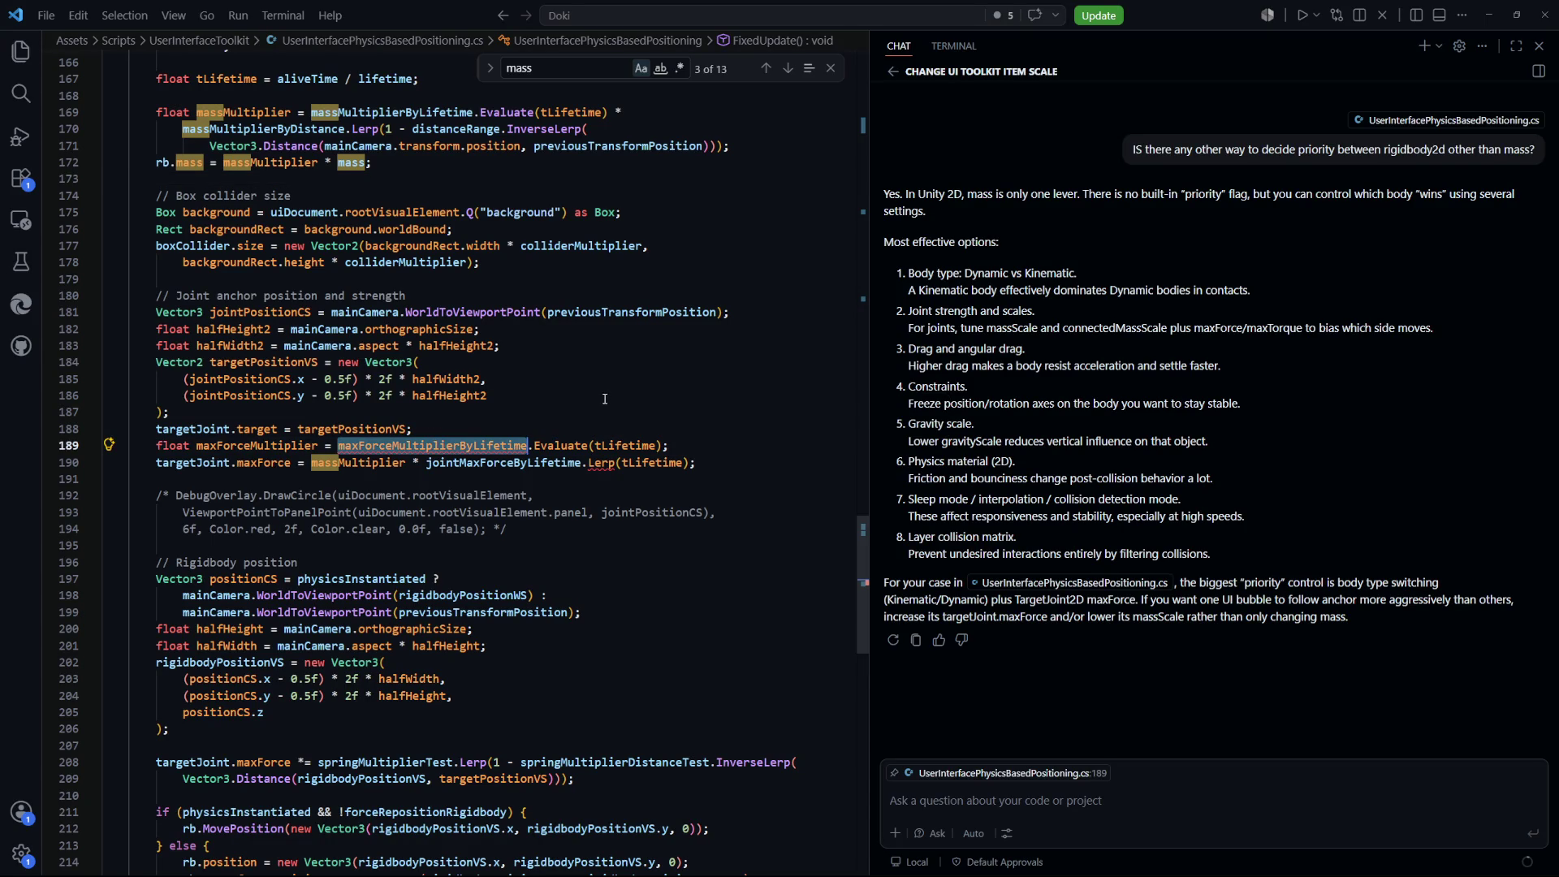
{"action": "key", "text": "BackSpace"}
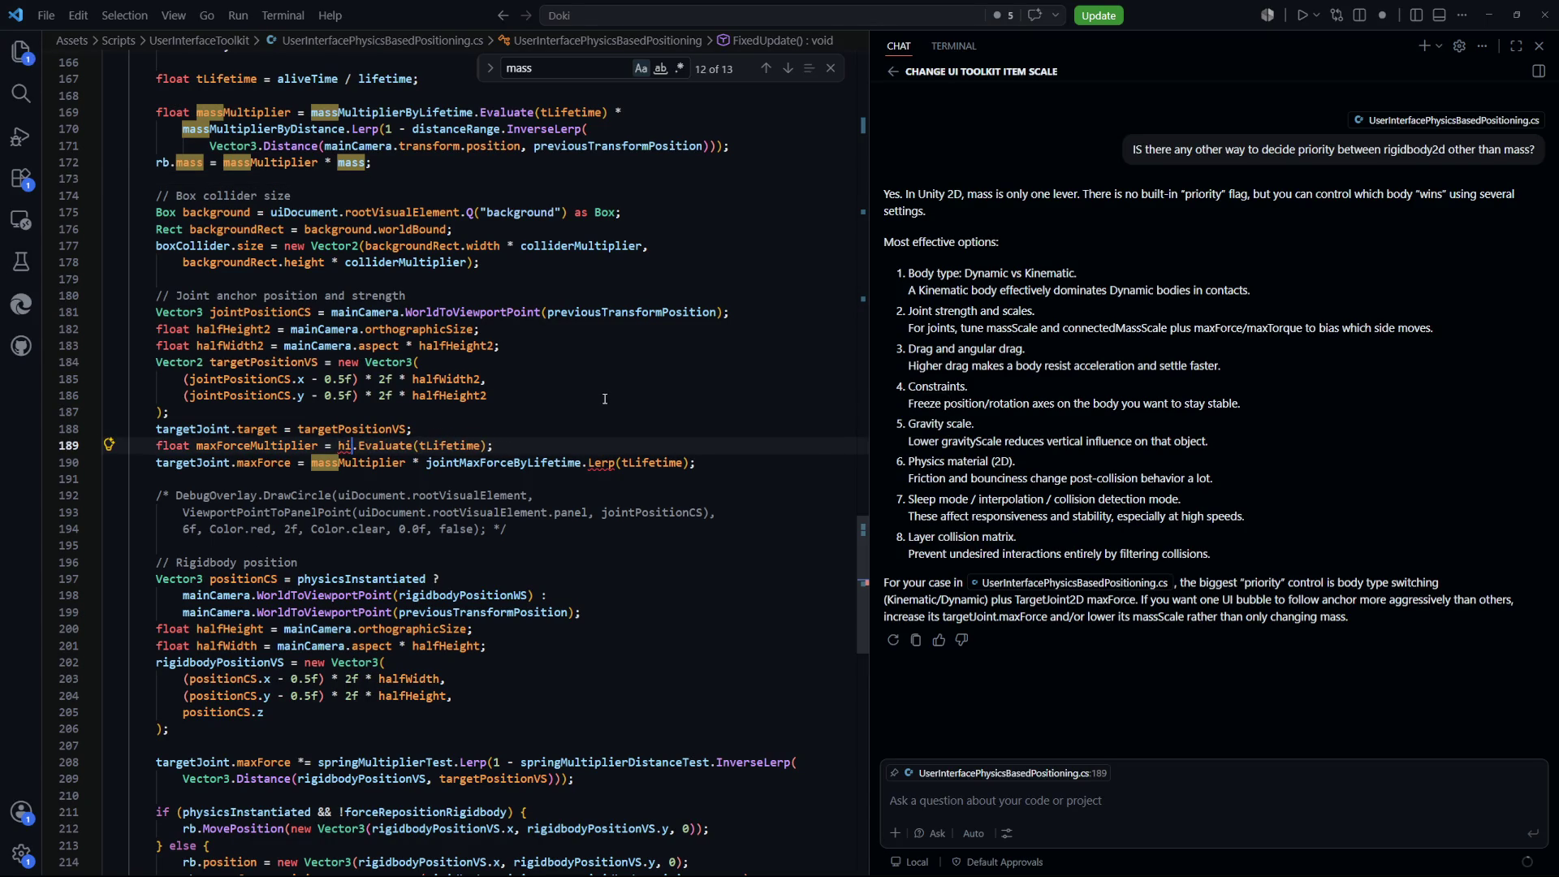
{"action": "type", "text": "jointMa"}
{"action": "type", "text": "xForceByT"}
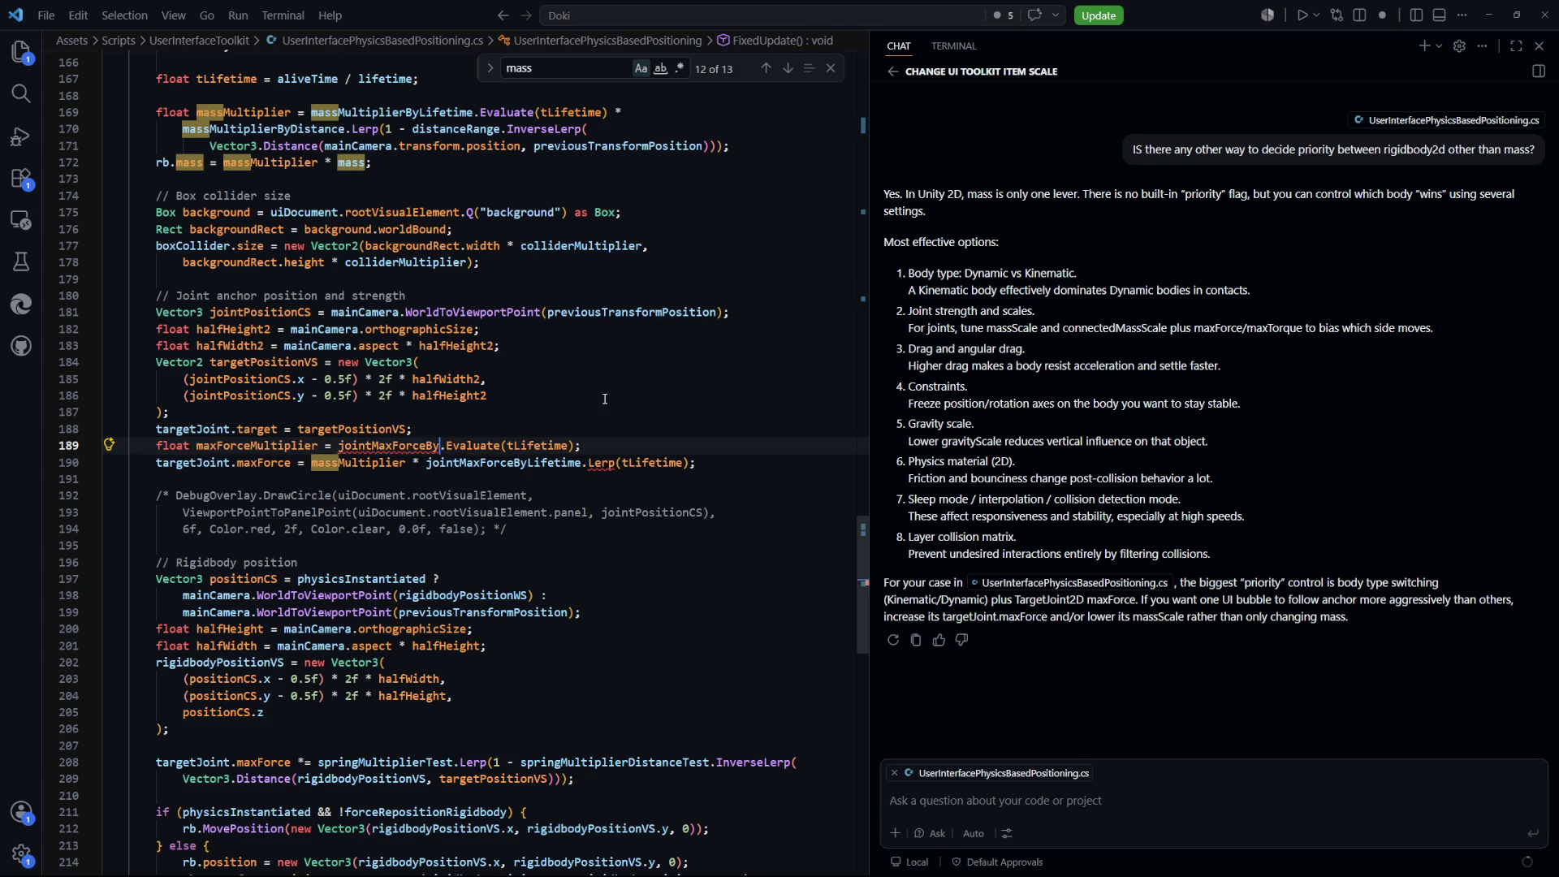
{"action": "type", "text": "ifetime"}
{"action": "left_click", "coordinate": [687, 426]}
{"action": "key", "text": "ctrl+s"}
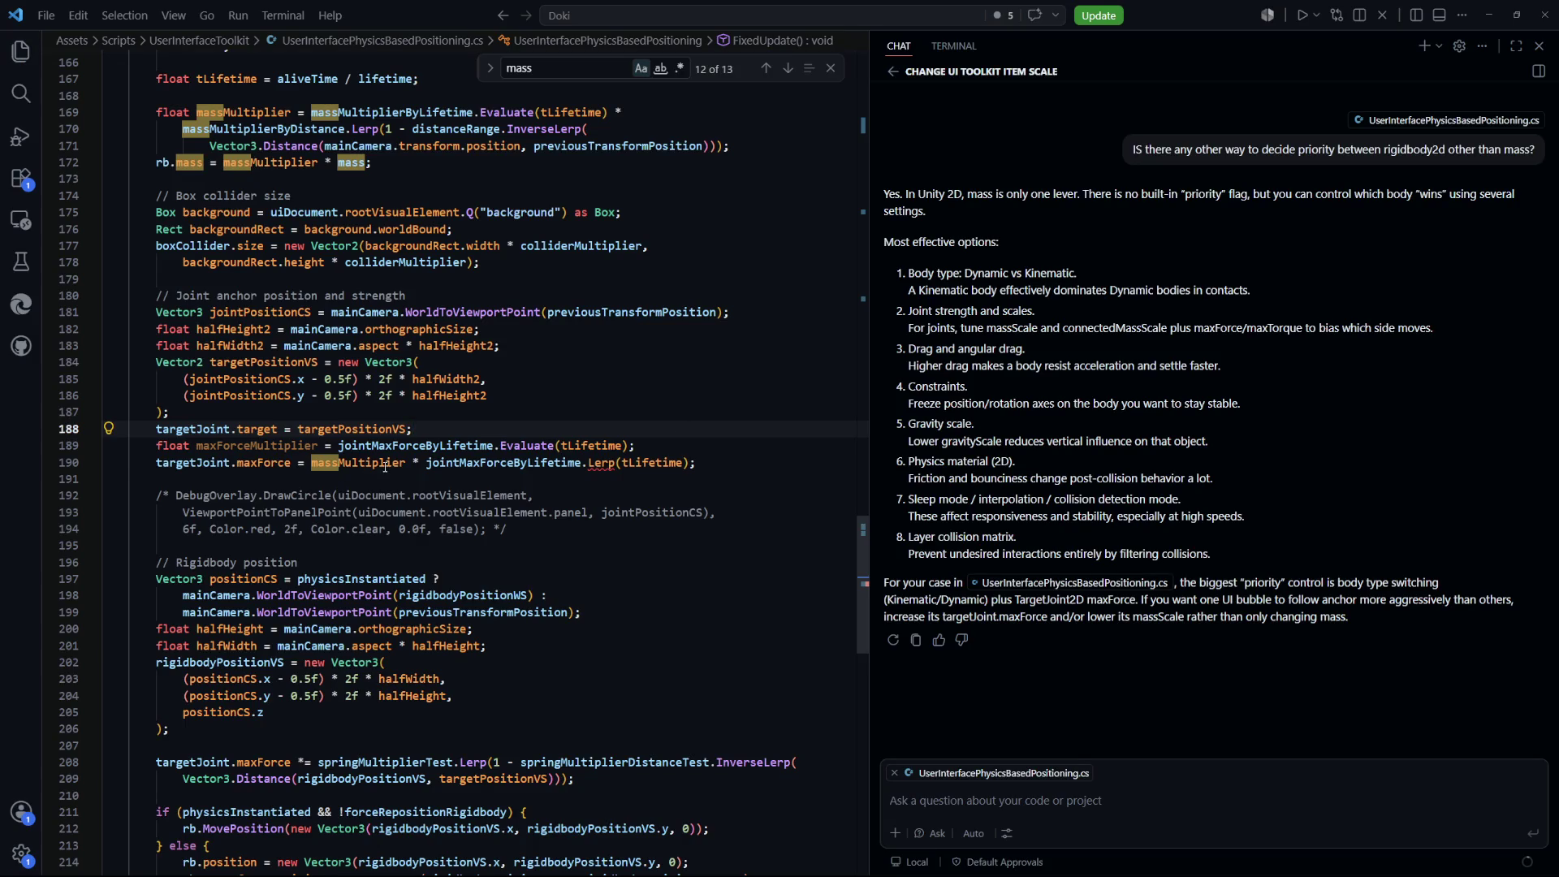
Set line 190's maxForce to maxForceMultiplier times jointMaxForce and save the script
{"action": "left_click", "coordinate": [385, 465]}
{"action": "key", "text": "Up"}
{"action": "key", "text": "ctrl+c"}
{"action": "double_click", "coordinate": [372, 463]}
{"action": "key", "text": "ctrl+v"}
{"action": "left_click", "coordinate": [724, 492]}
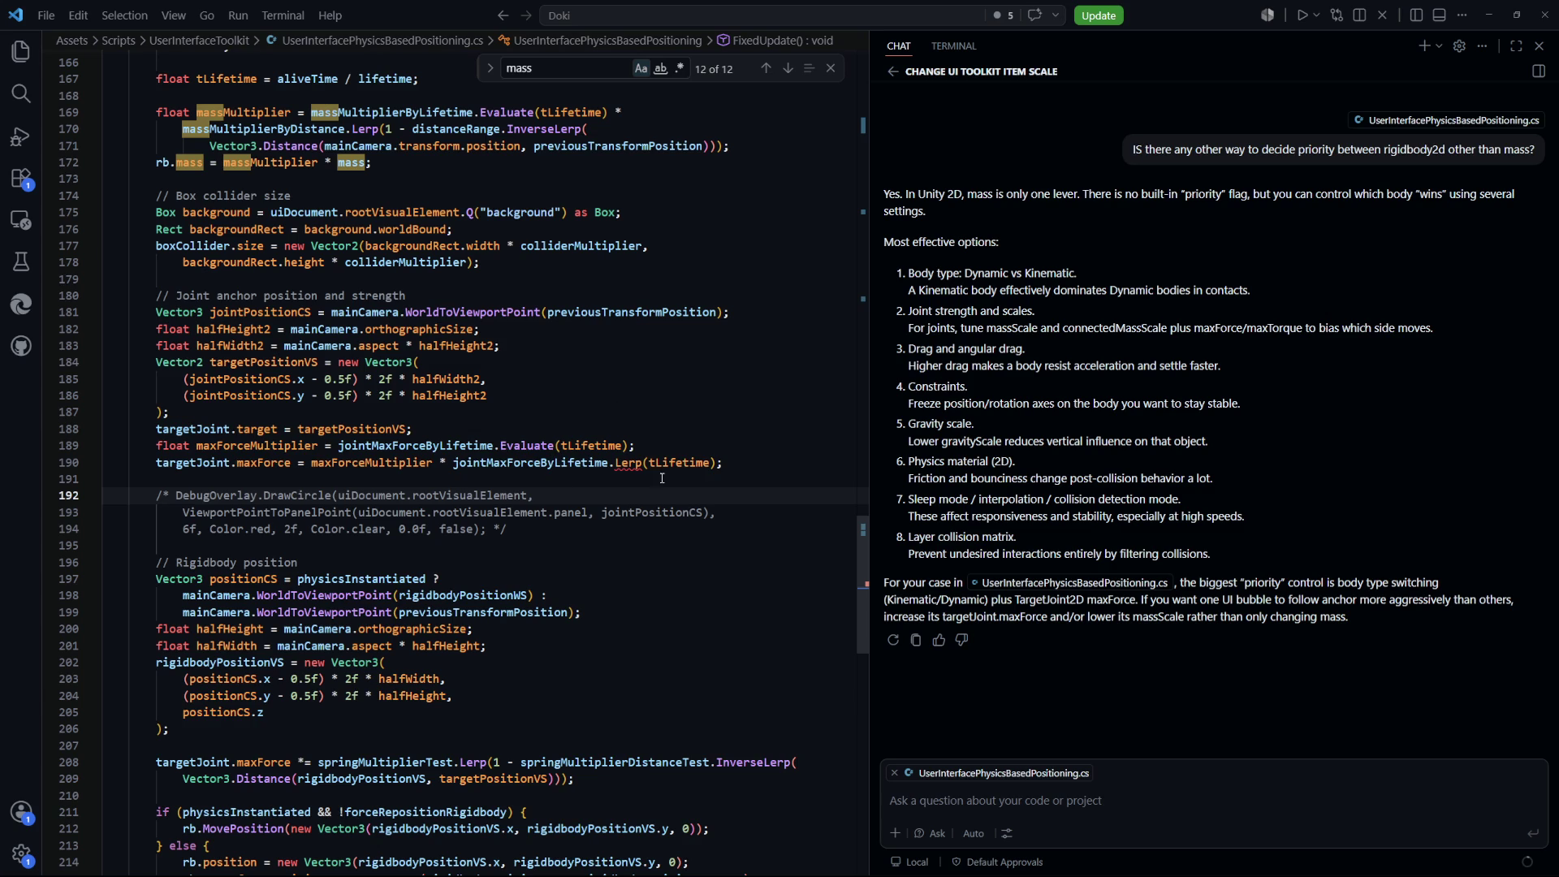
{"action": "left_click_drag", "start_coordinate": [718, 463], "coordinate": [453, 464]}
{"action": "type", "text": "join"}
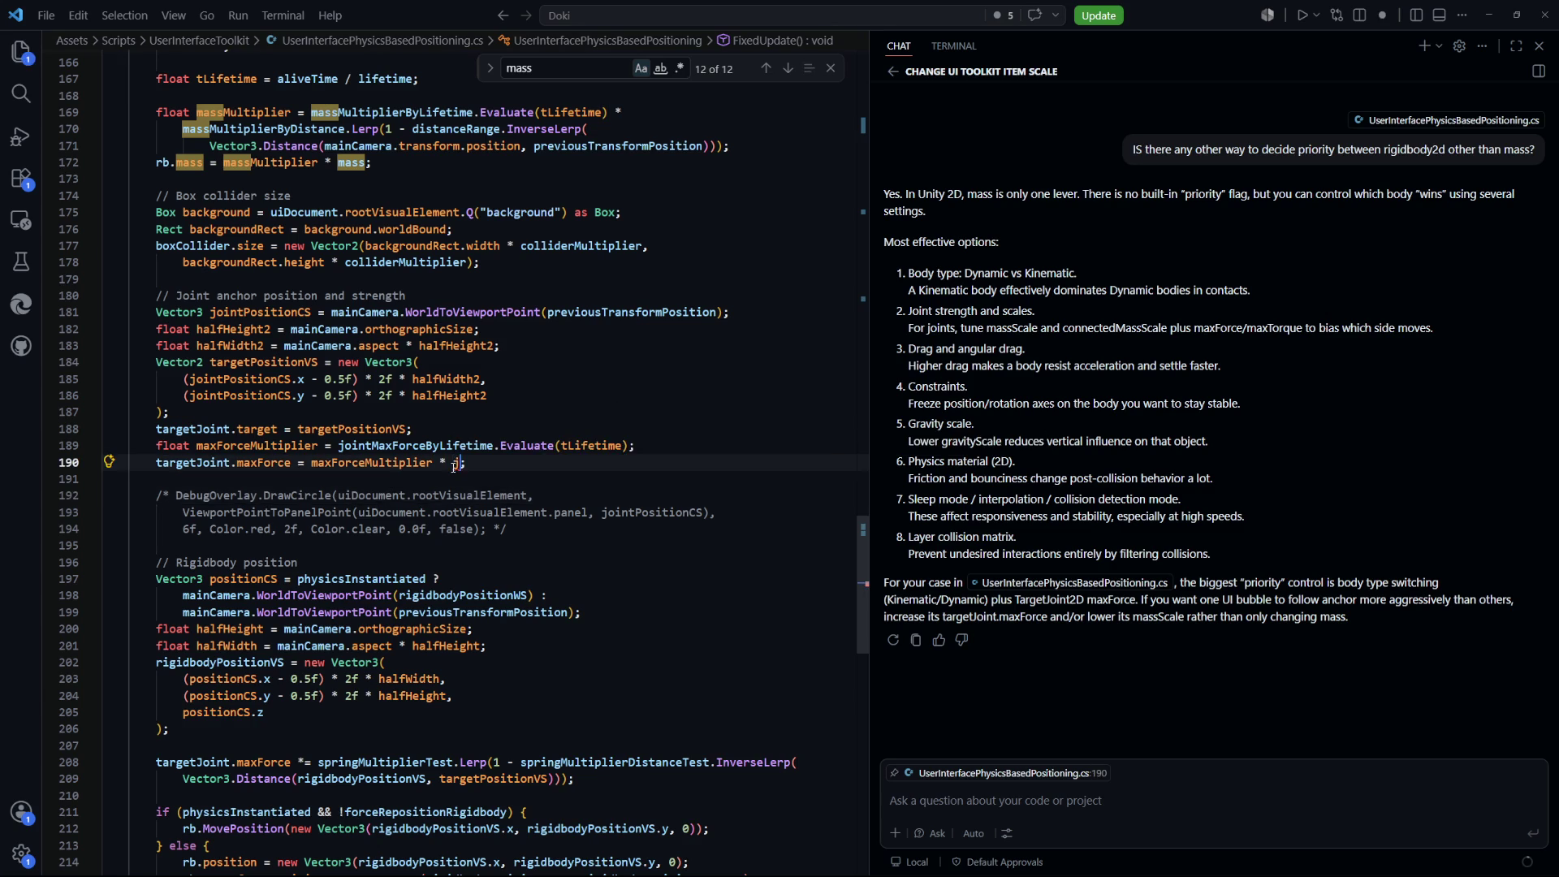
{"action": "key", "text": "Tab"}
{"action": "left_click", "coordinate": [693, 578]}
{"action": "key", "text": "ctrl+s"}
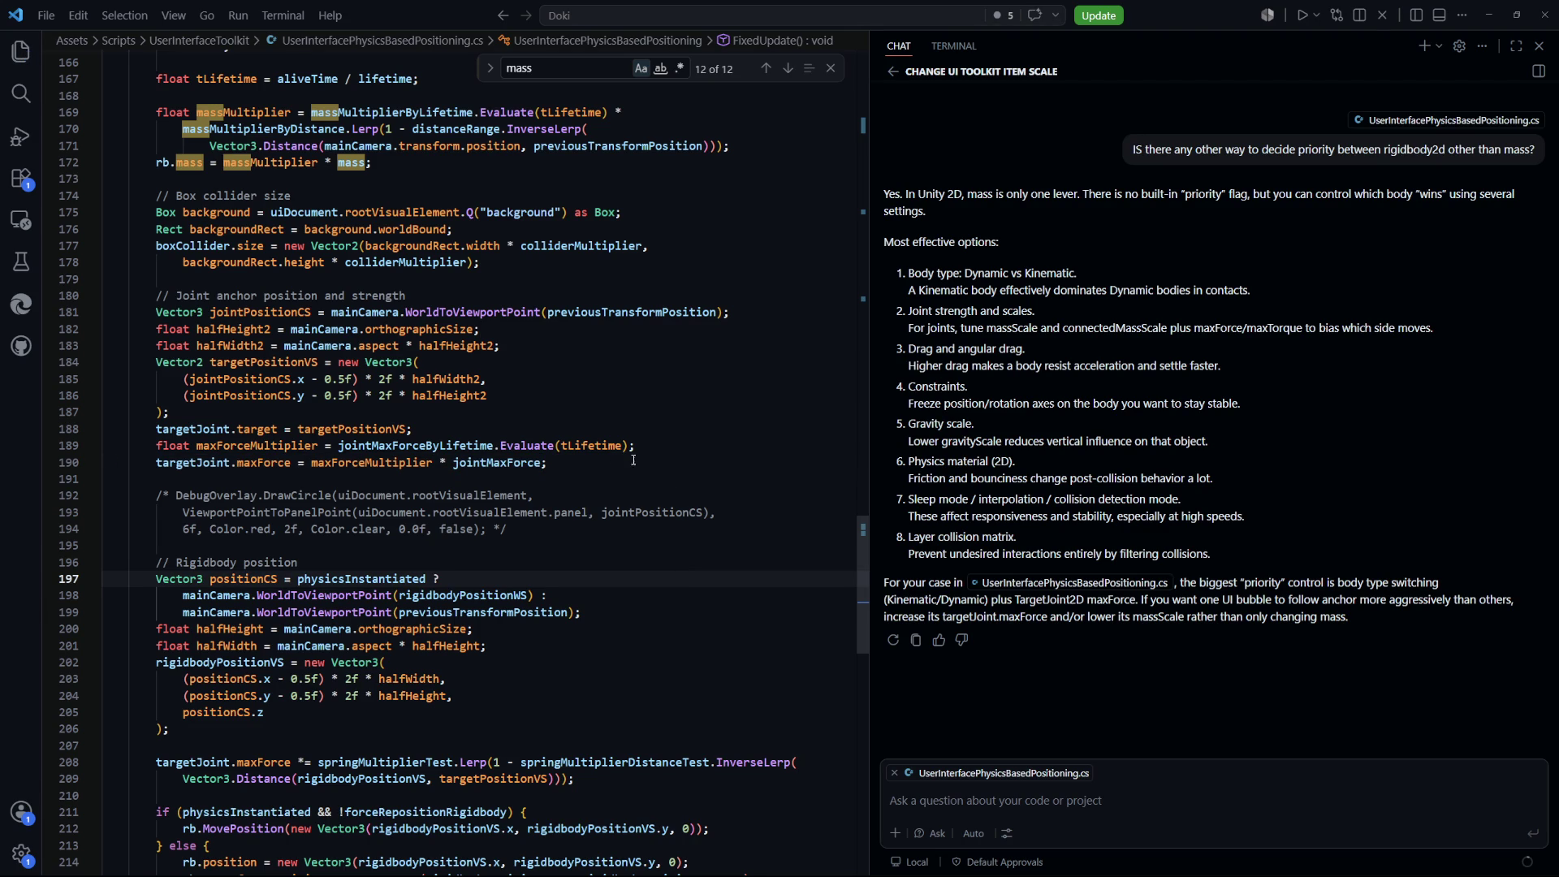
Review the joint strength lines against the mass multiplier calculation, then return to Unity to recompile
{"action": "mouse_move", "coordinate": [605, 462]}
{"action": "left_mouse_down"}
{"action": "mouse_move", "coordinate": [162, 446]}
{"action": "mouse_move", "coordinate": [155, 429]}
{"action": "left_mouse_up"}
{"action": "left_click", "coordinate": [424, 428]}
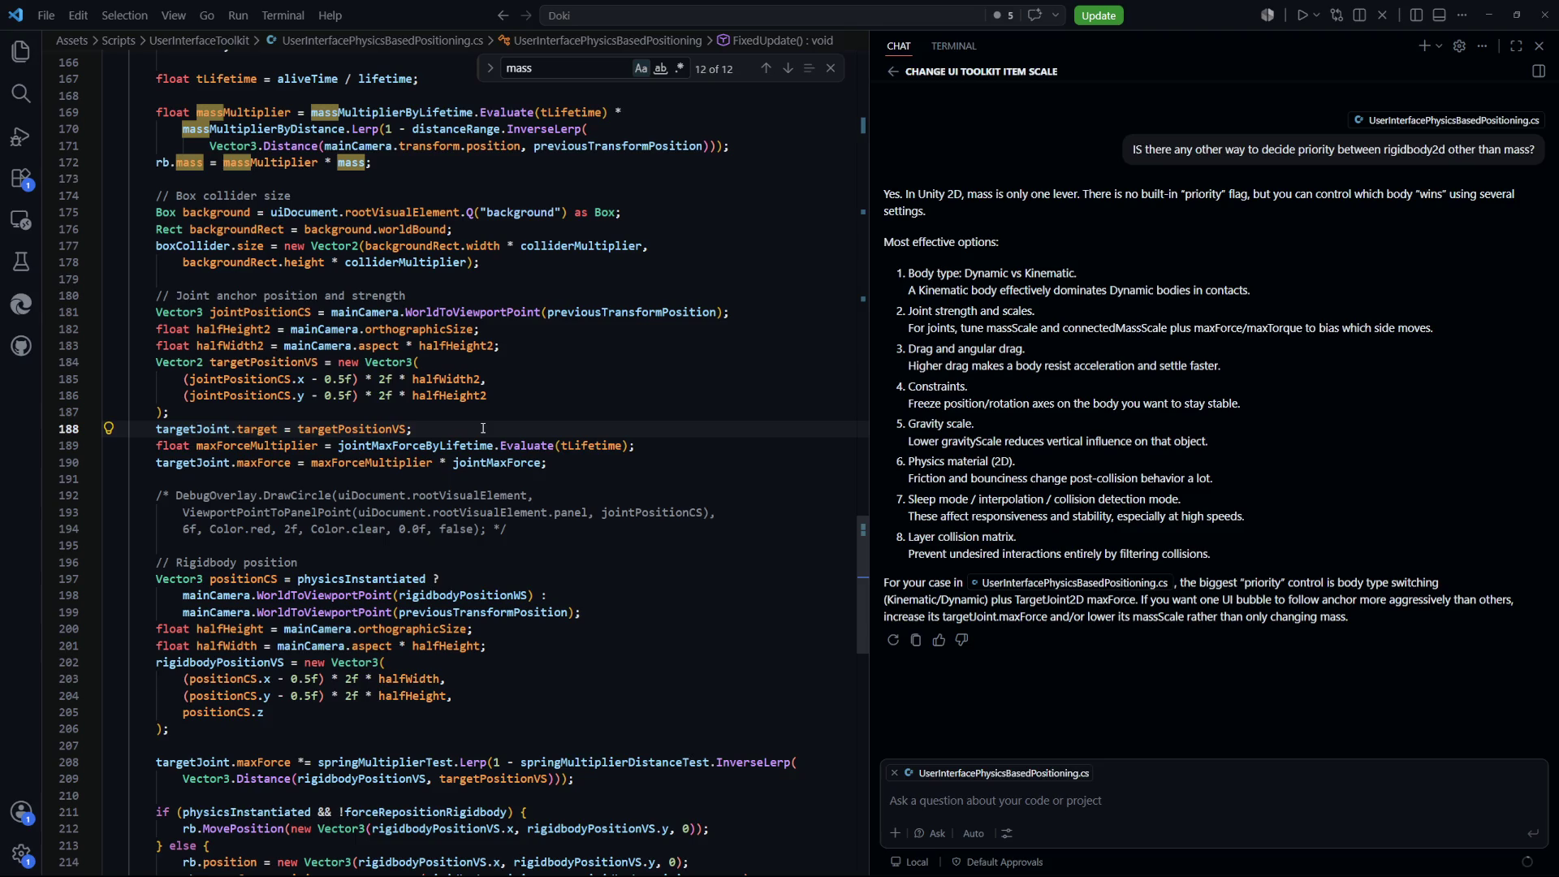
{"action": "left_click", "coordinate": [678, 451]}
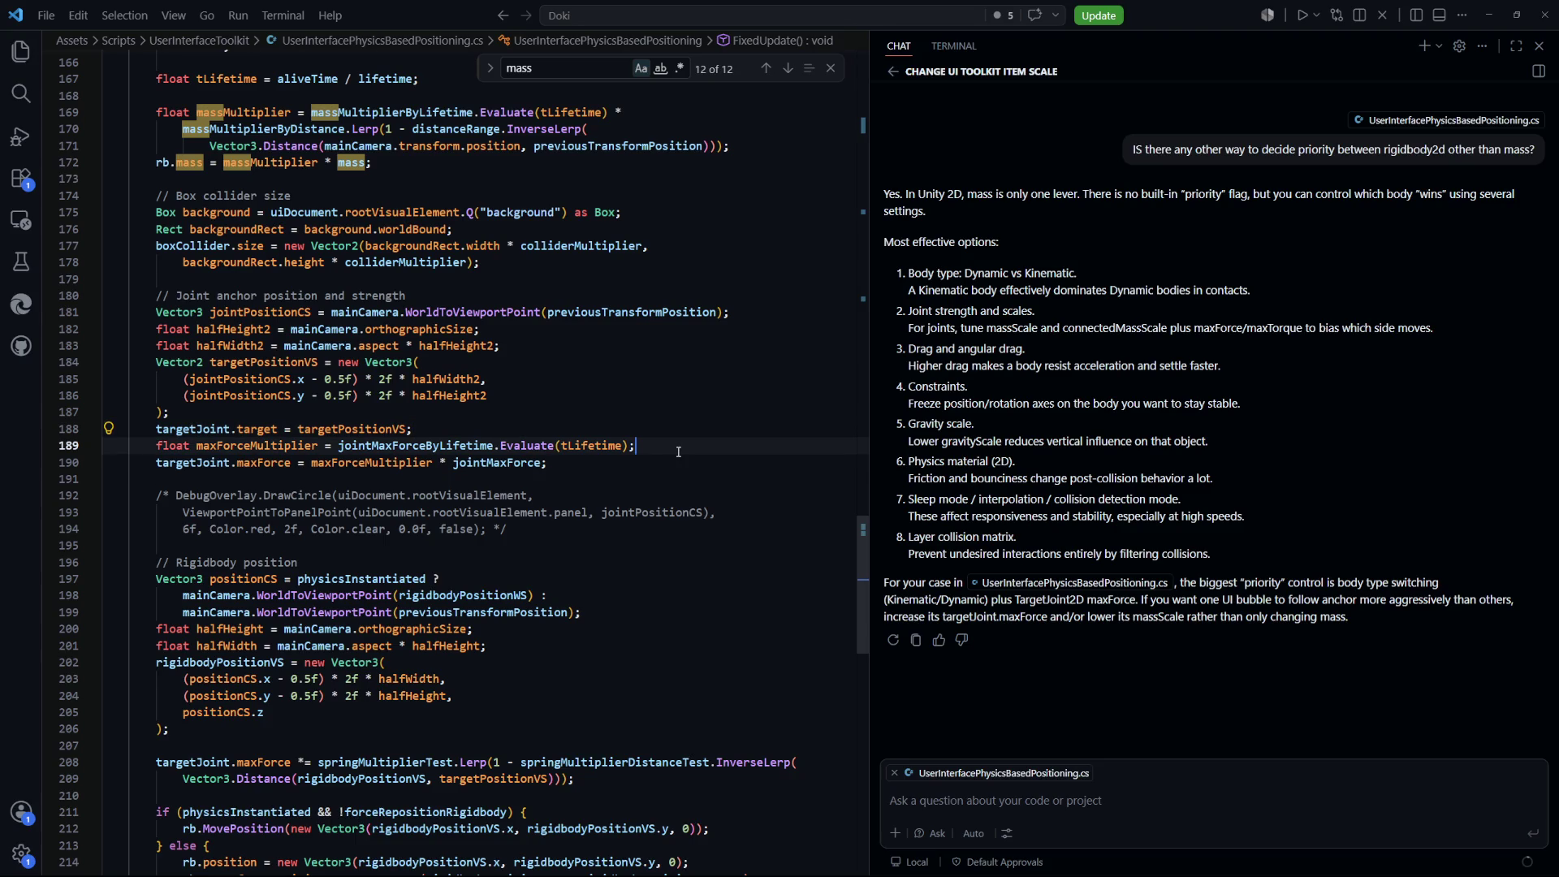
{"action": "scroll", "coordinate": [680, 455], "scroll_direction": "up", "scroll_amount": 3}
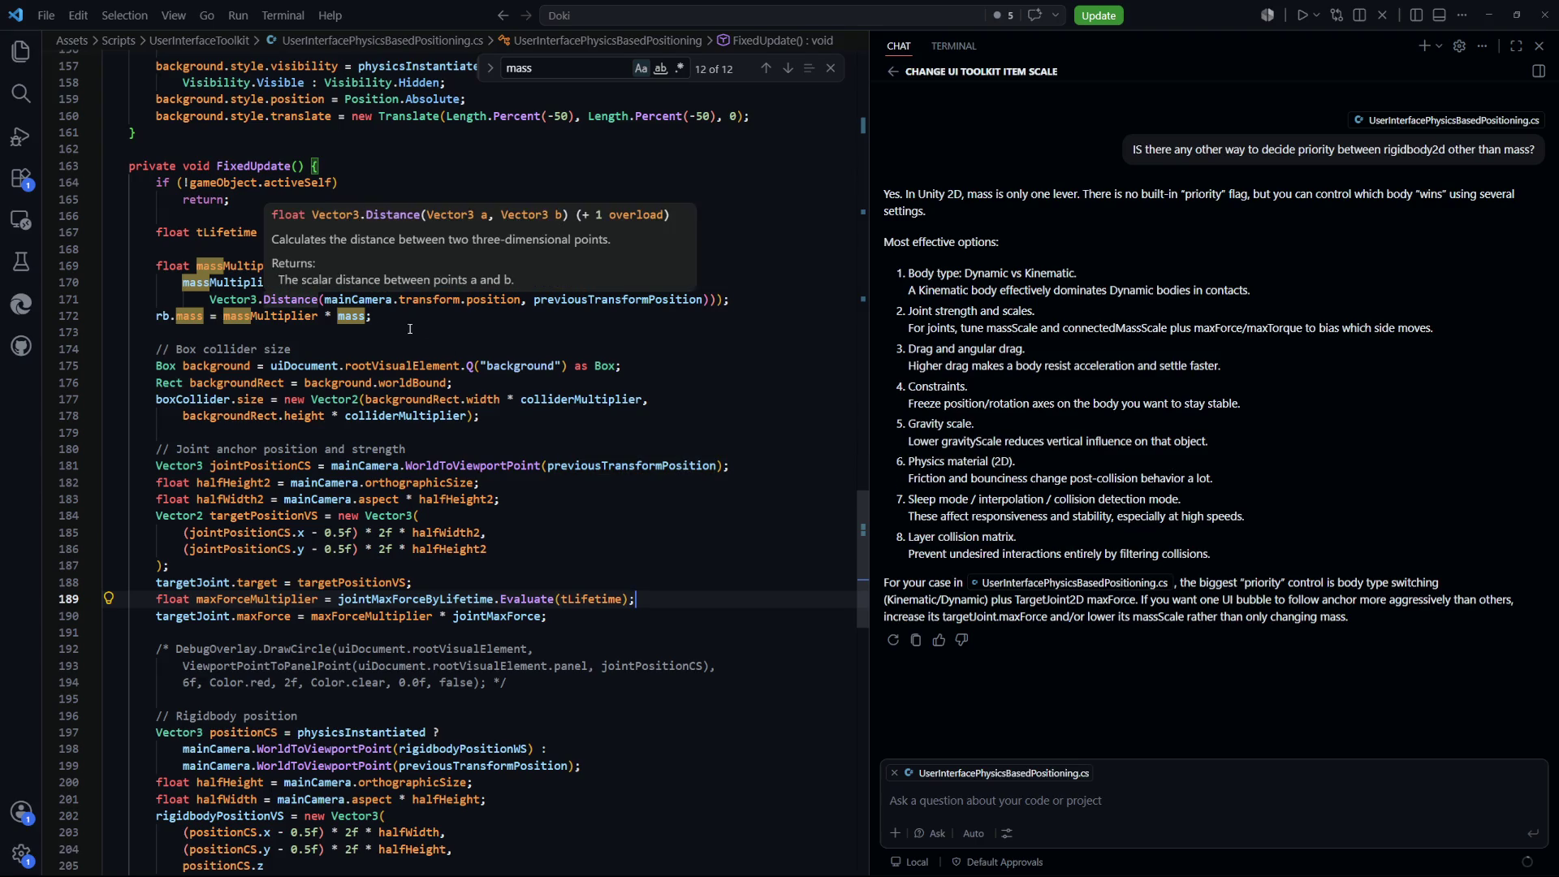
{"action": "left_click_drag", "start_coordinate": [371, 316], "coordinate": [210, 282]}
{"action": "left_click", "coordinate": [463, 333]}
{"action": "left_click", "coordinate": [690, 520]}
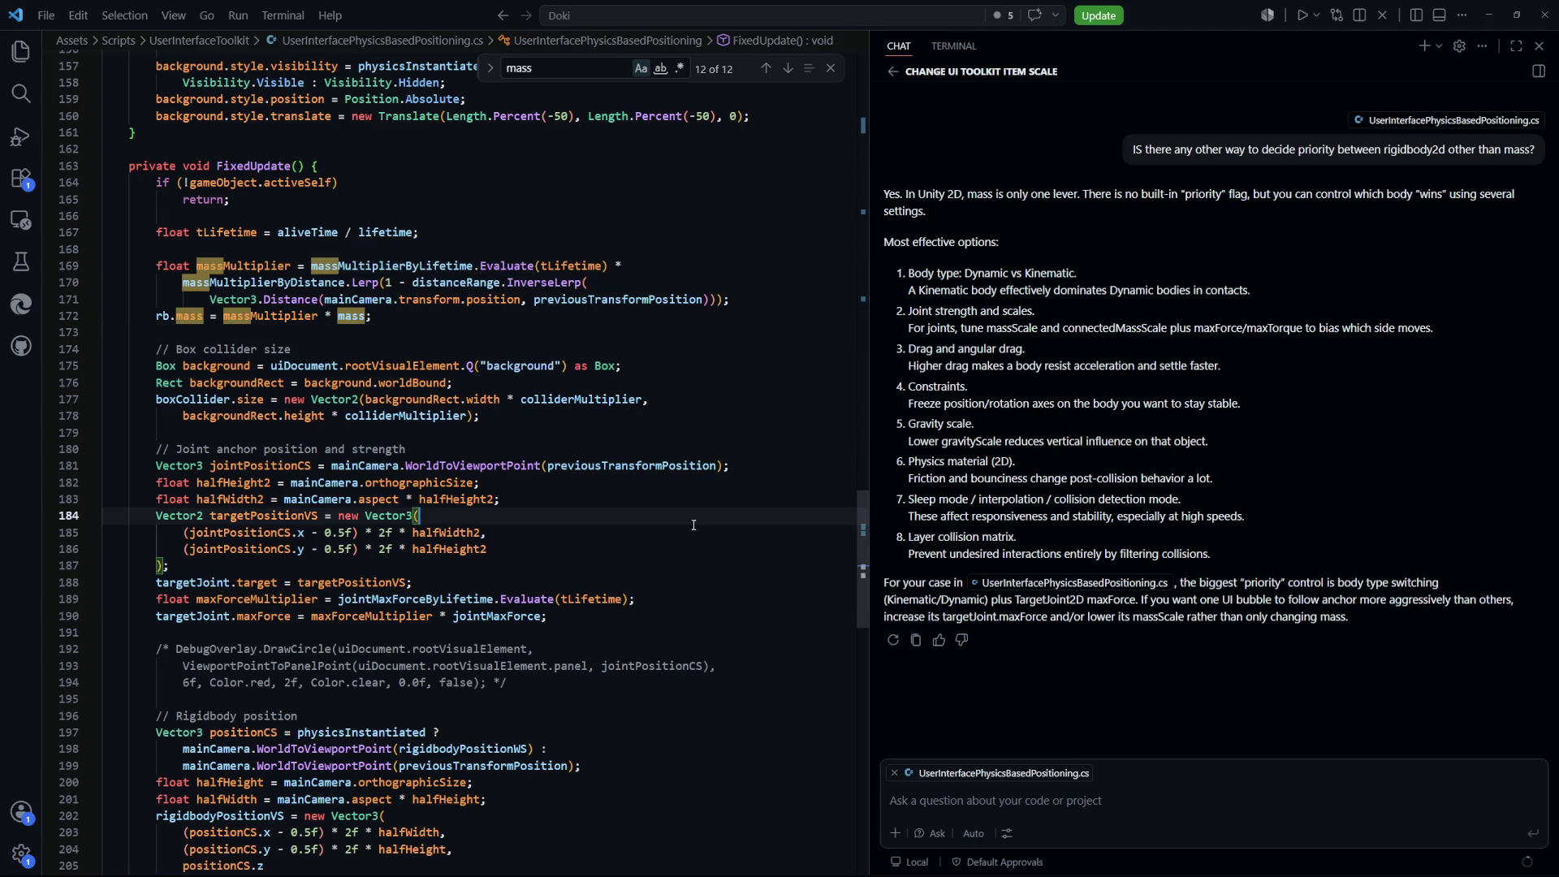
{"action": "key", "text": "alt+Tab"}
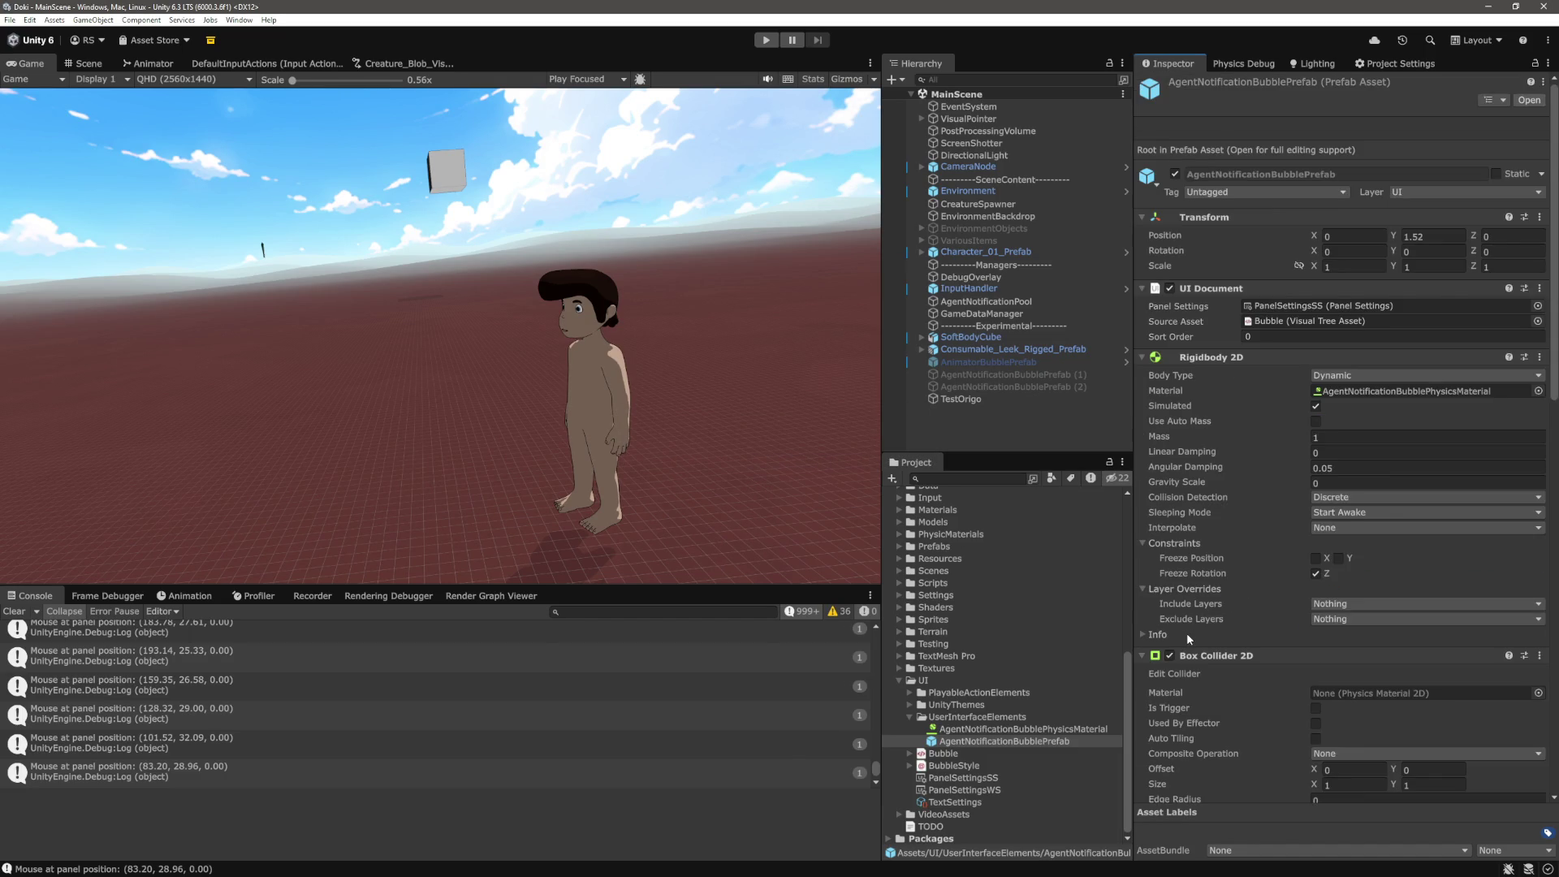
Give Joint Max Force By Lifetime the descending ease preset from 1 to 0, then open Mass Multiplier By Lifetime
{"action": "scroll", "coordinate": [1253, 602], "scroll_direction": "down", "scroll_amount": 3}
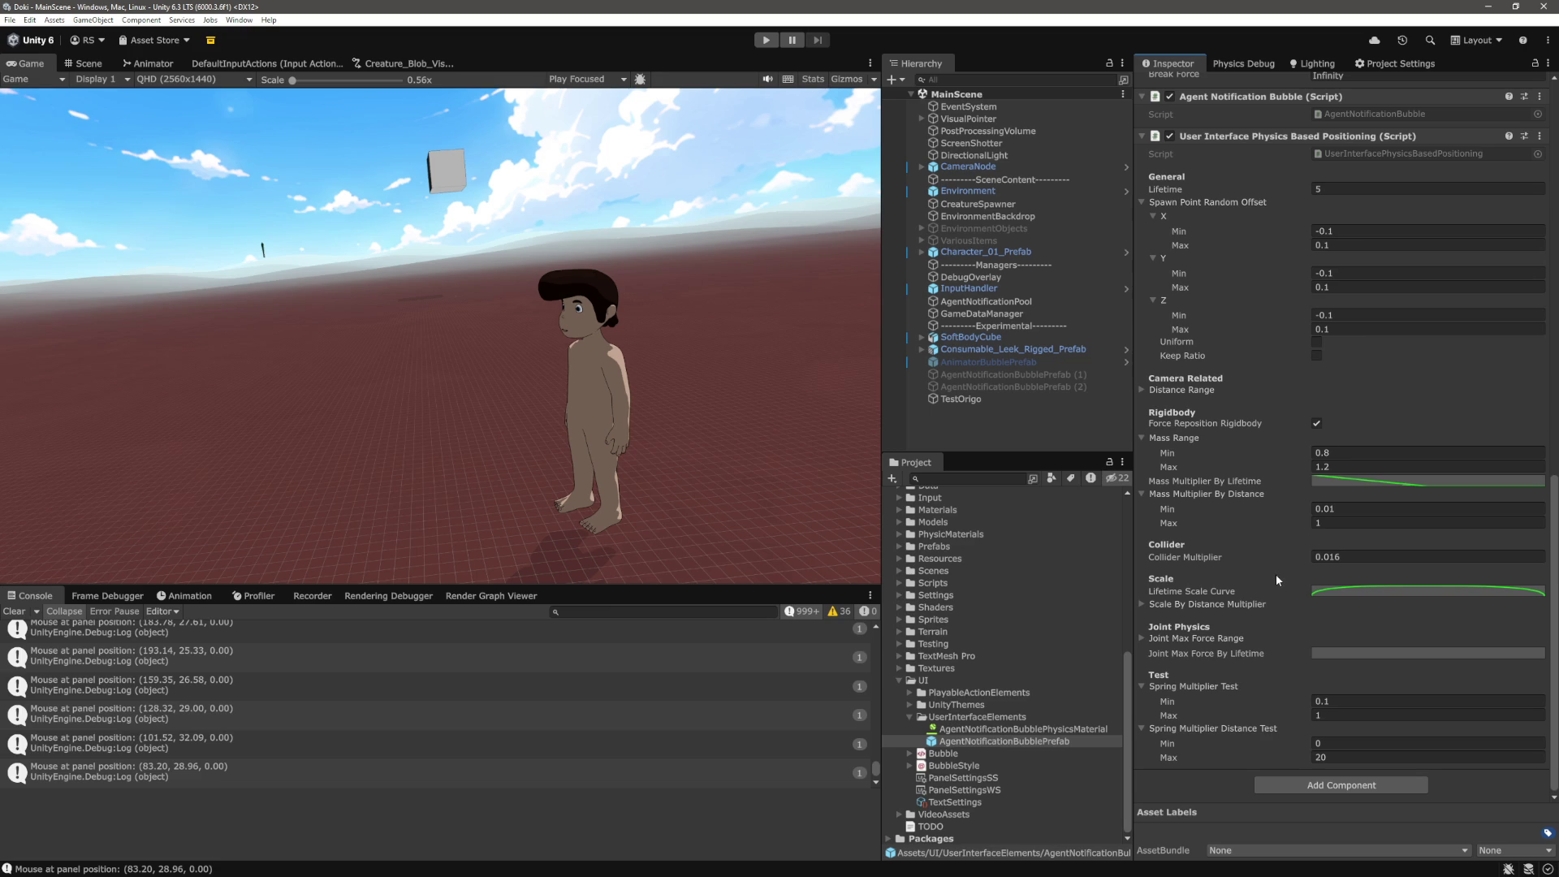
{"action": "left_click", "coordinate": [1352, 652]}
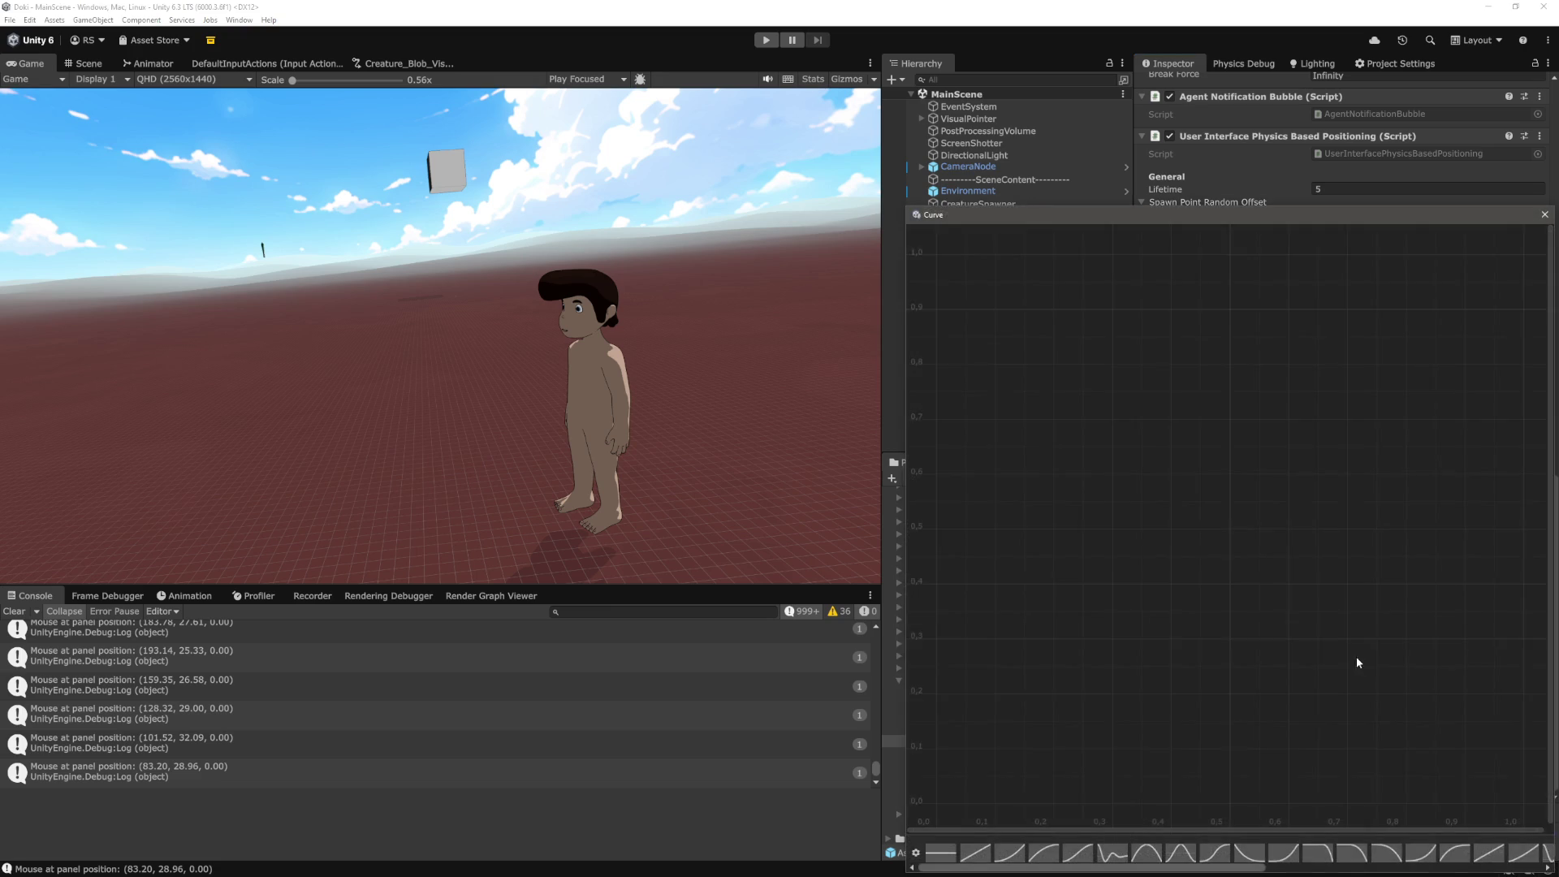
{"action": "left_click_drag", "start_coordinate": [1348, 220], "coordinate": [781, 148]}
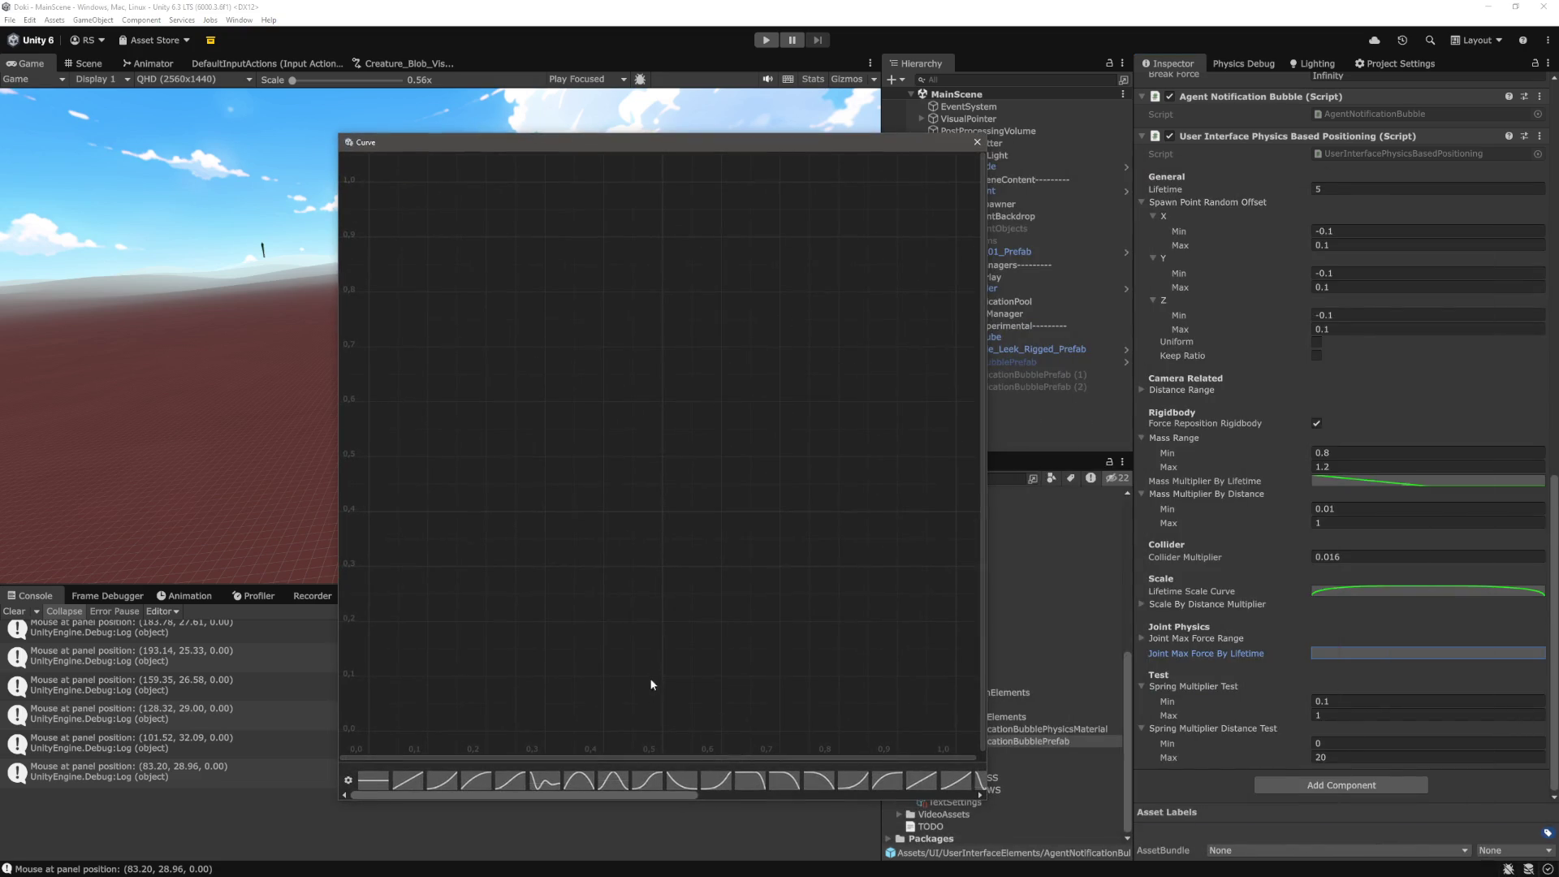
{"action": "left_click", "coordinate": [674, 783]}
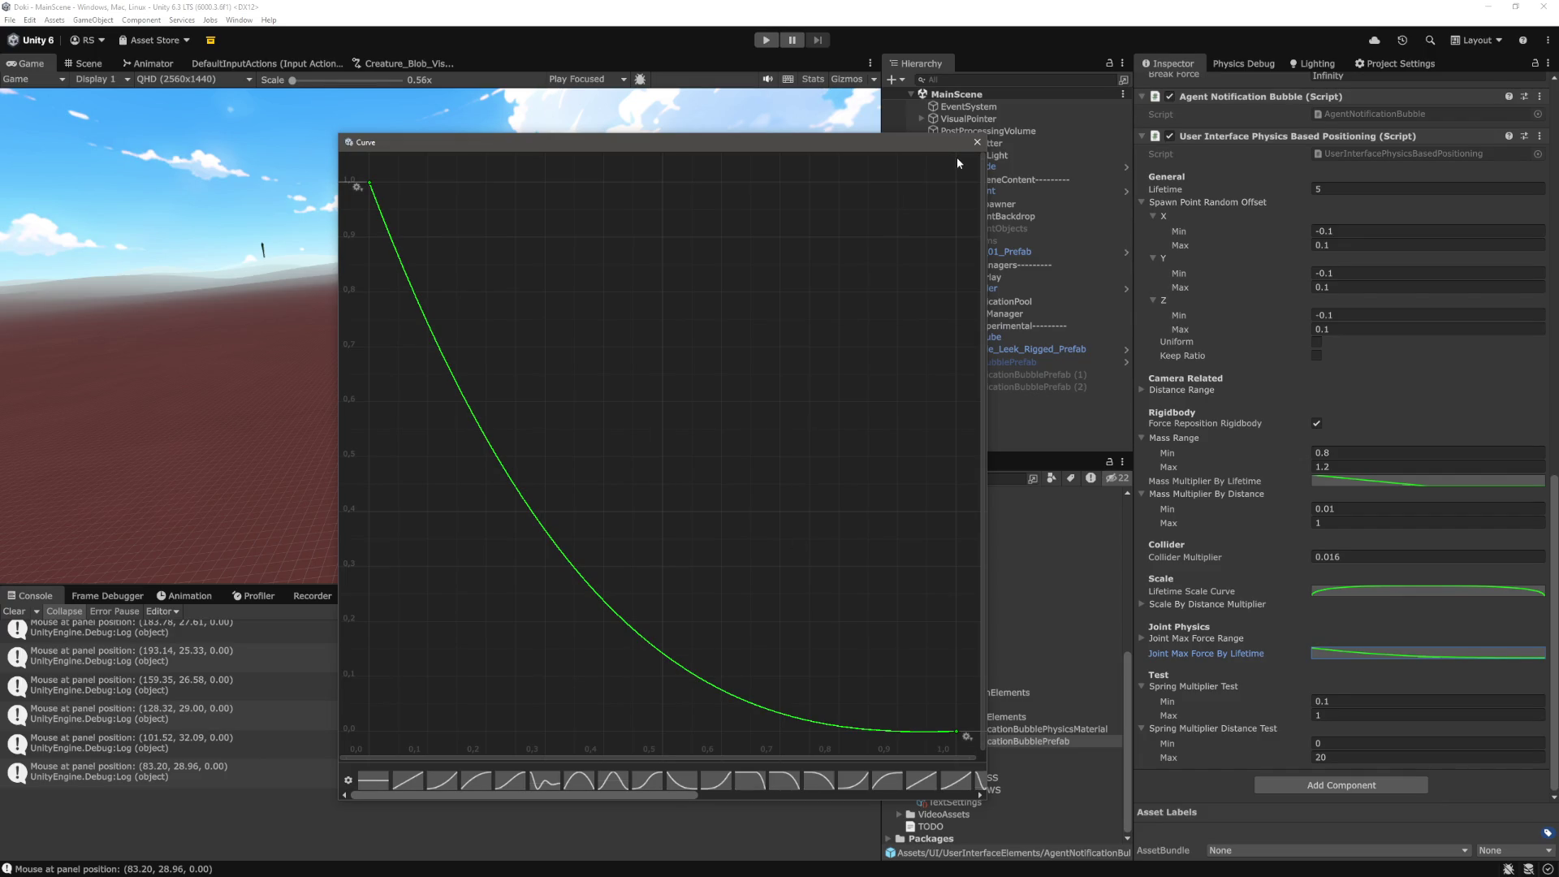
{"action": "left_click", "coordinate": [976, 143]}
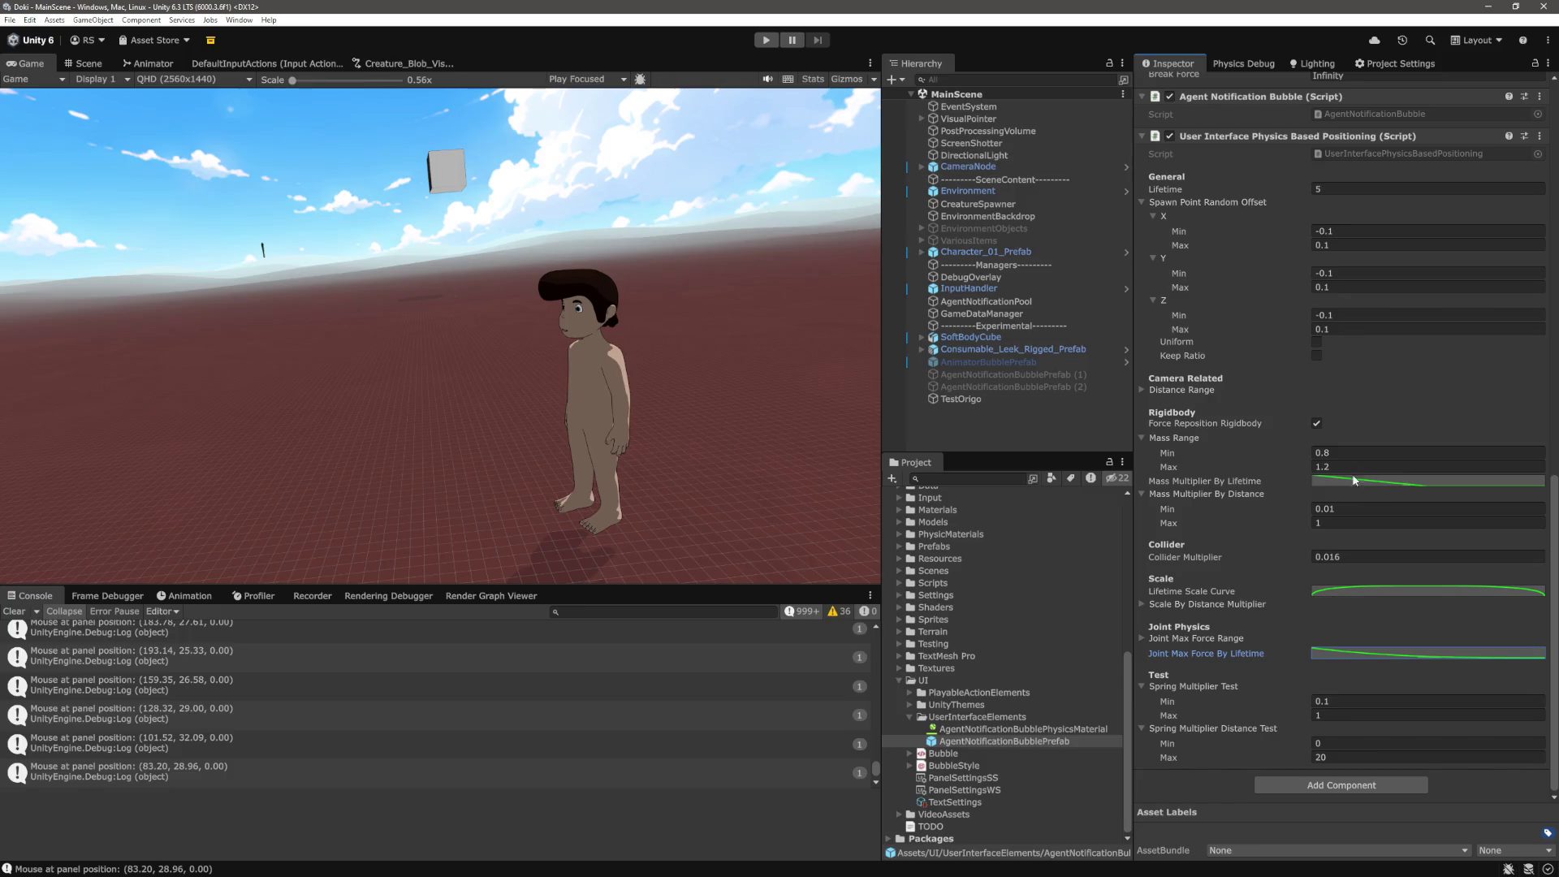
{"action": "left_click", "coordinate": [1427, 481]}
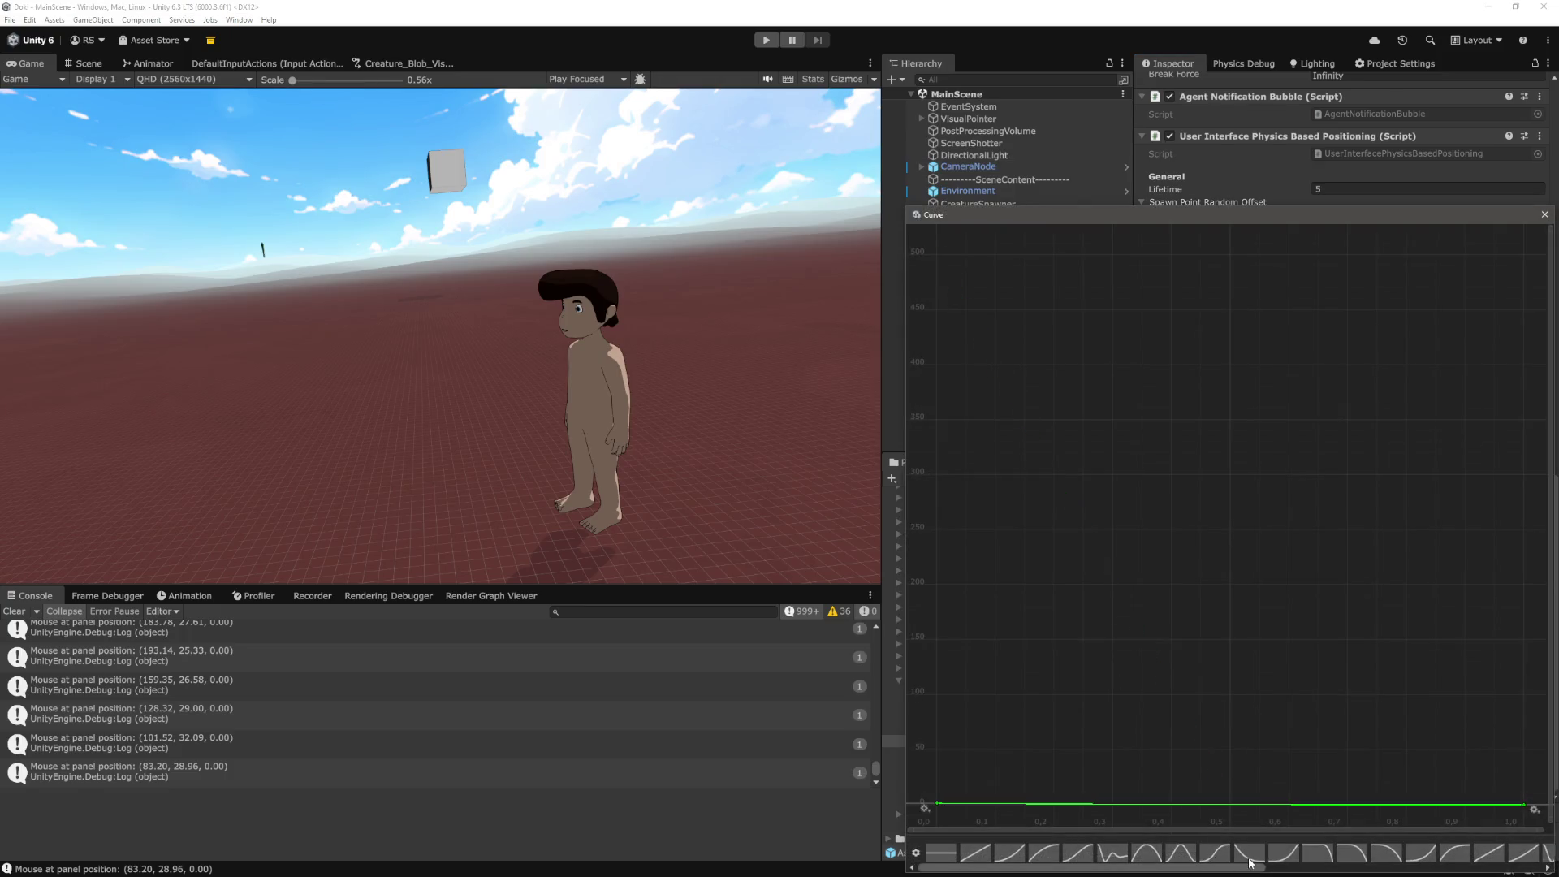